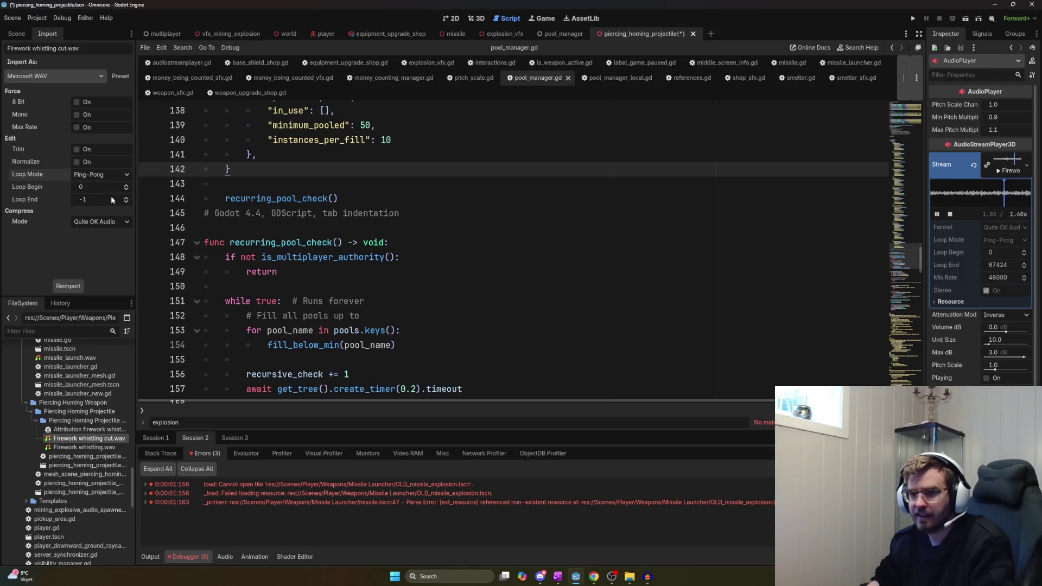
Reimport Firework whistling cut.wav with Forward loop mode, then bring up its Audacity clip
click(95, 207)
click(74, 287)
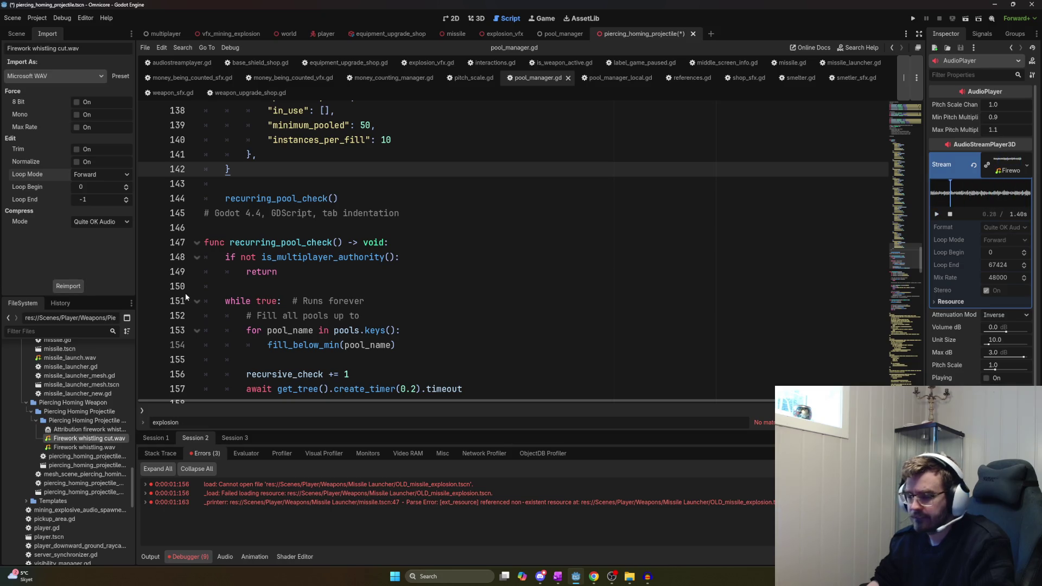
key(alt+Tab)
key(Left)
key(Left)
key(Right)
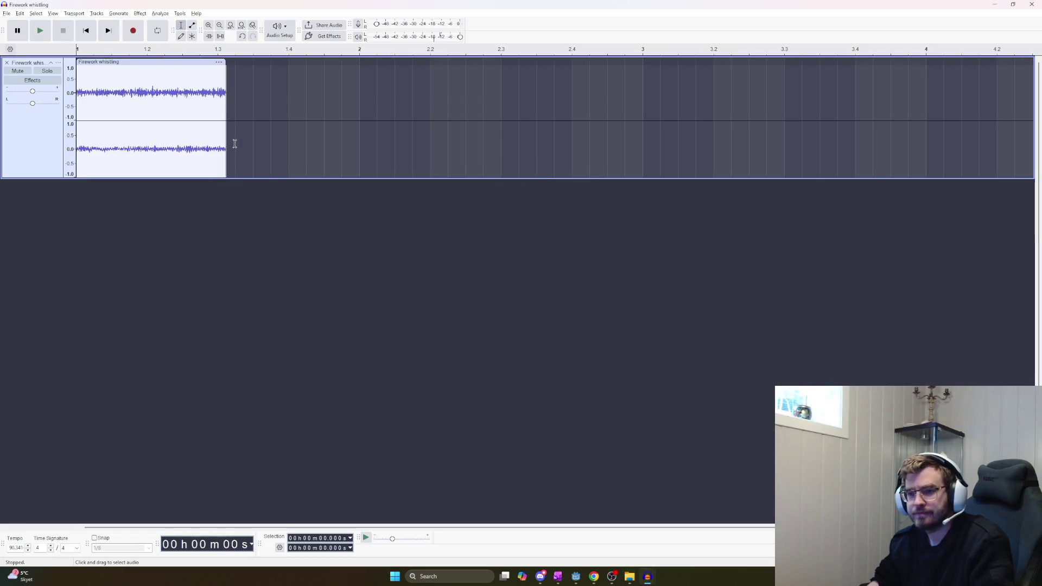
Audition the whistling clip from 0.290 s, 0.718 s and the very beginning
click(221, 134)
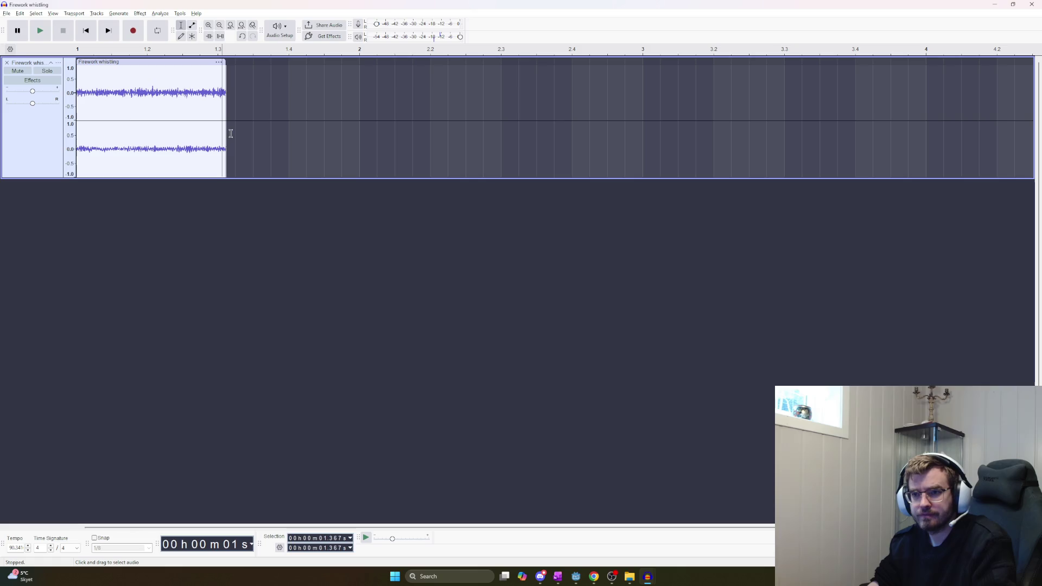
click(112, 107)
click(107, 101)
key(space)
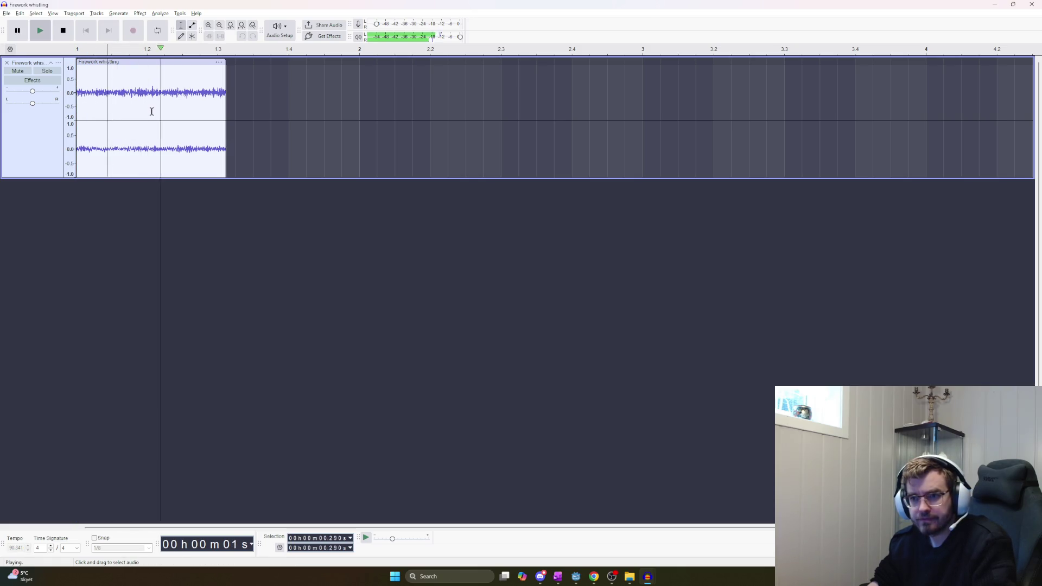
key(space)
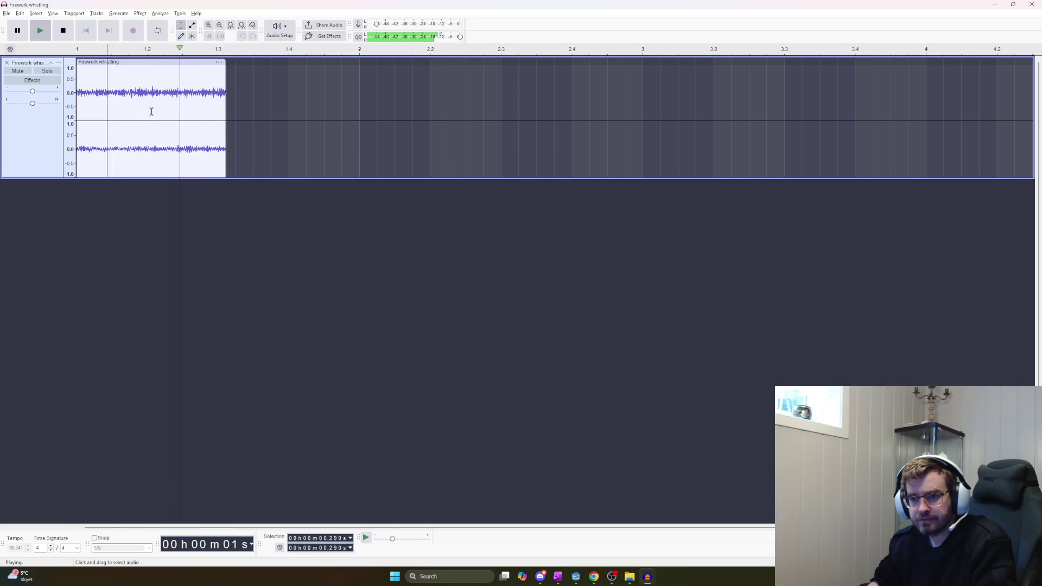
key(space)
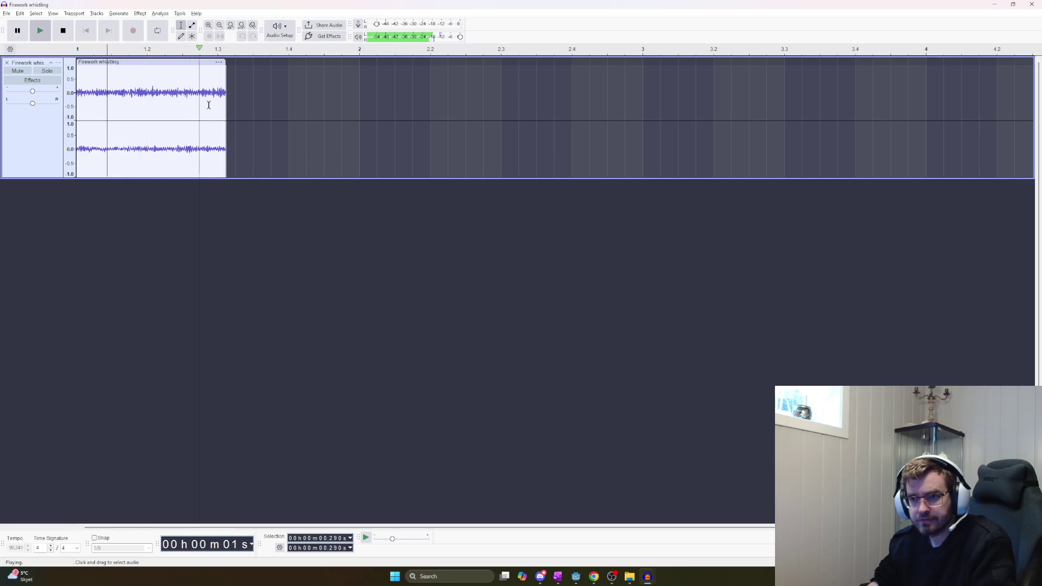
click(153, 101)
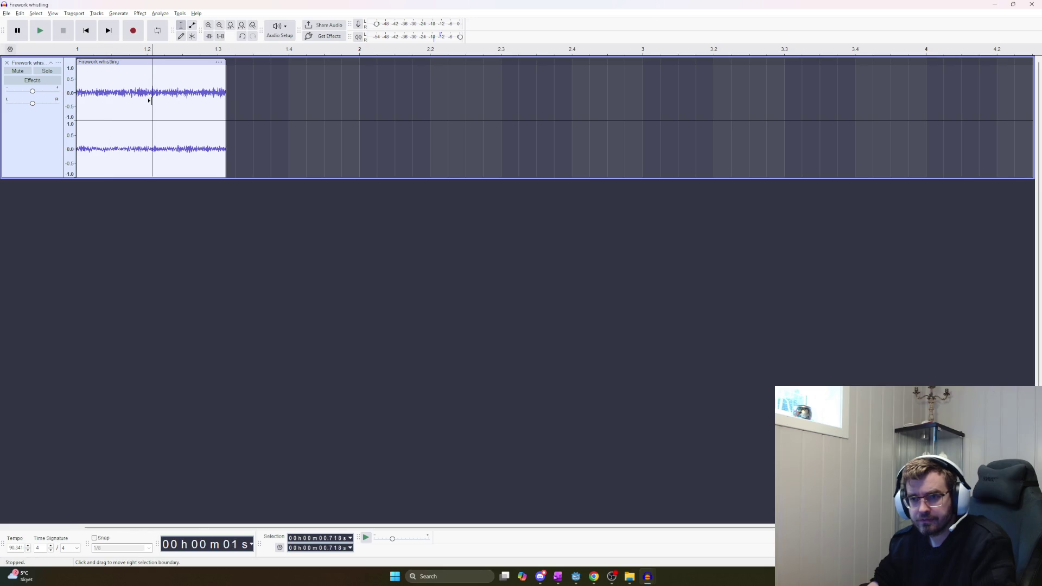
key(Home)
key(space)
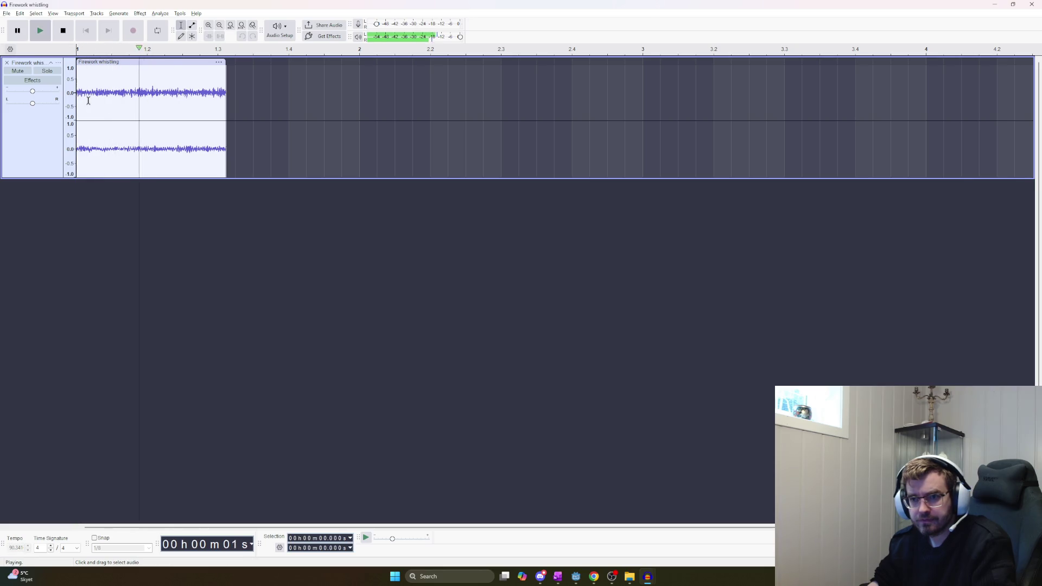
key(space)
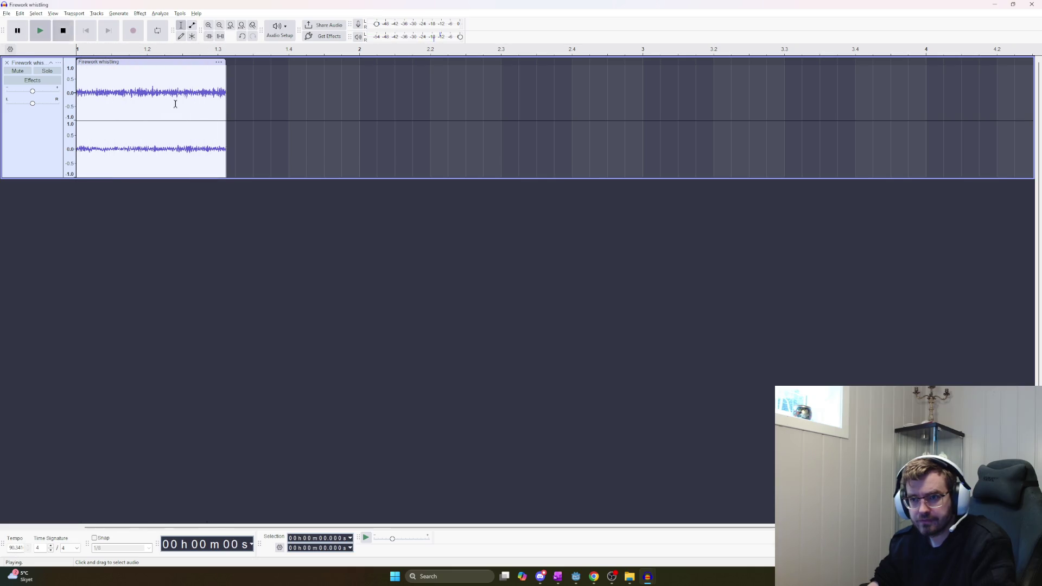
Delete the opening 0.874 seconds and play the shortened clip
drag(164, 97, 313, 104)
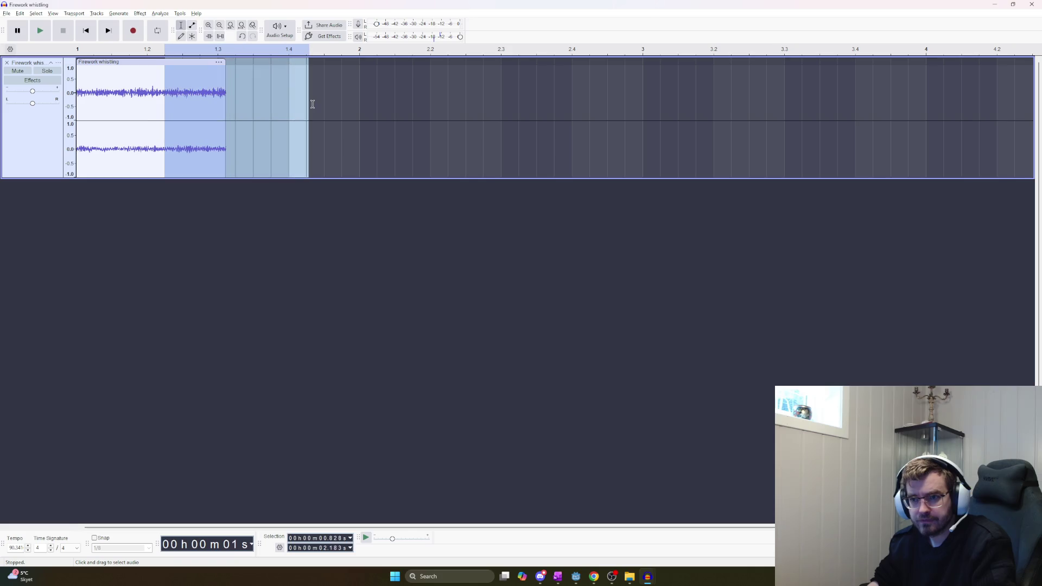
double_click(176, 106)
drag(170, 103, 77, 103)
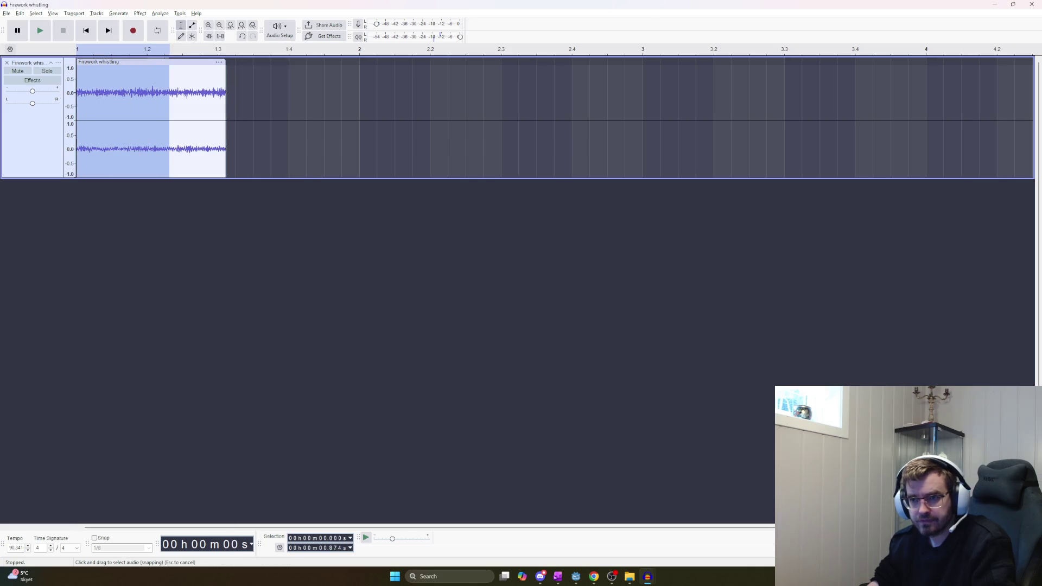
key(Delete)
key(space)
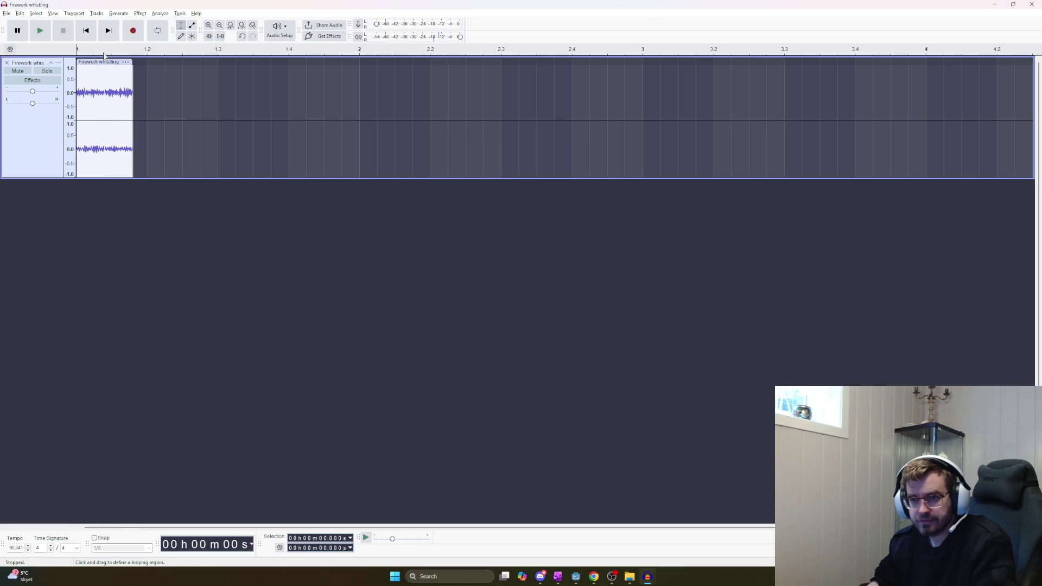
Delete all audio after 0.294 s and play the short clip
key(space)
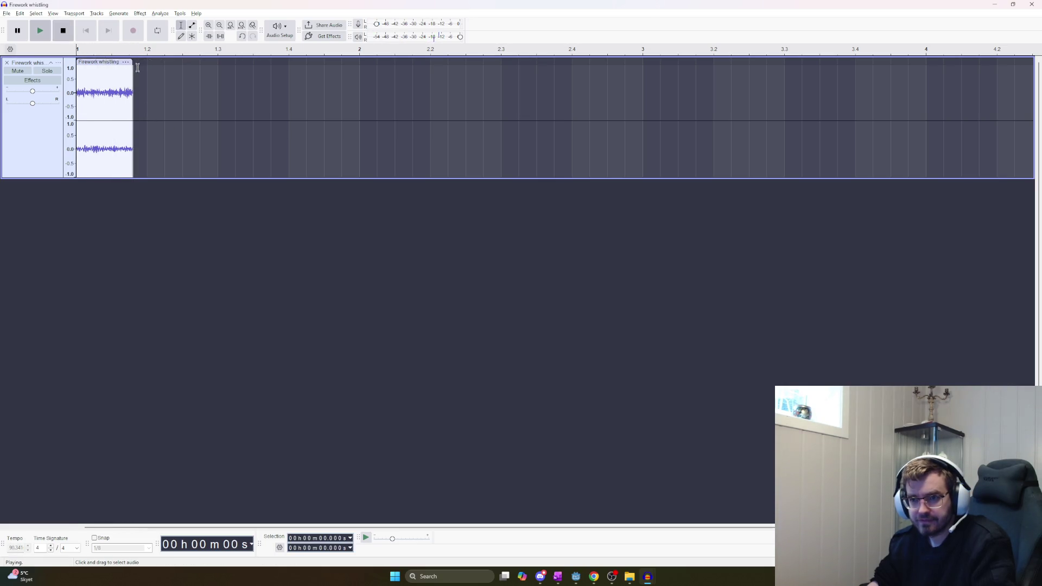
drag(107, 108, 227, 128)
key(Delete)
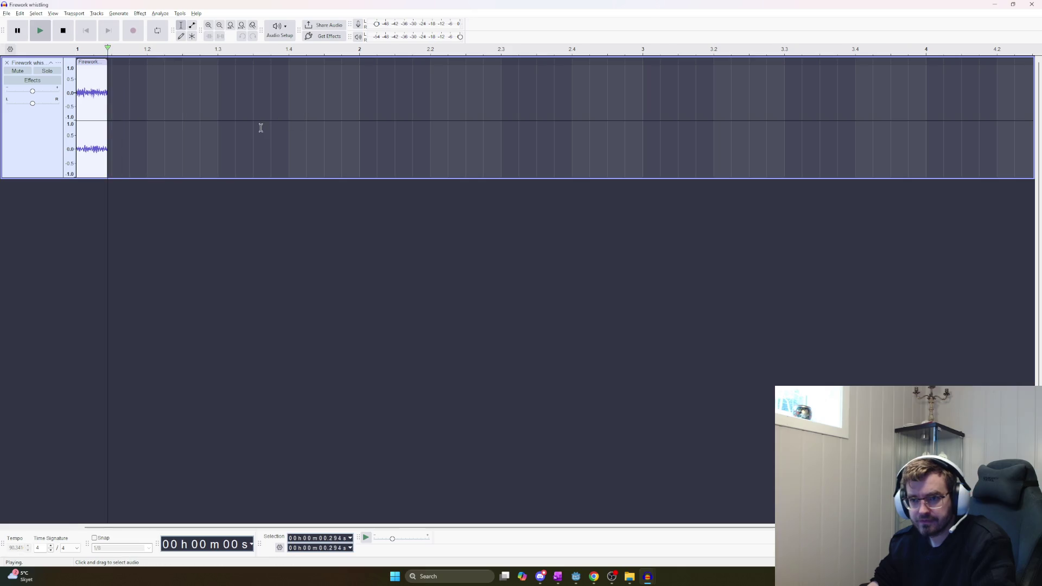
key(ctrl+a)
key(space)
key(space)
key(space)
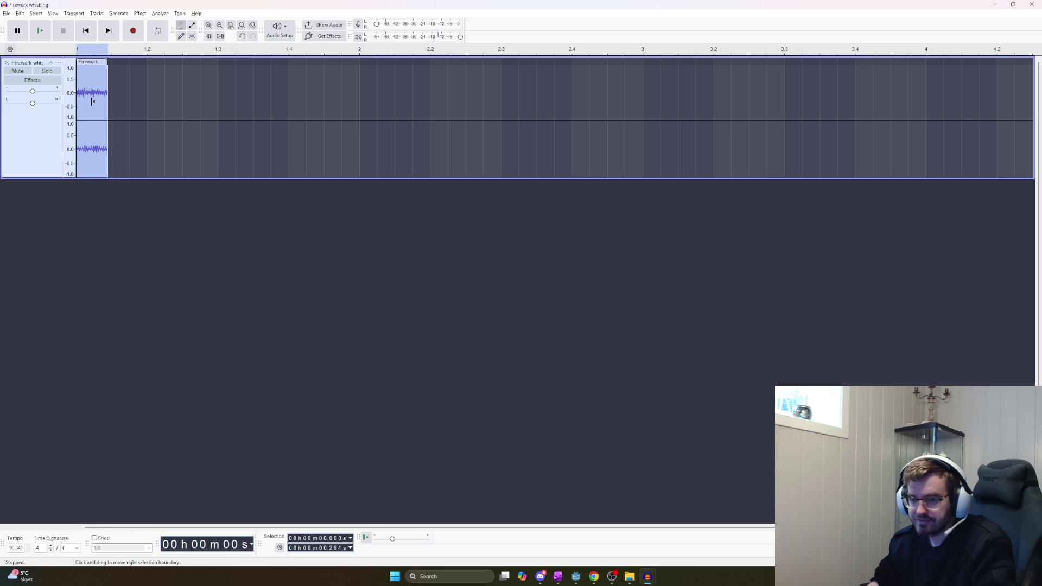
Zoom in and out on the trimmed clip to inspect it, leaving nothing selected
ctrl+scroll(90, 102, up, 3)
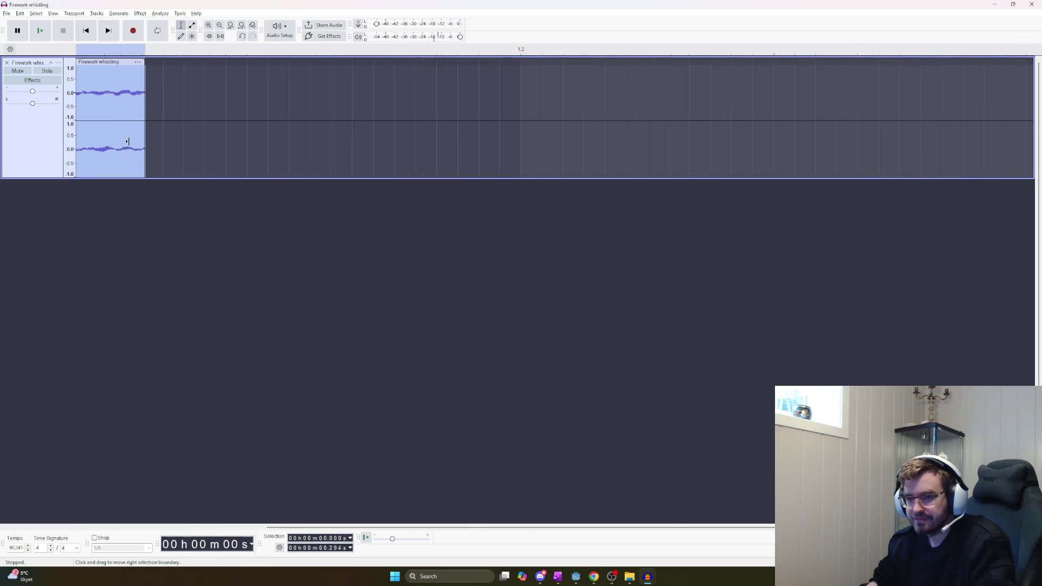
ctrl+scroll(204, 246, up, 2)
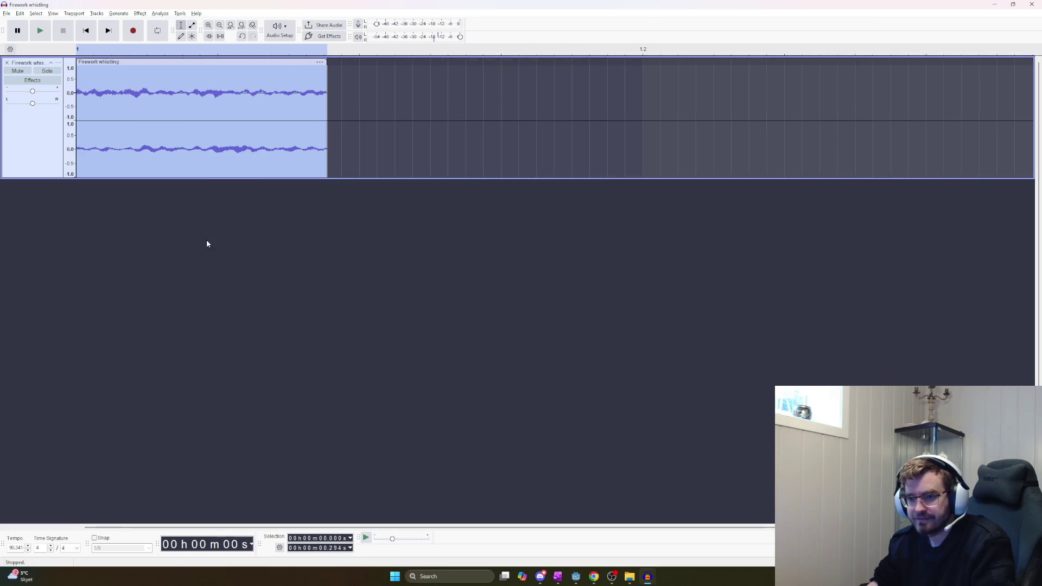
ctrl+scroll(160, 134, up, 2)
ctrl+scroll(160, 134, down, 1)
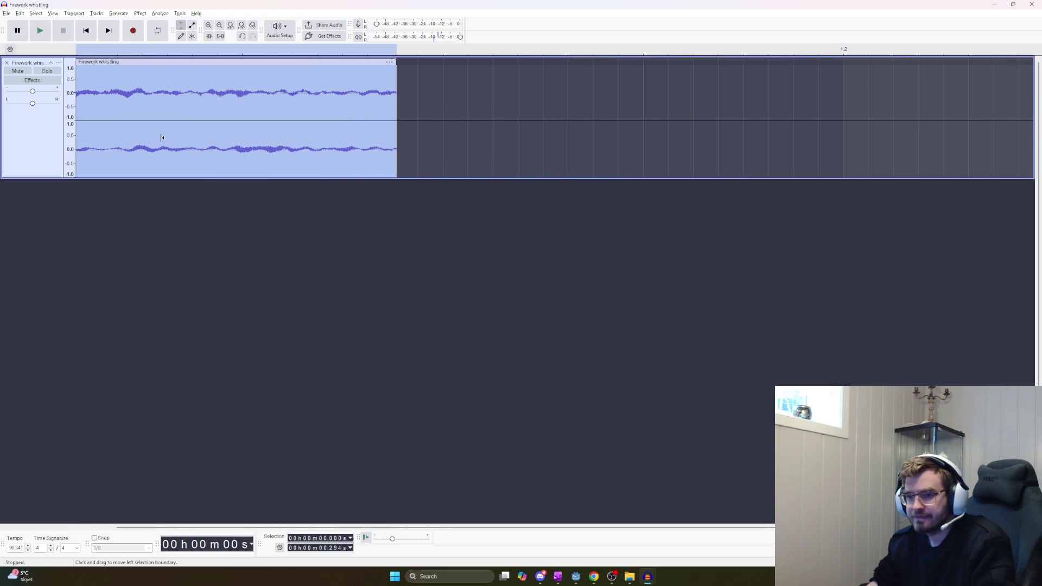
ctrl+scroll(124, 156, up, 1)
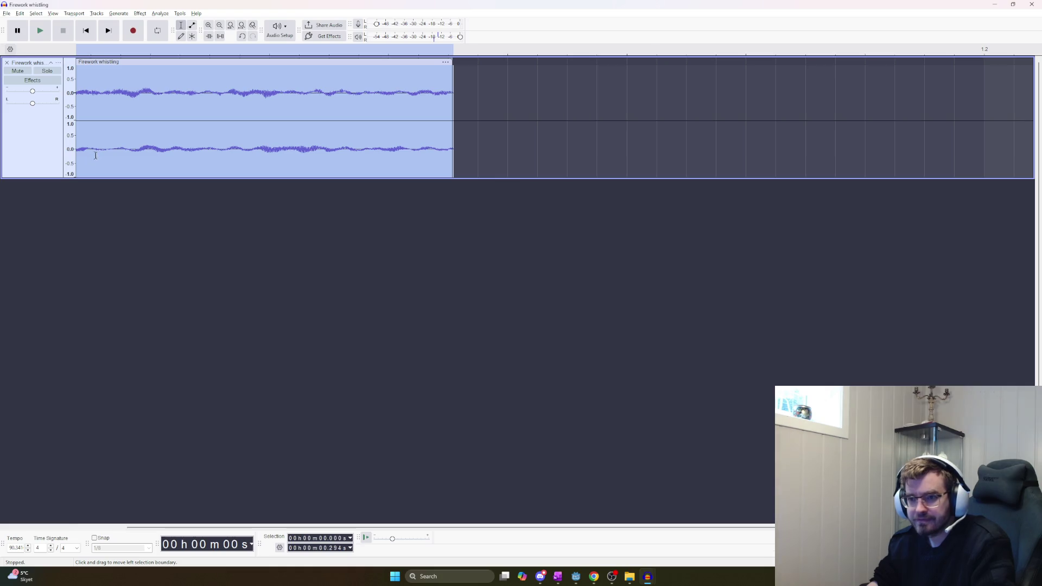
click(100, 149)
ctrl+scroll(100, 150, up, 1)
ctrl+scroll(214, 167, down, 1)
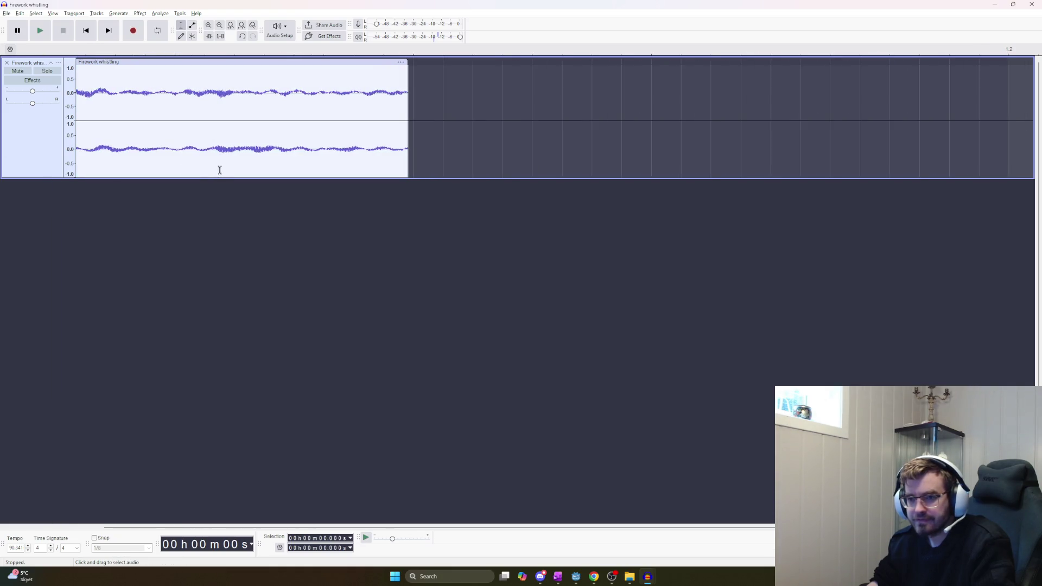
ctrl+scroll(461, 232, up, 1)
drag(190, 178, 189, 192)
key(ctrl+z)
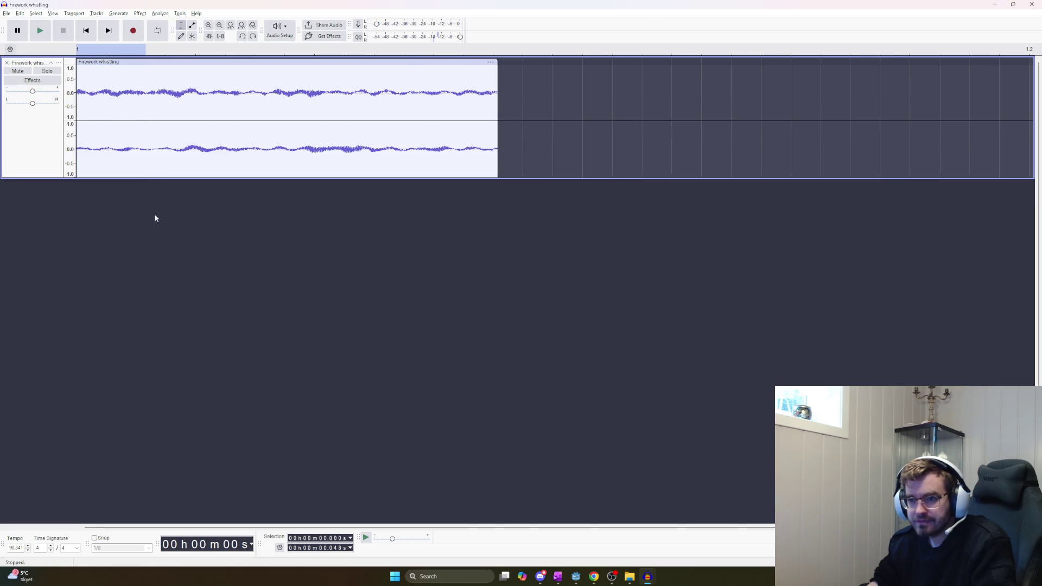
ctrl+scroll(110, 155, up, 2)
ctrl+scroll(110, 156, down, 1)
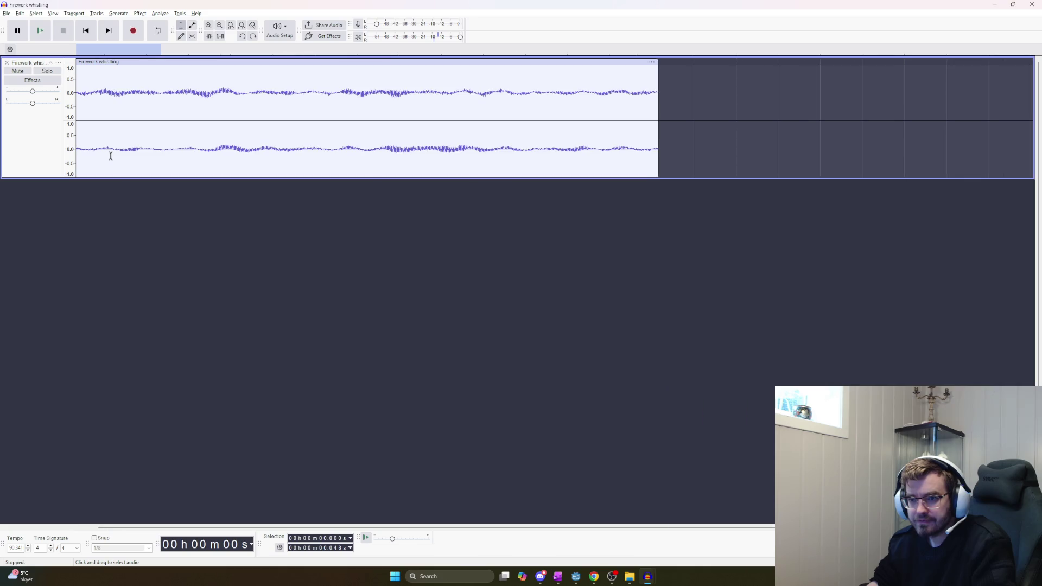
click(90, 148)
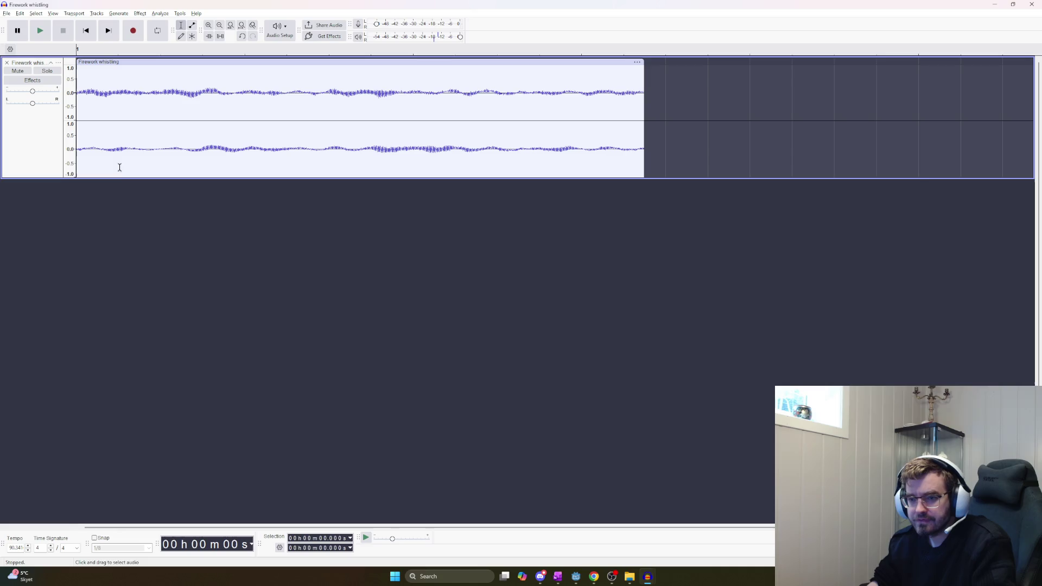
Cut away the audio after 0.252 s and play the trimmed clip
click(587, 151)
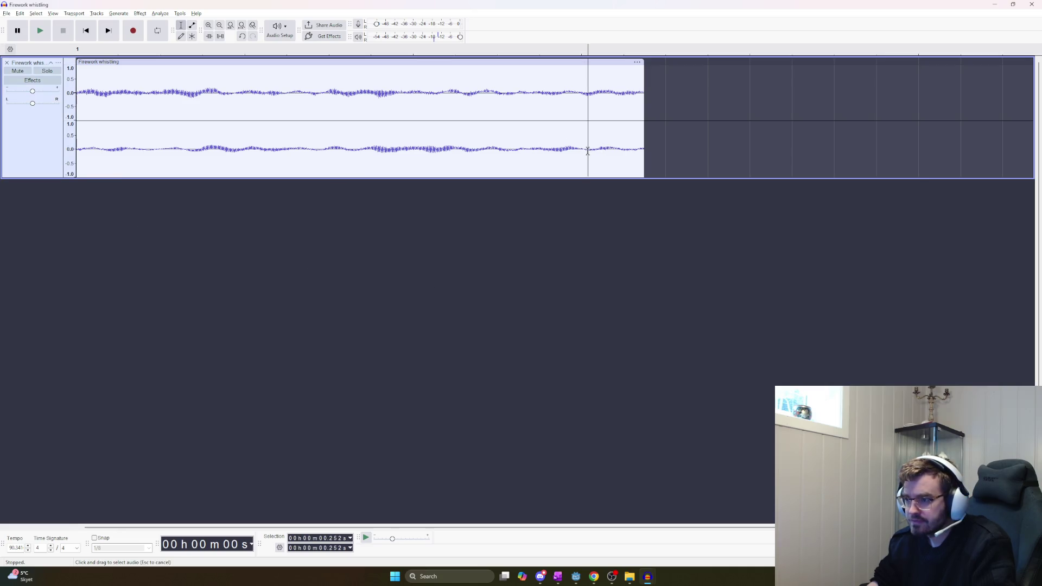
drag(587, 151, 789, 155)
key(Delete)
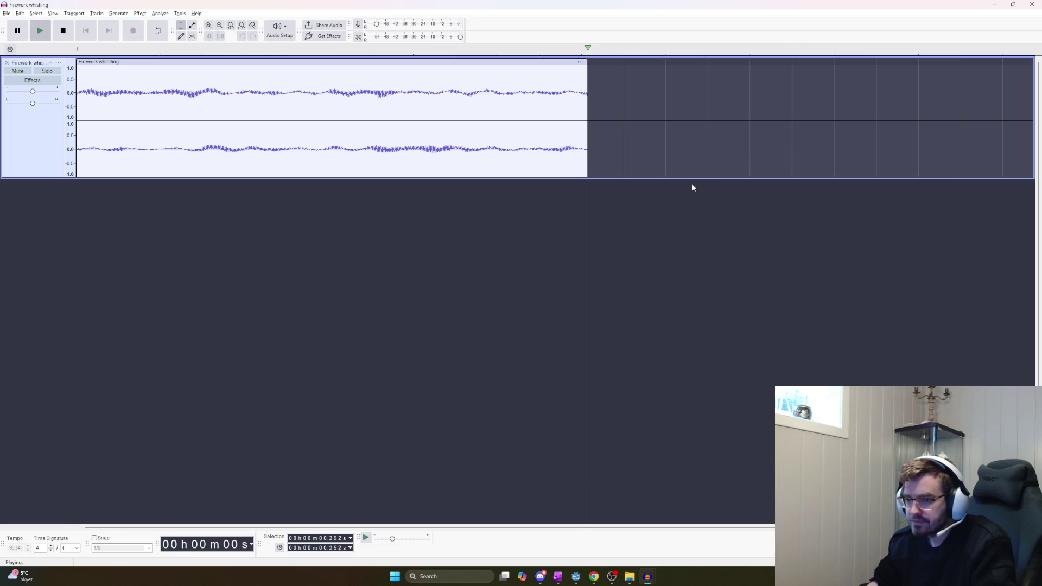
key(ctrl+a)
key(space)
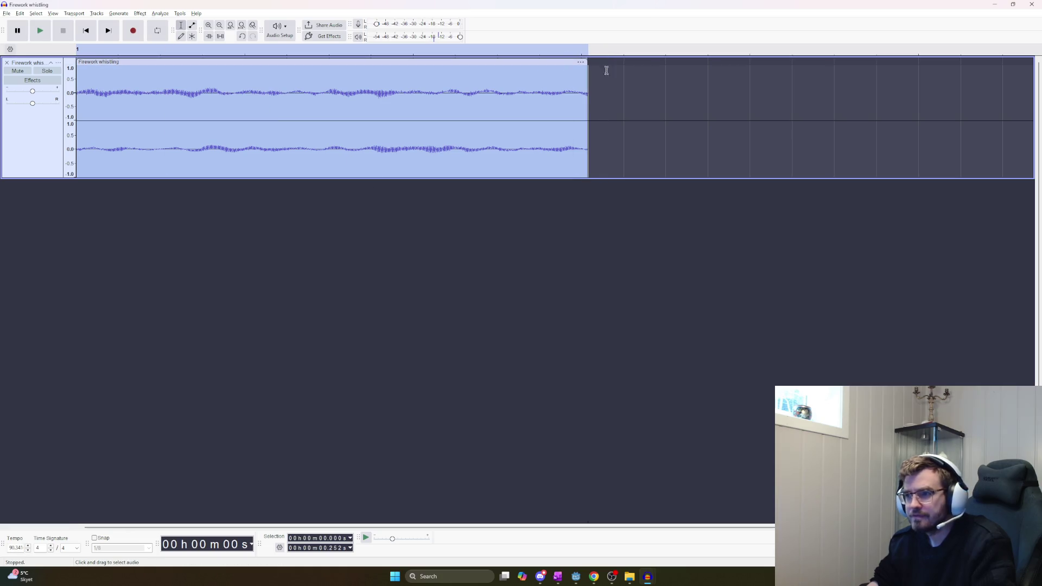
Loop-play the whole clip, then restore the removed tail with Ctrl+Z
click(591, 51)
drag(591, 51, 76, 51)
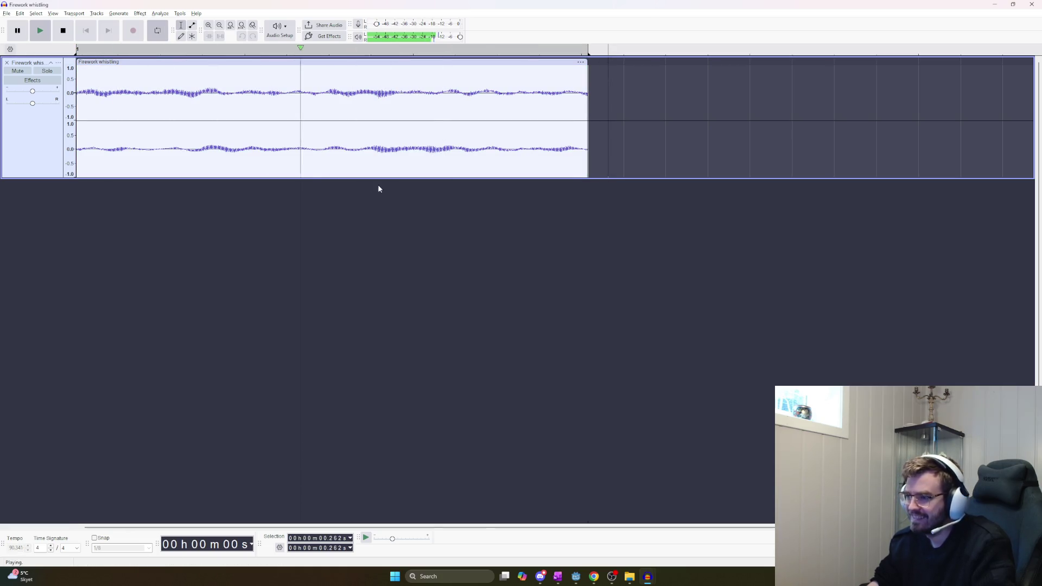
key(space)
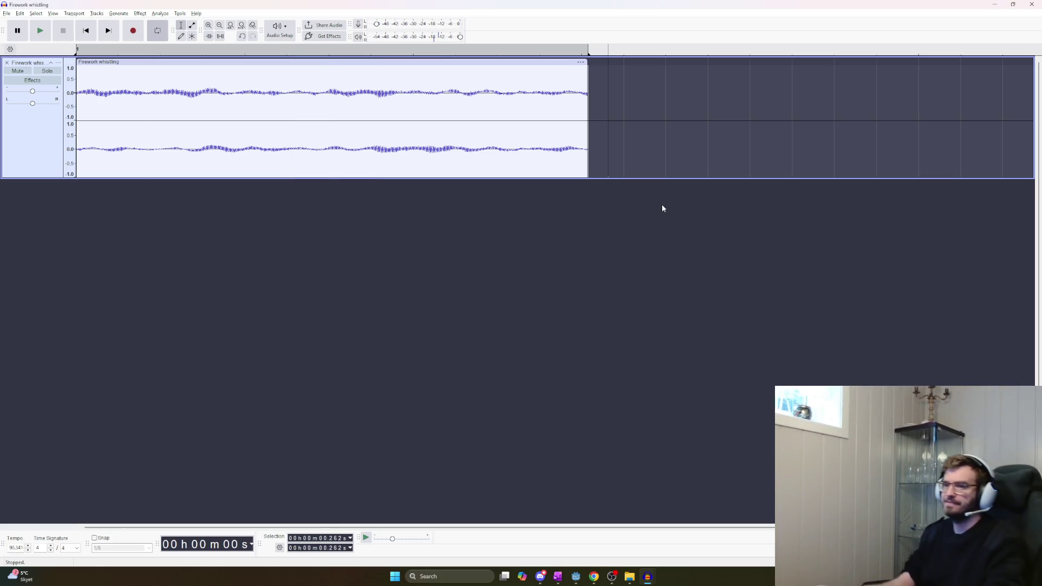
key(ctrl+v)
key(ctrl+z)
key(ctrl+z)
key(ctrl+z)
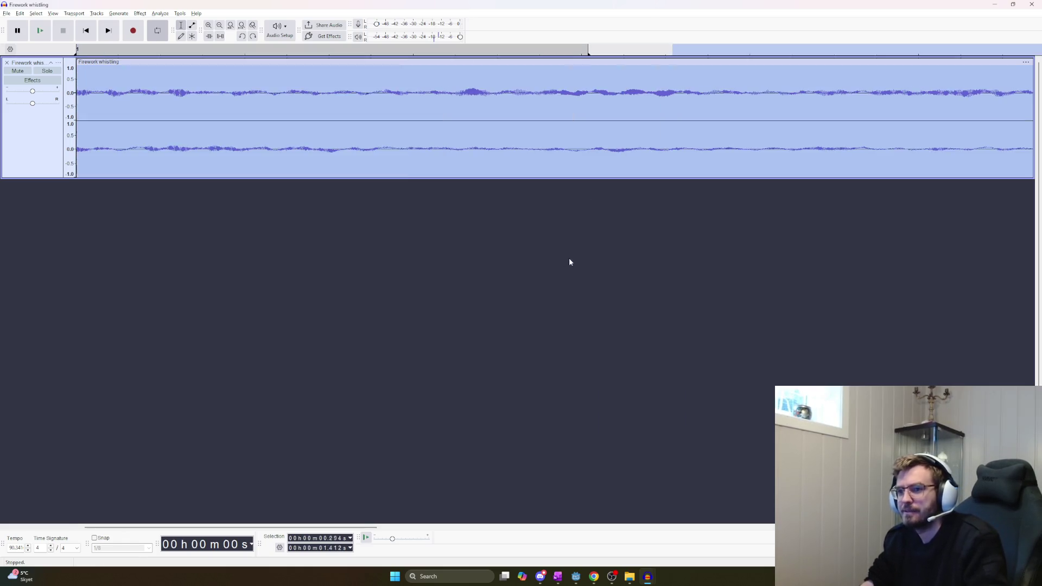
Play the whistle clip, then loop it over a ruler region spanning the entire clip
ctrl+scroll(523, 314, down, 5)
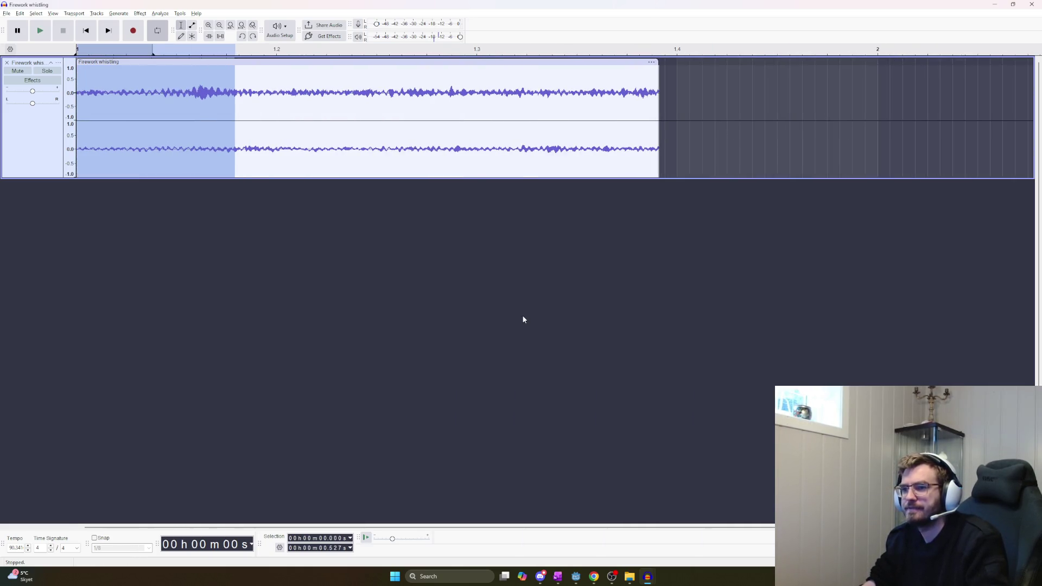
key(ctrl+v)
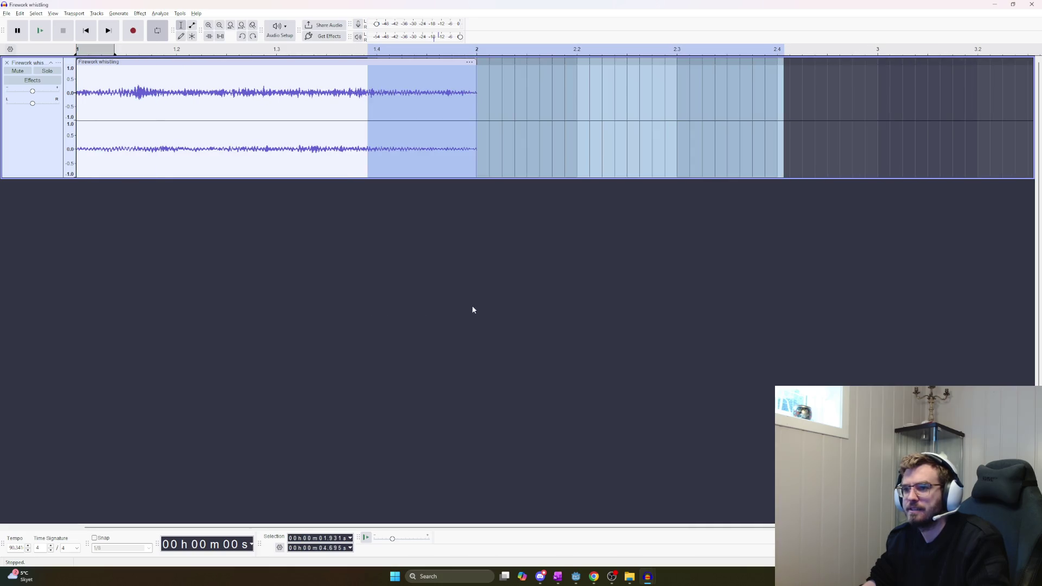
key(space)
key(ctrl+a)
key(space)
key(space)
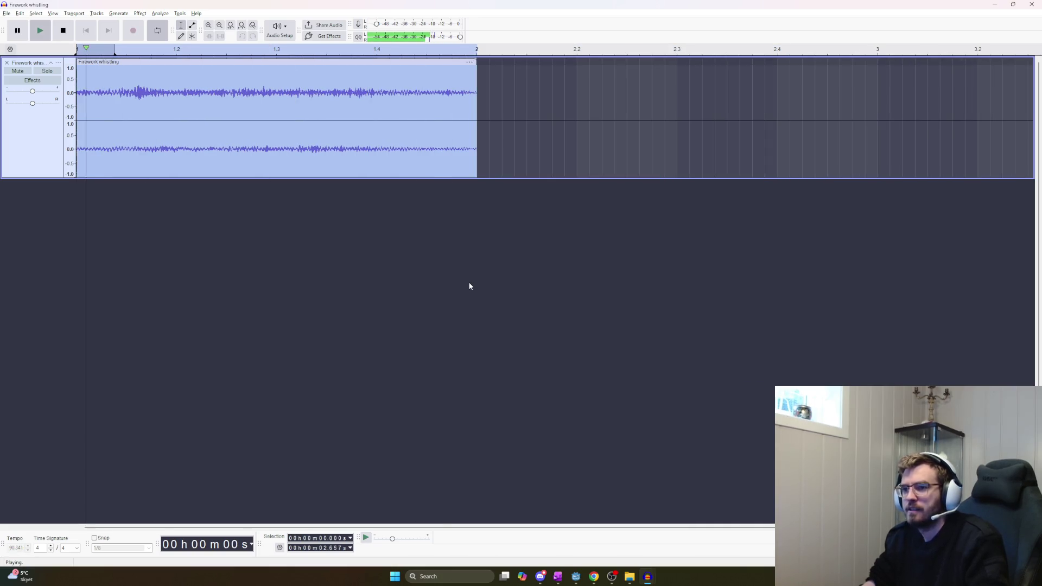
key(space)
click(390, 248)
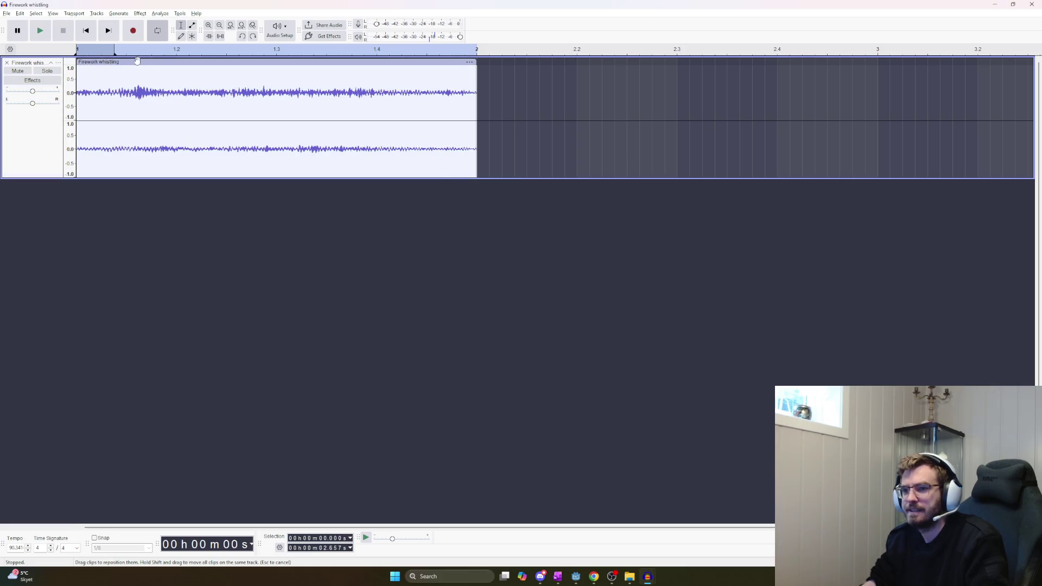
drag(116, 59, 455, 63)
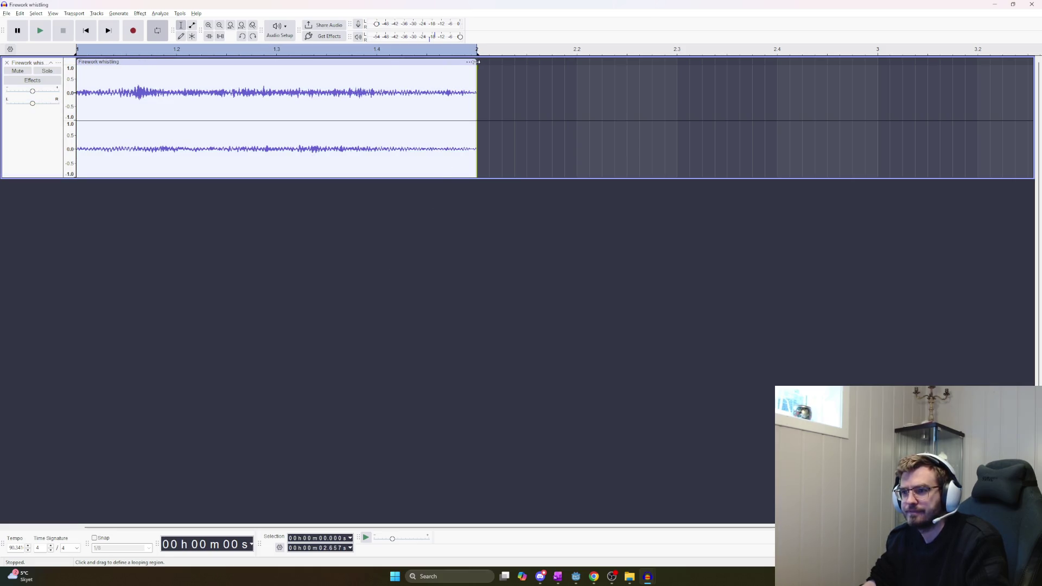
key(space)
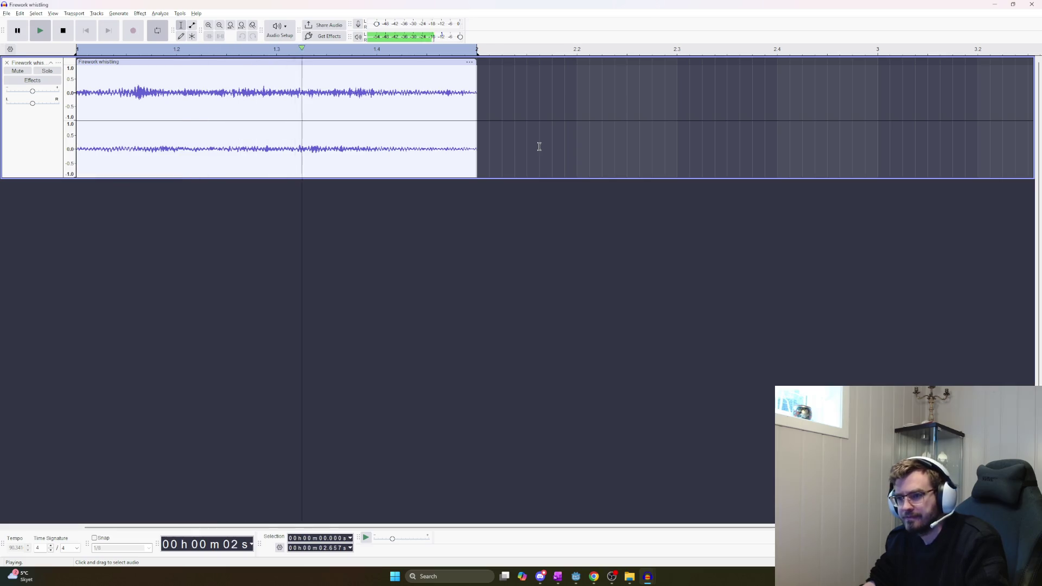
key(space)
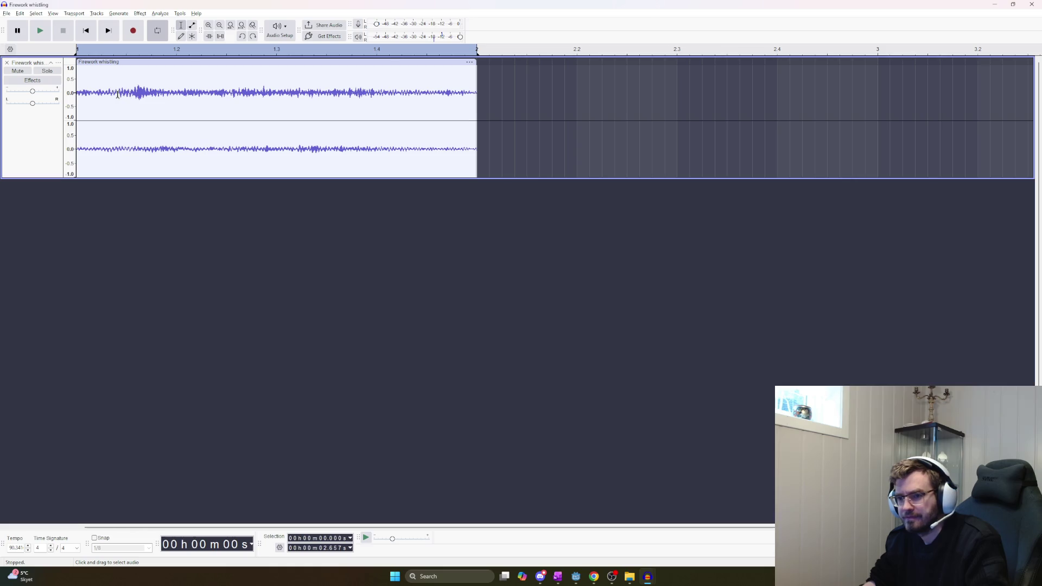
click(467, 105)
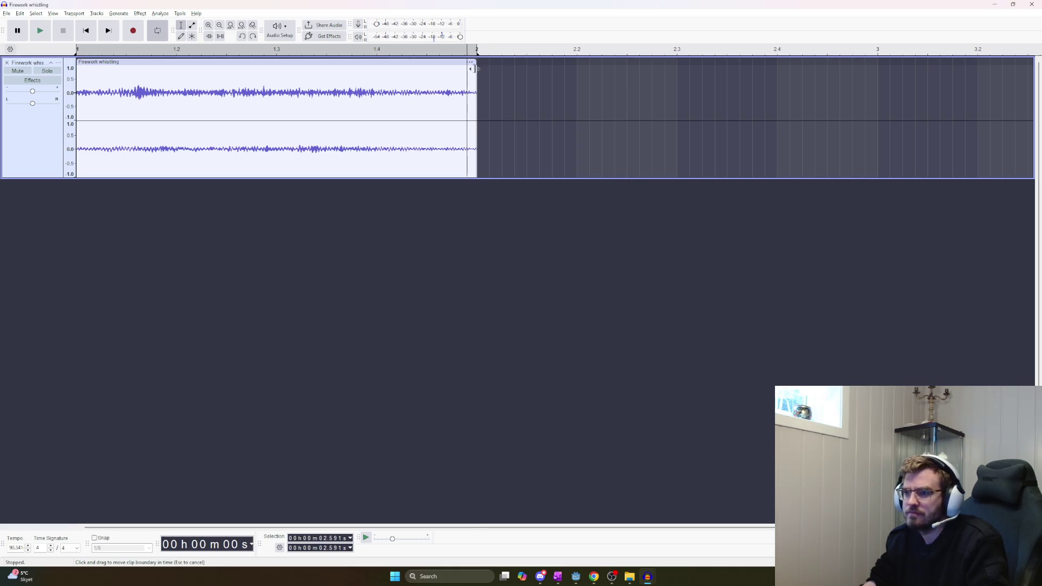
Trim the whistle clip's ending shorter in two passes, previewing after each
mouse_move(471, 82)
mouse_down()
mouse_move(304, 82)
mouse_move(342, 81)
mouse_move(329, 81)
mouse_up()
key(space)
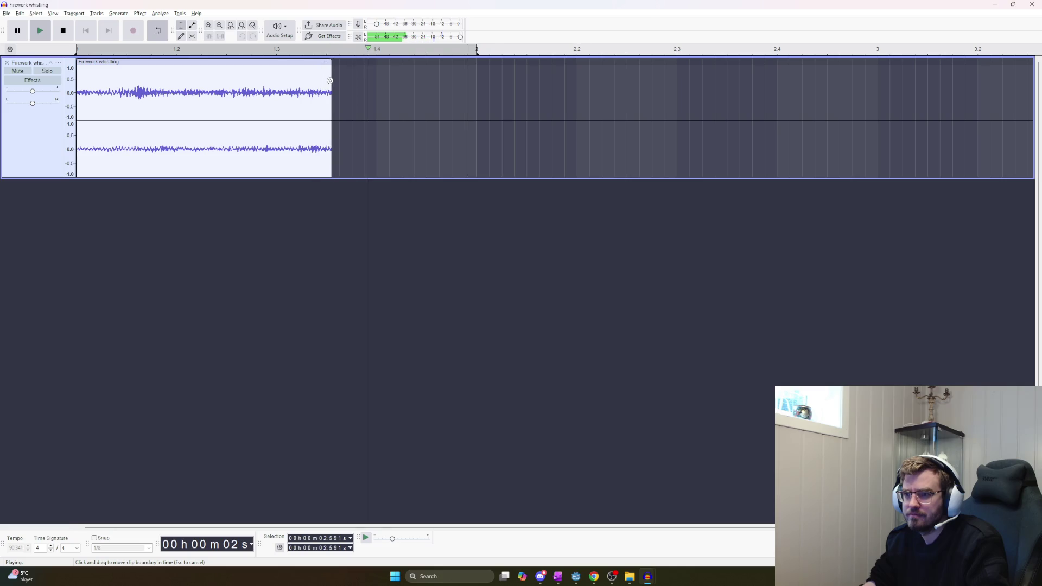
drag(330, 77, 319, 79)
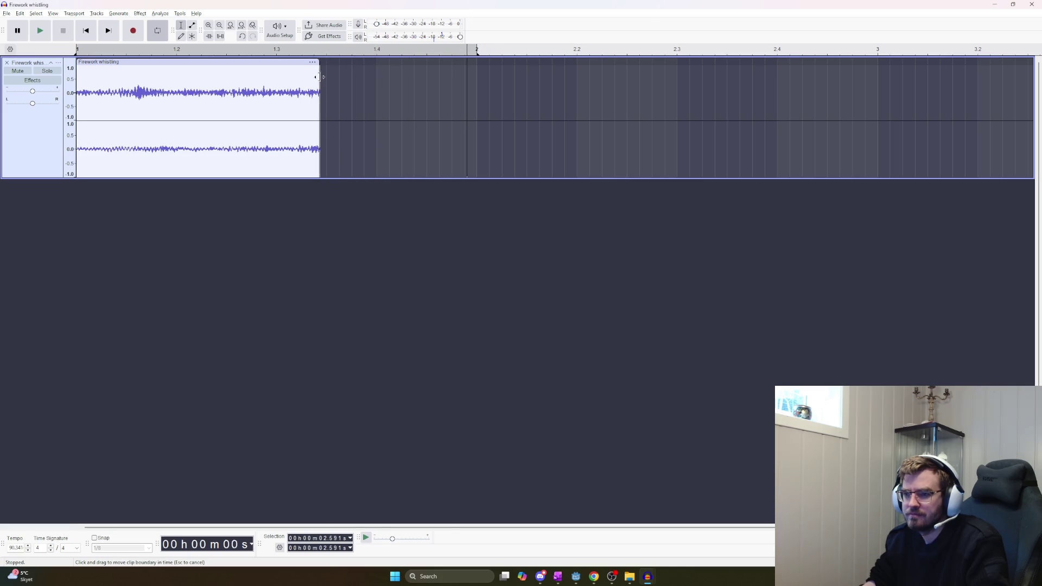
key(space)
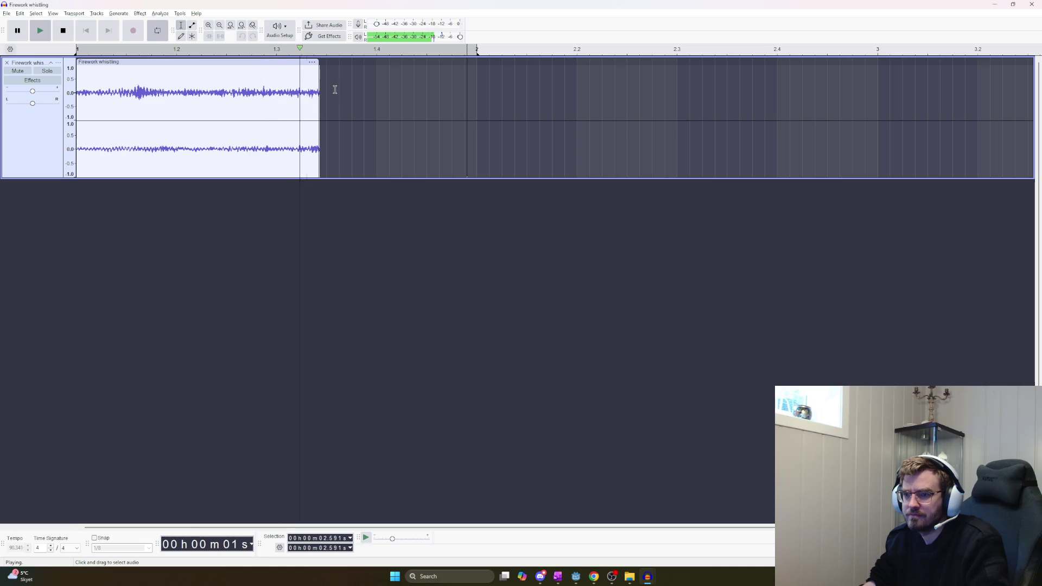
key(space)
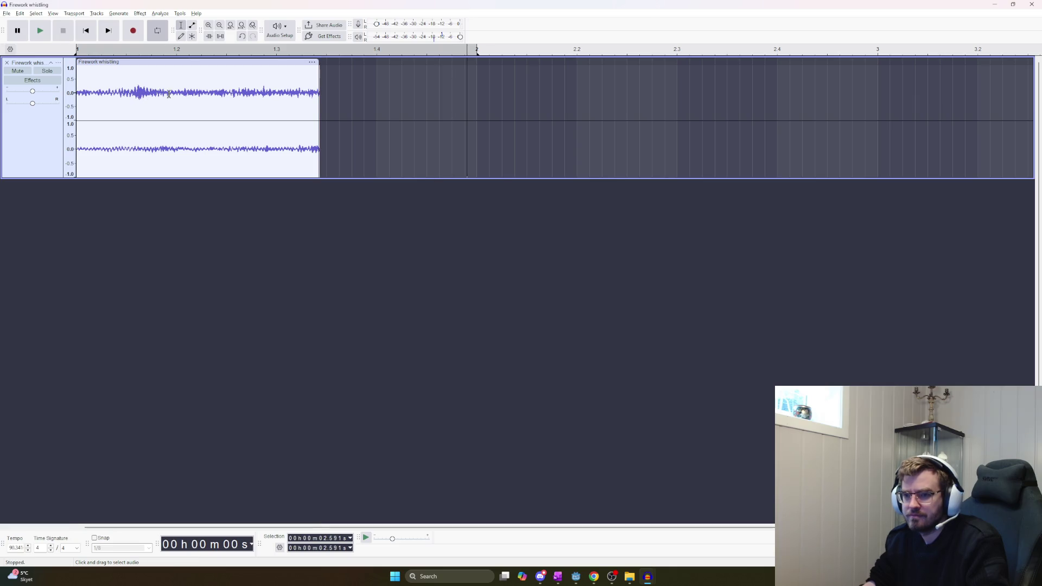
Delete the loud opening section and preview the roughly 1.06-second clip
drag(158, 92, 77, 92)
key(Delete)
key(space)
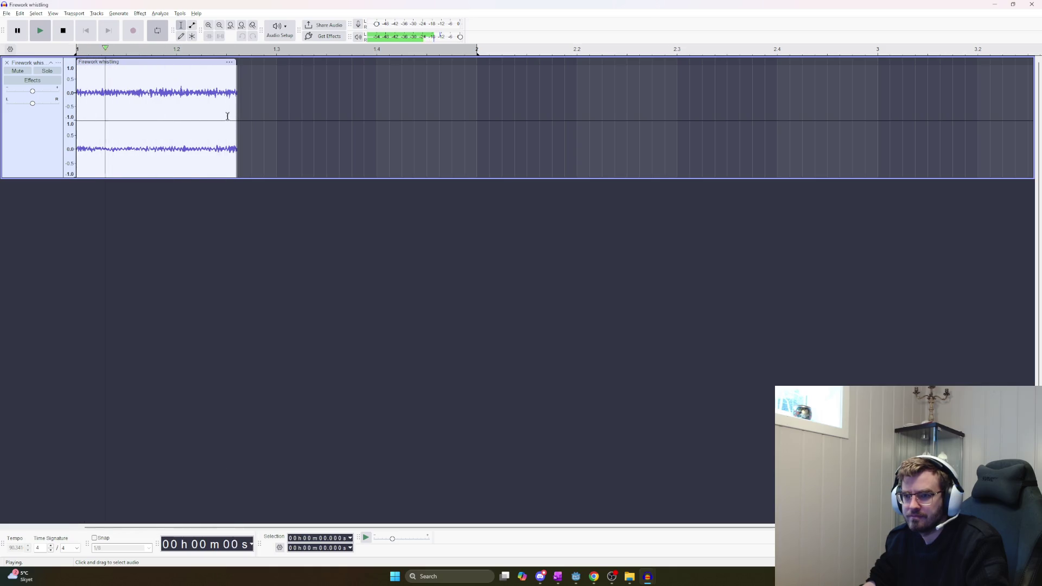
key(space)
Select the whole trimmed clip, stay in Audacity, and bring up the Effect menu
drag(235, 94, 74, 96)
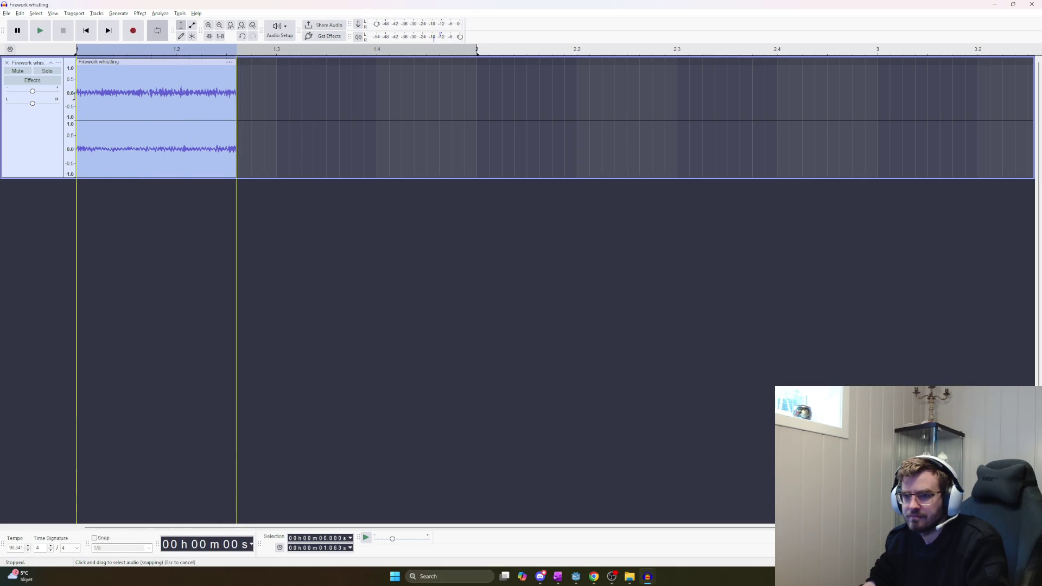
key(alt+Tab)
key(alt+Tab)
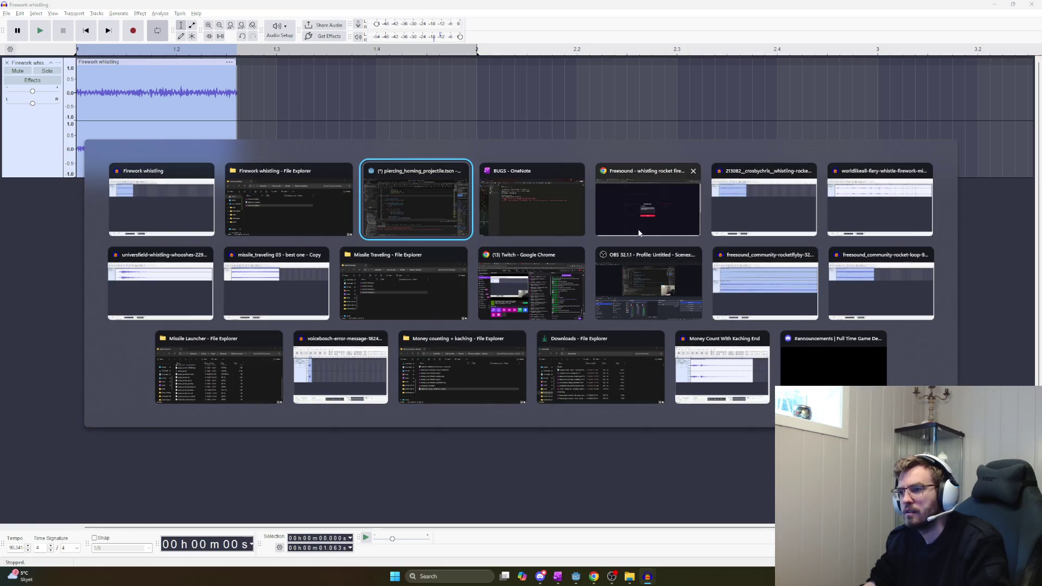
key(alt+shift+Tab)
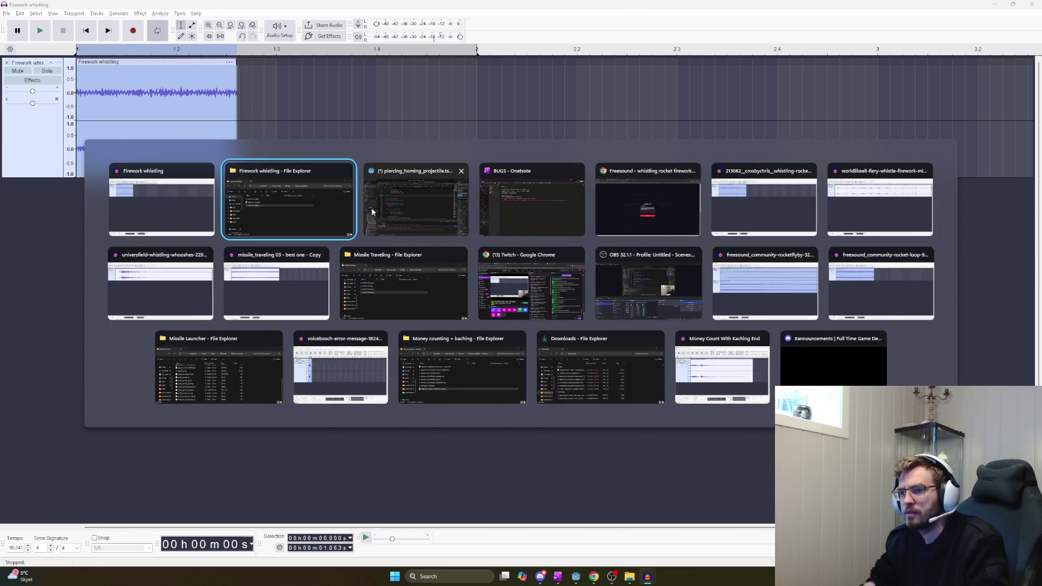
key(alt+Tab)
key(Escape)
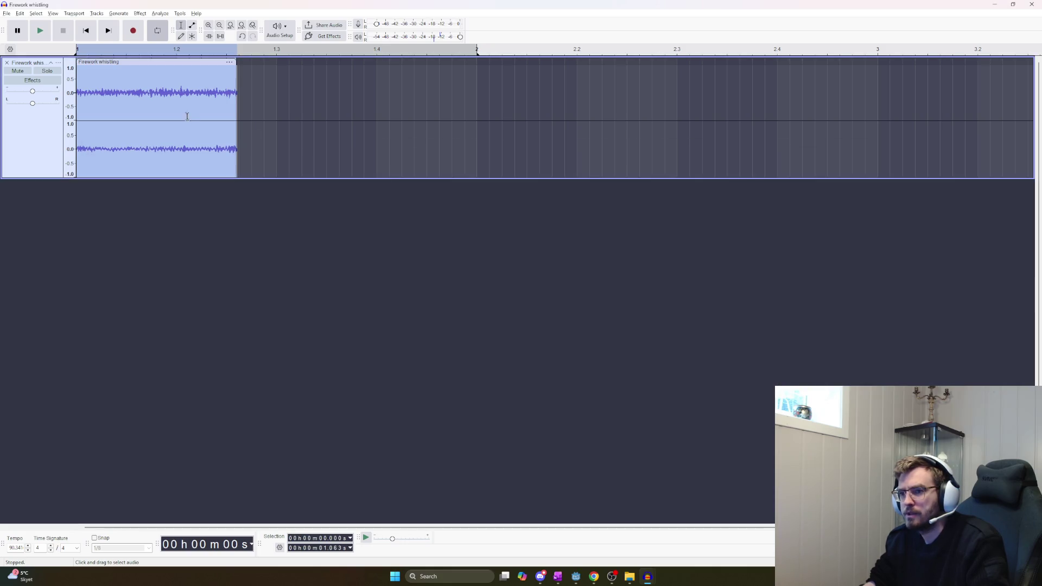
click(118, 13)
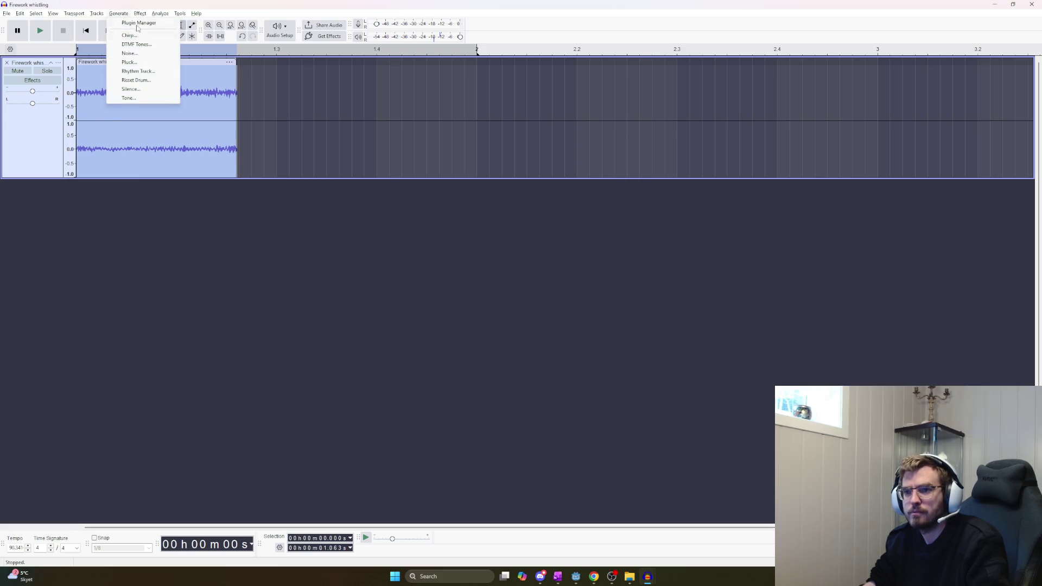
mouse_move(139, 18)
mouse_move(205, 109)
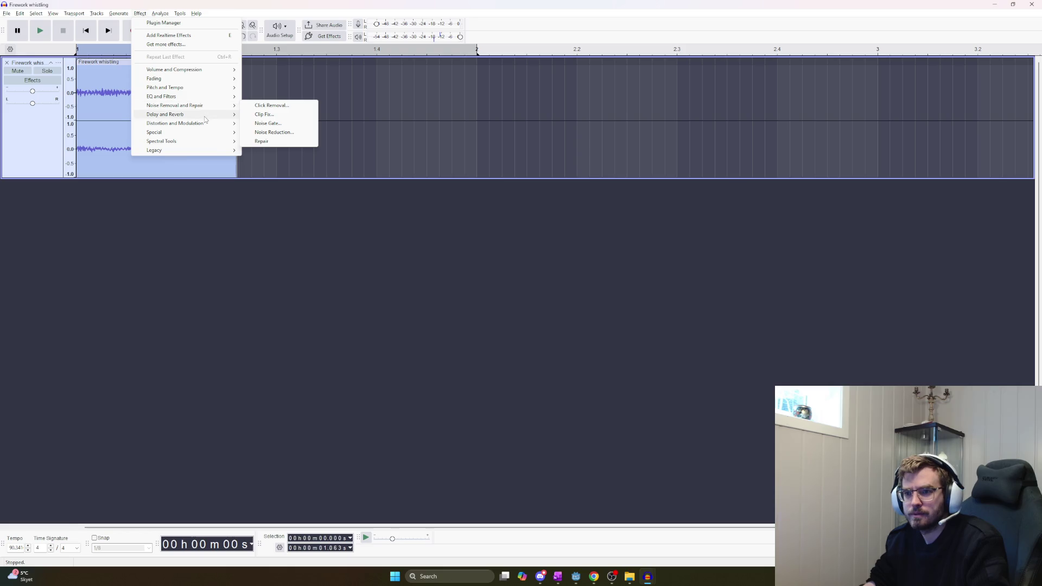
mouse_move(214, 87)
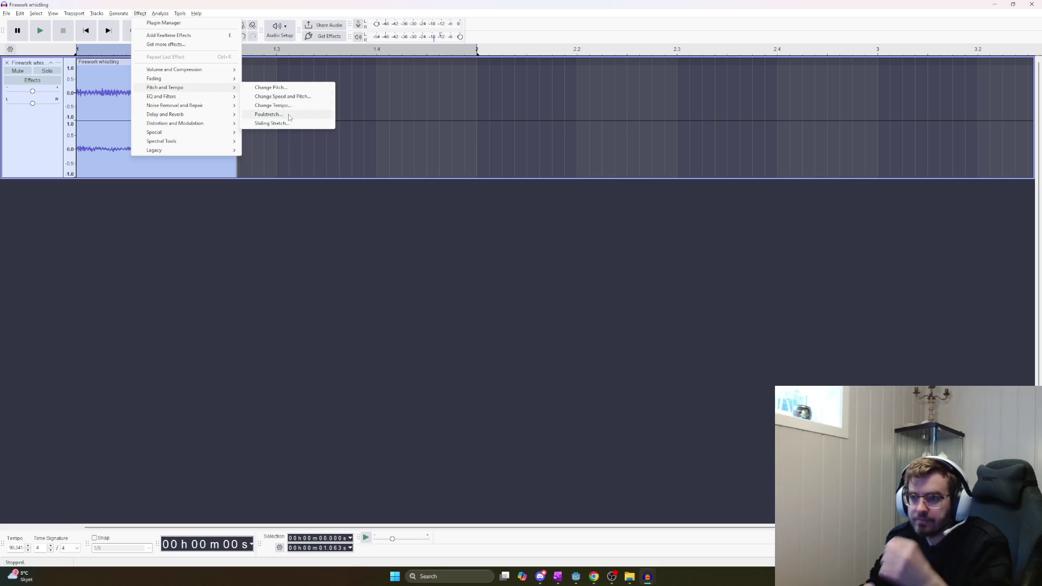
key(alt+Tab)
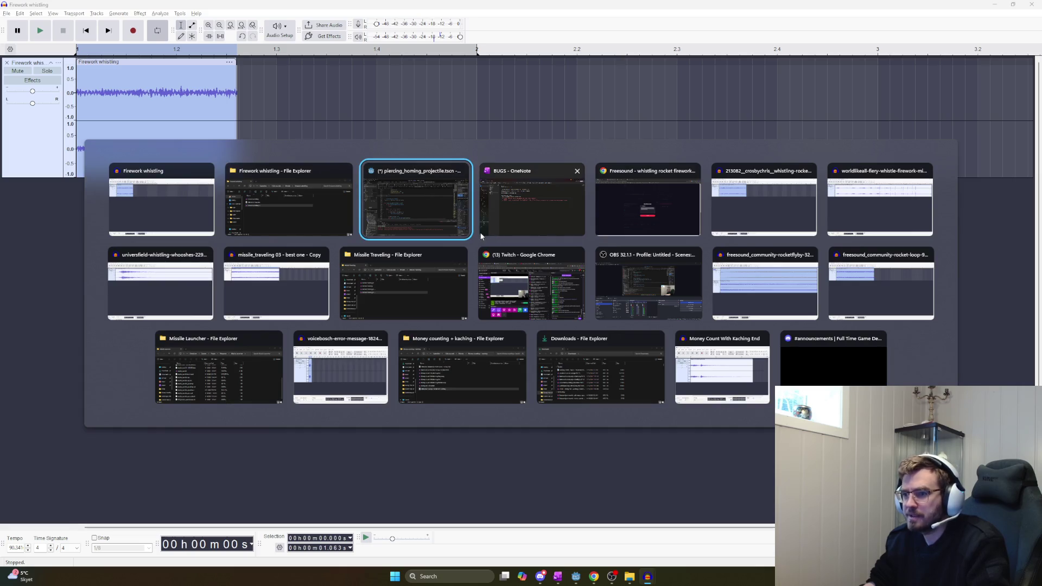
Ask ChatGPT in the Equalizing Whistle Volume chat how to gradually raise pitch in Audacity
click(649, 219)
click(347, 8)
text(How do i slowly increase pitch over time in audaci)
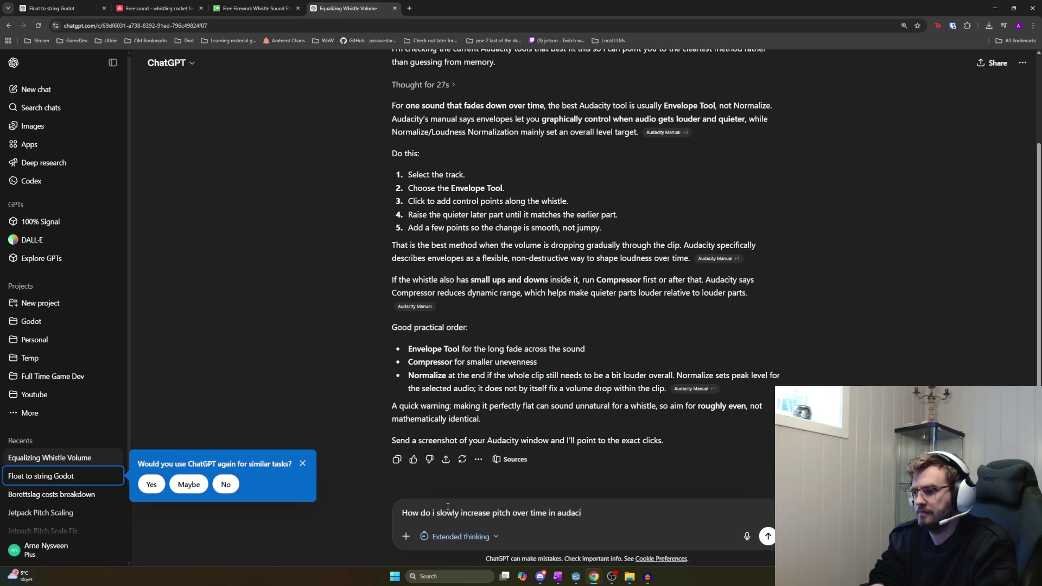
text(ty)
key(Return)
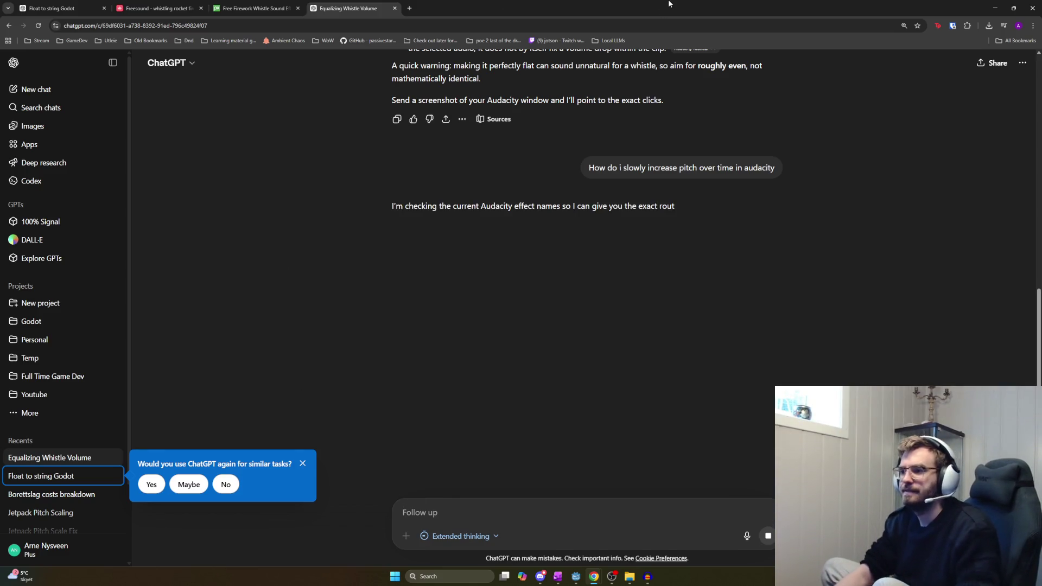
click(254, 8)
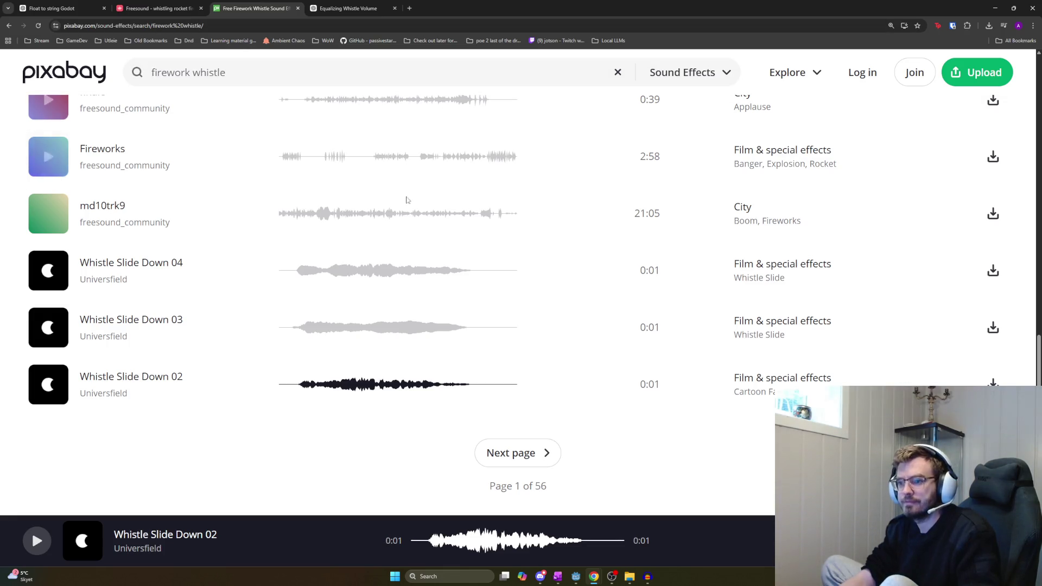
Browse page 2 of the firework whistle results and preview the spooky whistle (0:07)
click(520, 458)
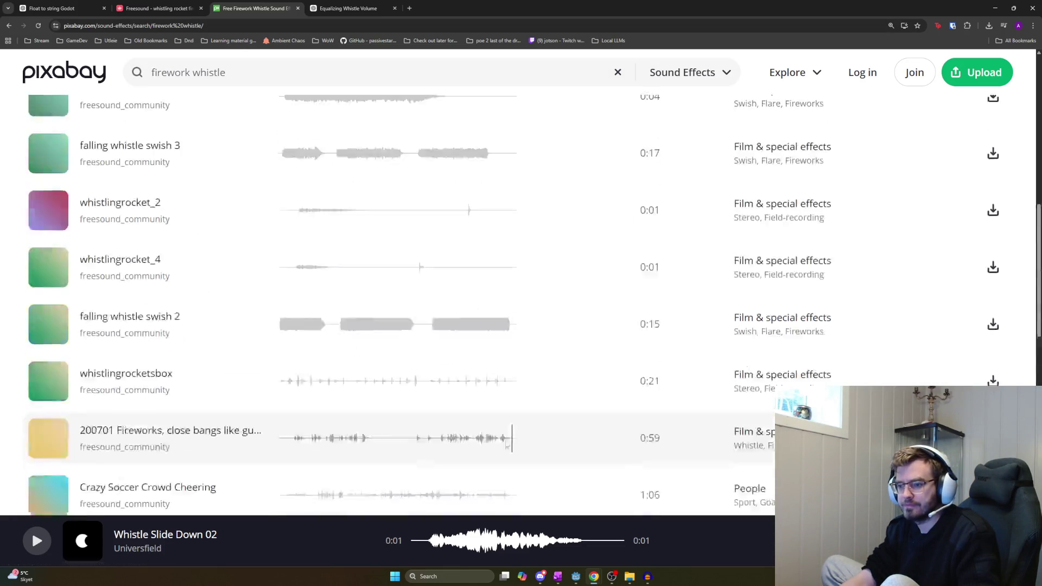
scroll(394, 348, down, 5)
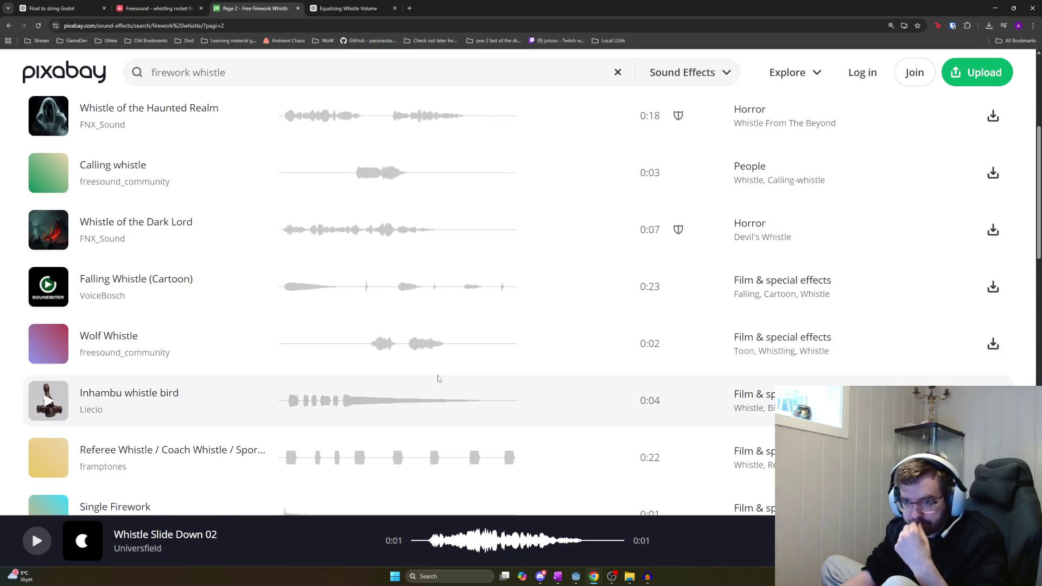
scroll(434, 373, down, 3)
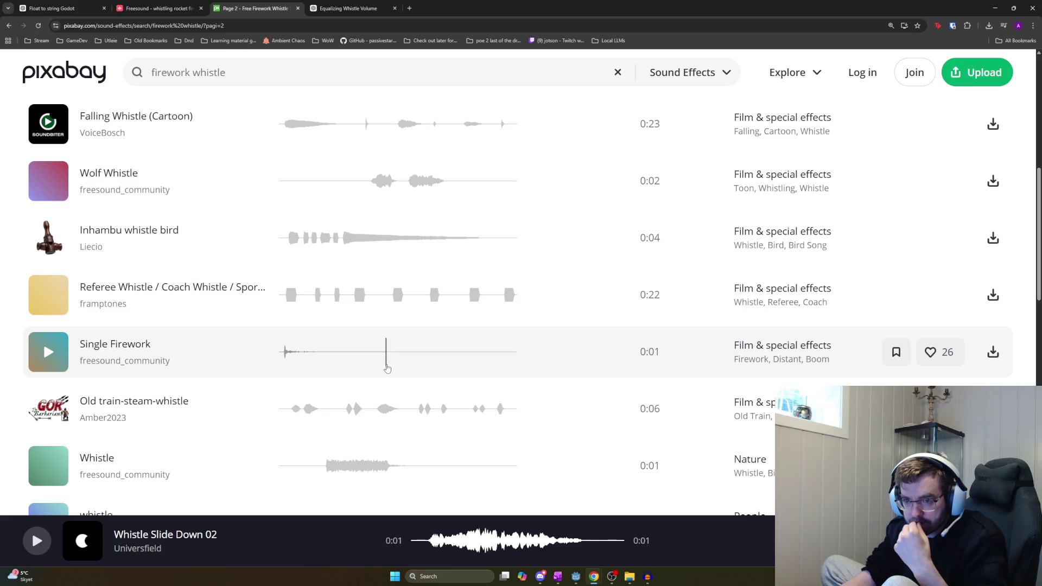
scroll(388, 369, down, 2)
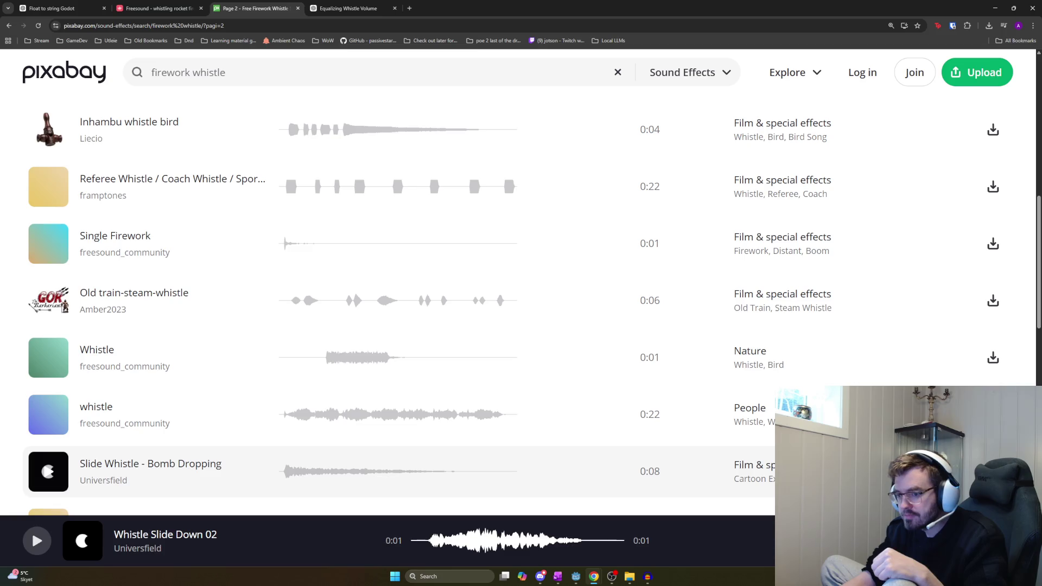
scroll(741, 445, down, 5)
scroll(741, 445, down, 6)
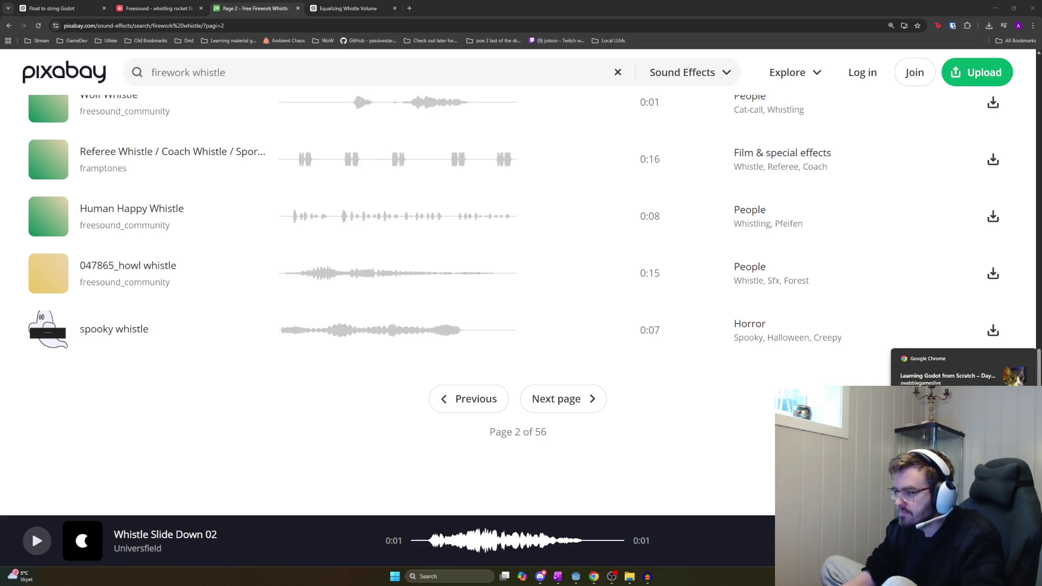
click(47, 330)
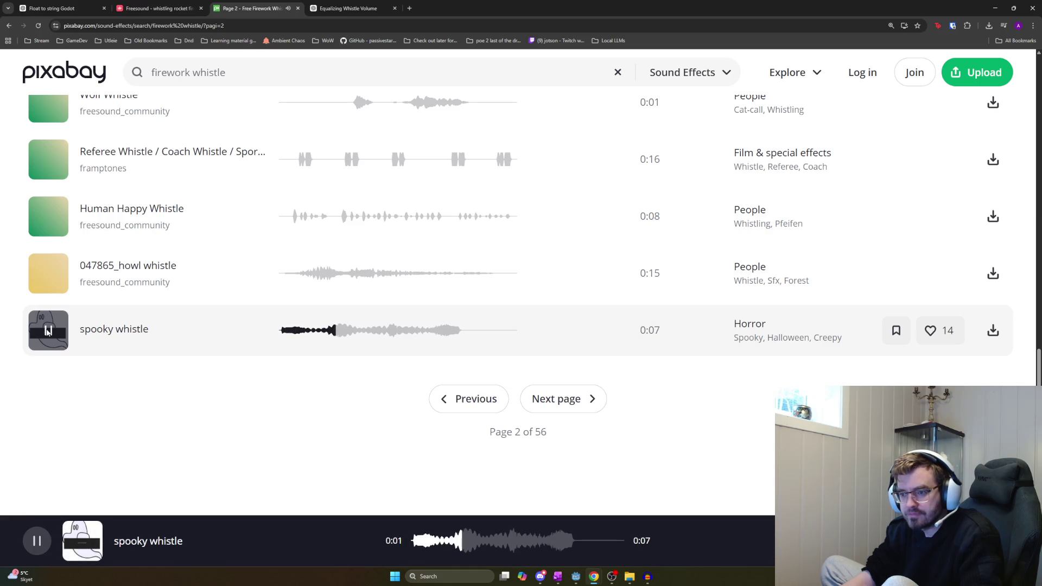
click(543, 407)
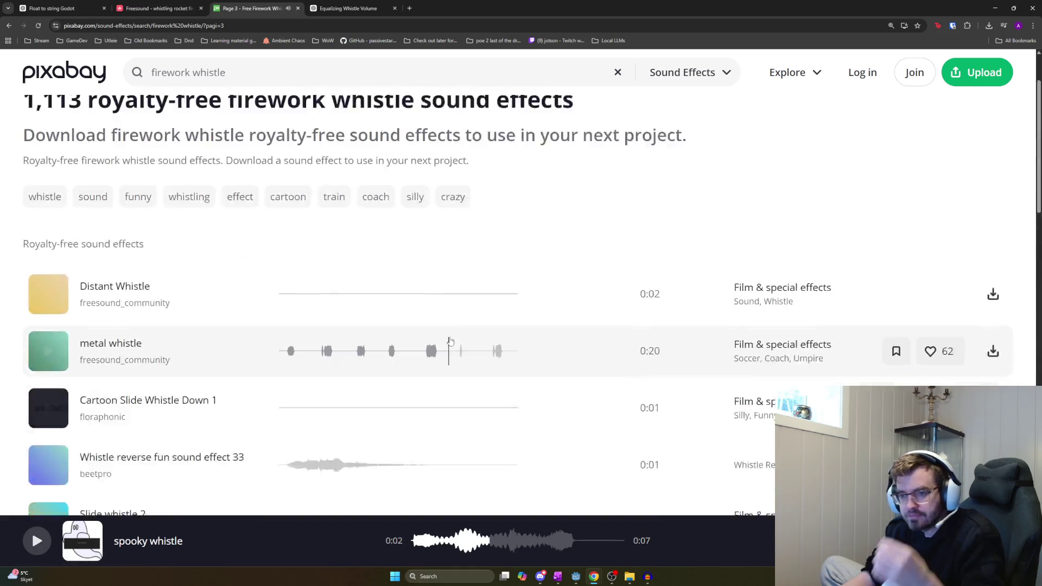
Preview Distant Whistle, metal whistle, Cartoon Slide Whistle Down 1, Whistle reverse 33 and Slide whistle 2
click(66, 389)
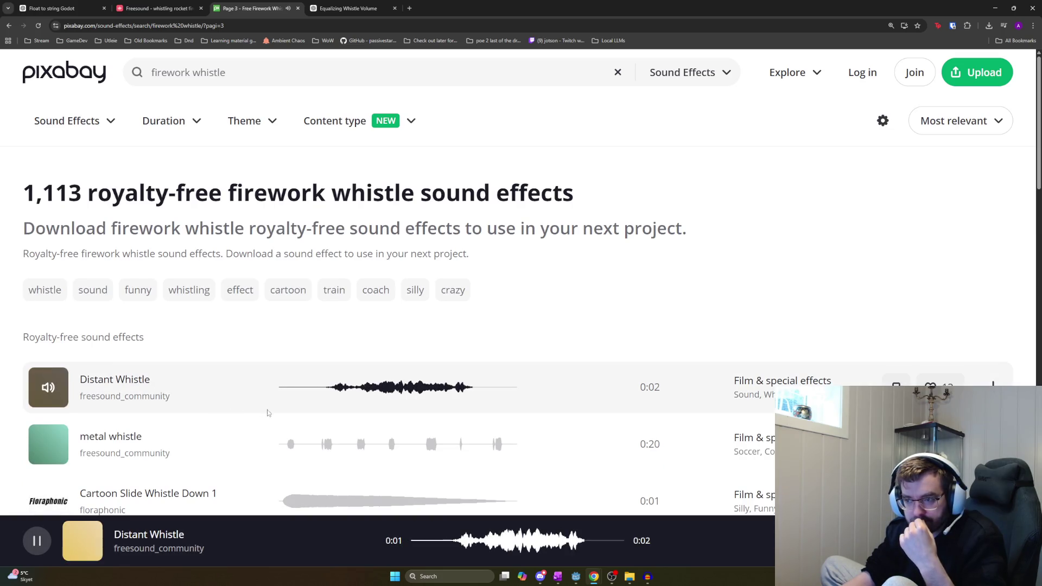
scroll(417, 417, down, 2)
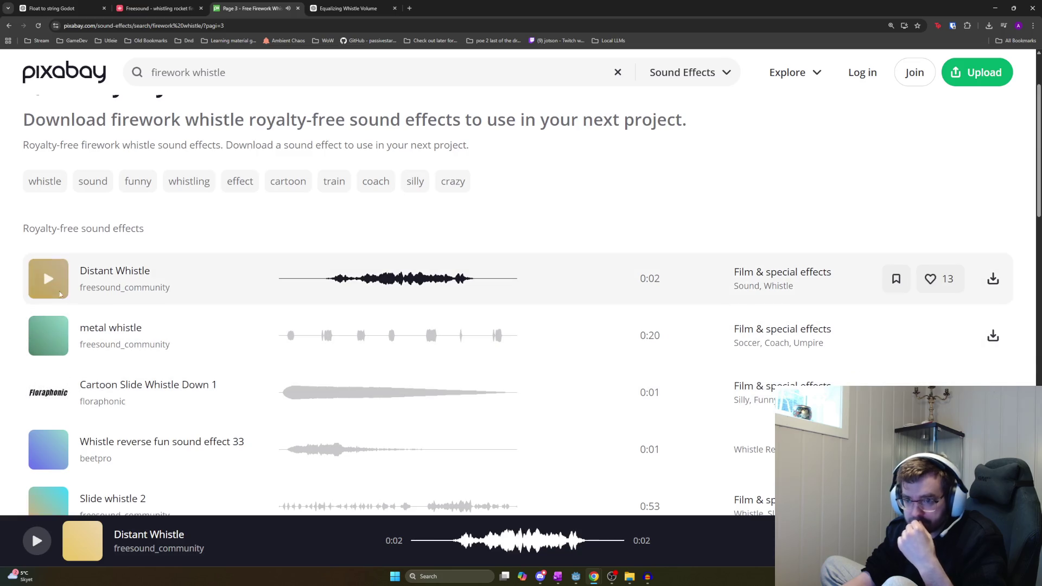
click(56, 286)
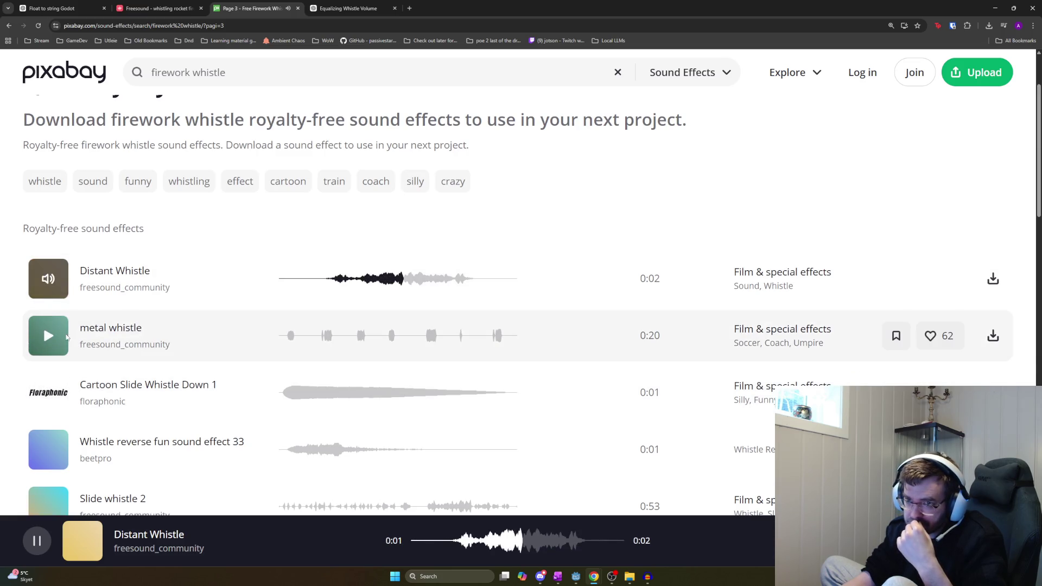
click(51, 338)
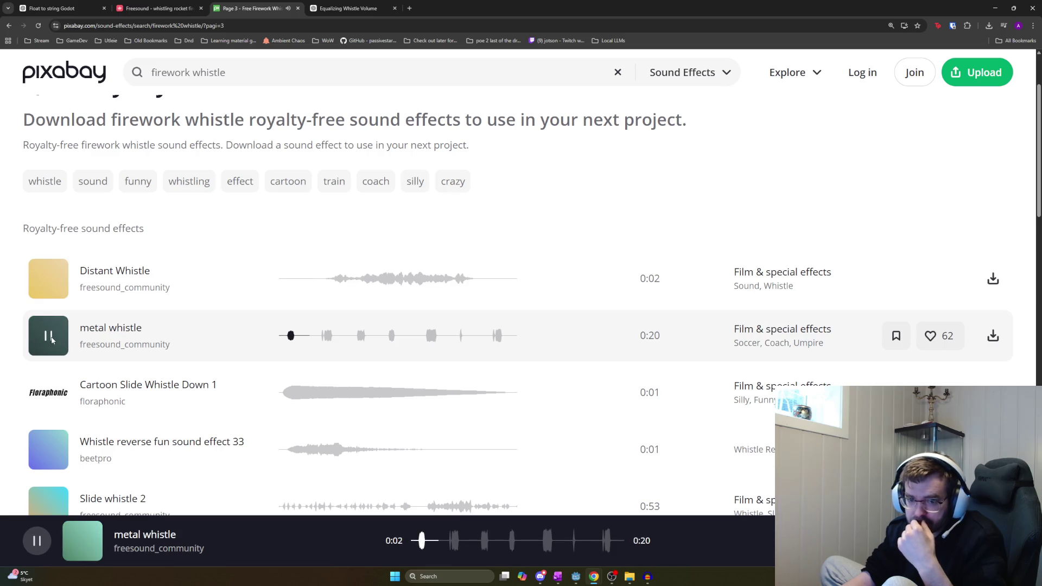
click(65, 385)
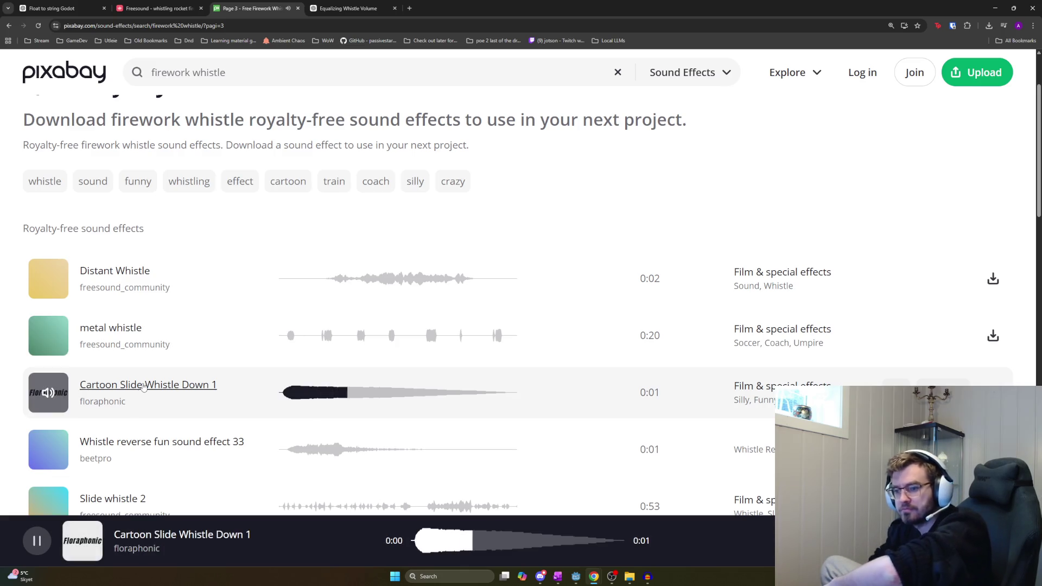
scroll(63, 369, down, 2)
click(63, 353)
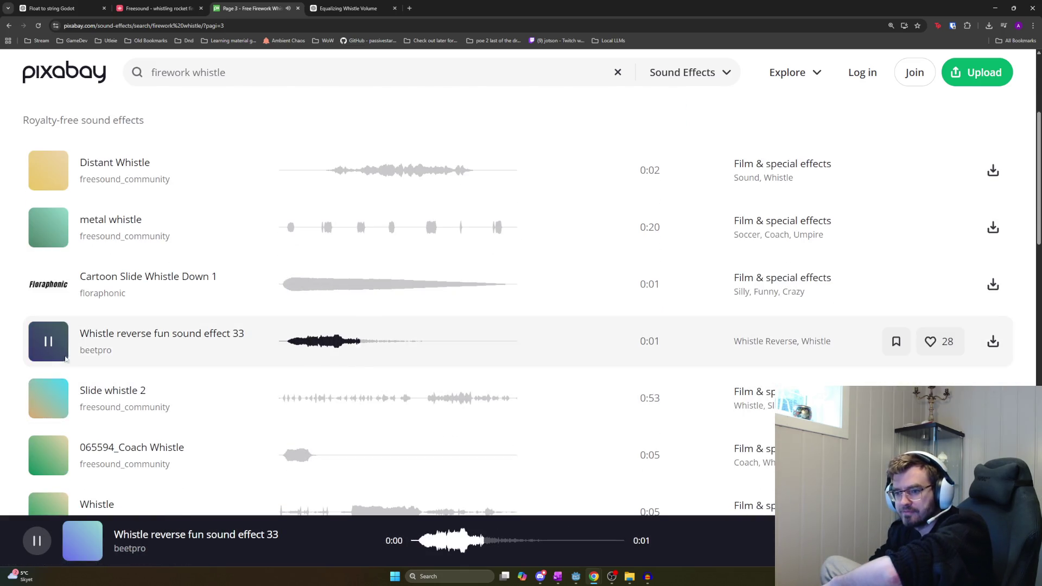
click(50, 399)
Preview Coach Whistle, Whistle, Wolf Whistle, Train whistle, Cartoon Slide Whistle Down 2 and Funny Firework 3
scroll(89, 411, down, 1)
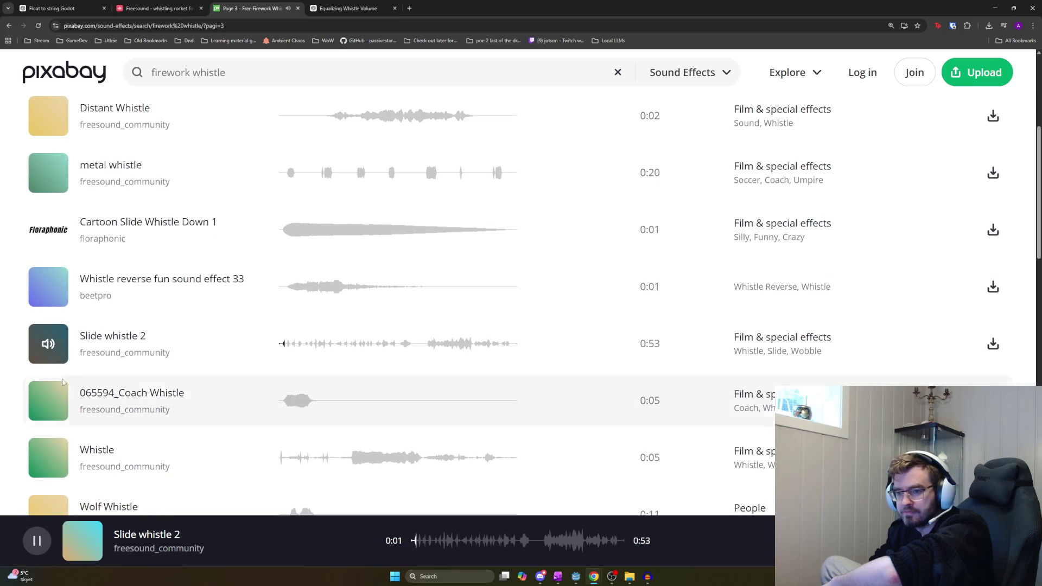
click(48, 399)
scroll(134, 417, down, 1)
scroll(134, 416, down, 1)
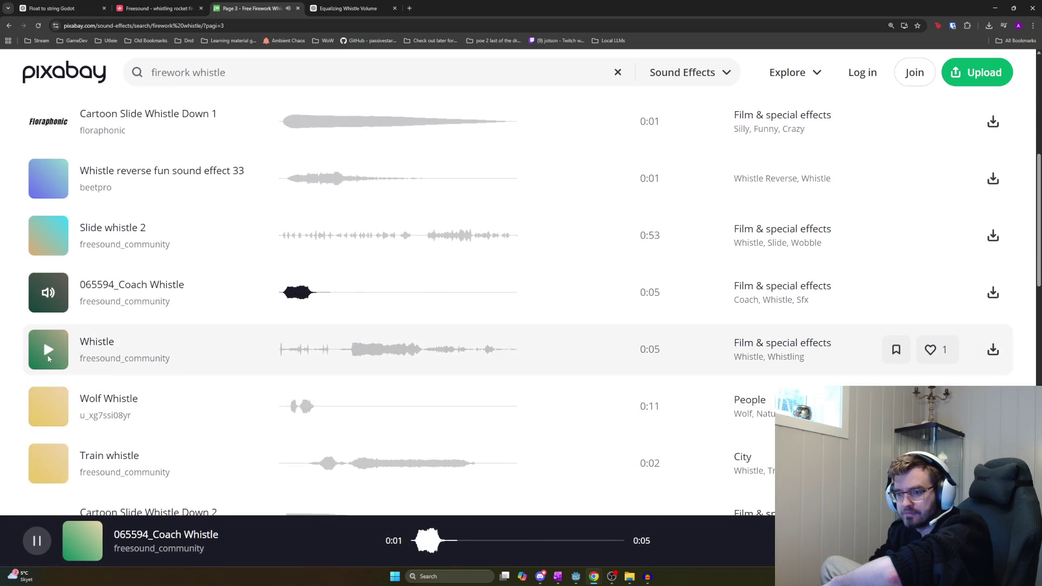
click(48, 354)
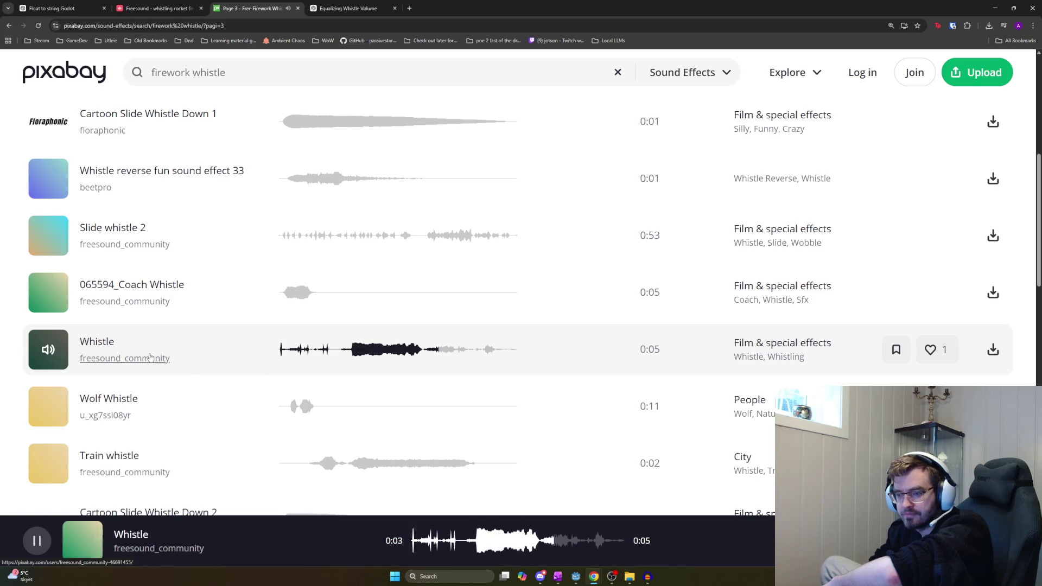
click(57, 410)
click(55, 446)
scroll(196, 424, down, 1)
scroll(207, 416, down, 2)
click(49, 358)
click(49, 414)
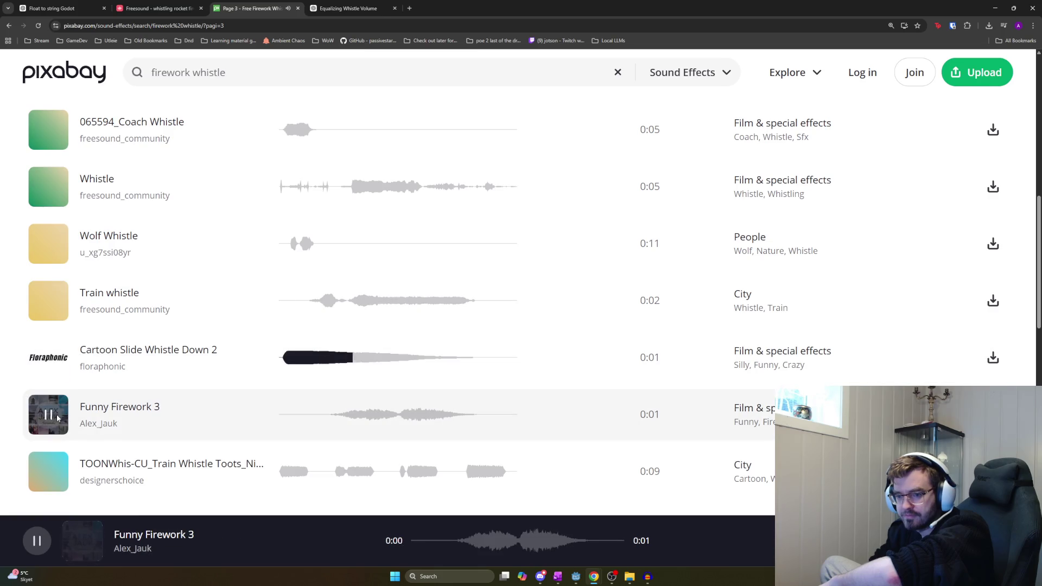
Preview Slide Whistle Up 2, Whistle Laidback, swanee whistle, Toy Train Whistle, train whistle and Funny Firework 2
scroll(77, 404, down, 3)
click(49, 365)
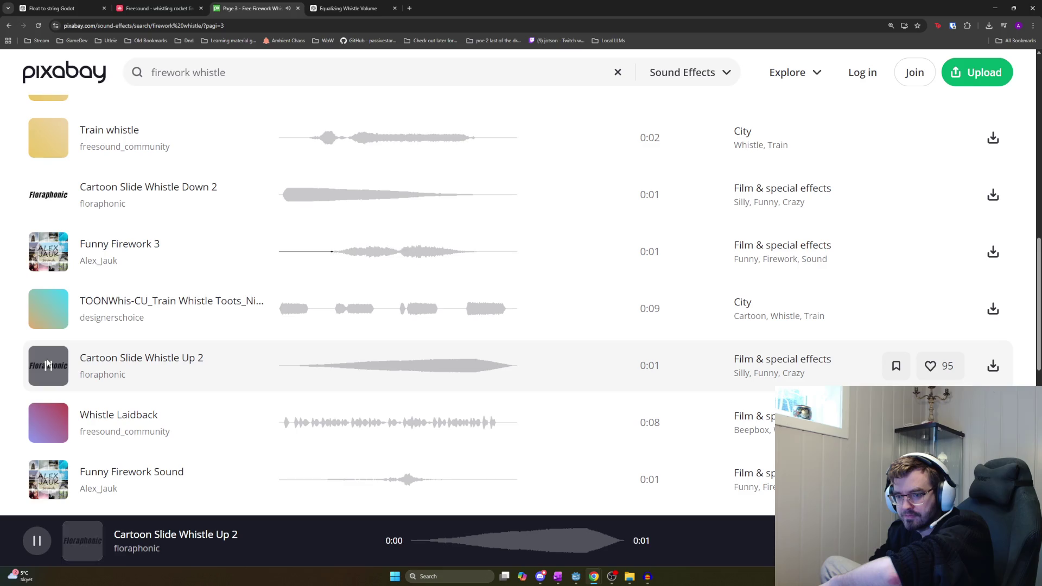
scroll(63, 337, down, 2)
click(59, 332)
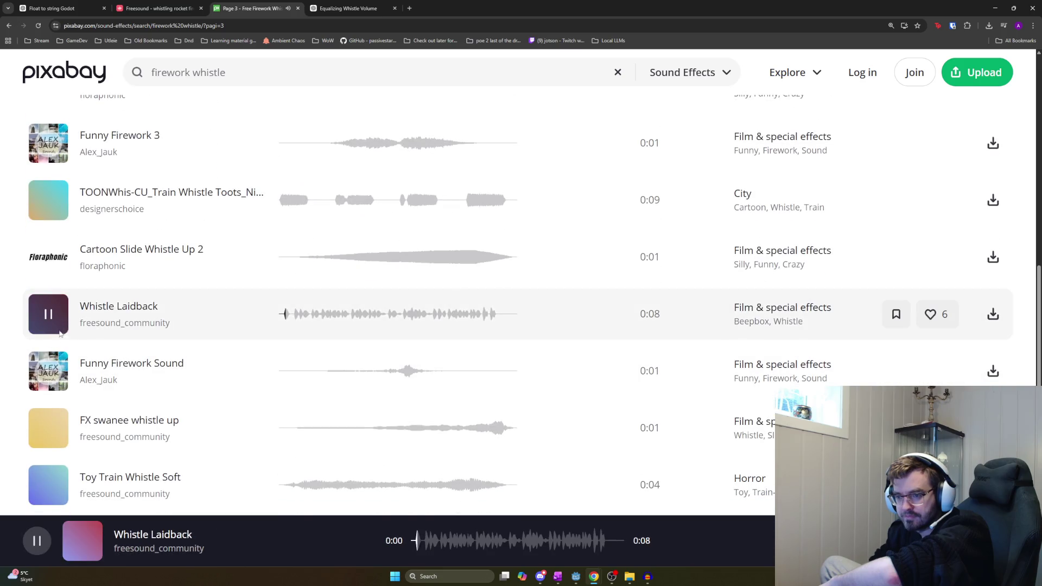
click(54, 369)
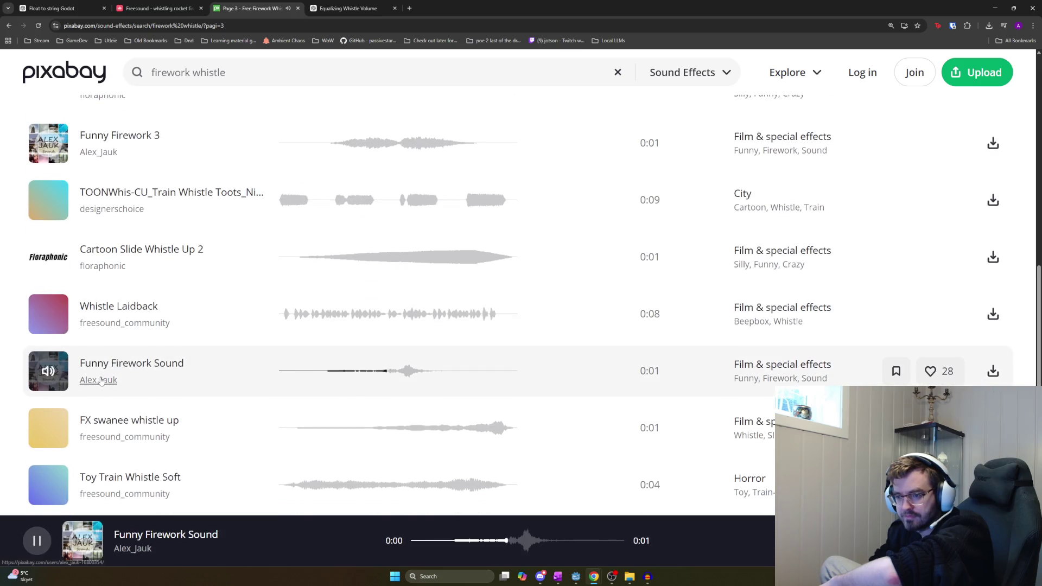
scroll(57, 346, down, 1)
click(54, 371)
scroll(60, 358, down, 2)
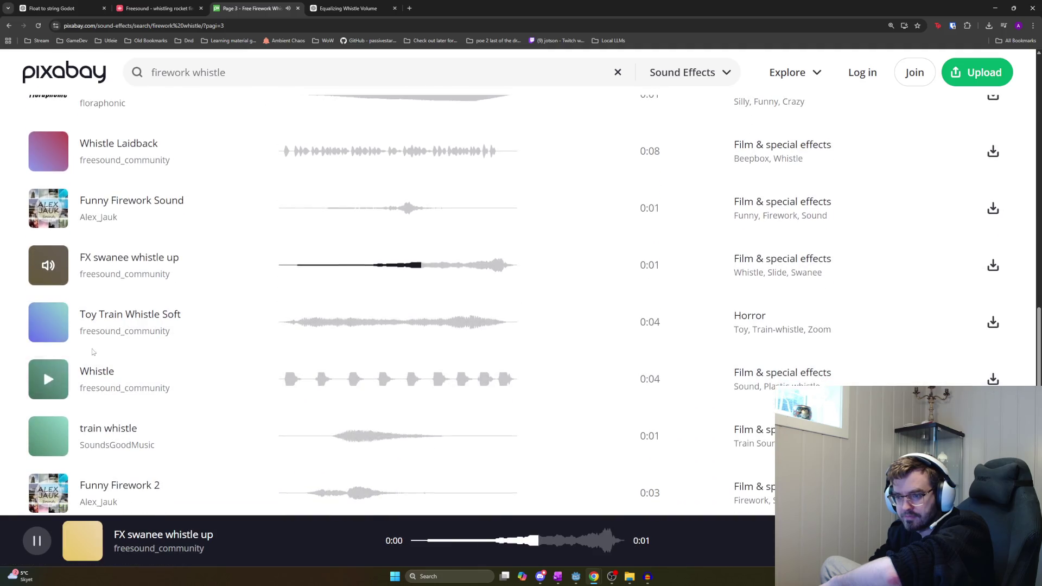
click(70, 326)
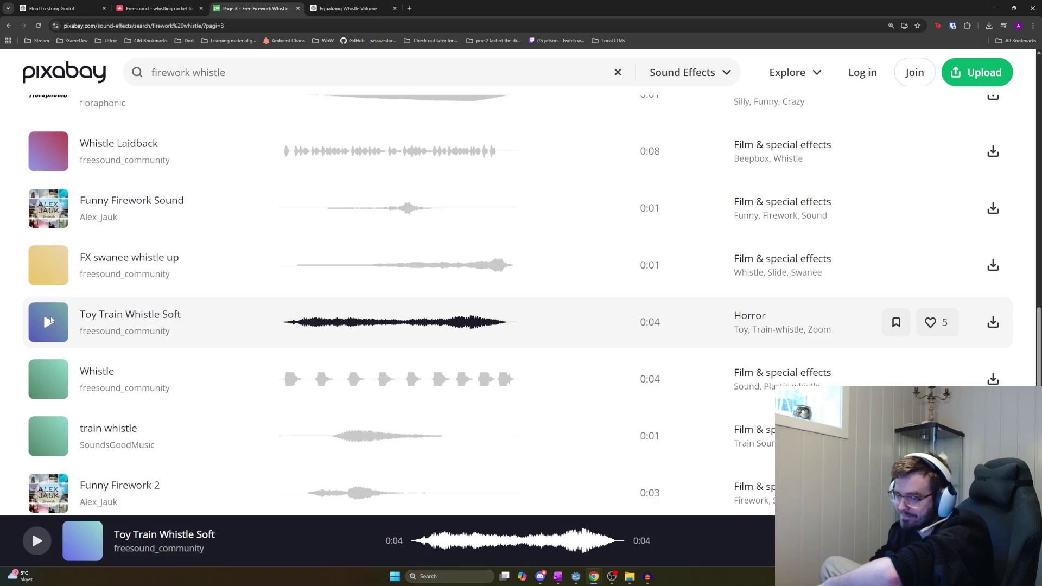
click(61, 324)
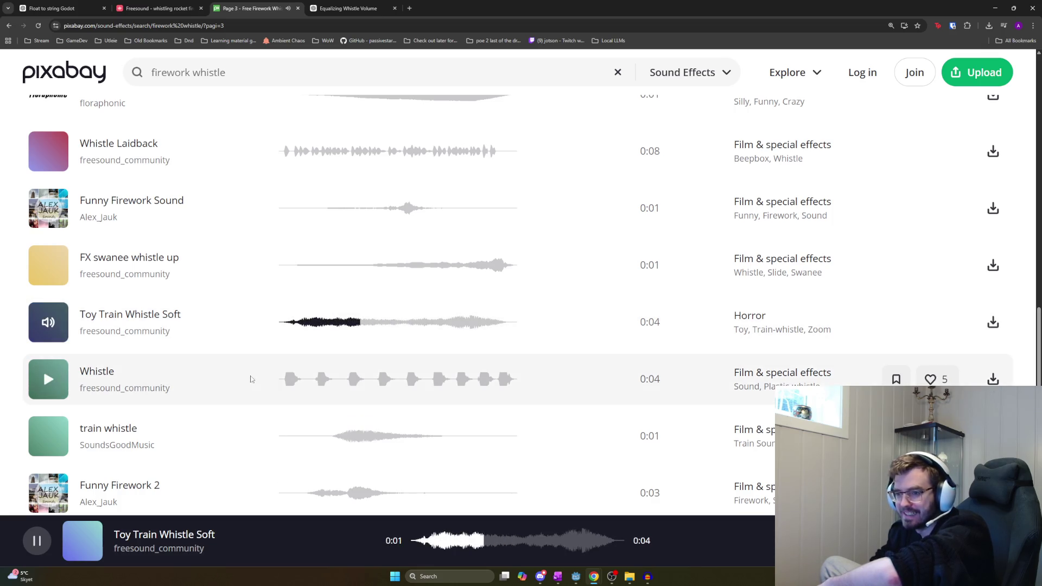
click(151, 434)
scroll(151, 434, down, 2)
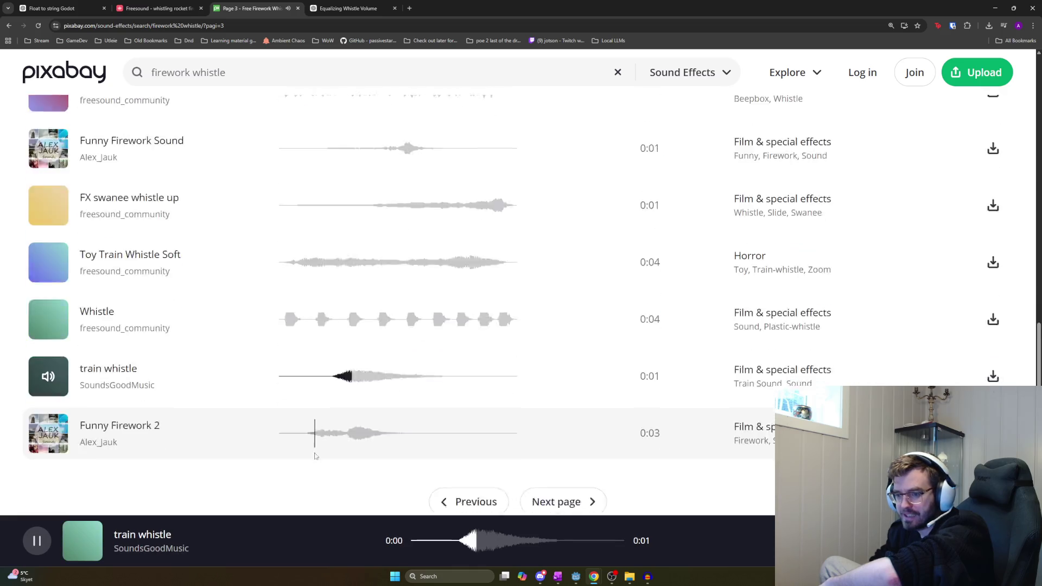
click(141, 383)
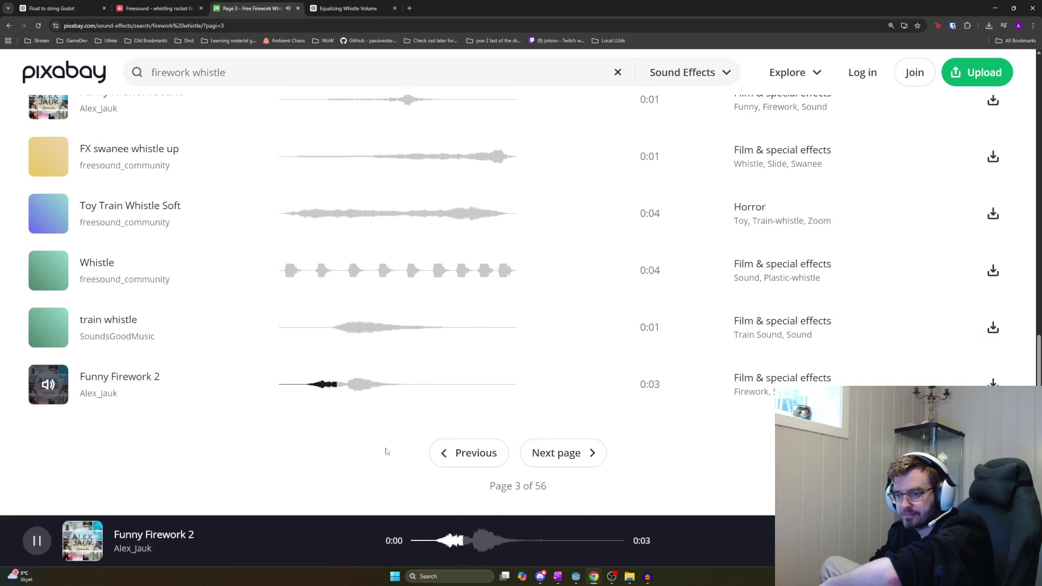
click(556, 453)
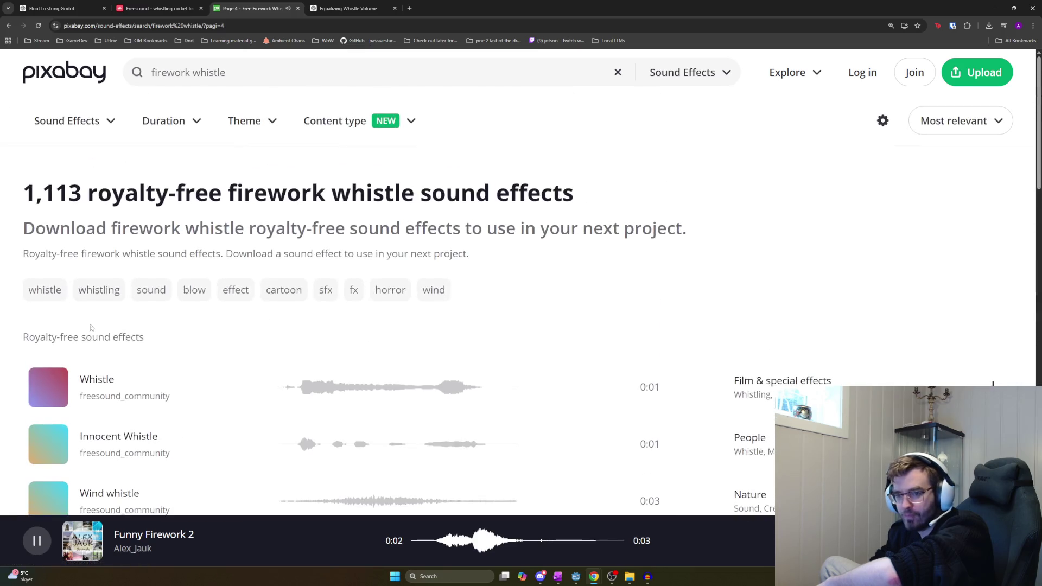
Preview the Wind whistle (0:03) on page 4, then return to the Firework whistling project
scroll(49, 386, down, 2)
click(60, 396)
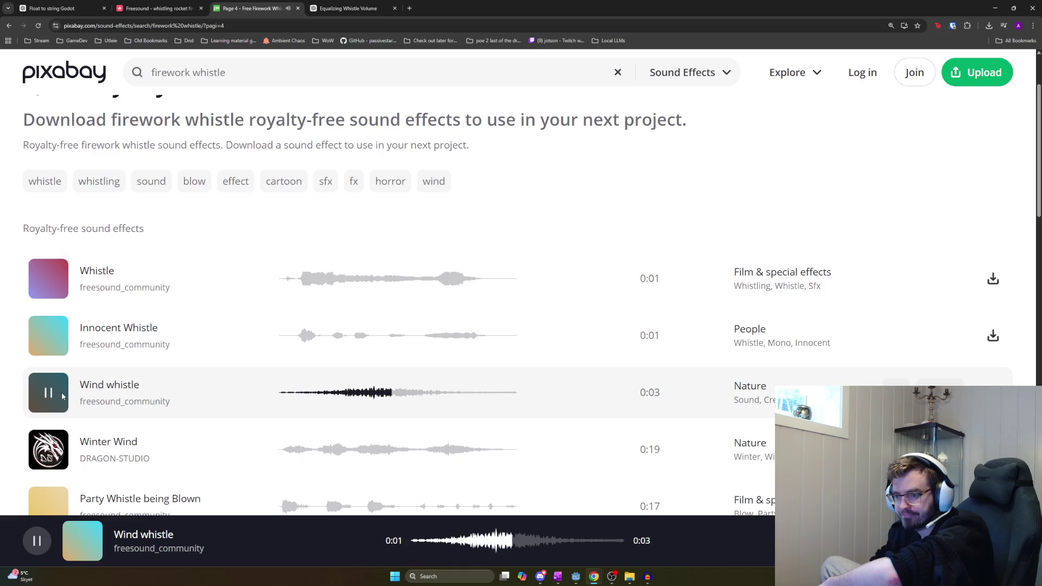
scroll(62, 395, down, 2)
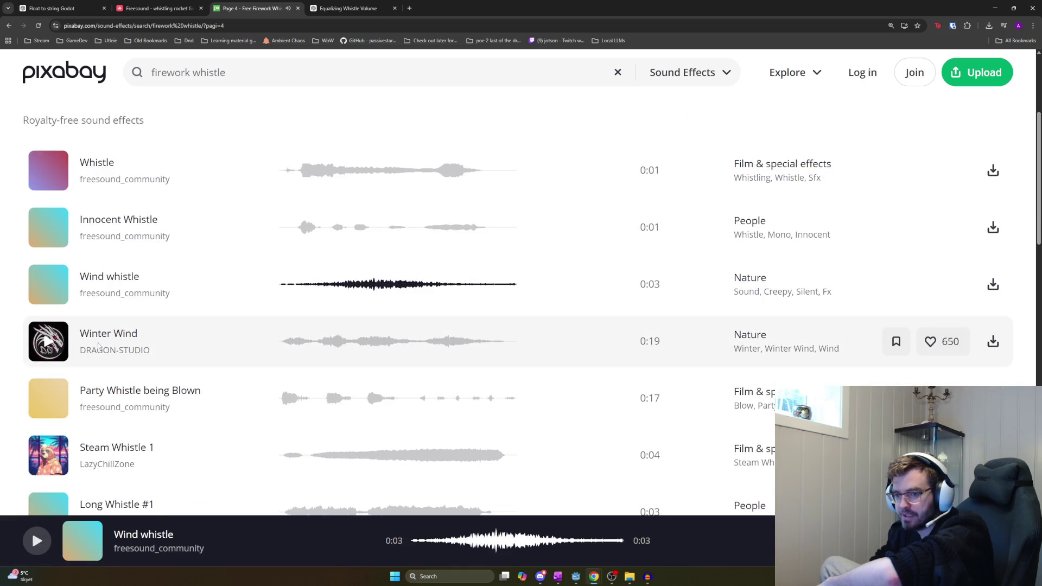
scroll(85, 379, down, 1)
scroll(85, 379, down, 1)
scroll(81, 377, down, 2)
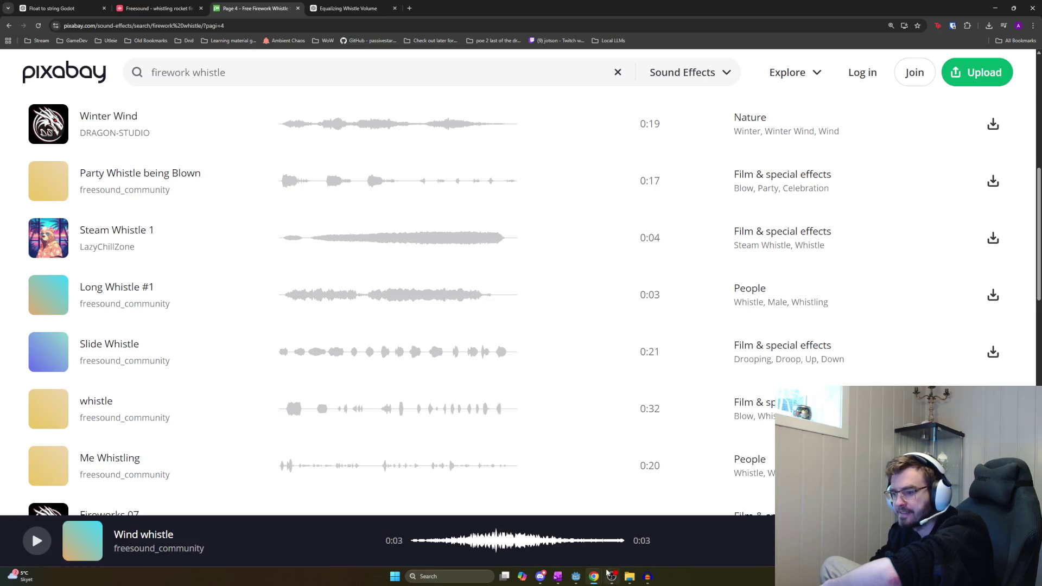
mouse_move(647, 576)
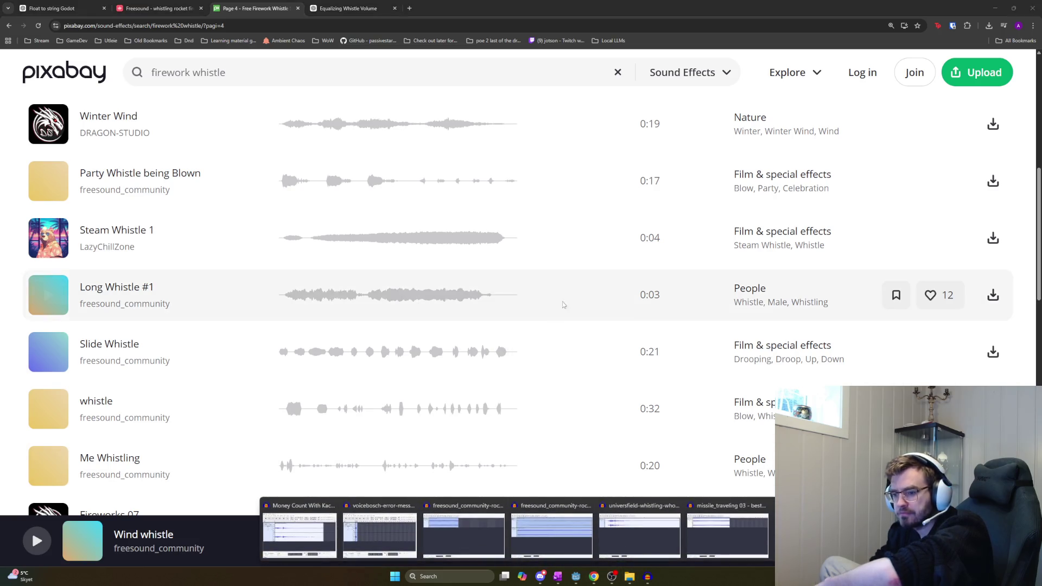
click(639, 535)
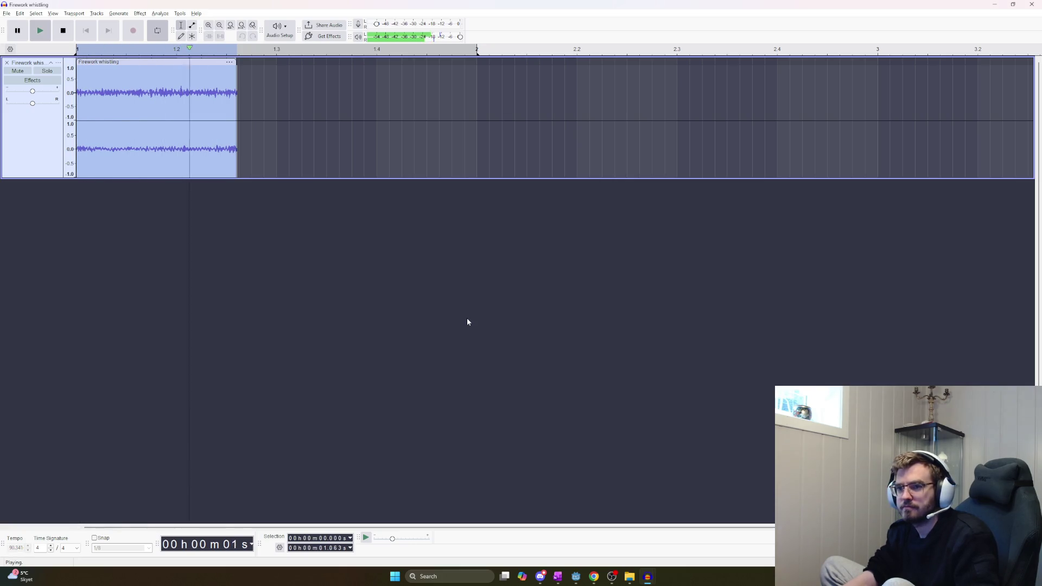
Stop the Firework whistling clip playback and bring up Audacity's File menu
click(63, 30)
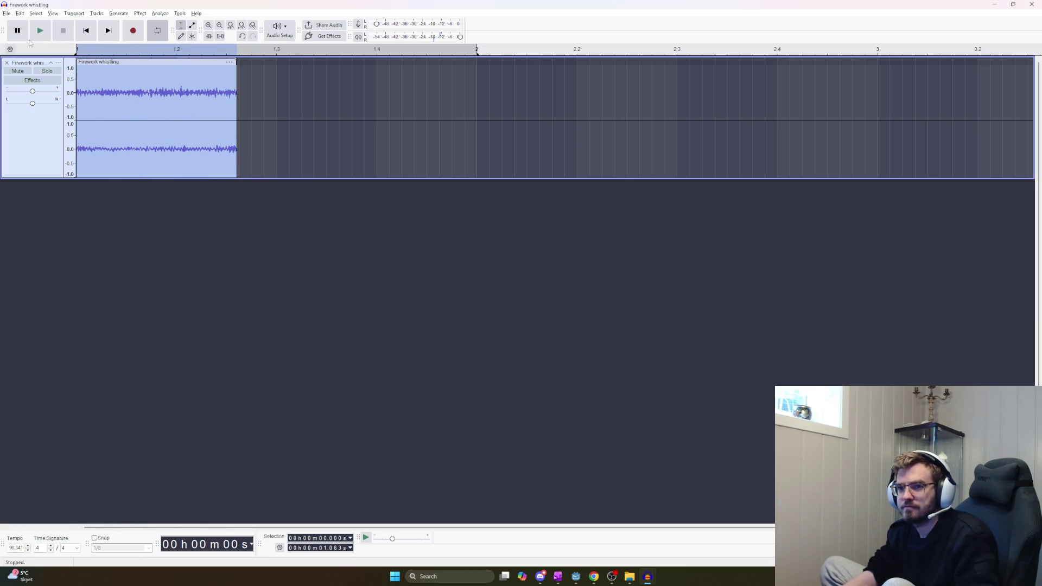
click(10, 14)
mouse_move(57, 50)
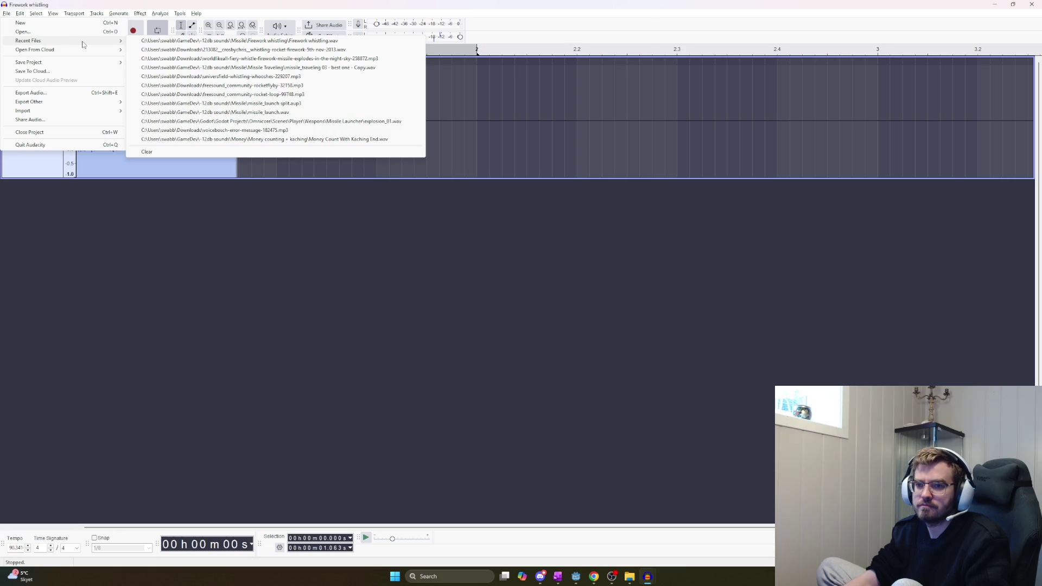
Export the trimmed whistling clip to this computer as 'Firework whistling cut 2.wav'
click(95, 93)
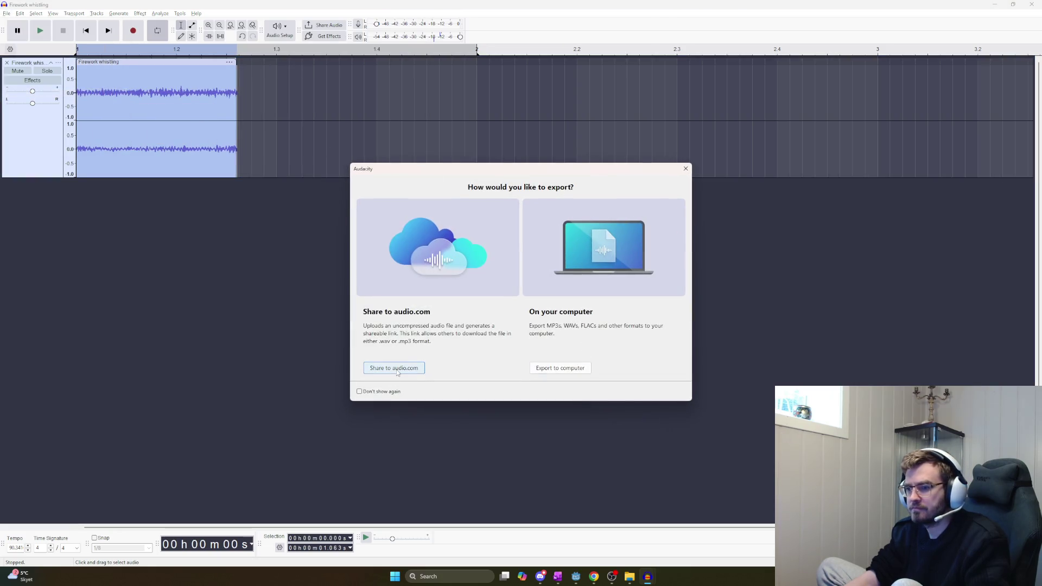
click(560, 368)
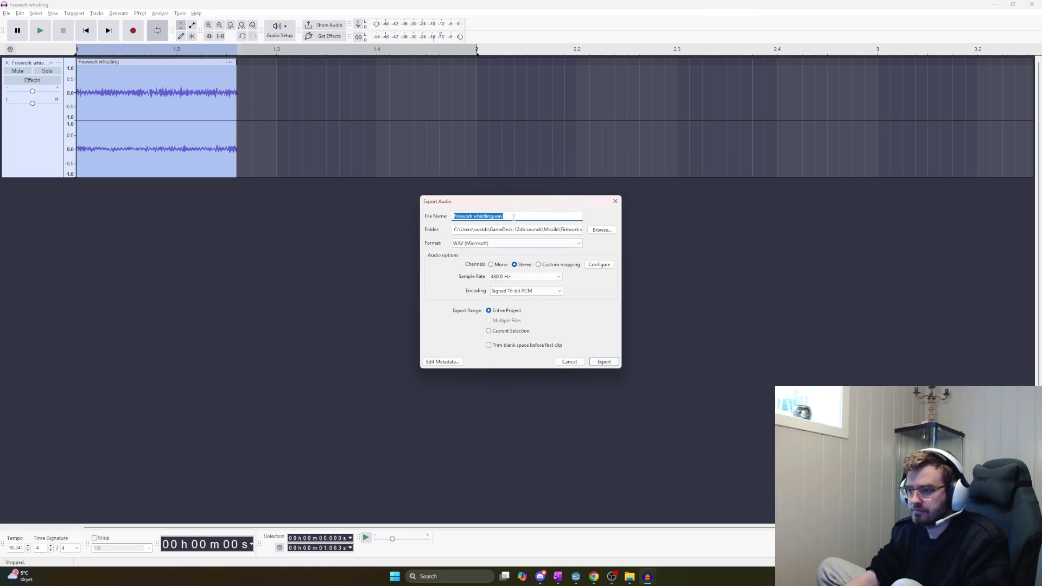
text( cut 2)
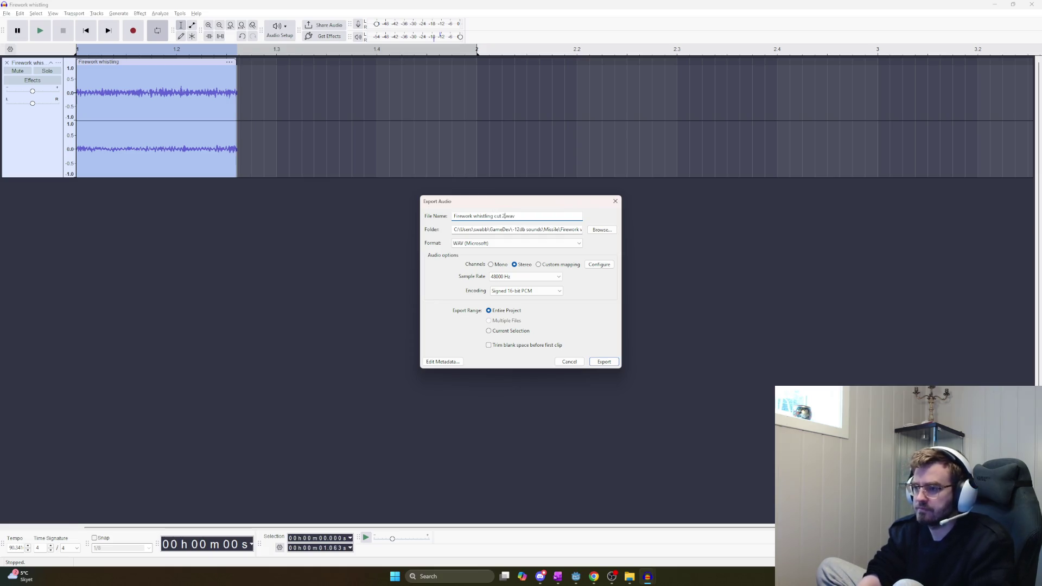
click(614, 362)
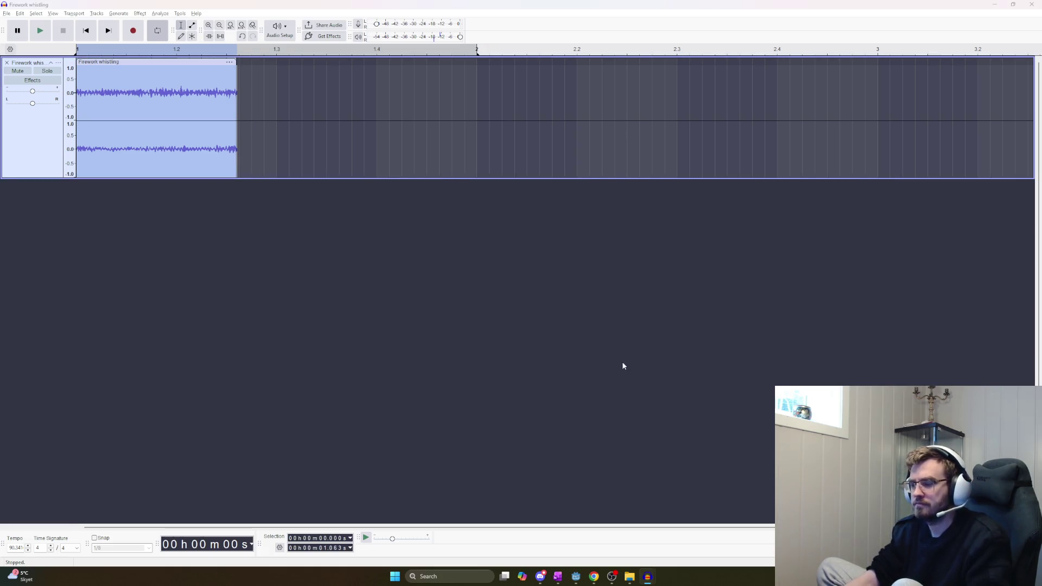
key(alt+Tab)
key(alt+Tab)
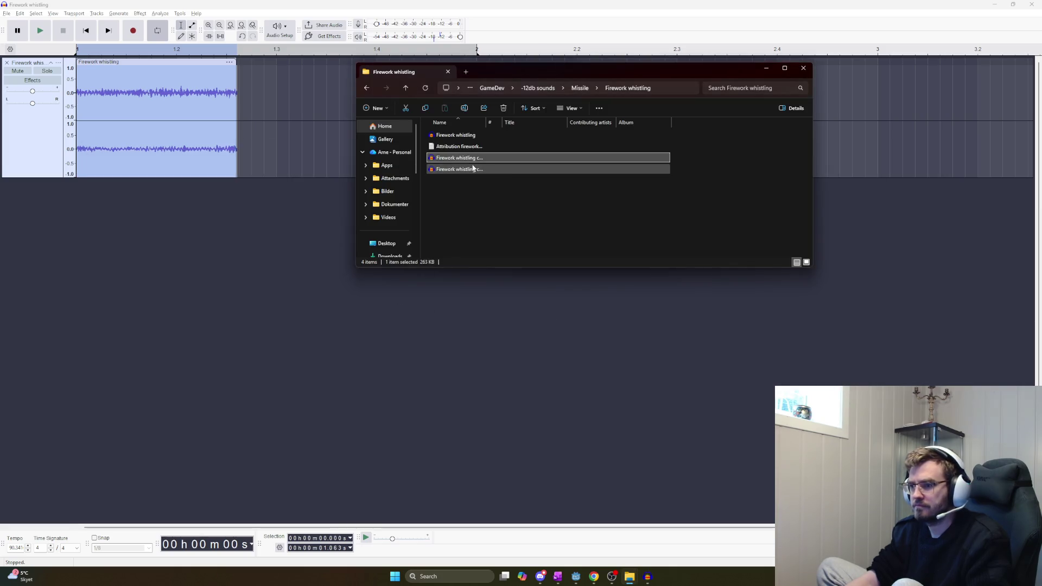
Open Firework whistling cut 2 in Audacity, play it, and close it without saving
double_click(473, 169)
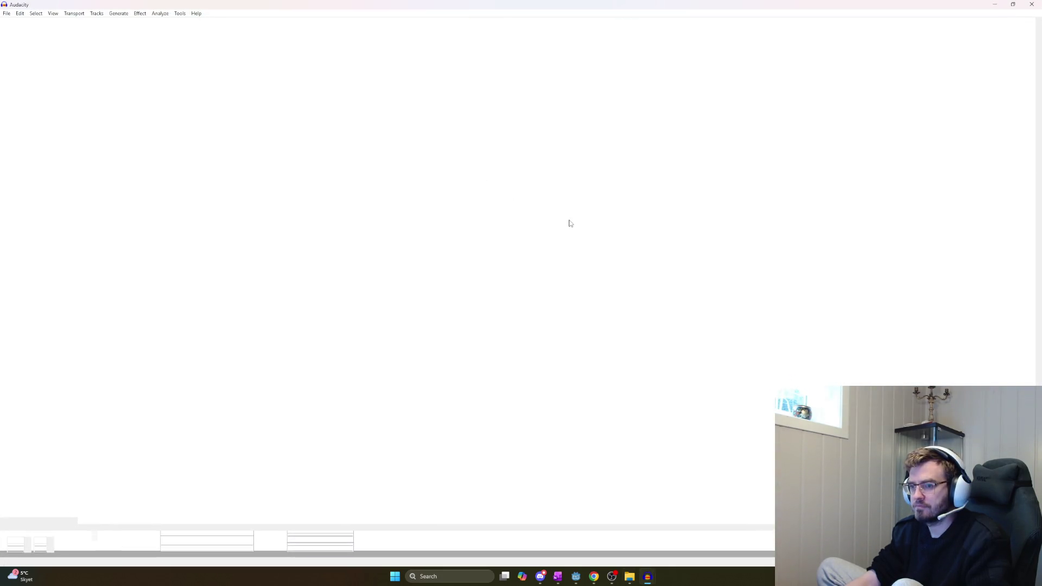
key(space)
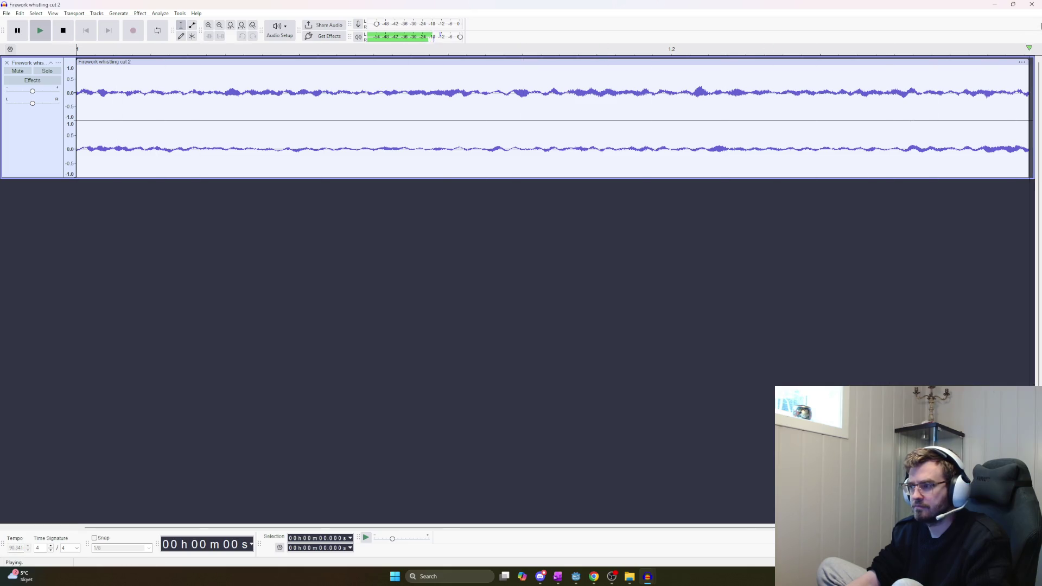
click(1031, 5)
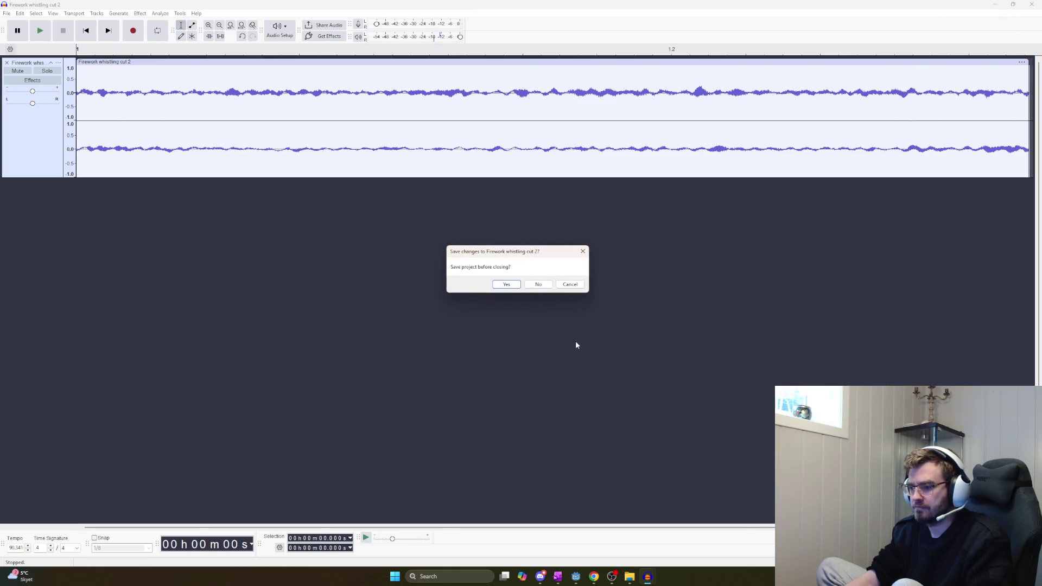
click(541, 288)
mouse_move(648, 577)
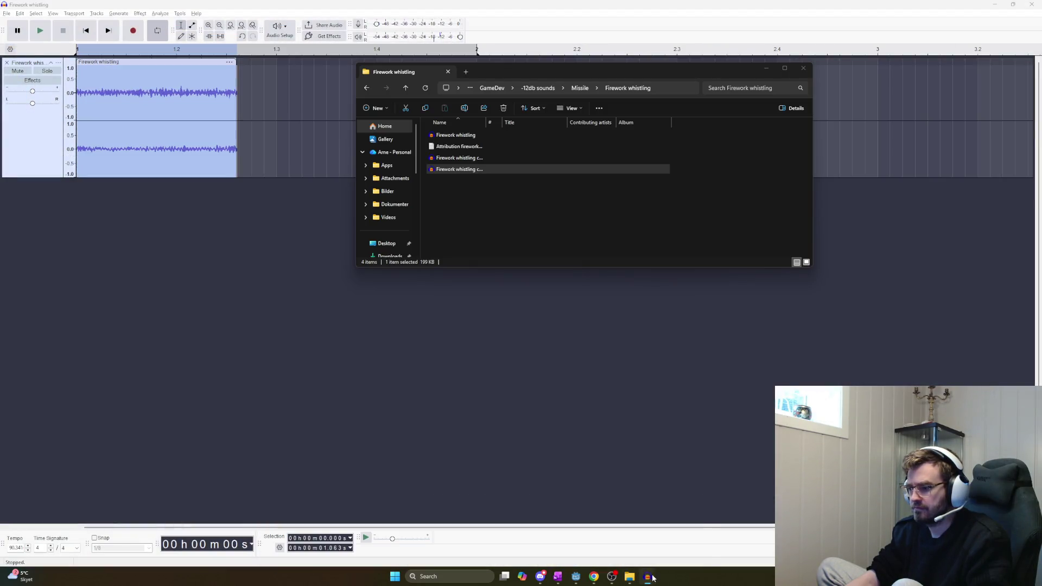
Close all open Audacity windows, including Money Count and Firework whistling, without saving any changes
right_click(647, 576)
key(Escape)
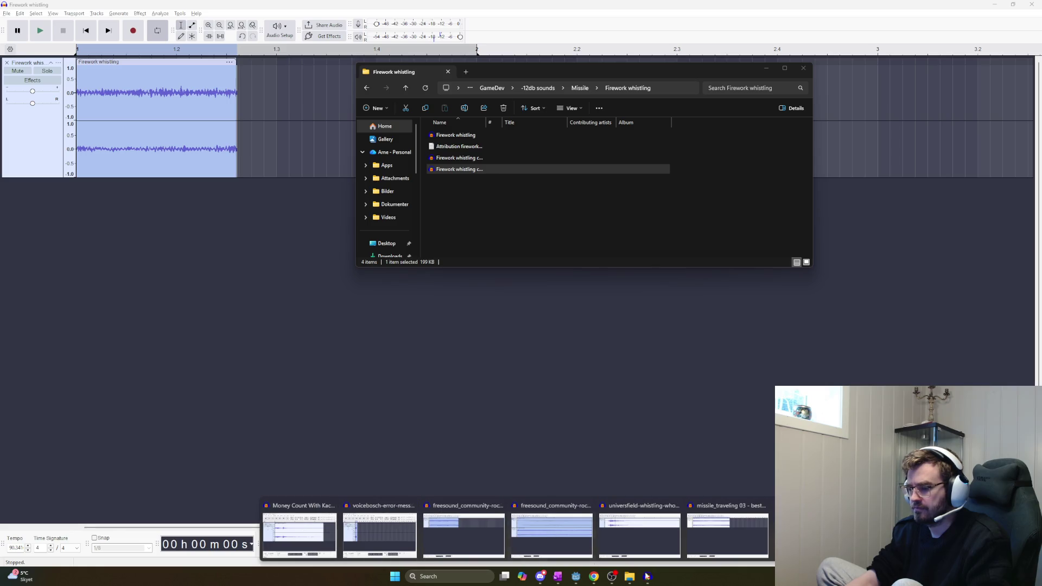
right_click(647, 579)
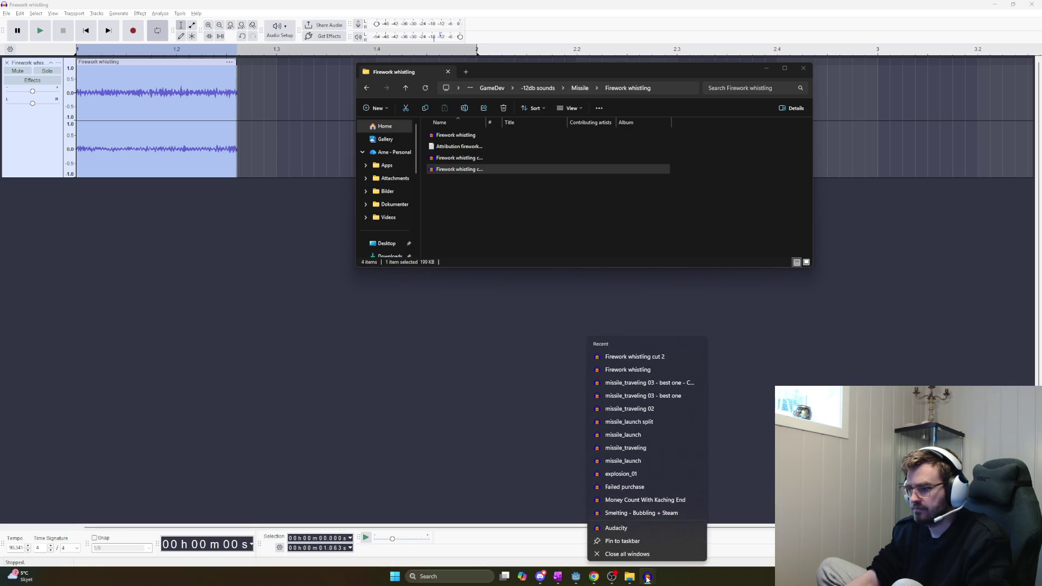
click(643, 554)
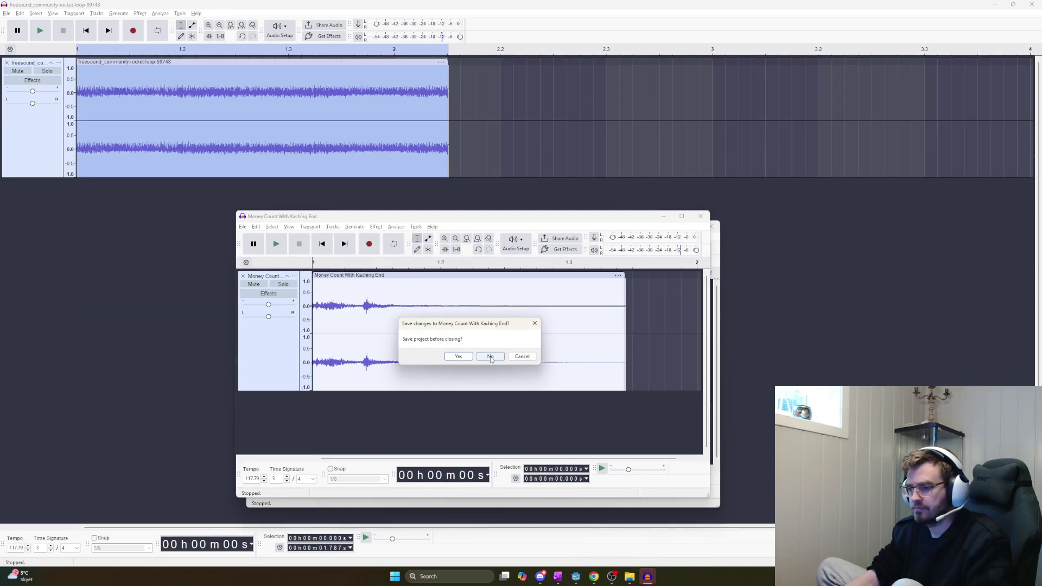
click(490, 356)
click(535, 283)
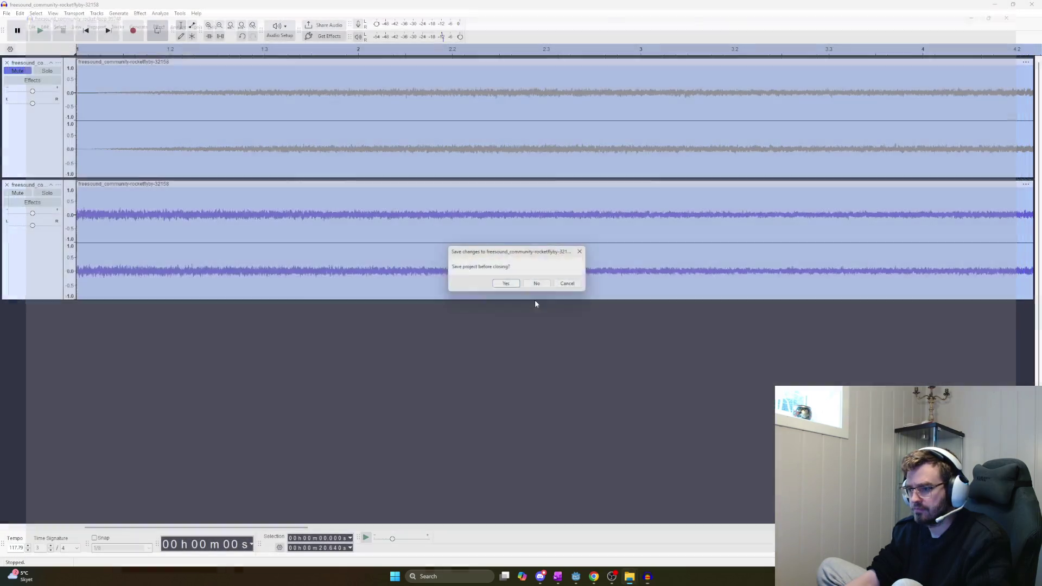
click(535, 283)
click(537, 284)
click(537, 284)
click(538, 284)
click(538, 284)
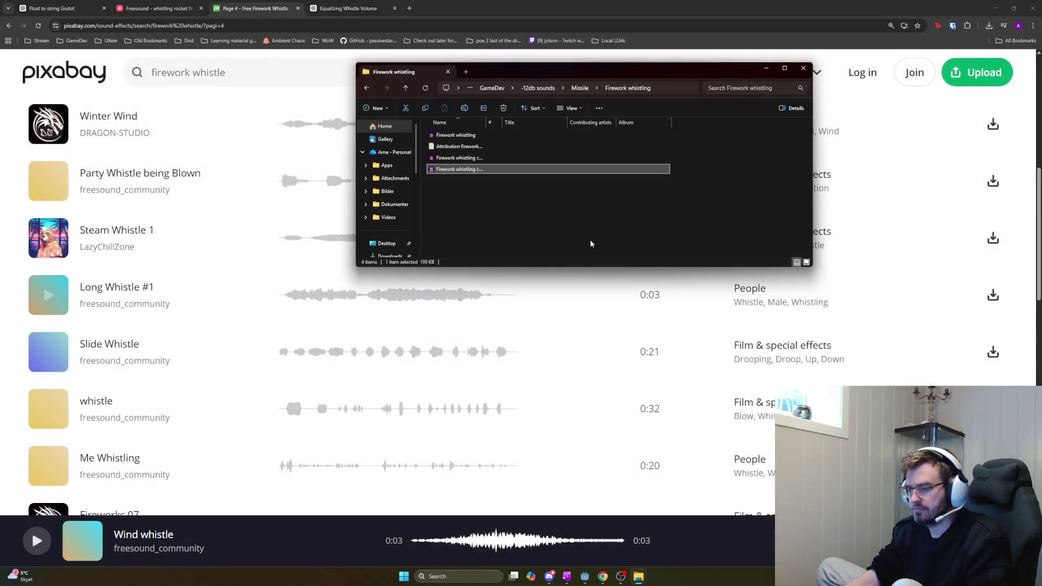
Reopen and play the first whistling cut, then cut 2, and close both without saving
double_click(458, 158)
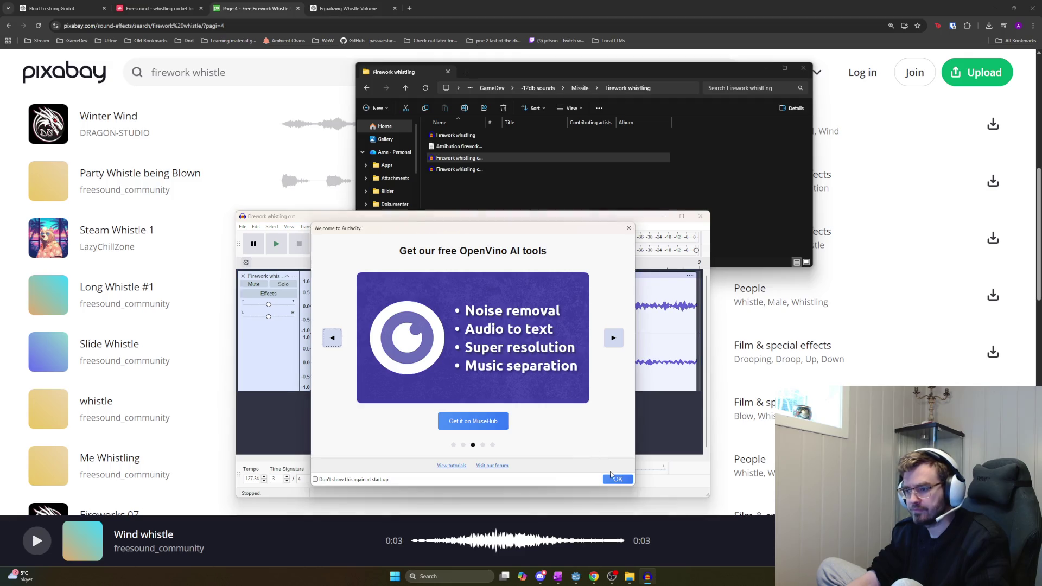
click(616, 478)
key(space)
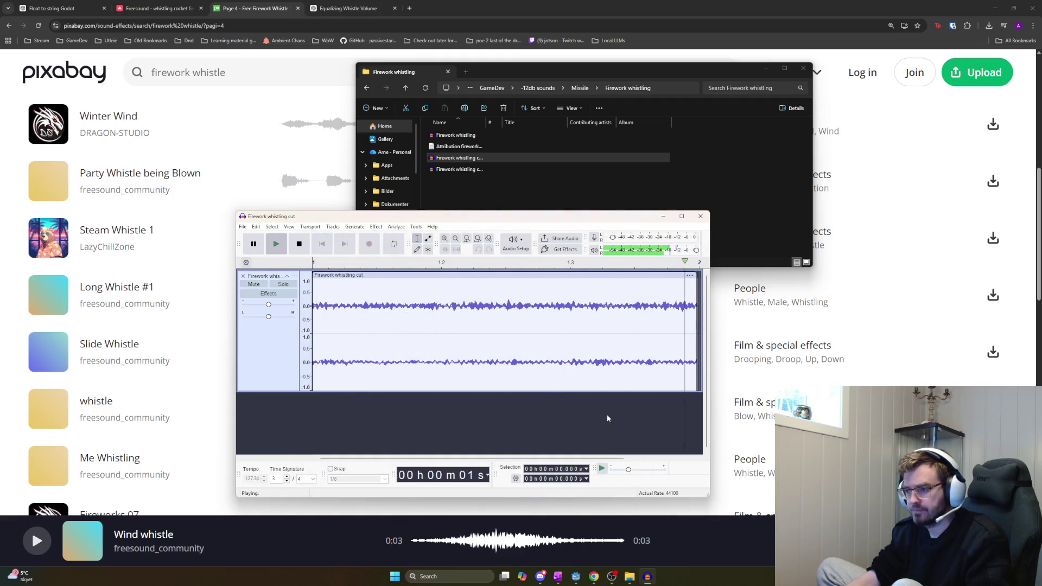
click(470, 170)
double_click(470, 170)
key(space)
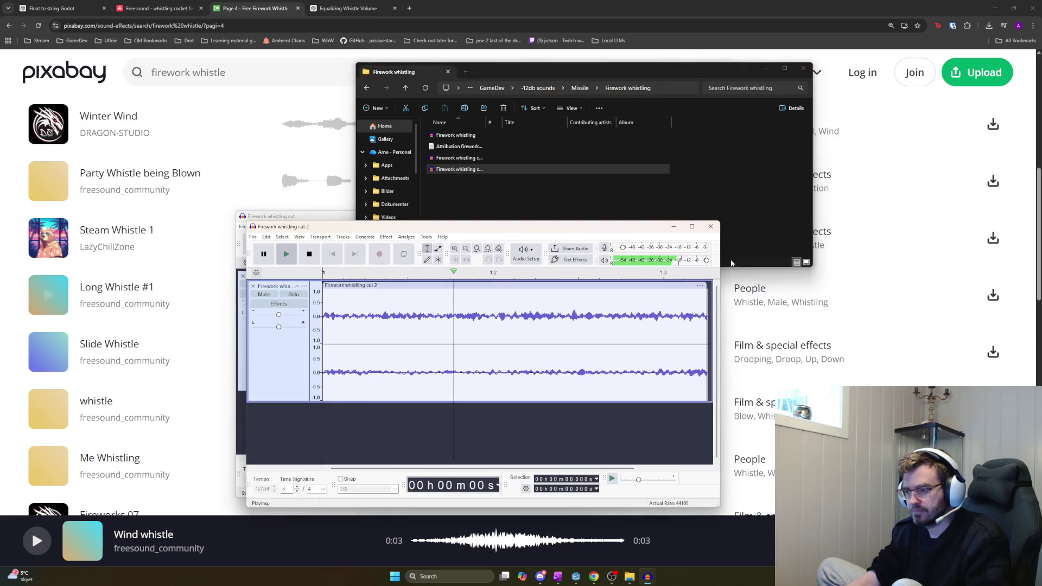
click(711, 227)
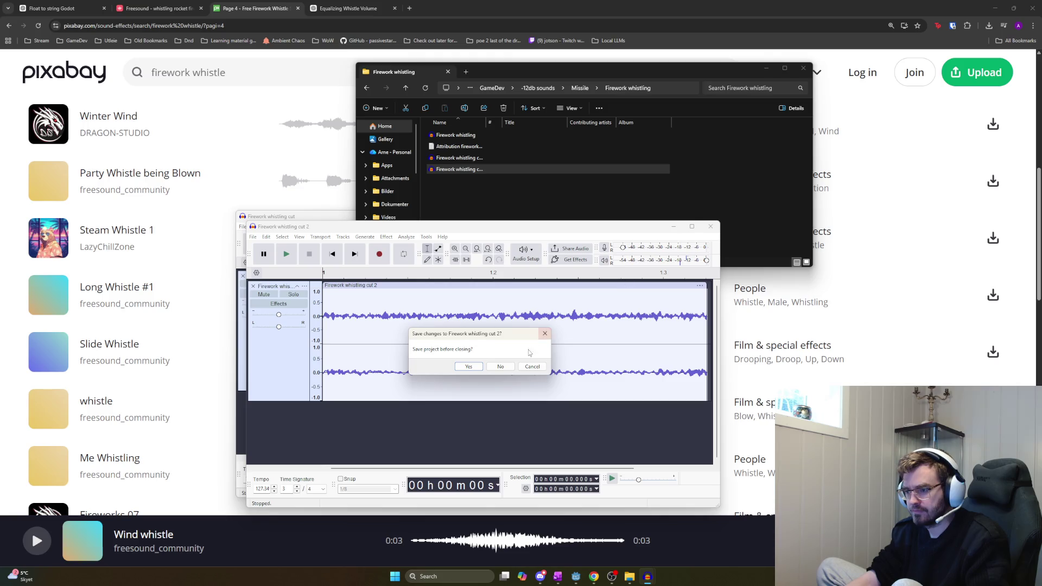
click(500, 367)
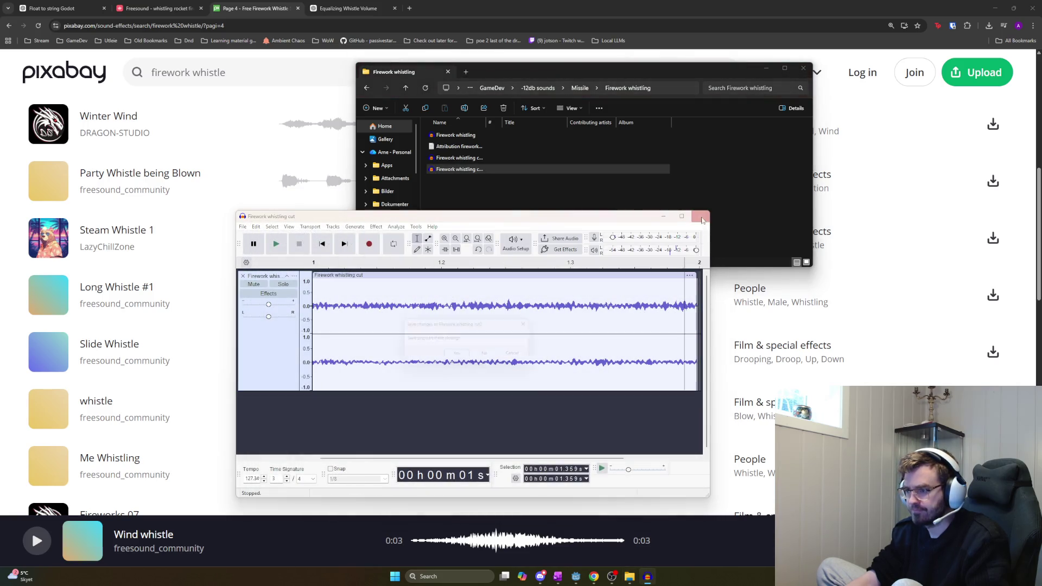
click(700, 216)
click(490, 356)
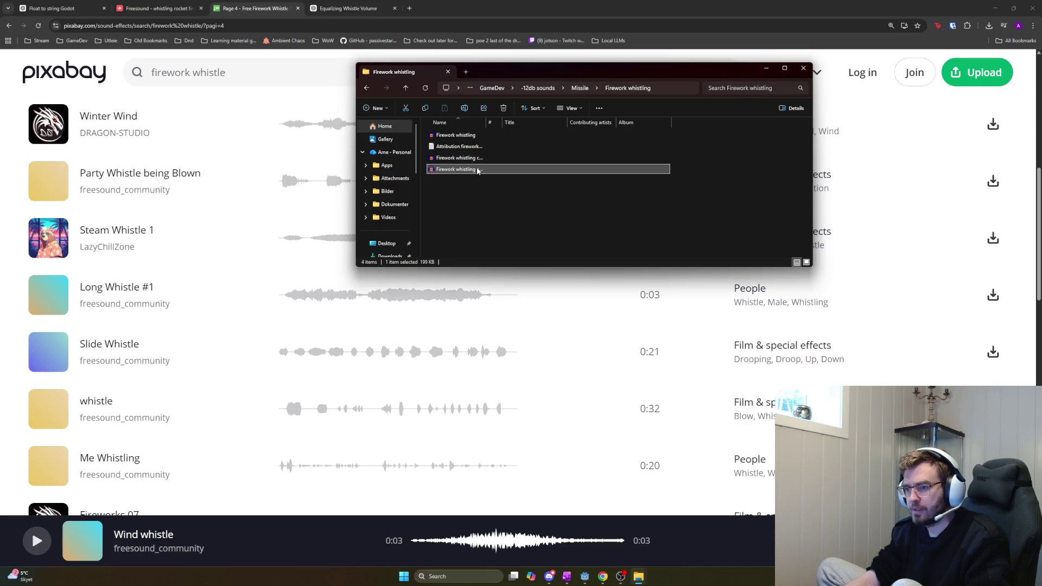
key(alt+Tab)
key(alt+Tab)
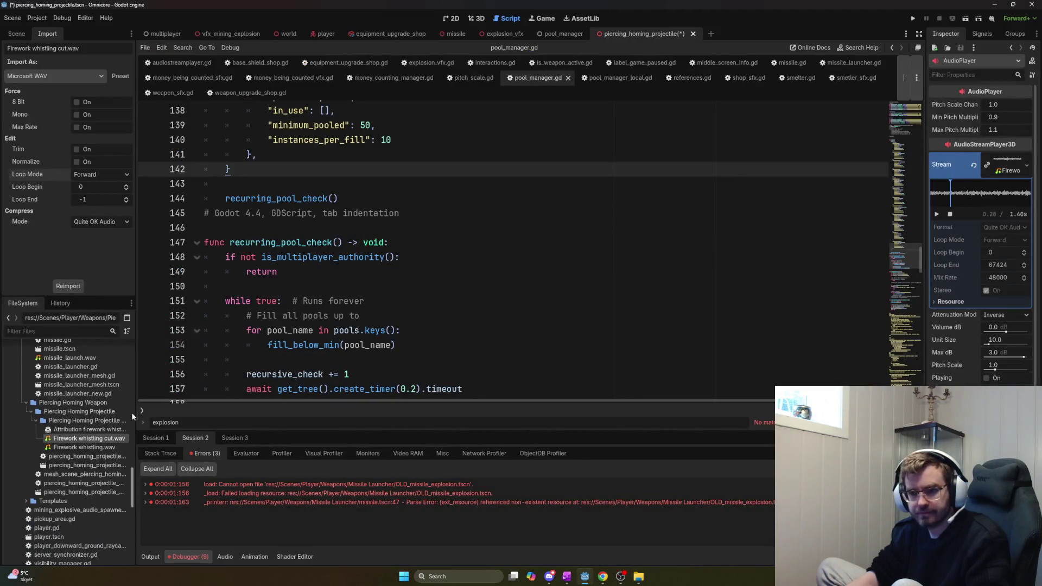
Import Firework whistling cut 2.wav into the Piercing Homing Projectile folder with Ping-Pong loop mode
key(alt+Tab)
mouse_move(453, 174)
mouse_down()
mouse_move(91, 432)
mouse_move(65, 421)
mouse_up()
click(84, 438)
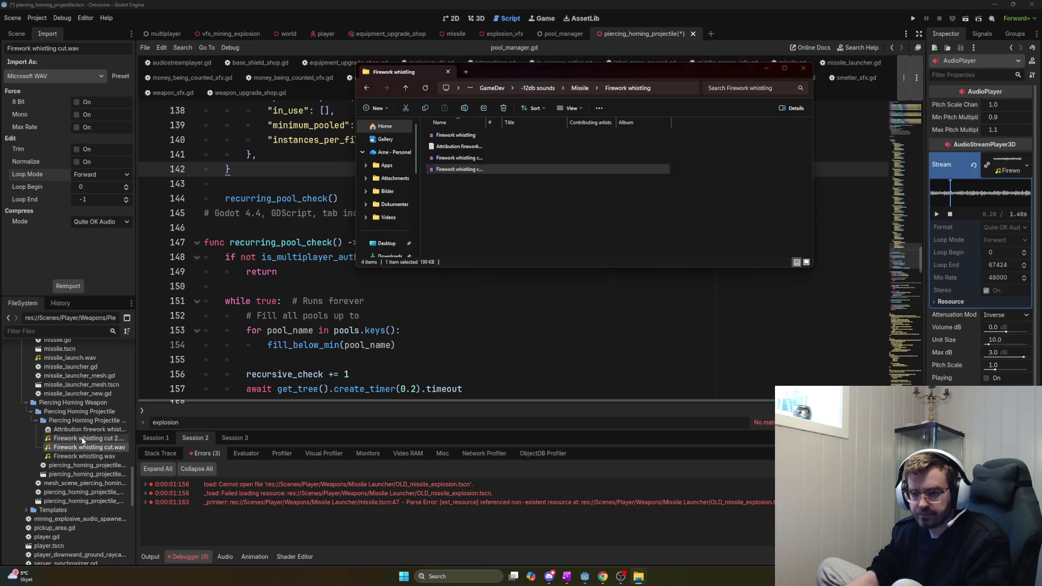
click(100, 174)
click(89, 220)
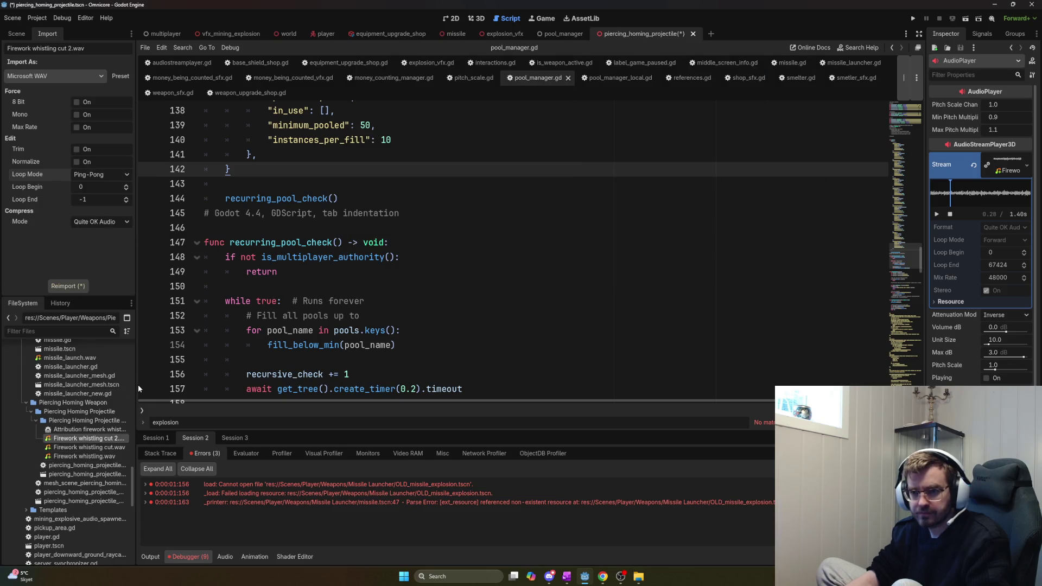
click(68, 286)
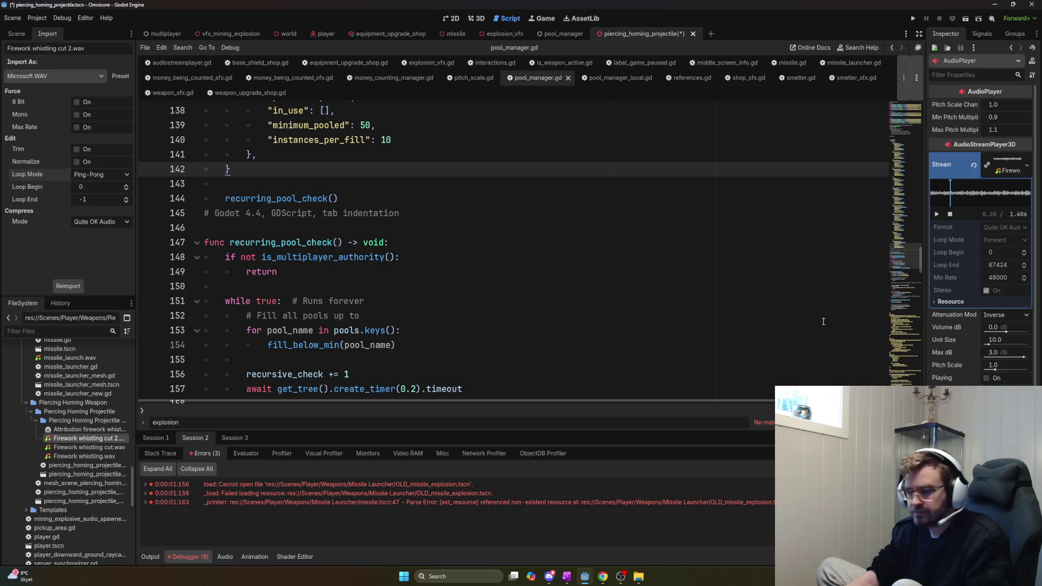
Assign cut 2 as the AudioPlayer's Stream and preview the whistle sound
mouse_move(86, 439)
mouse_down()
mouse_move(542, 255)
mouse_move(1007, 165)
mouse_up()
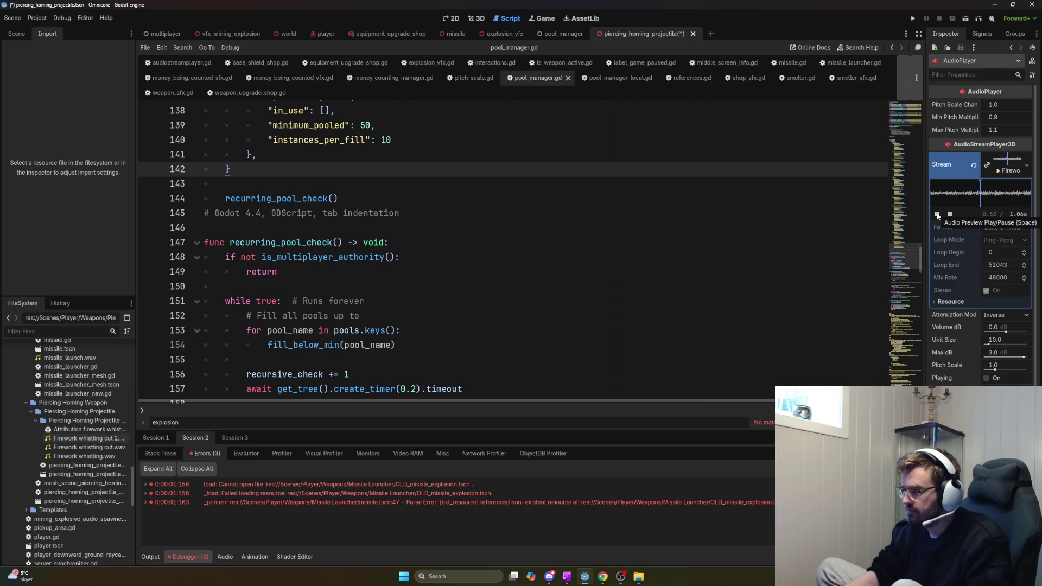
click(937, 215)
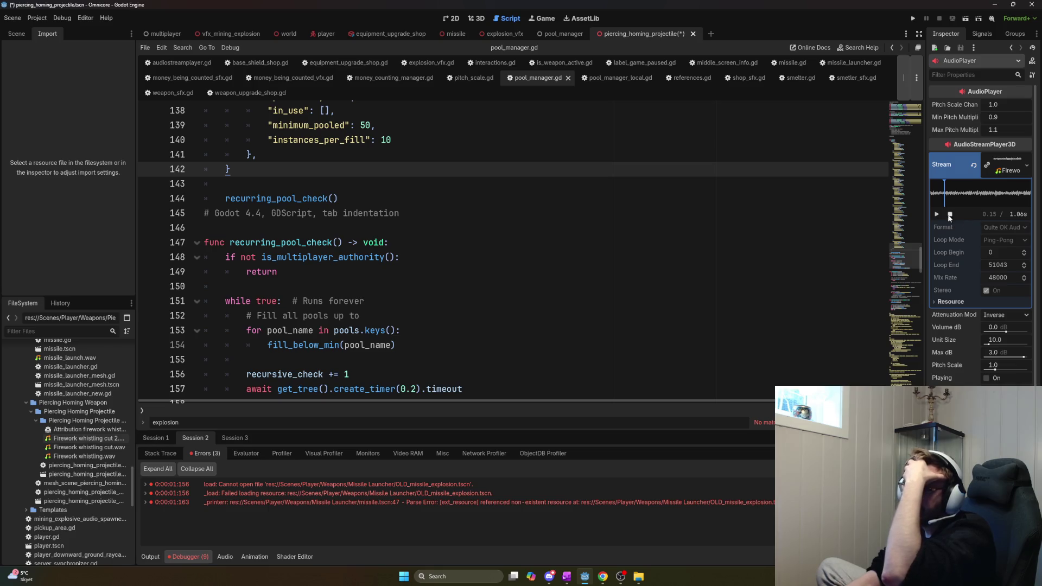
click(935, 216)
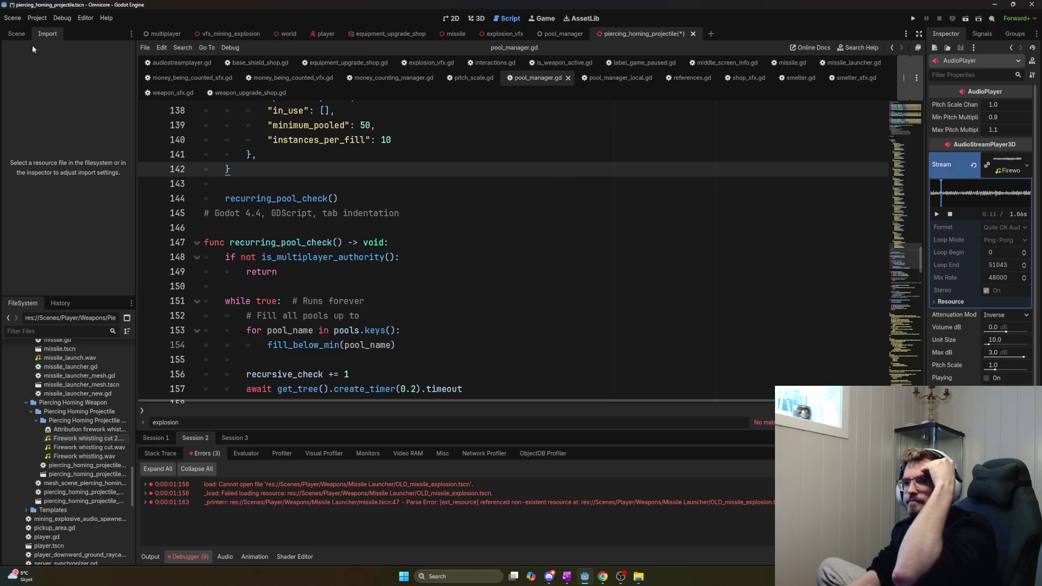
click(17, 33)
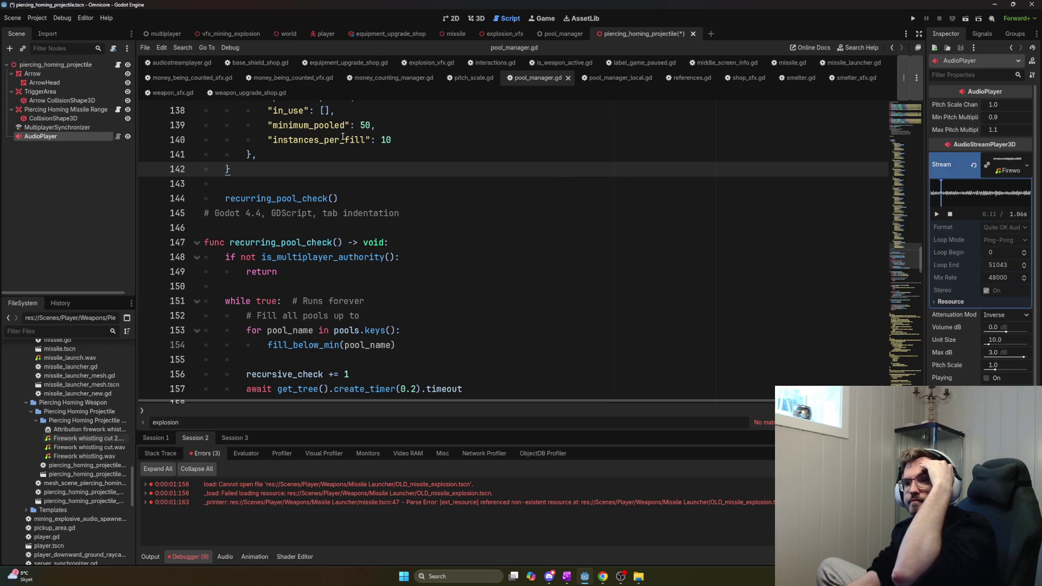
click(112, 64)
click(118, 64)
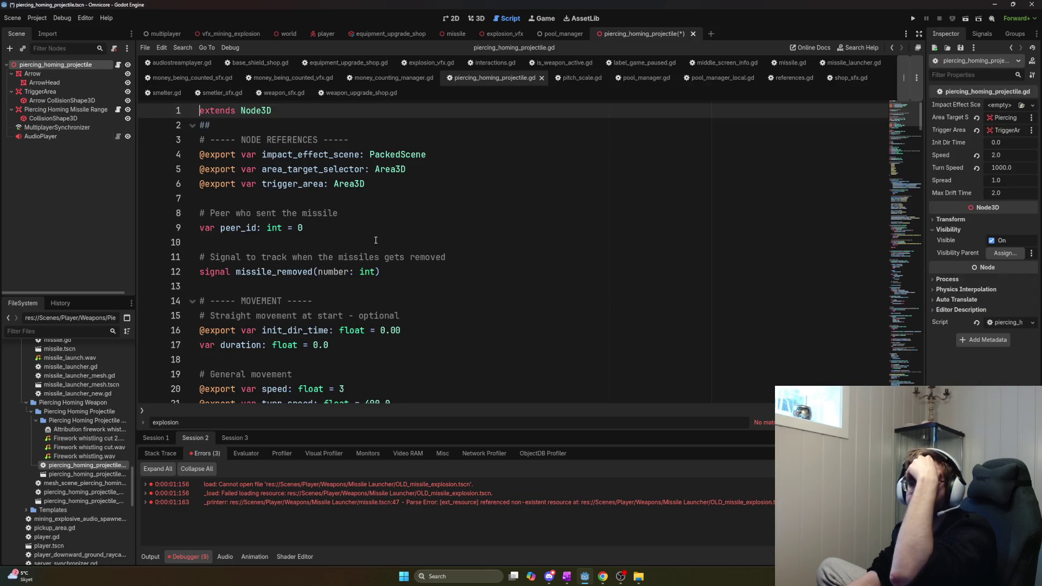
click(227, 129)
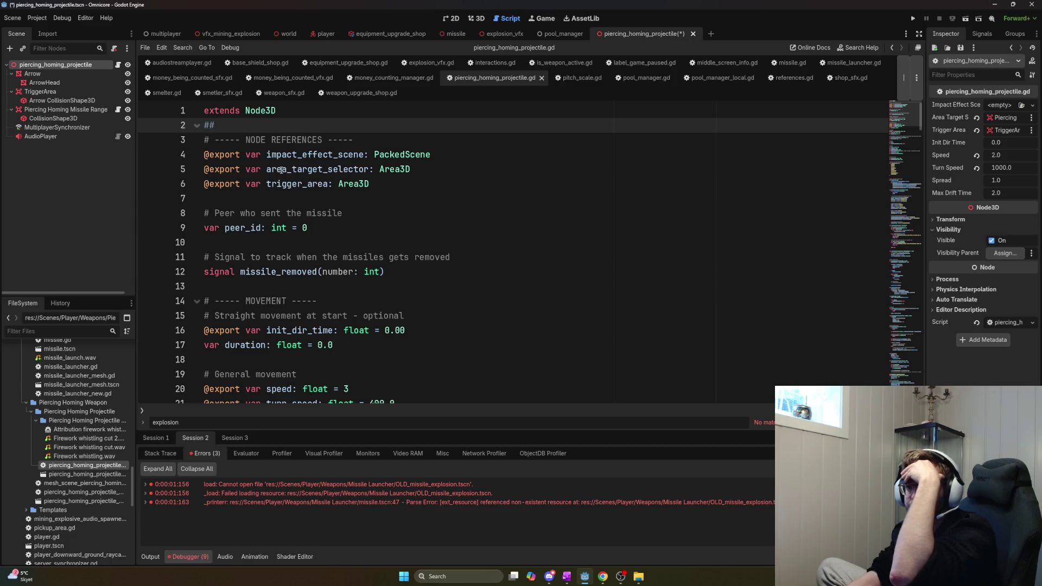
scroll(348, 258, down, 4)
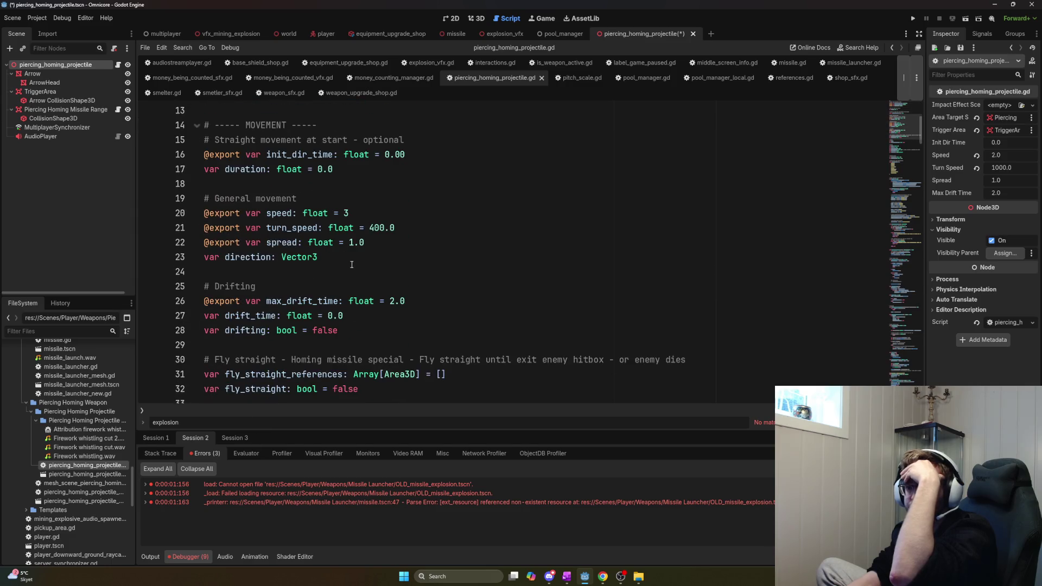
scroll(352, 264, down, 3)
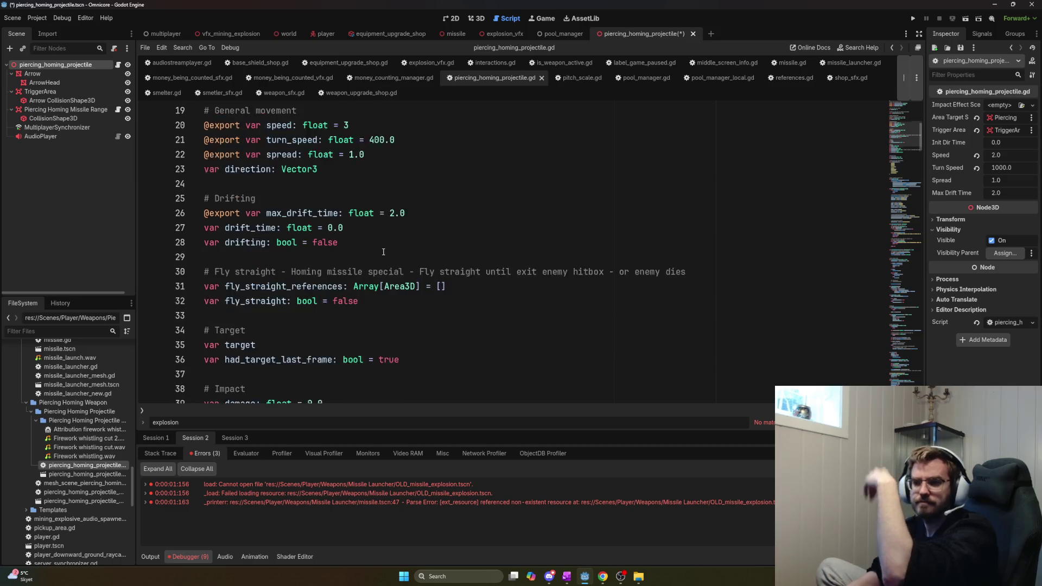
scroll(379, 251, down, 9)
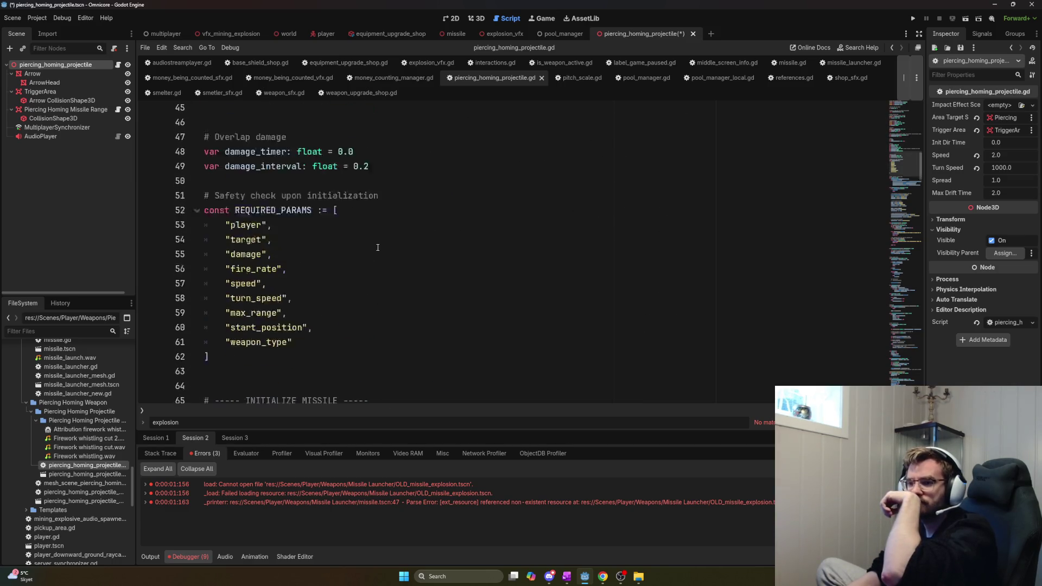
scroll(380, 252, down, 15)
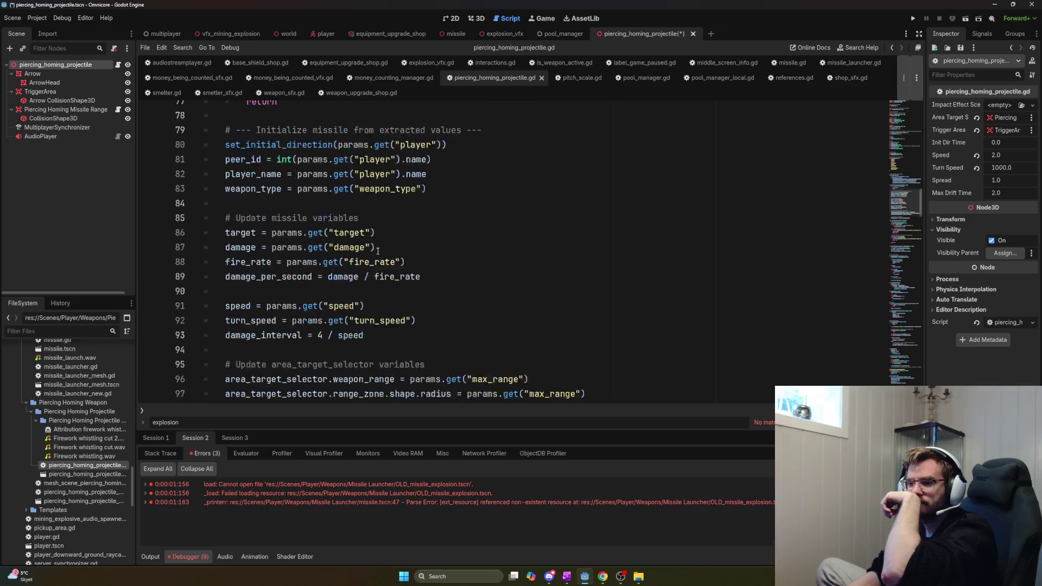
scroll(381, 255, down, 4)
click(406, 286)
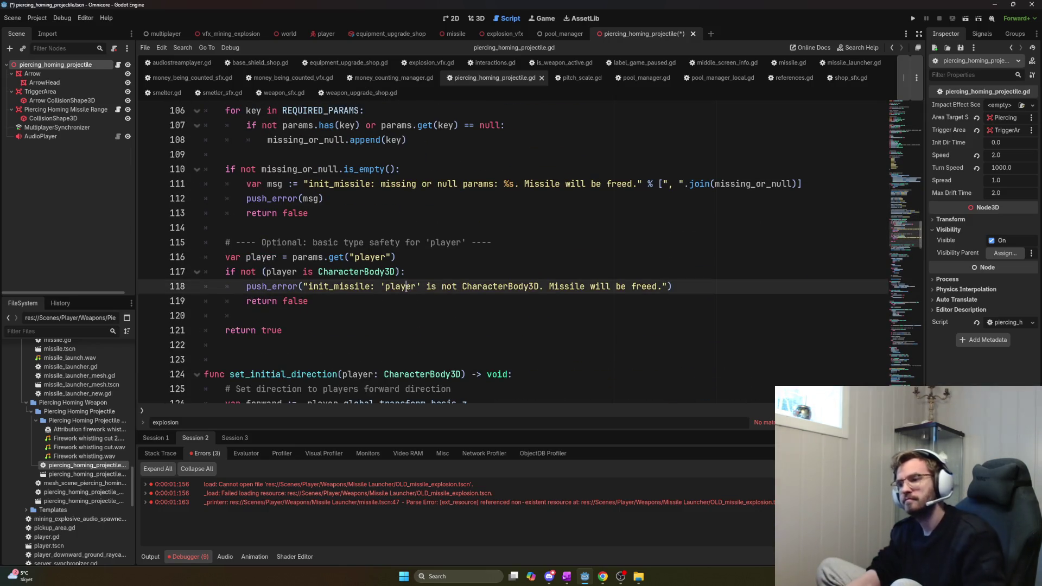
key(ctrl+f)
text(play_random)
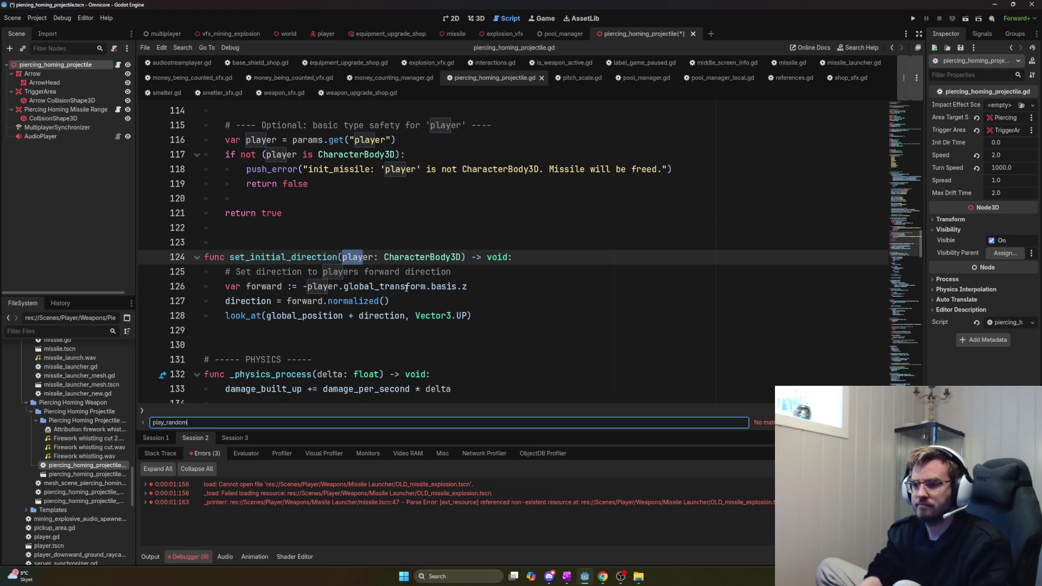
key(ctrl+a)
key(BackSpace)
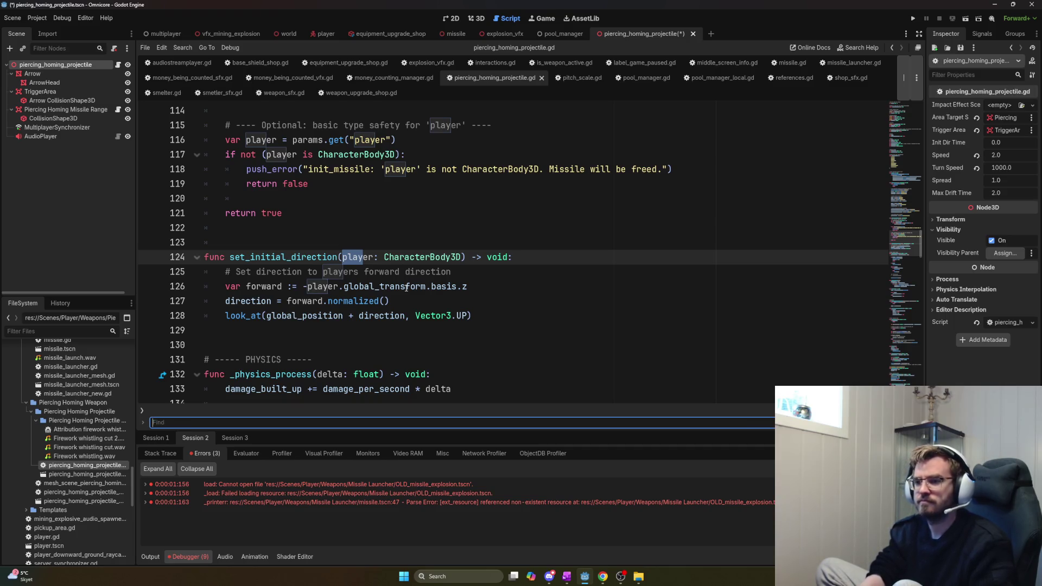
scroll(542, 327, down, 4)
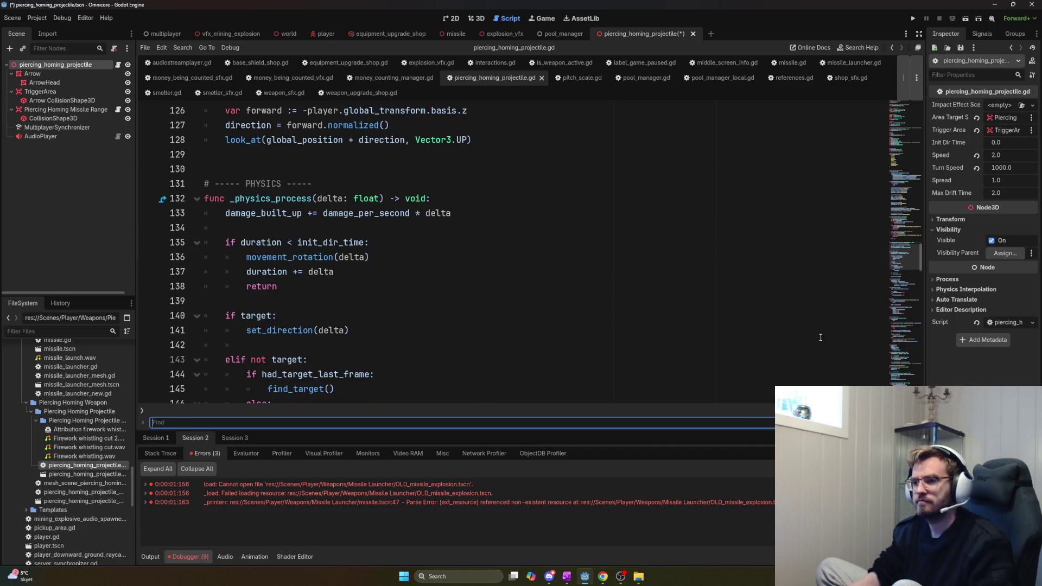
scroll(821, 337, down, 4)
mouse_move(920, 275)
mouse_down()
mouse_move(910, 370)
mouse_move(910, 105)
mouse_move(924, 217)
mouse_up()
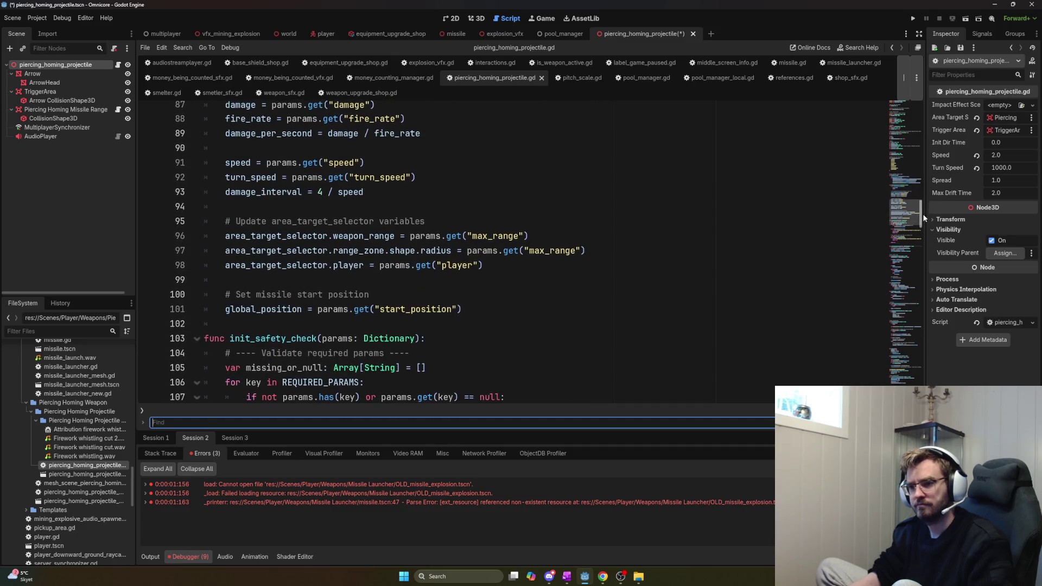
click(520, 315)
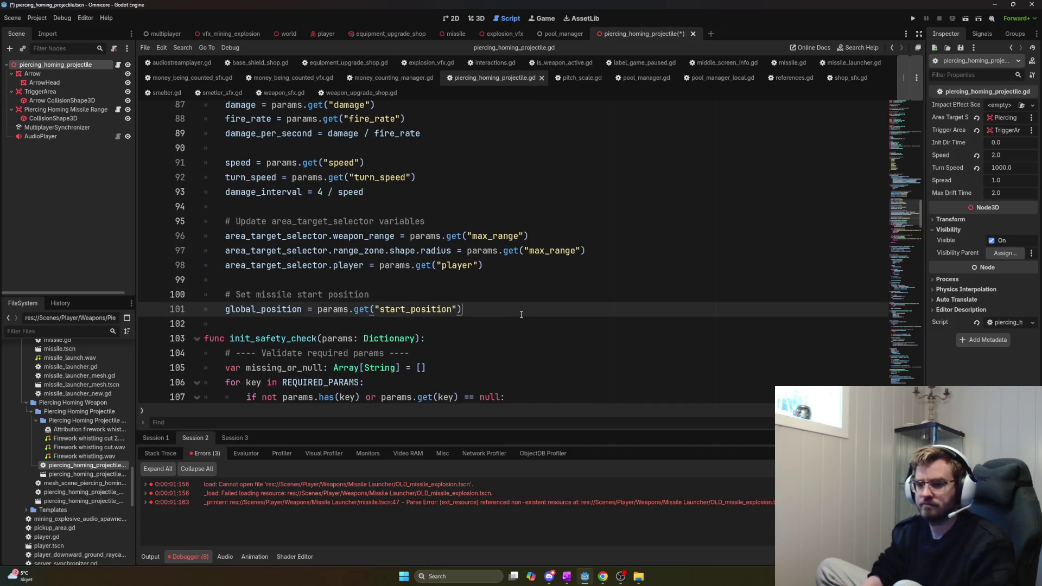
Add a start_sound_effect() function with an rpc annotation below the start position line
key(Return)
key(Return)
key(BackSpace)
text(func start)
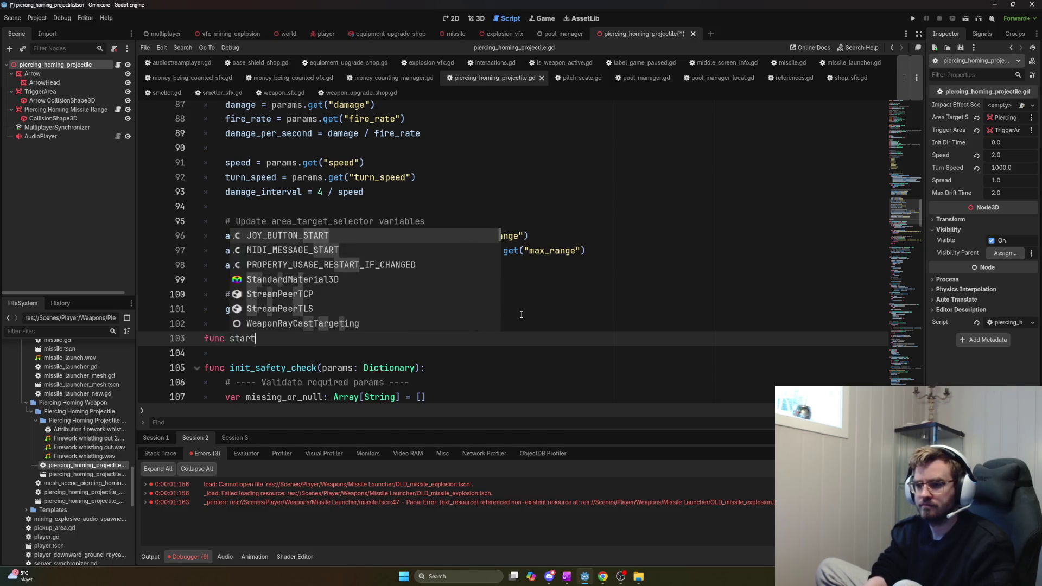
text(_sound_Ef)
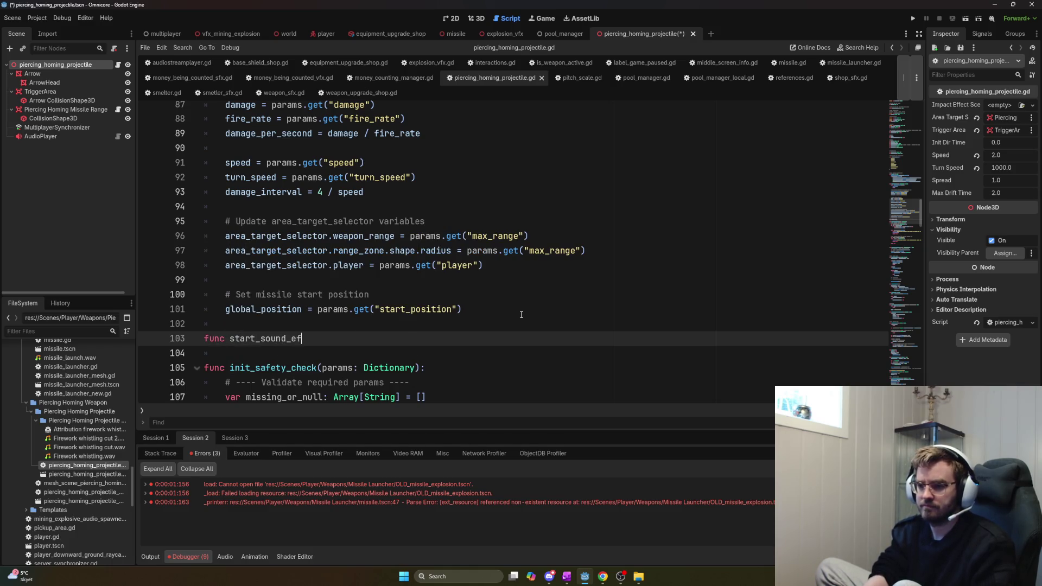
text(())
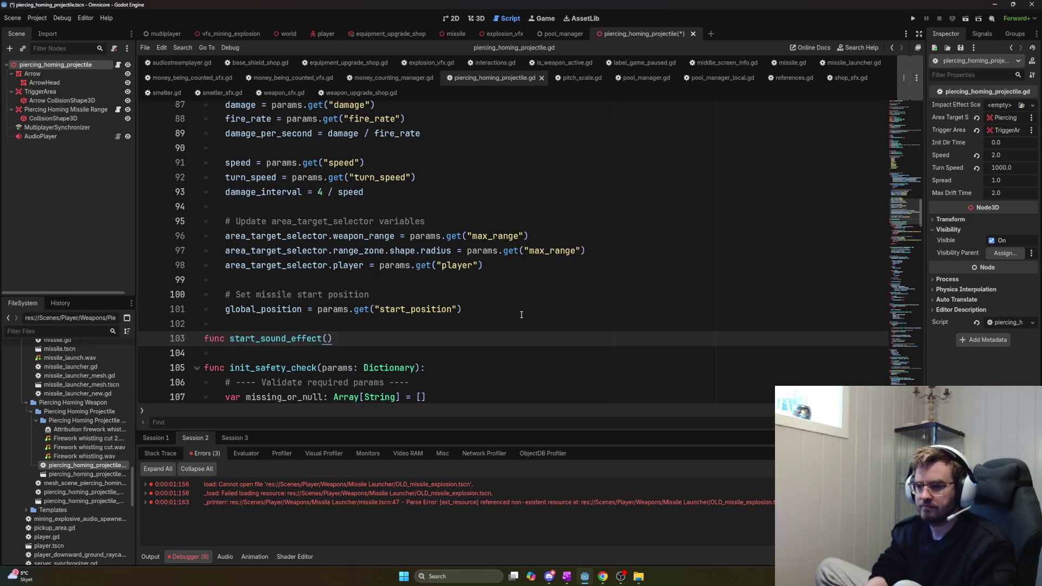
key(BackSpace)
key(BackSpace)
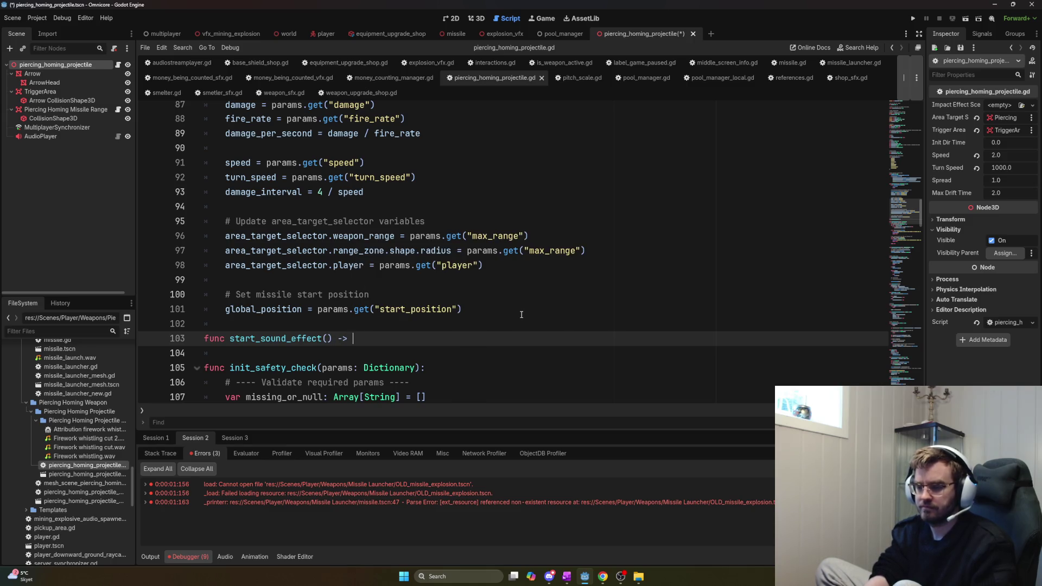
key(Up)
key(Return)
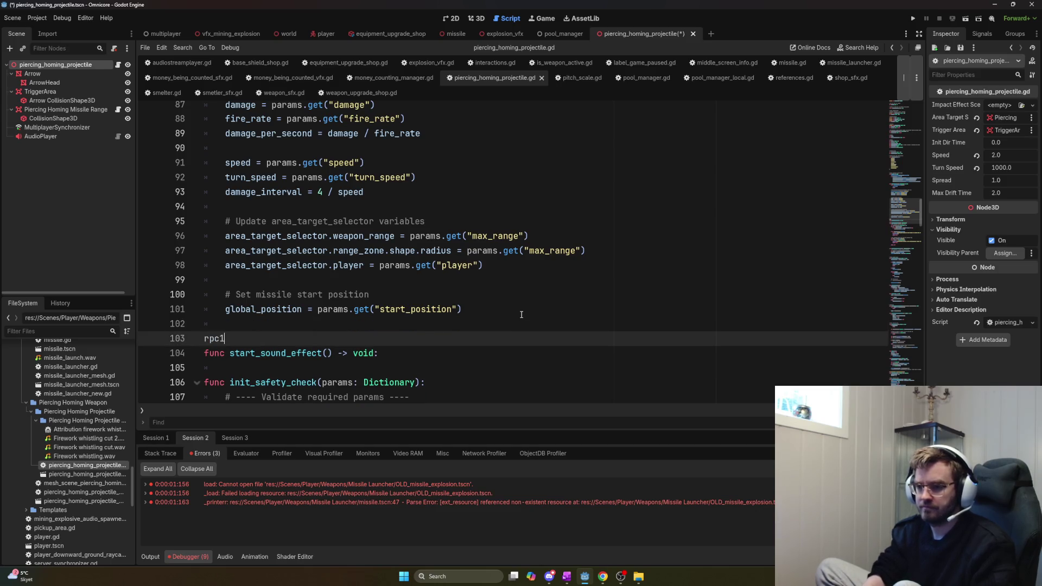
key(Tab)
key(Down)
key(Down)
key(Return)
key(Up)
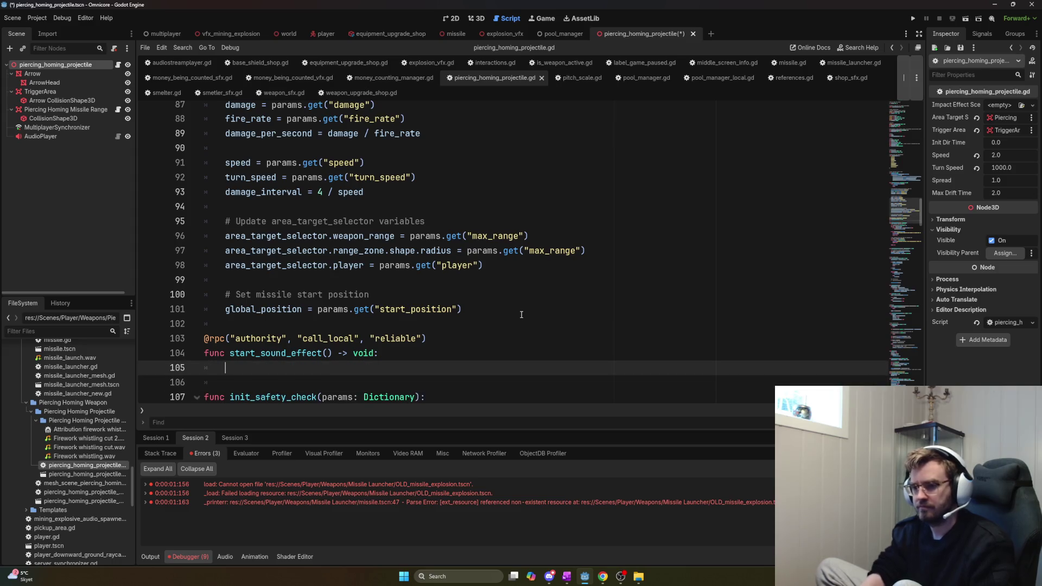
text(@ex)
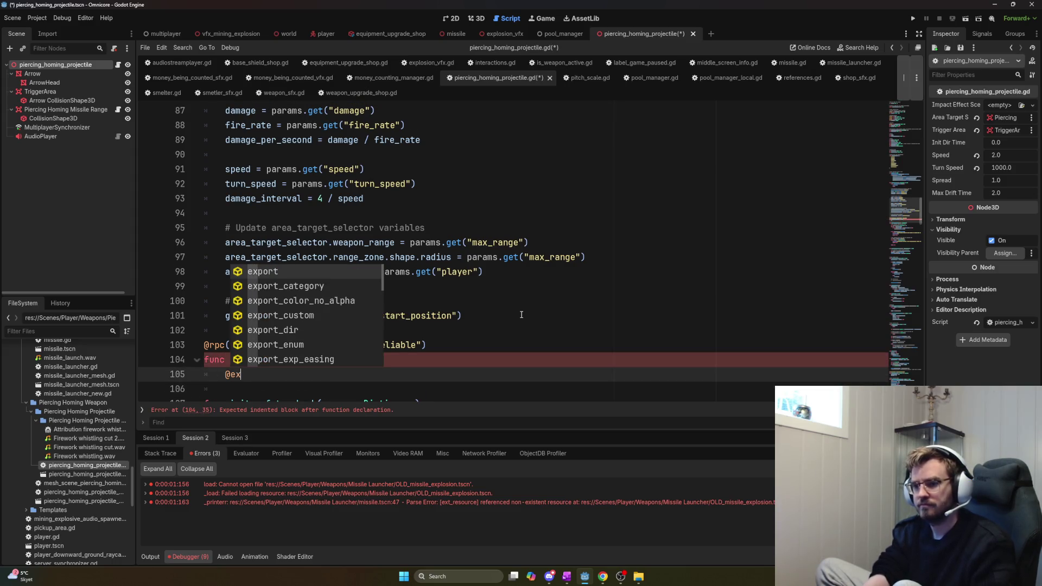
key(BackSpace)
key(BackSpace)
Declare an exported firework_whistling_sfx AudioPlayer variable and save the script
key(Up)
key(Up)
key(Up)
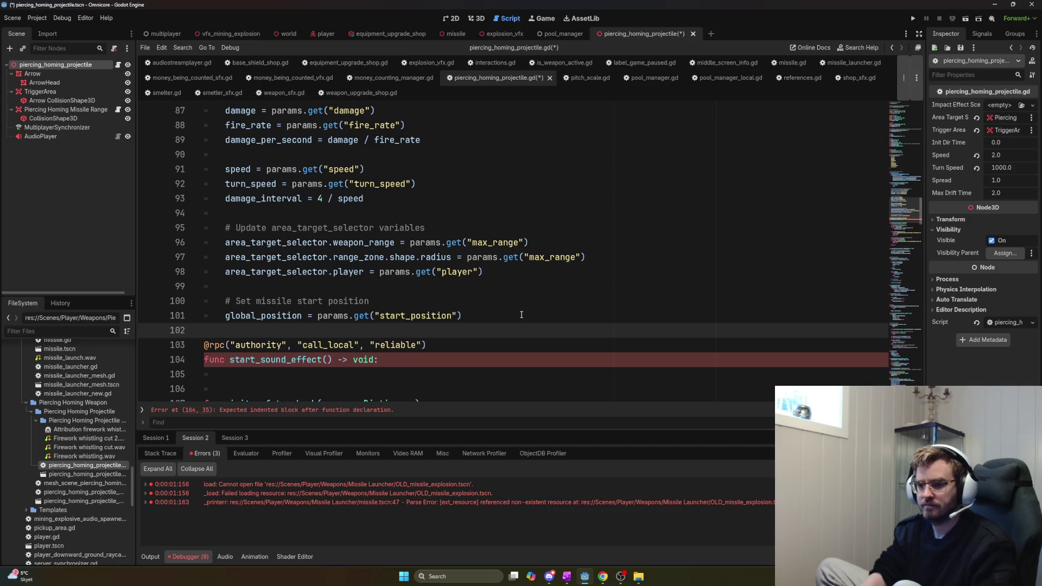
key(Return)
text(xport var )
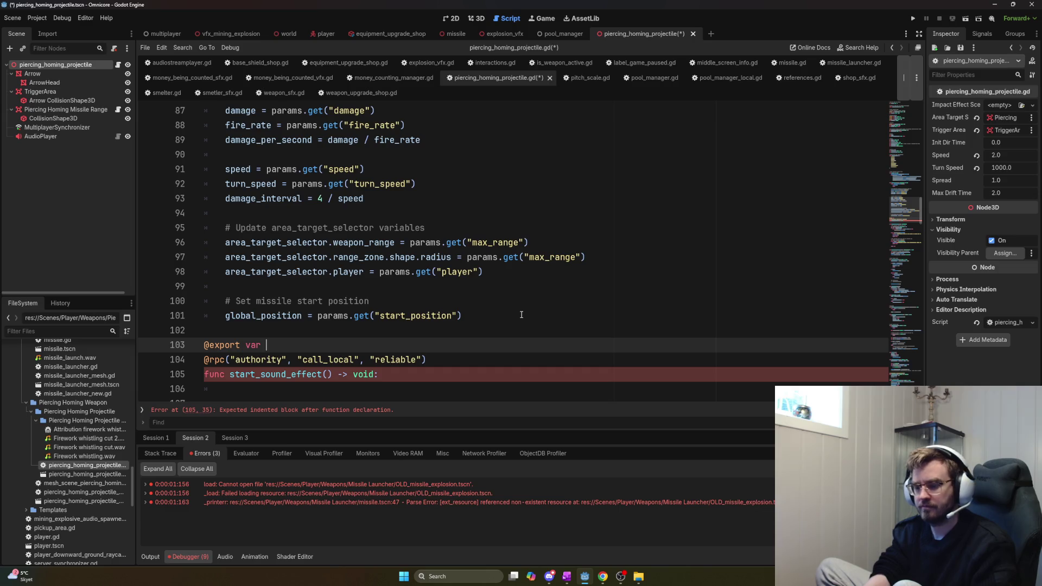
text(whis)
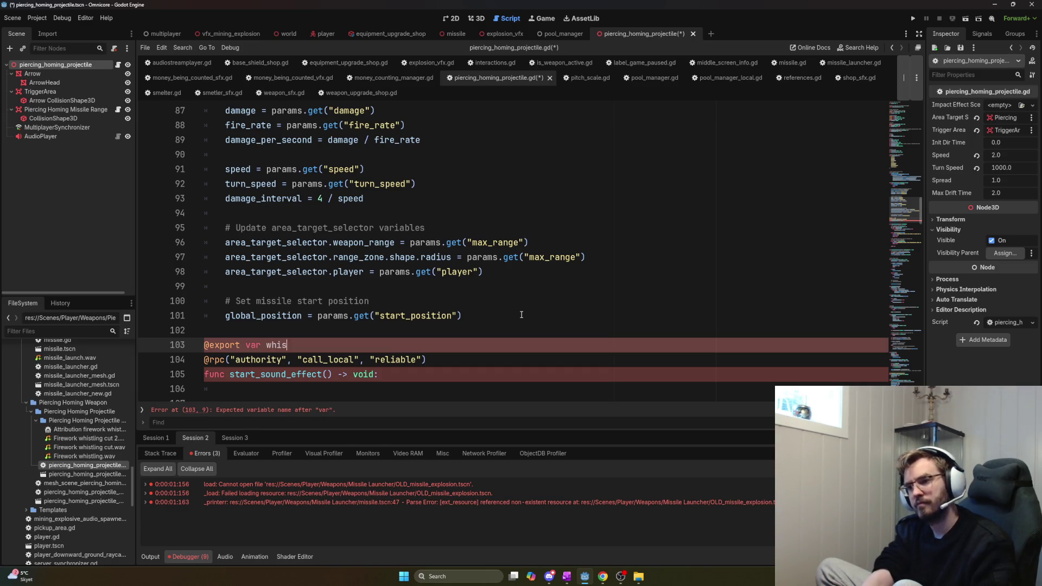
text(tling)
key(BackSpace)
key(BackSpace)
key(BackSpace)
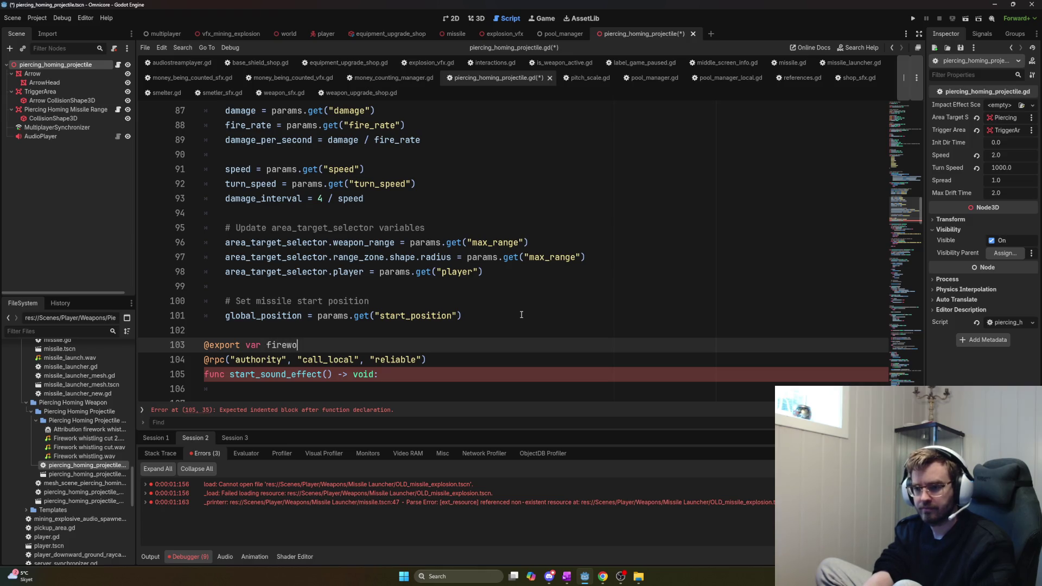
text(stling_sfx:)
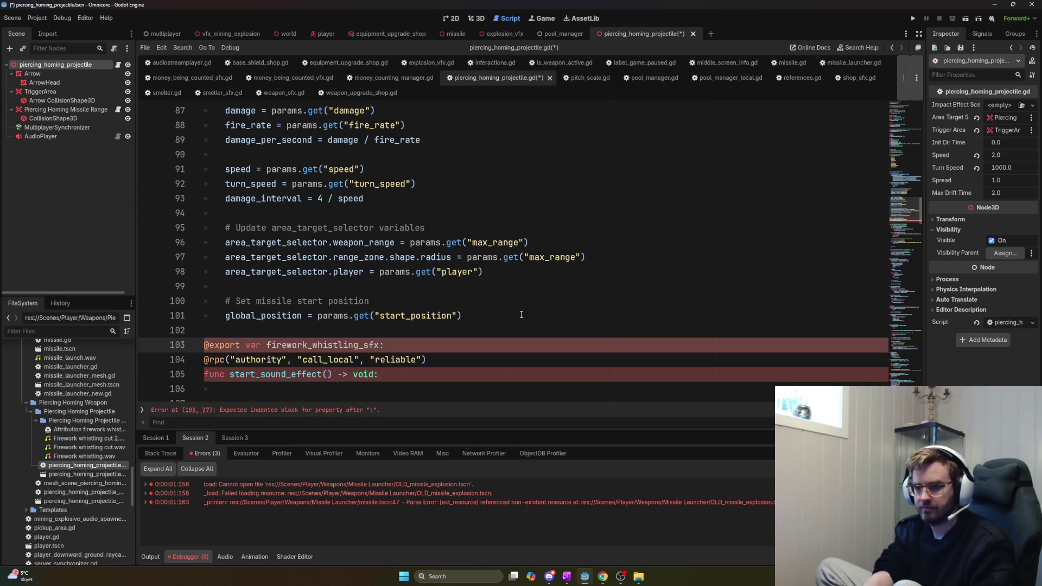
text( AudioPlayer)
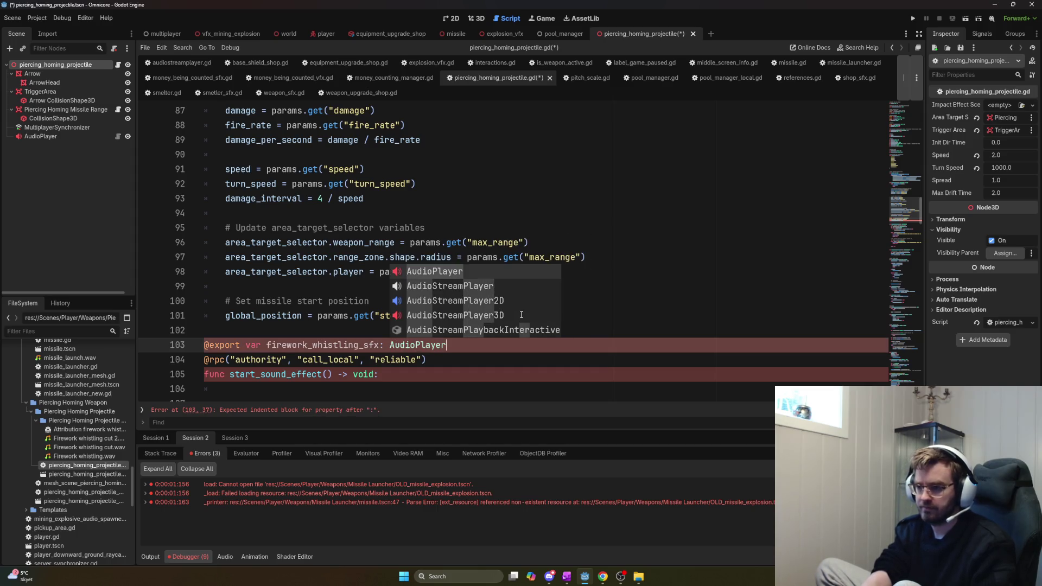
key(ctrl+s)
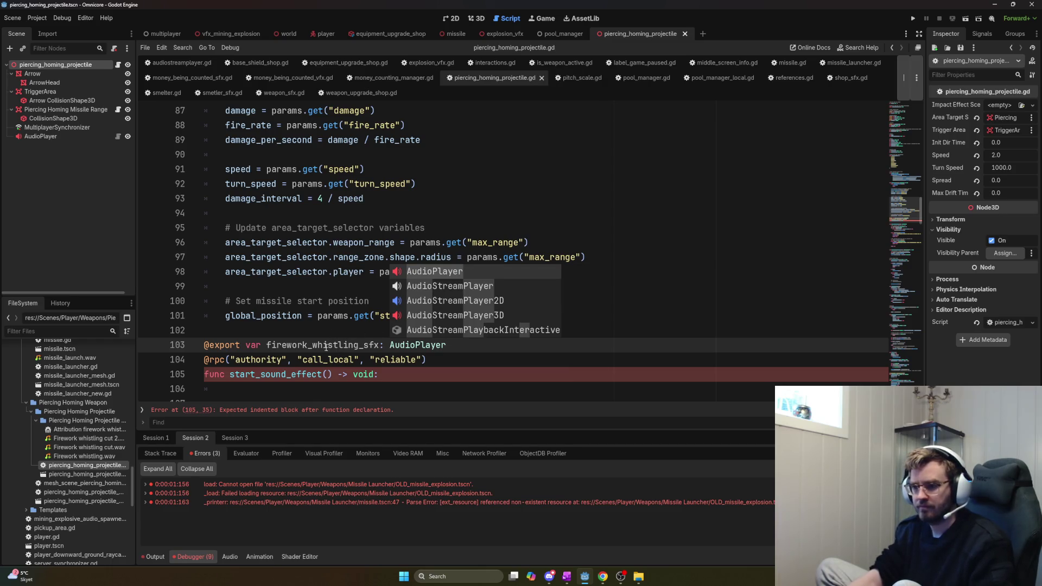
Make start_sound_effect call firework_whistling_sfx.set_volume(firework_whistling_sfx_db)
double_click(326, 345)
key(ctrl+c)
click(348, 383)
key(ctrl+v)
text(.)
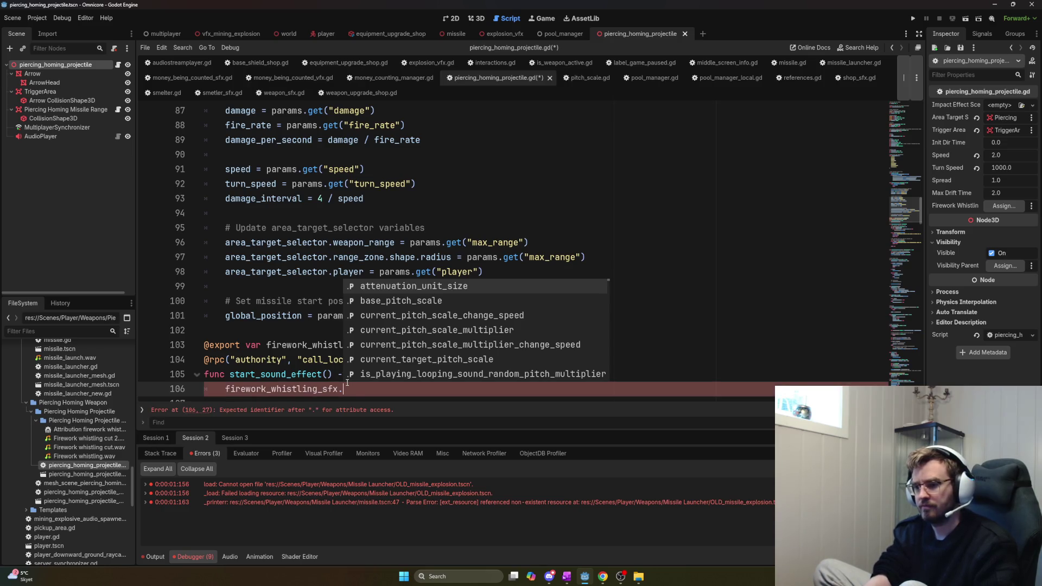
text(set_volum)
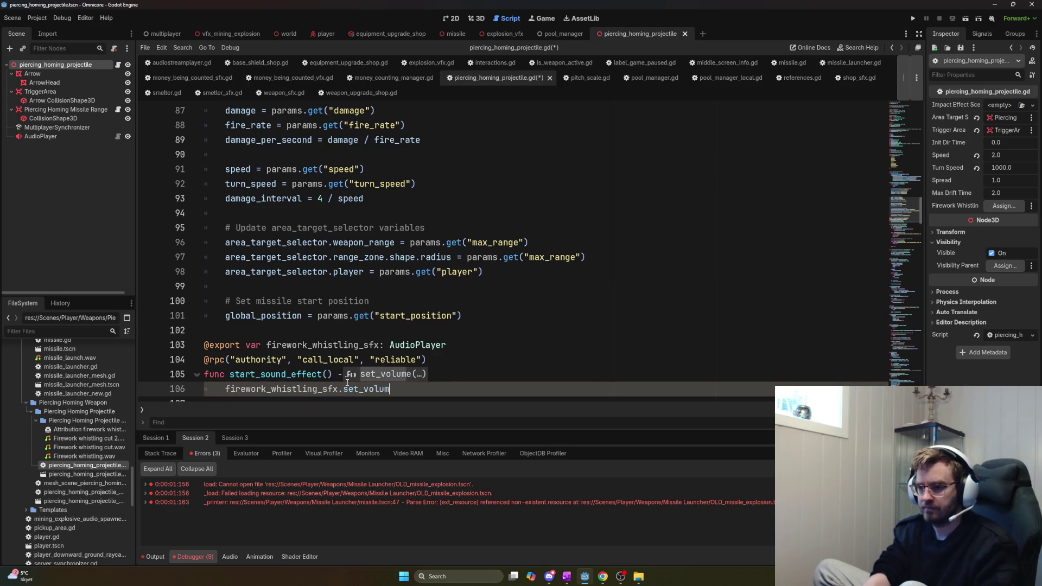
text(e(fire_)
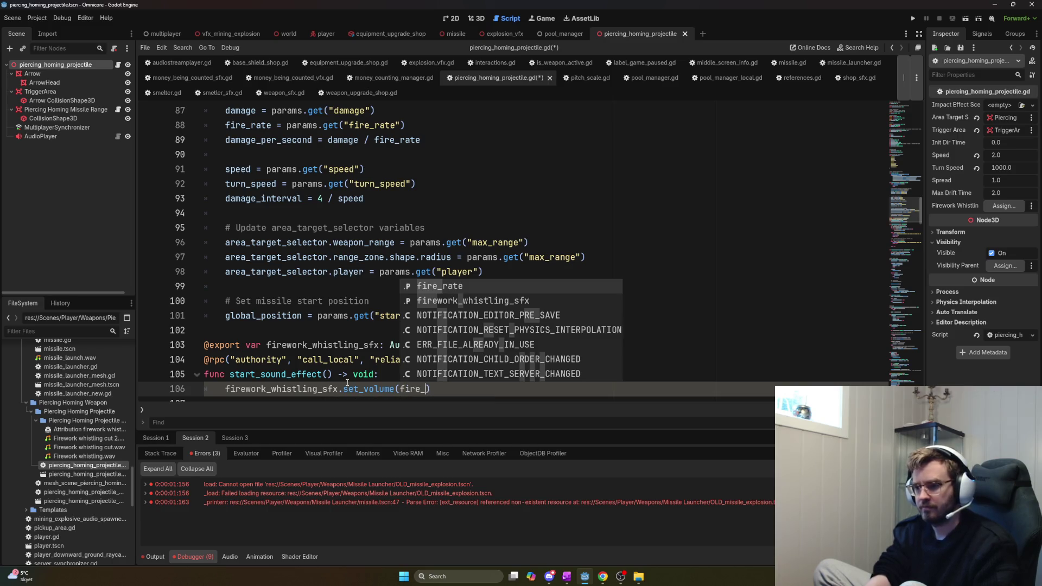
key(BackSpace)
text(work_whistling)
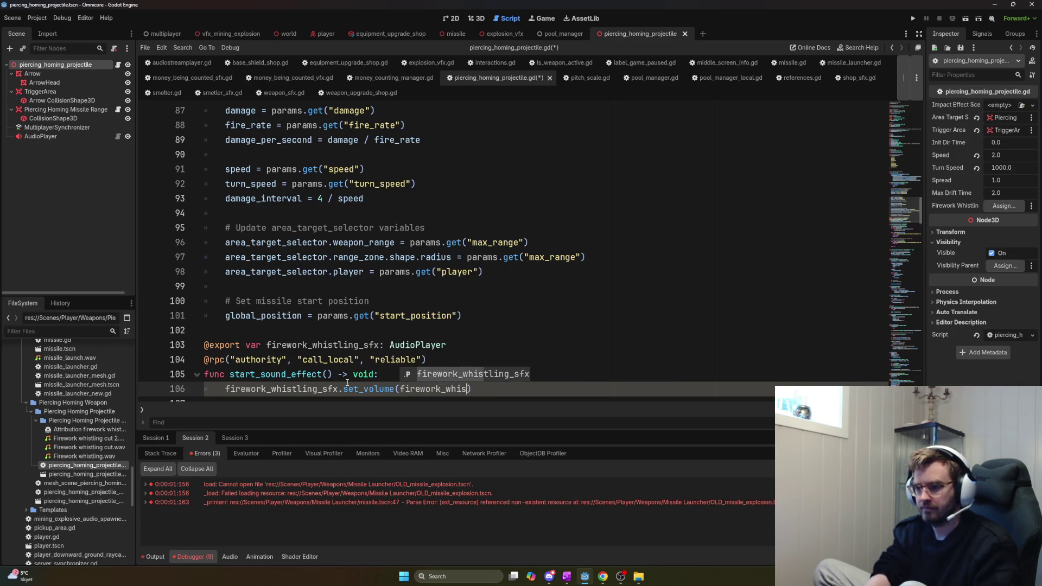
text(_sfx_db)
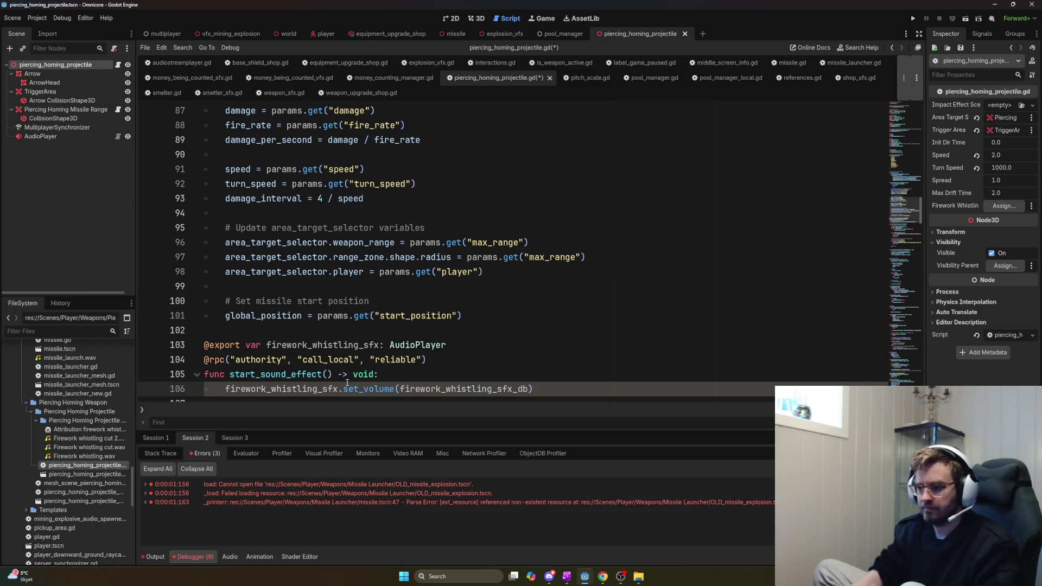
Add exported floats firework_whistling_sfx_db = -10 and a minimum pitch of 0.9
click(467, 346)
key(Return)
text(v)
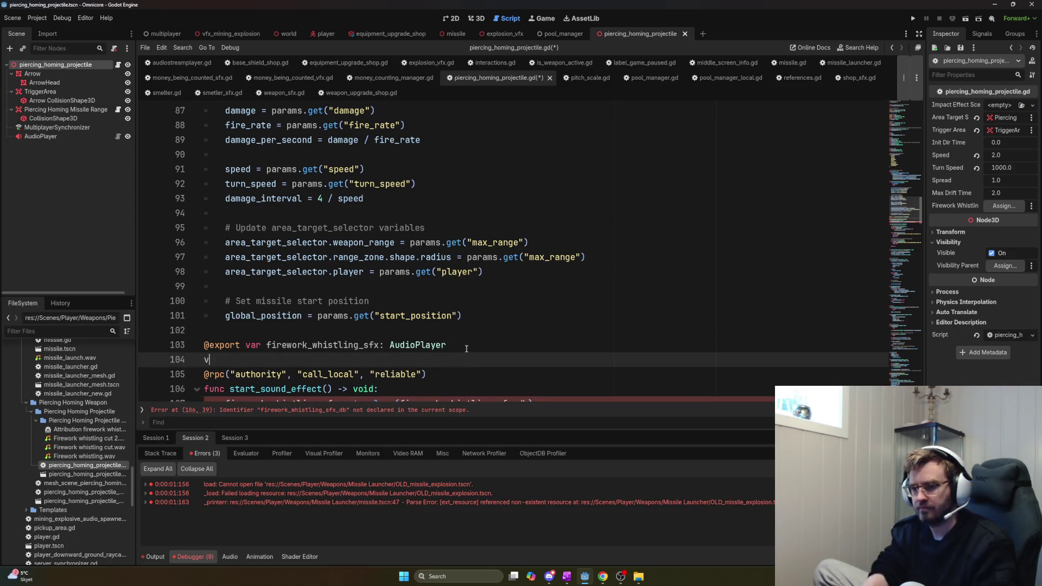
key(BackSpace)
key(BackSpace)
key(BackSpace)
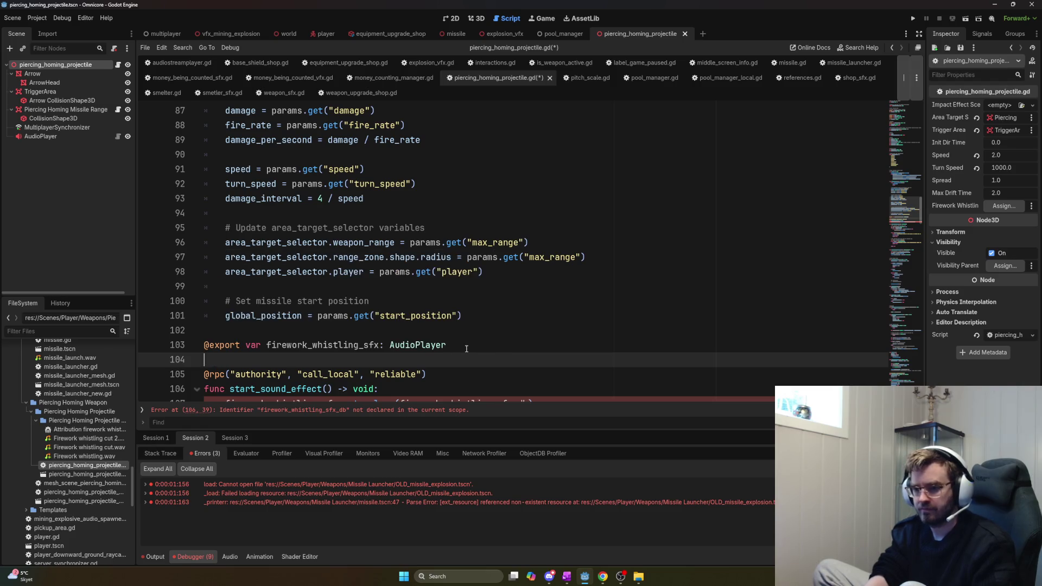
text(@export firework_whistling_sfx_db)
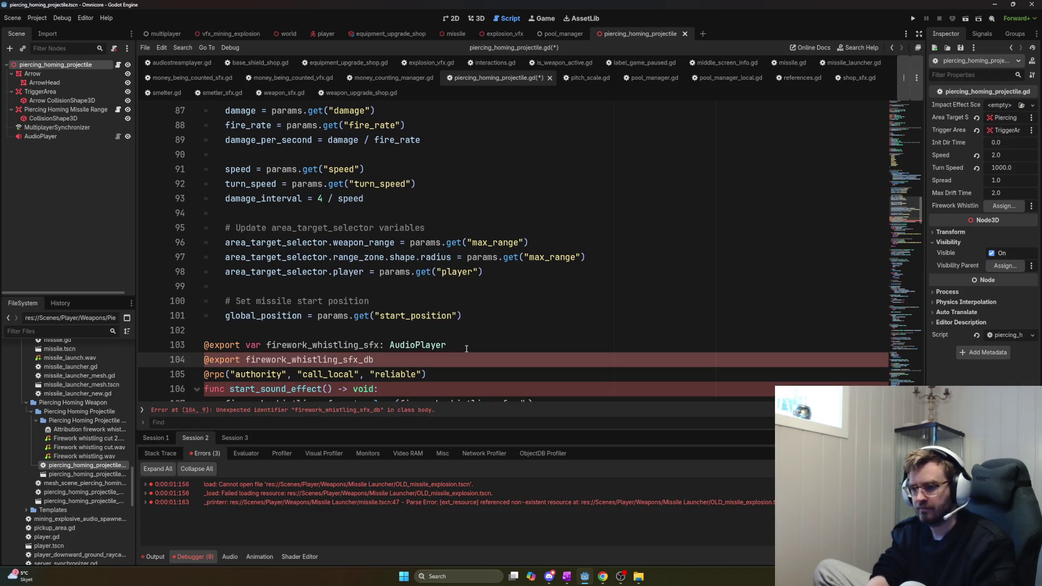
key(ctrl+Left)
text(var)
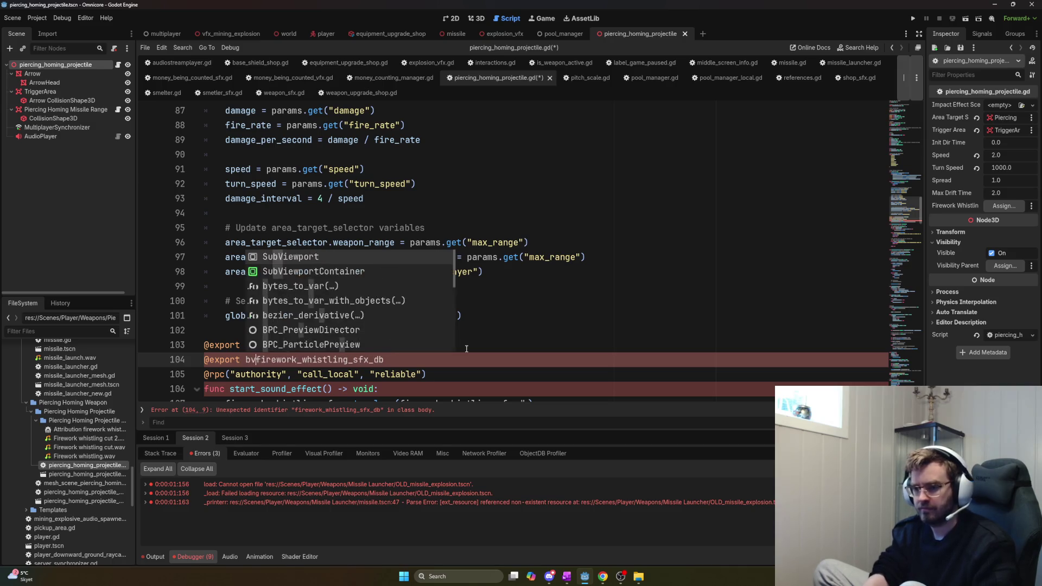
key(End)
text(float)
key(Return)
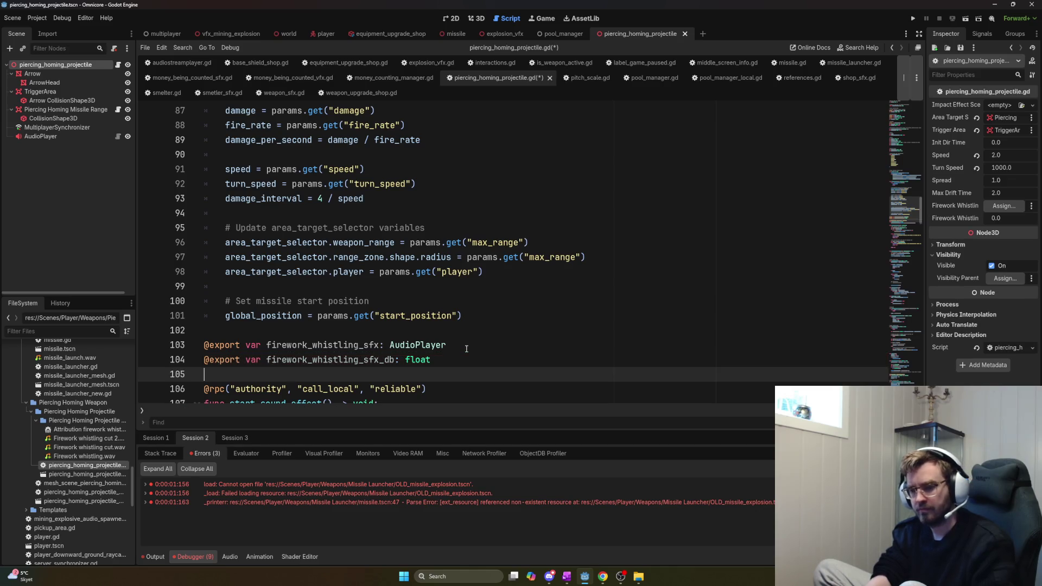
text(export var firework)
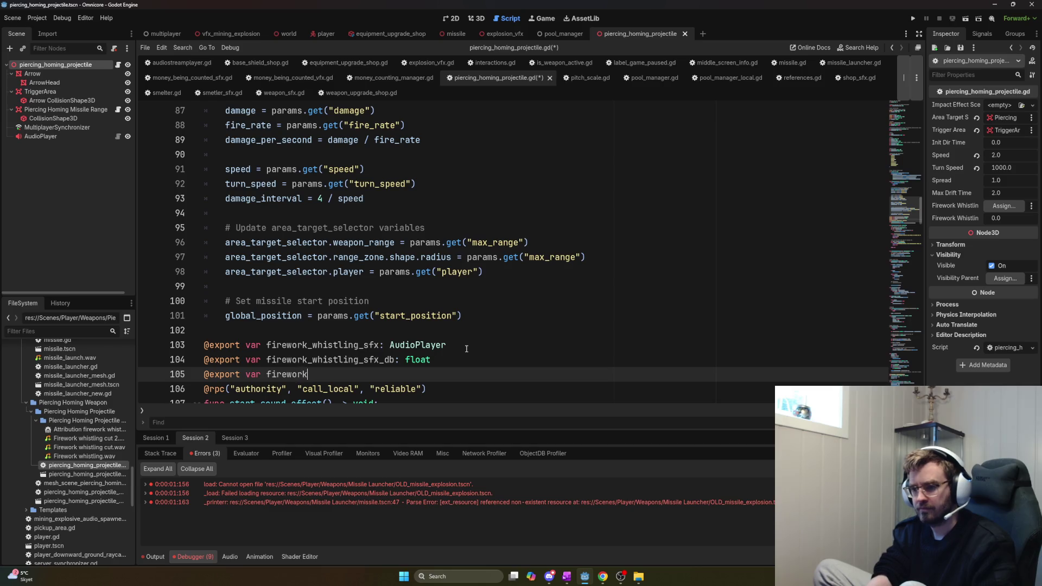
text(_whistling_sfx_min_pitch:)
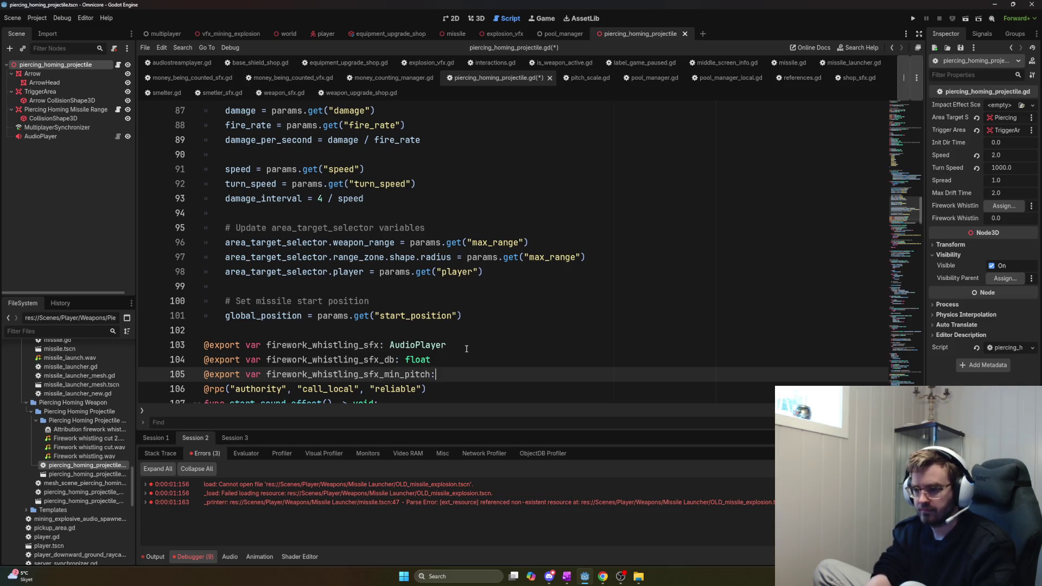
text(0.9)
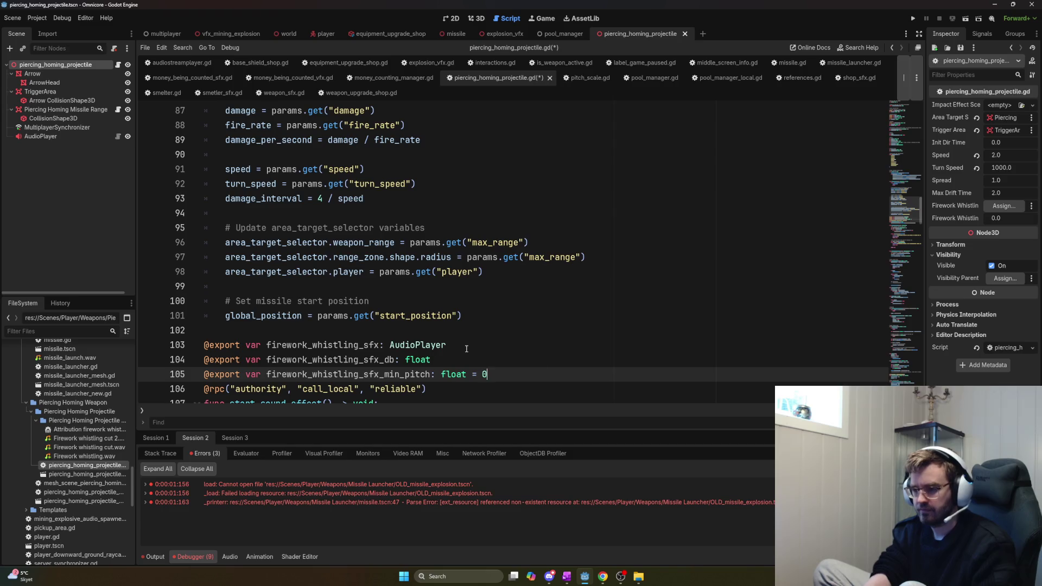
key(Up)
text(=)
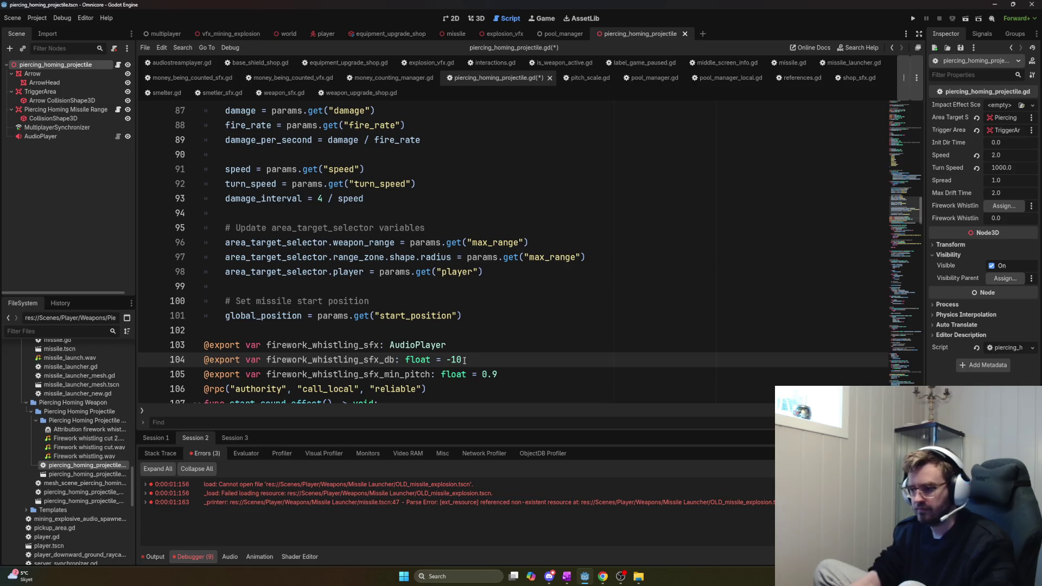
Duplicate the min pitch declaration as the max pitch line with value 1.1
click(524, 374)
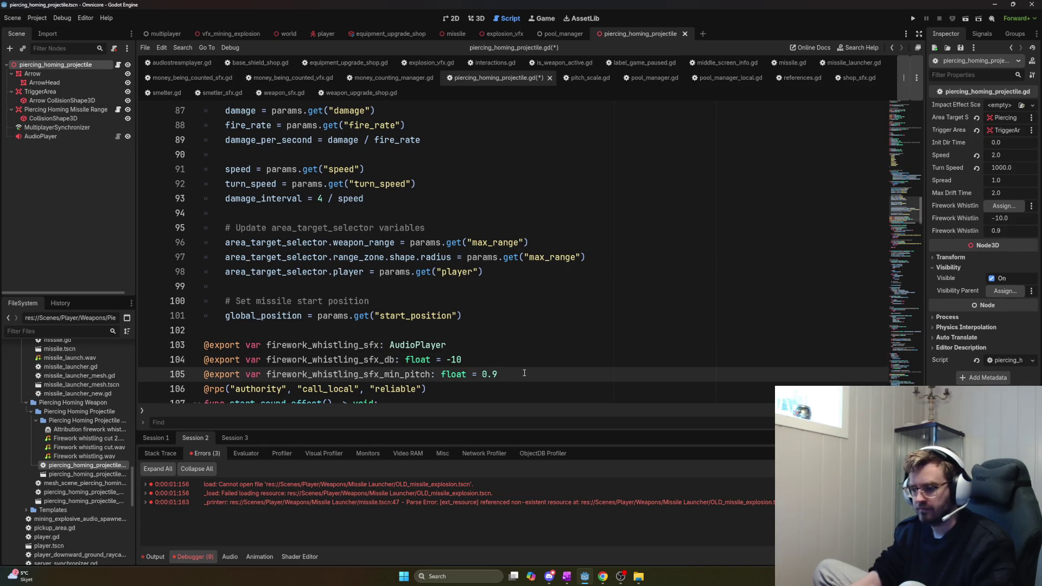
key(shift+Home)
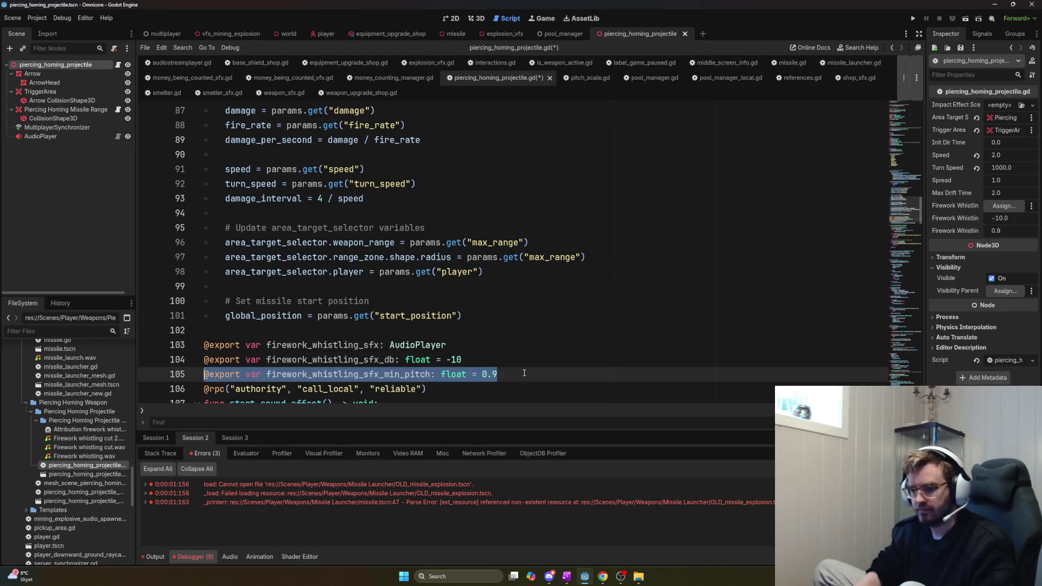
key(ctrl+c)
key(End)
key(Return)
key(ctrl+v)
key(ctrl+shift+Left)
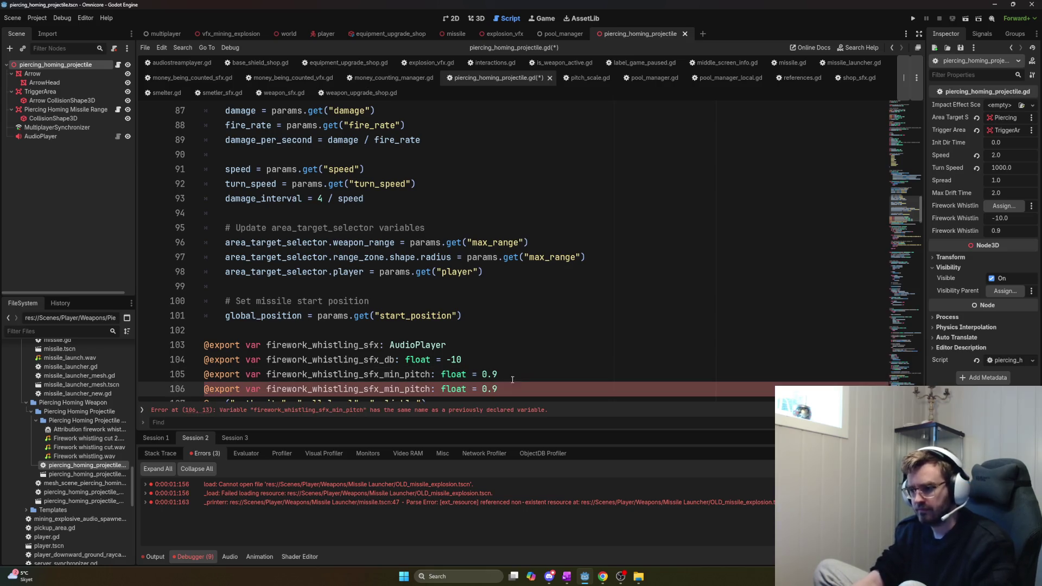
text(1)
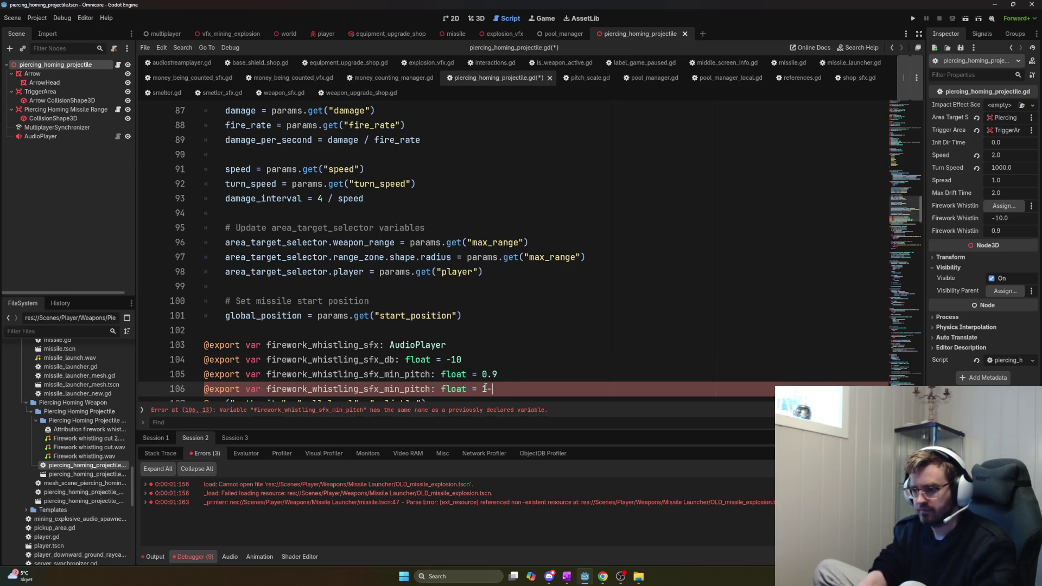
text(1)
scroll(480, 345, down, 2)
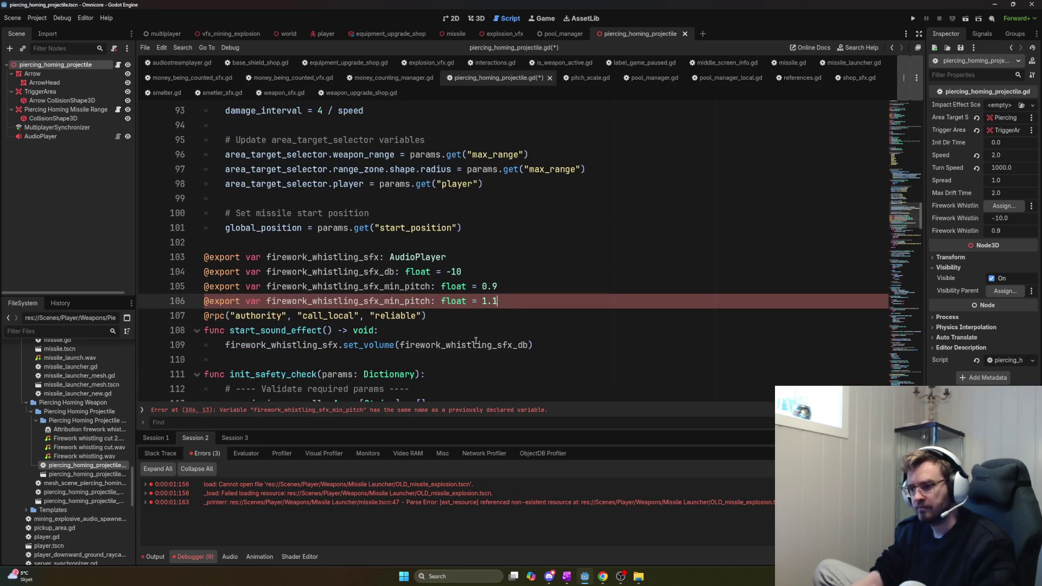
Add a firework_whistling_sfx.play_looping_sound_random_pitch() call below set_volume via autocomplete
text(ax)
click(577, 345)
key(Return)
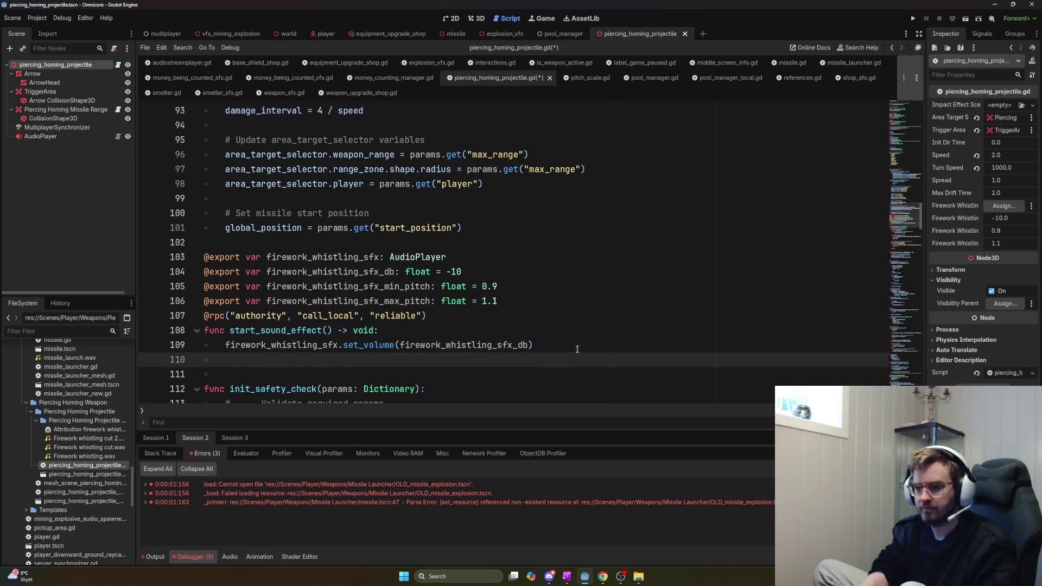
text(firework_whistling.)
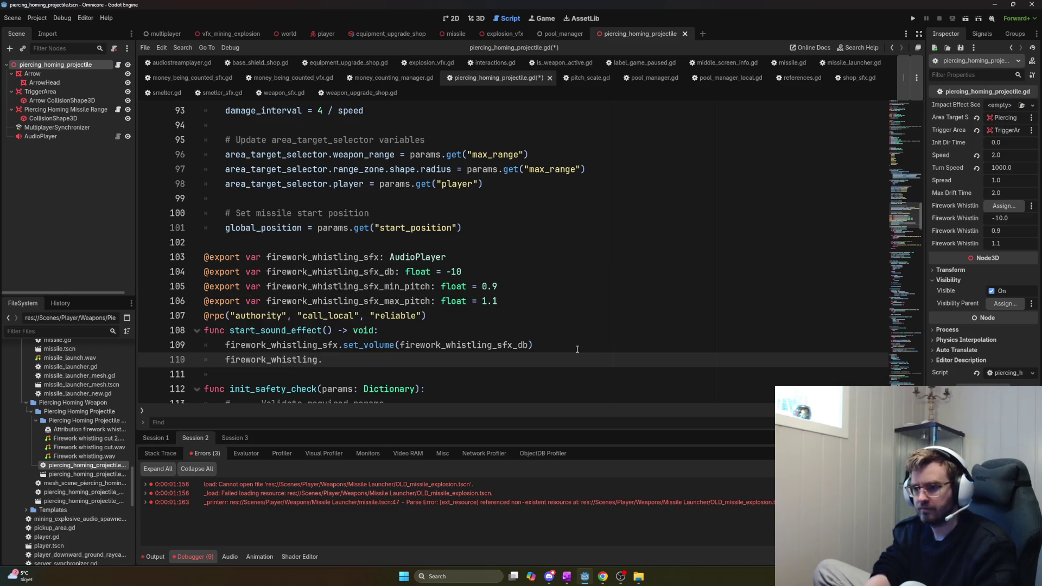
key(BackSpace)
text(.)
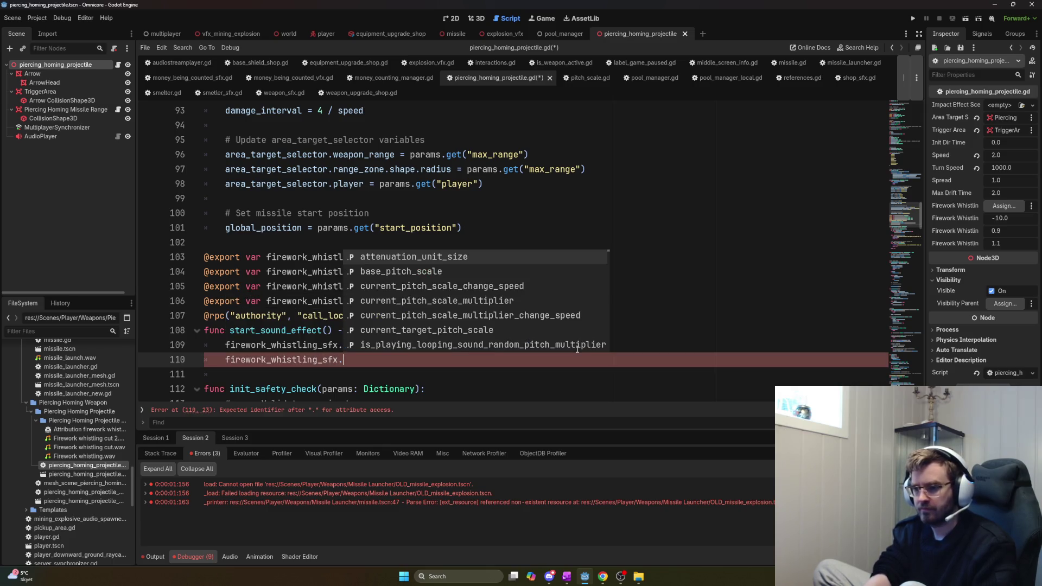
text(start_)
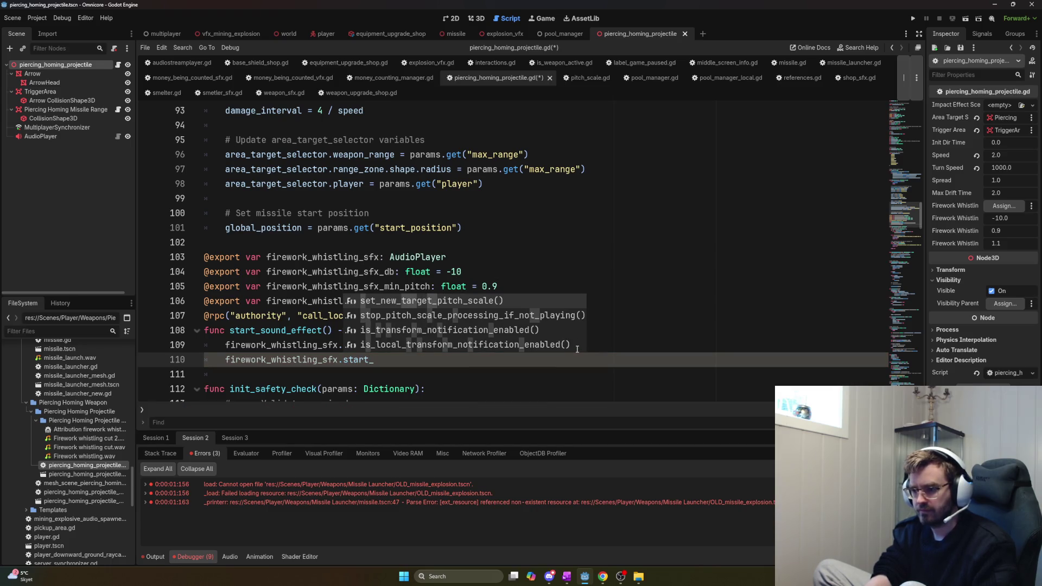
key(BackSpace)
key(BackSpace)
key(BackSpace)
key(BackSpace)
key(BackSpace)
key(BackSpace)
text(play)
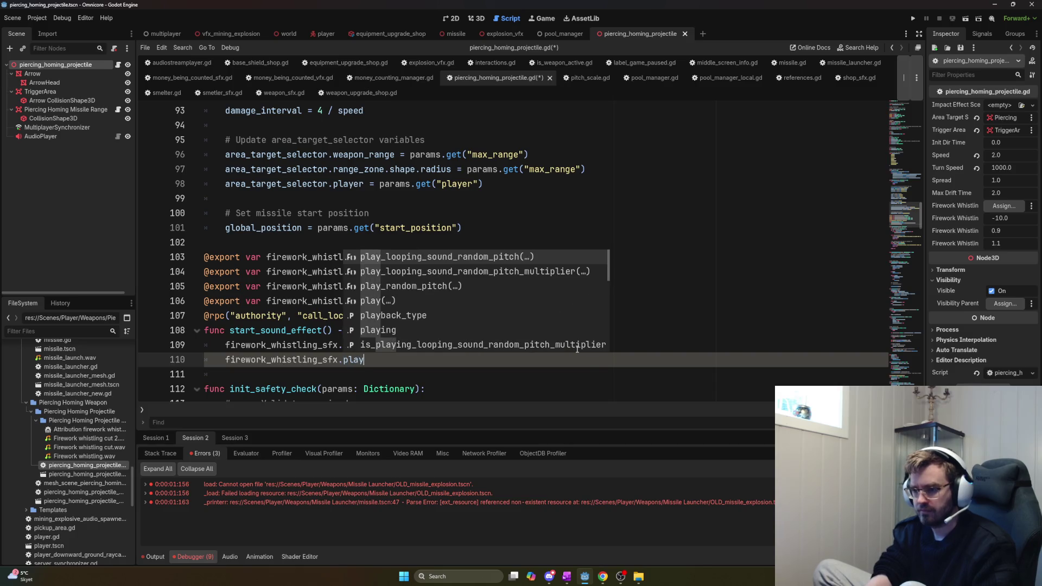
text(_l)
key(Return)
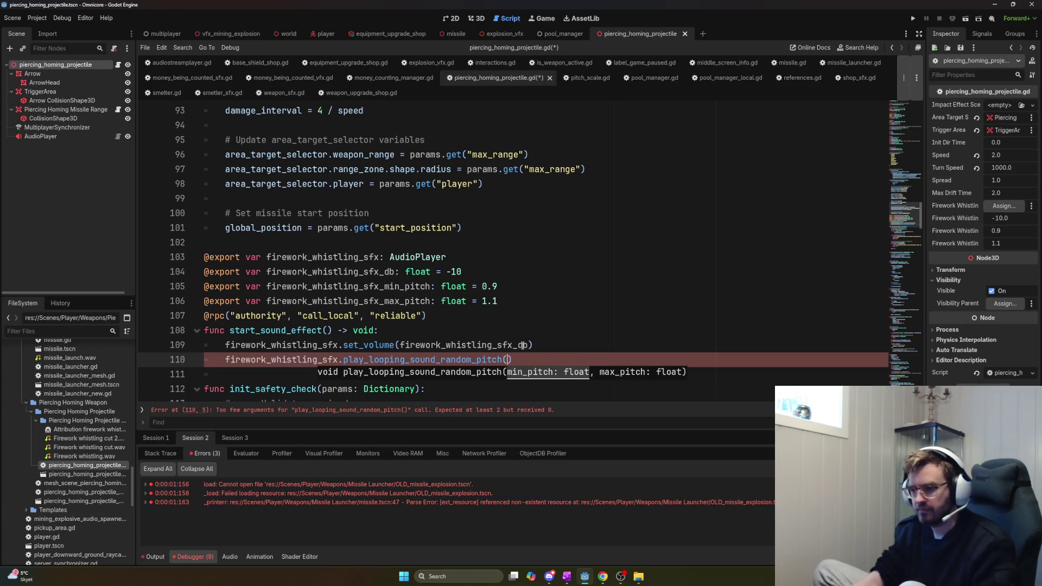
Pass the min pitch and max pitch variables as the call's two arguments
click(409, 286)
double_click(387, 286)
key(ctrl+c)
click(508, 360)
key(ctrl+v)
text(,)
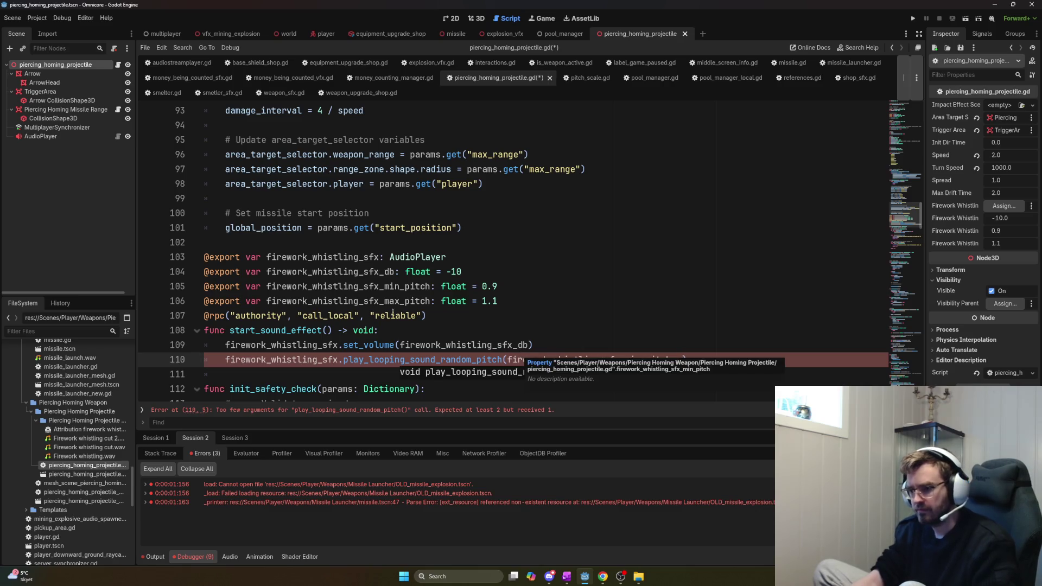
double_click(387, 301)
key(ctrl+c)
click(684, 360)
key(ctrl+v)
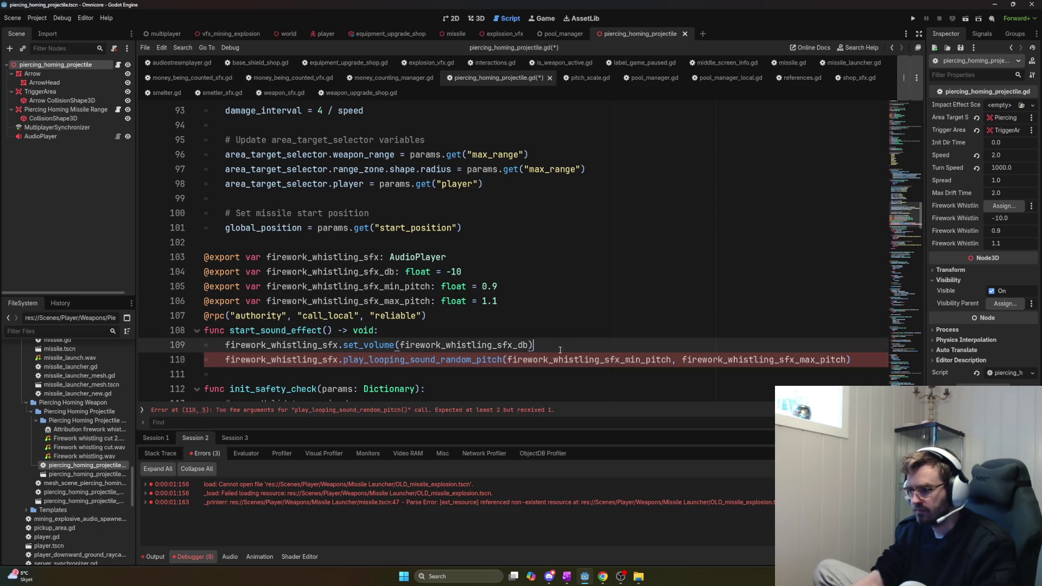
Split the call's arguments and closing parenthesis onto their own lines
click(503, 359)
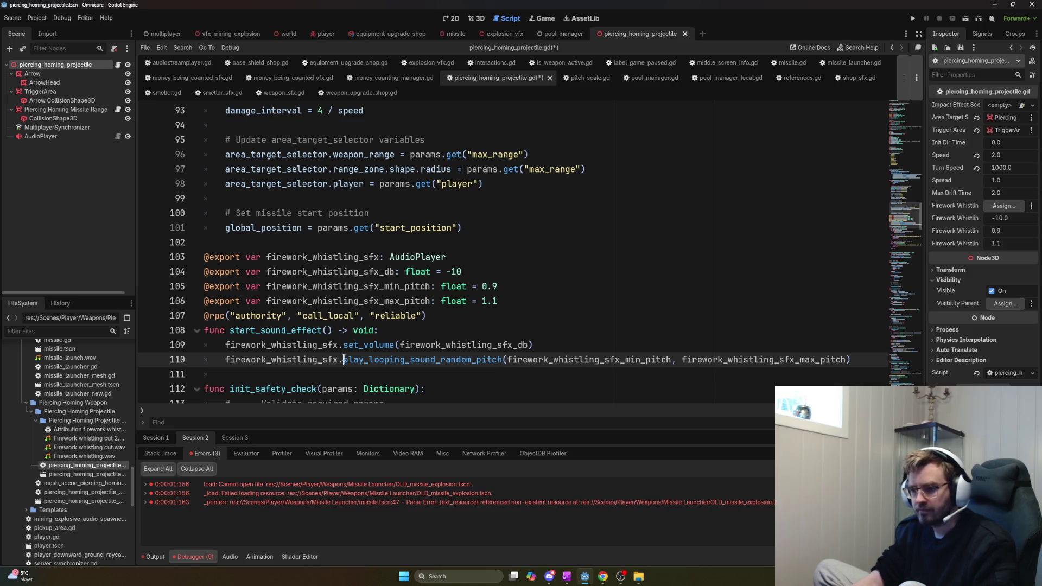
key(Return)
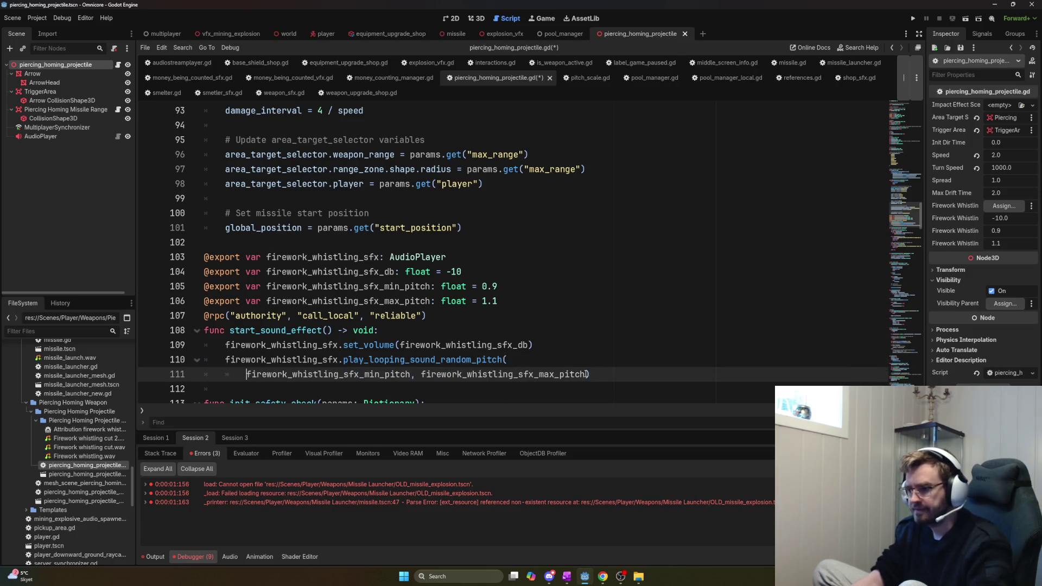
scroll(284, 262, down, 3)
key(End)
key(Left)
key(Return)
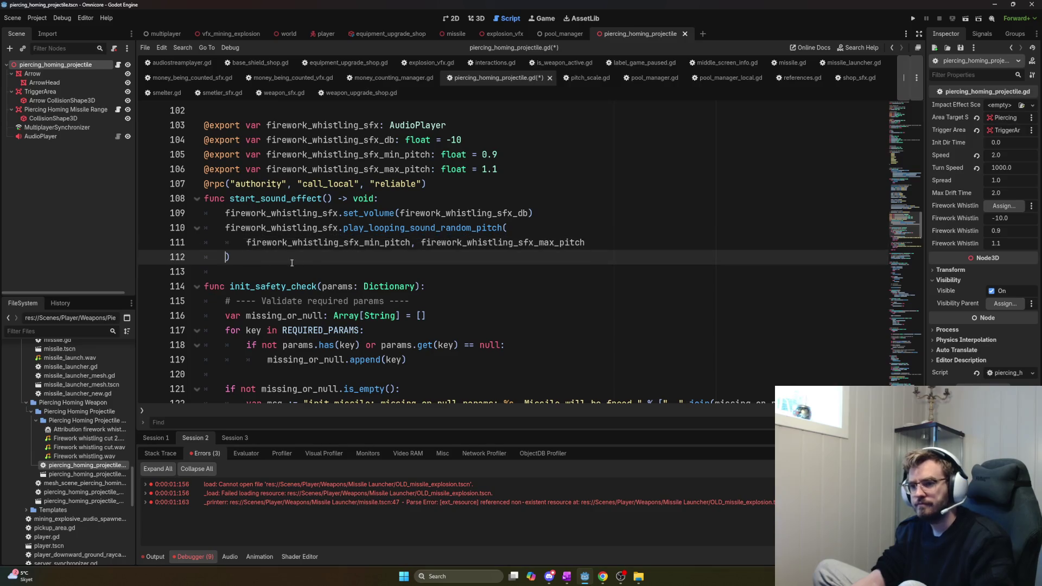
scroll(284, 262, down, 1)
scroll(402, 246, up, 2)
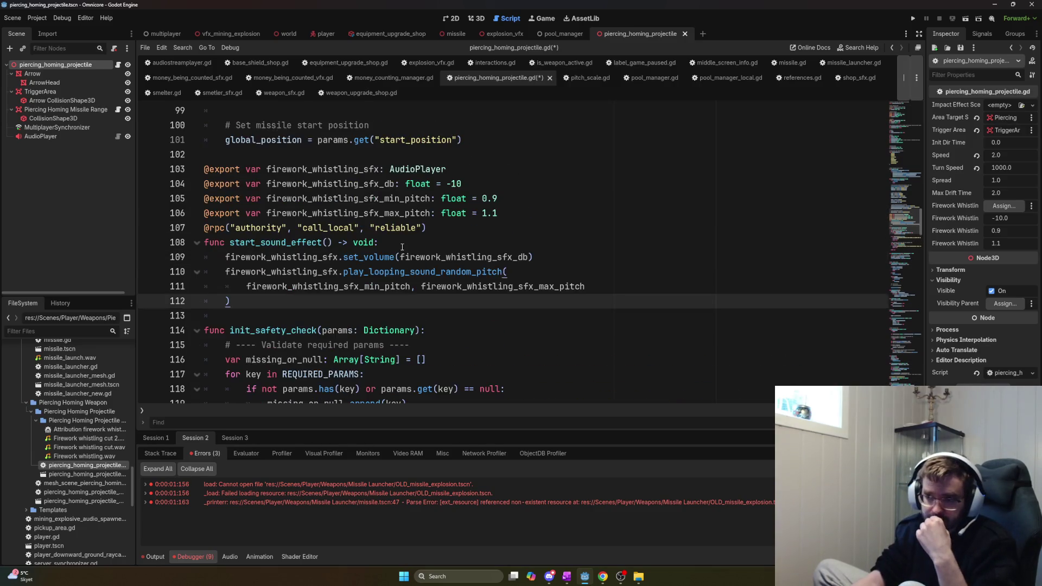
Add a blank line before the rpc annotation and copy the start_sound_effect() call below the start position line
click(373, 215)
key(End)
key(Return)
drag(332, 257, 229, 257)
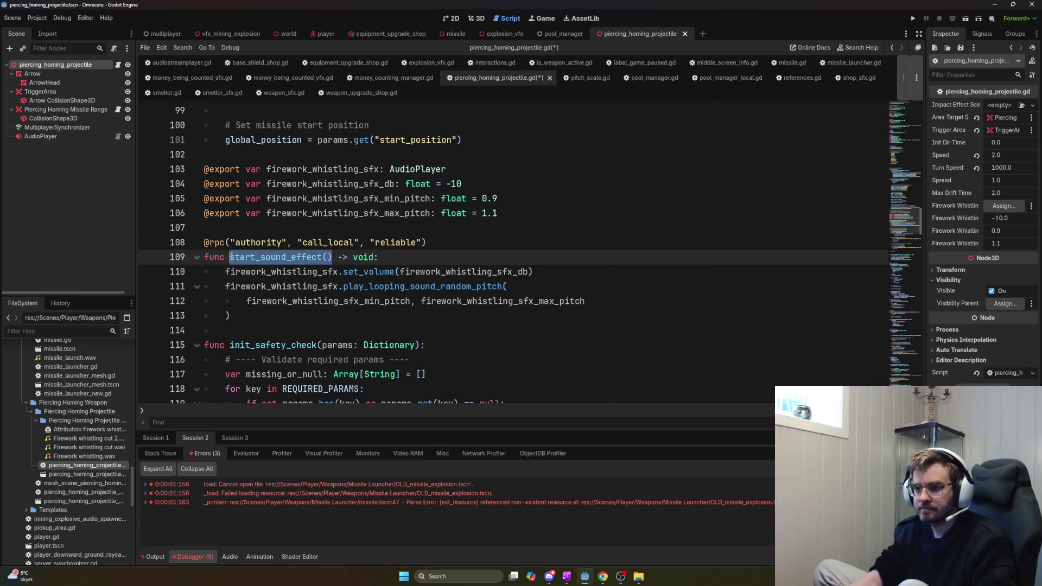
key(ctrl+c)
scroll(359, 201, up, 3)
click(501, 271)
key(Return)
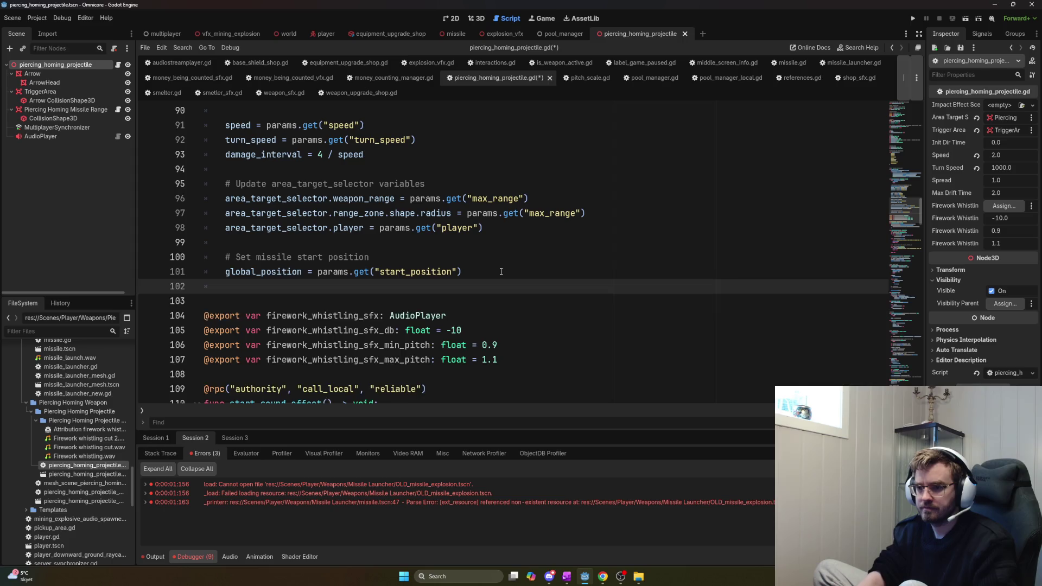
Add a start_sound_effect() call after global_position and move the four sound exports to the script top
key(Return)
key(ctrl+v)
drag(500, 377, 343, 321)
key(BackSpace)
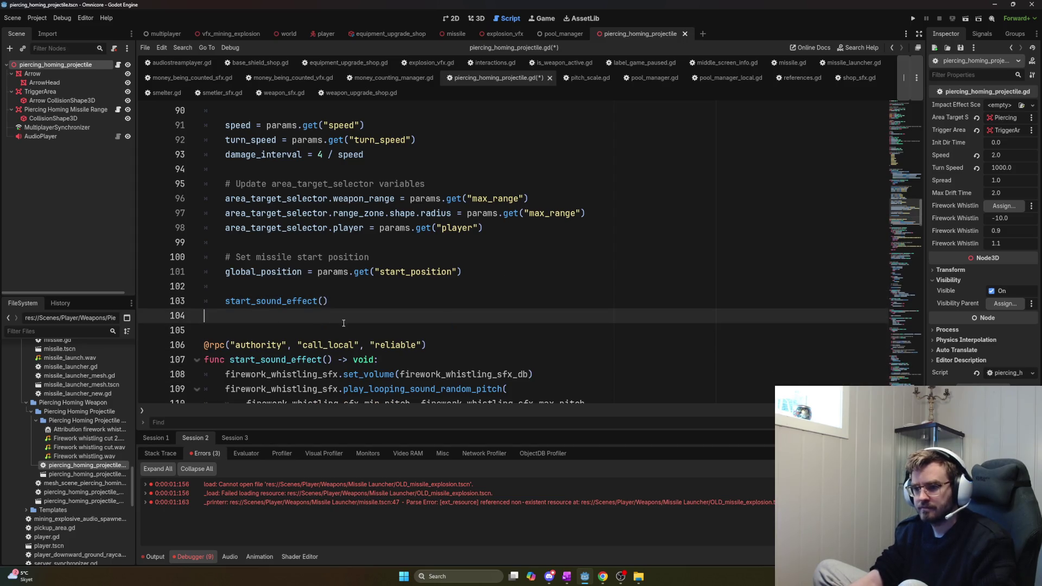
key(ctrl+Home)
click(382, 183)
key(Return)
key(Return)
key(ctrl+v)
Move firework_whistling_sfx among the node references, add a '# Sound variables' comment, and save the script
drag(462, 210, 202, 211)
key(ctrl+x)
click(198, 198)
key(ctrl+v)
click(223, 219)
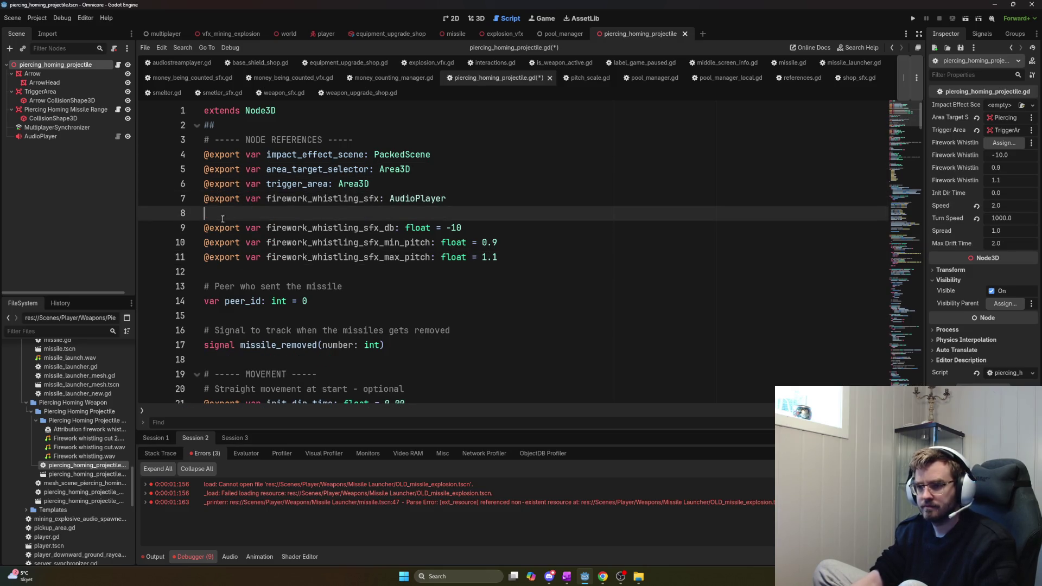
key(Return)
text(# Seound)
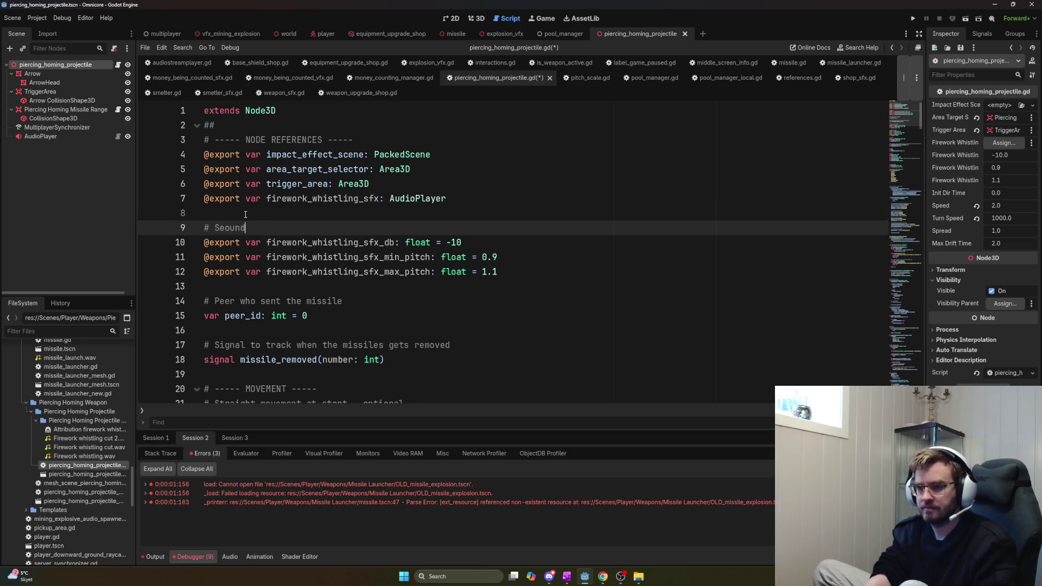
key(BackSpace)
key(BackSpace)
key(BackSpace)
text(ound se)
key(BackSpace)
key(BackSpace)
text(variables)
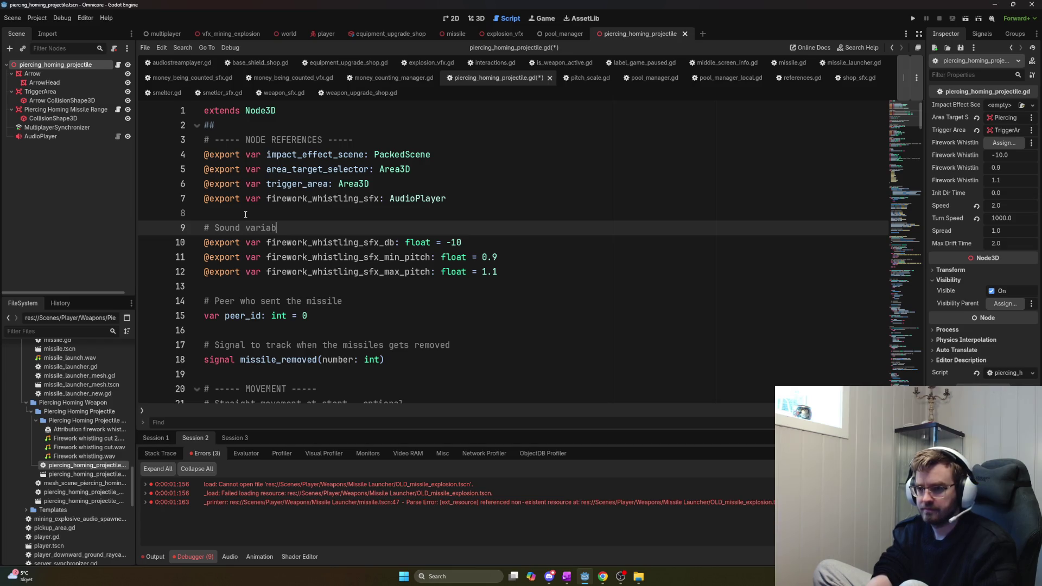
key(ctrl+s)
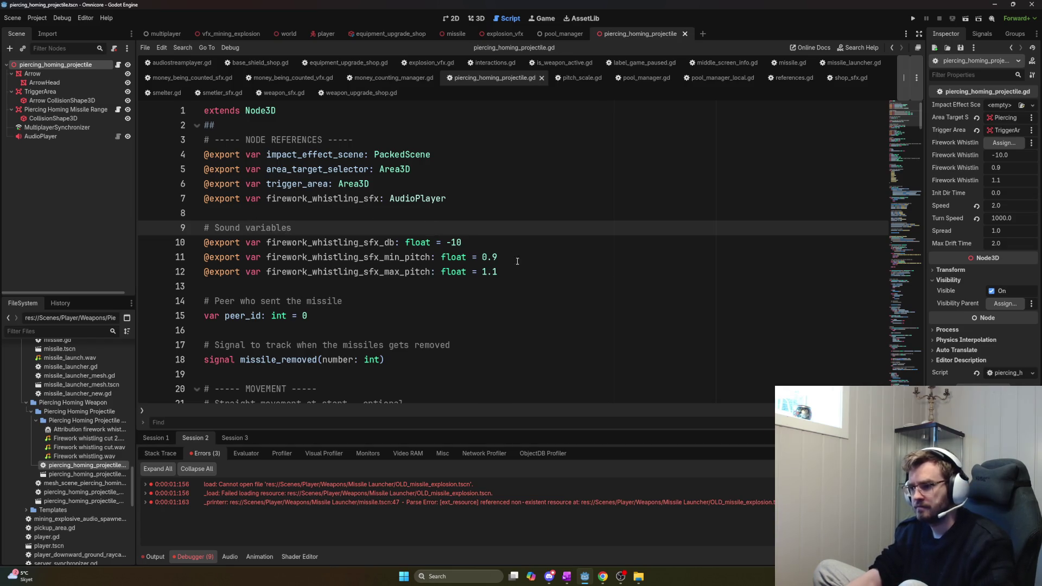
Assign the AudioPlayer node to Firework Whistling SFX, save the scene, and run the game with F5
mouse_move(40, 136)
mouse_down()
mouse_move(542, 184)
mouse_move(995, 144)
mouse_up()
key(ctrl+s)
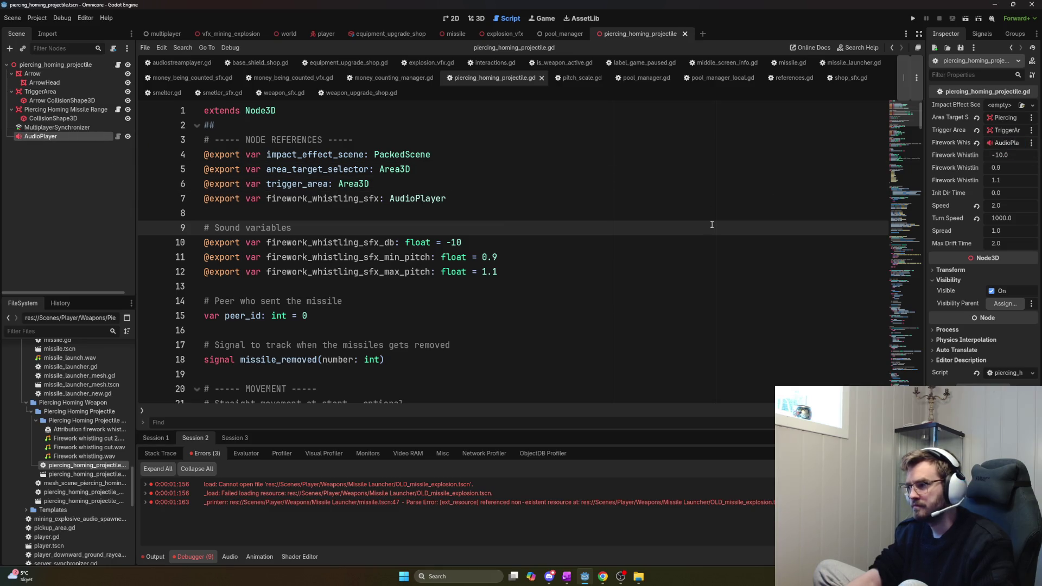
key(F5)
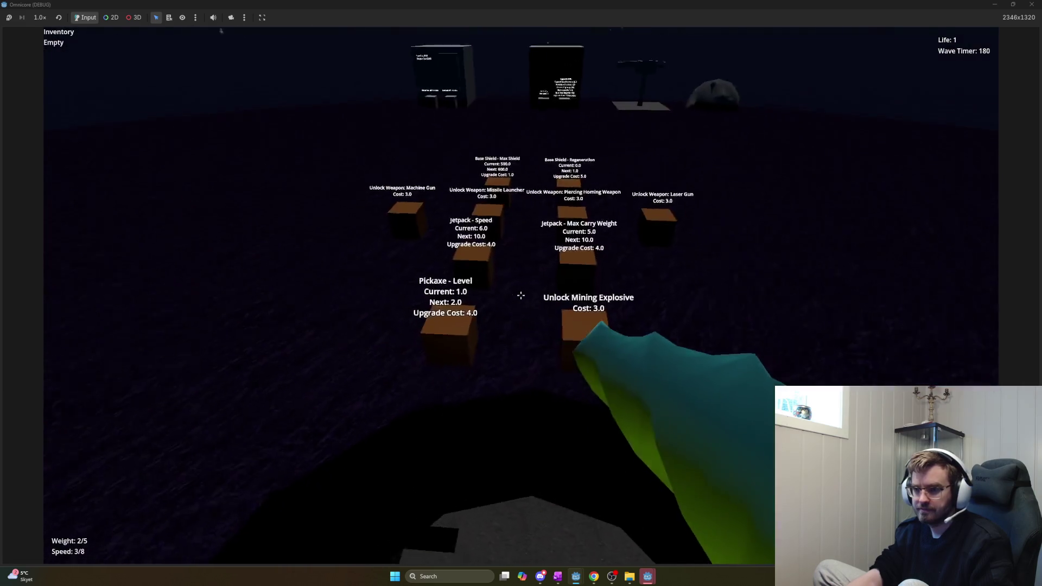
Unlock the Piercing Homing Weapon and upgrade jetpack speed to 26
key(w)
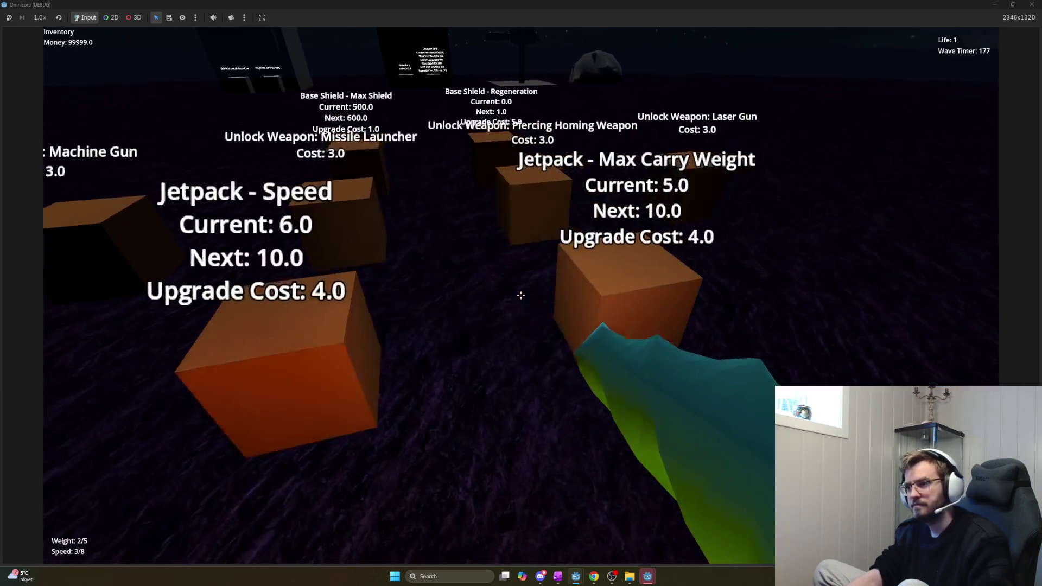
click(521, 295)
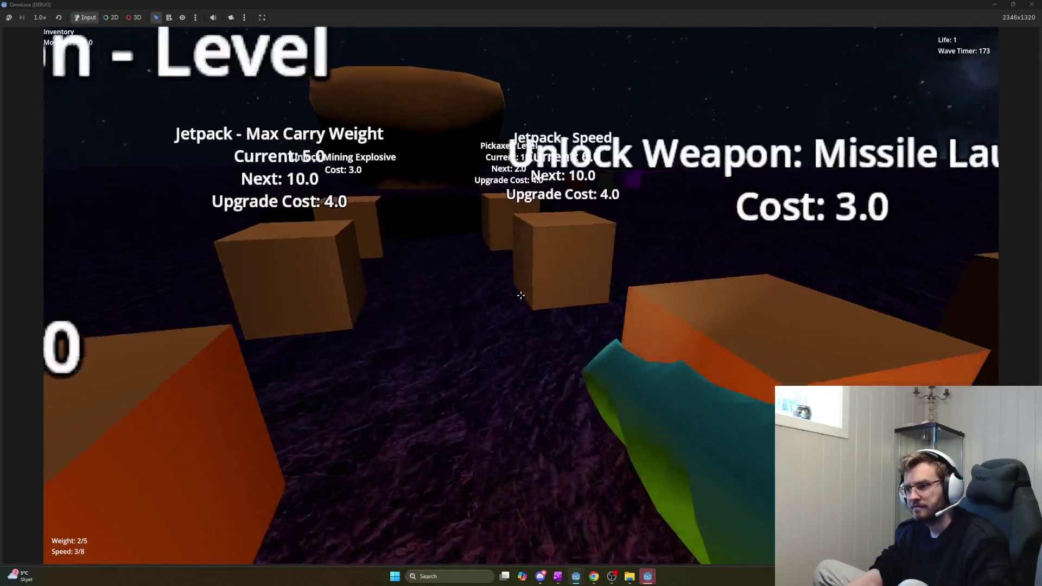
click(521, 296)
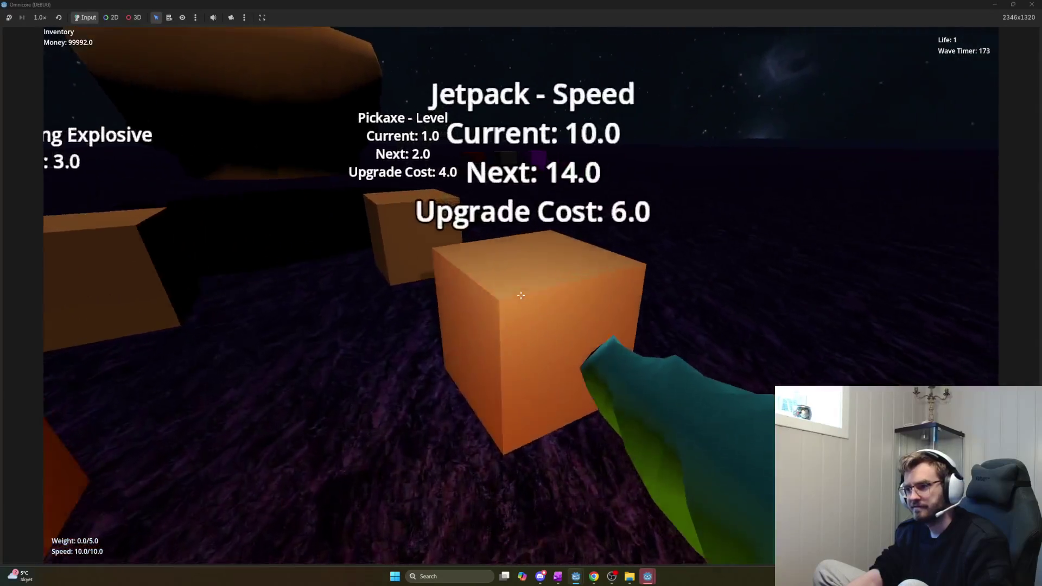
click(521, 296)
click(520, 295)
click(521, 295)
click(521, 295)
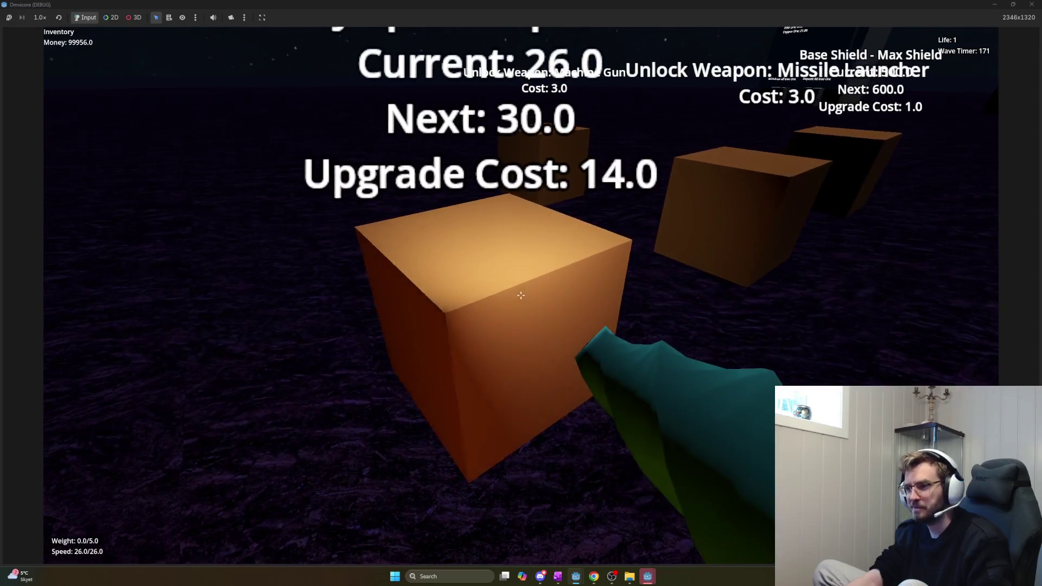
Walk up to the other player, back away, and stop the game with F8
key(w)
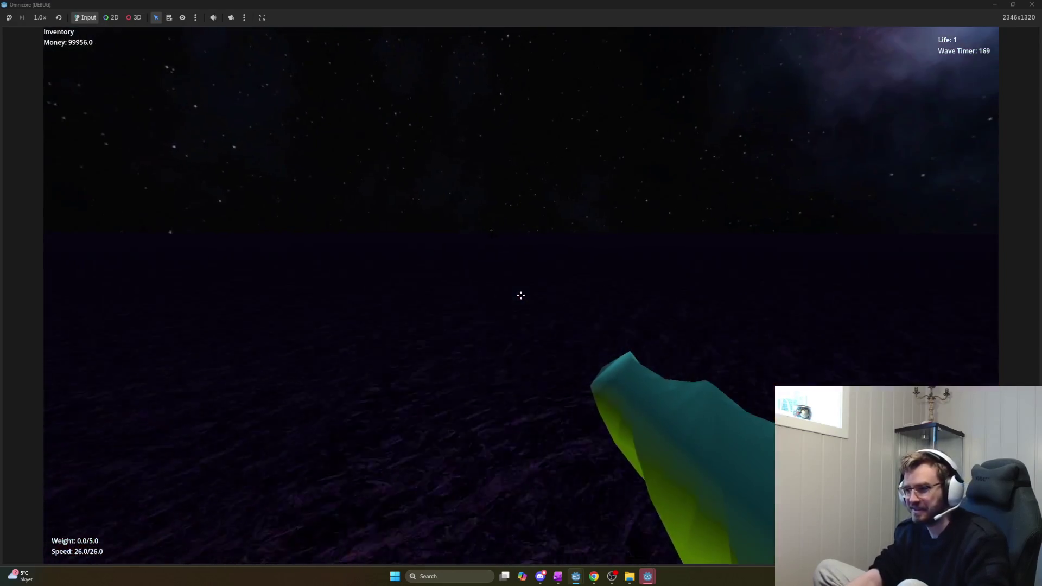
key(w)
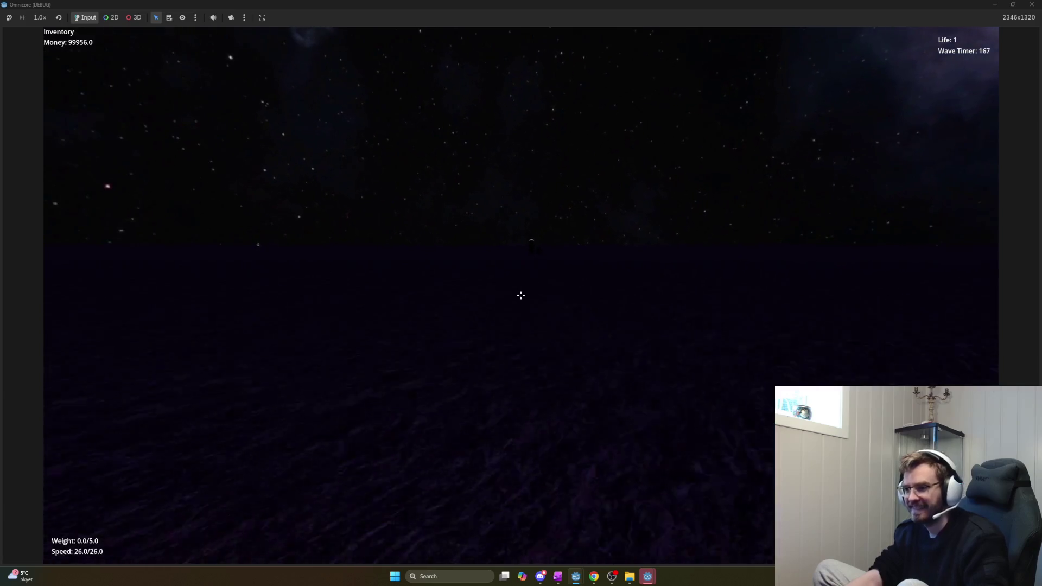
key(w)
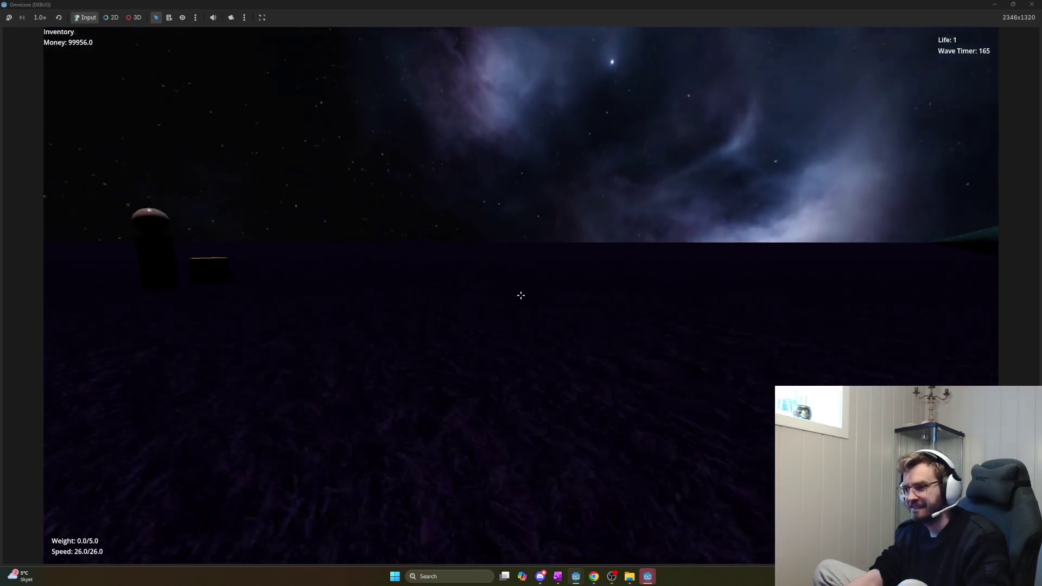
key(w)
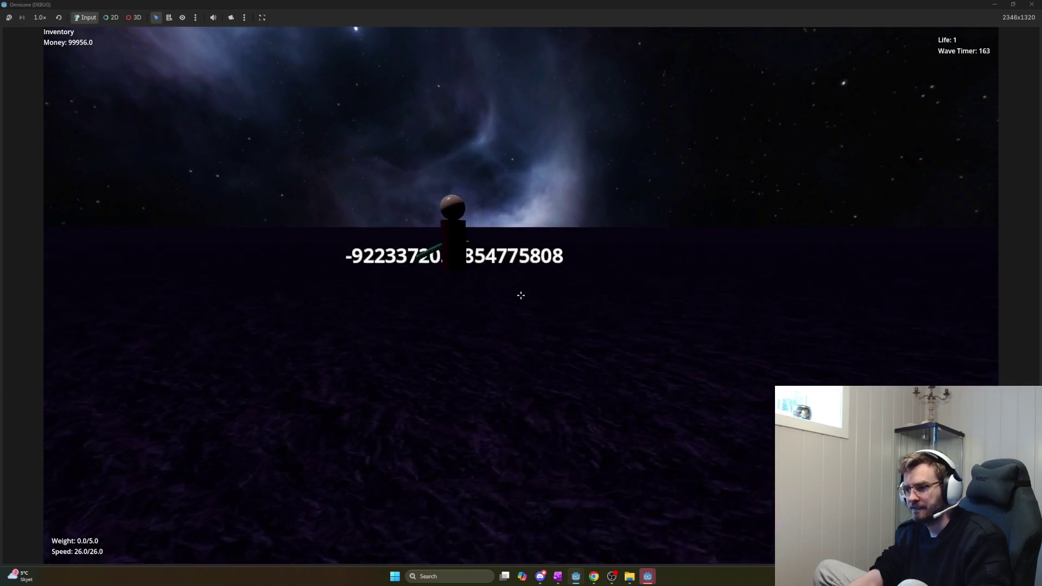
key(w)
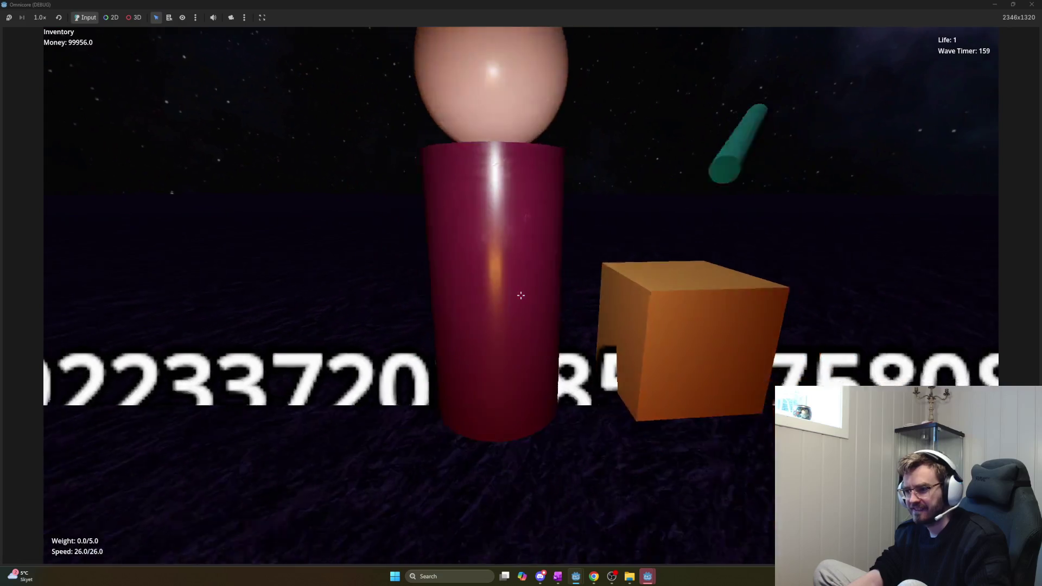
key(w)
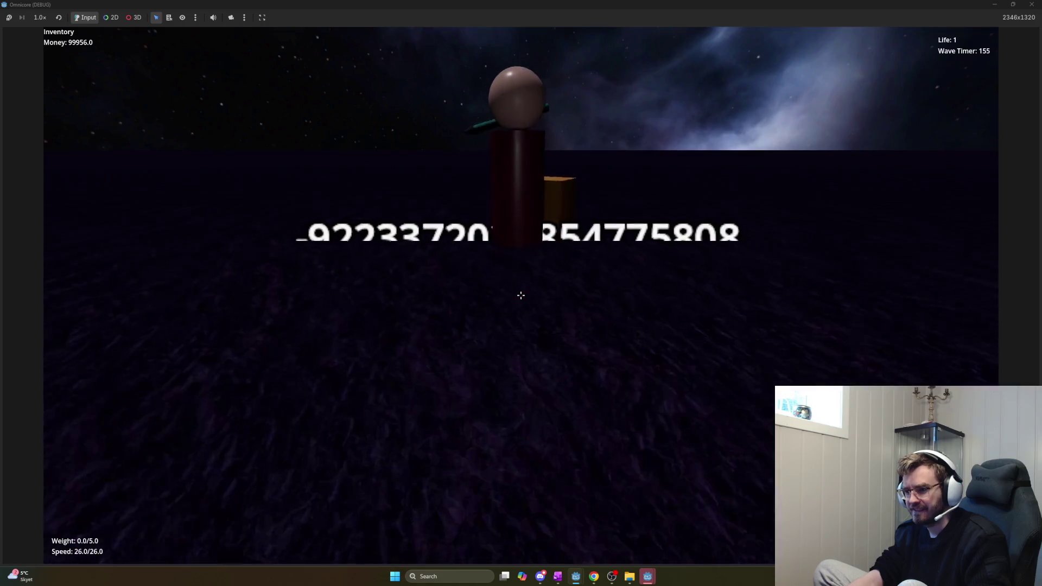
key(s)
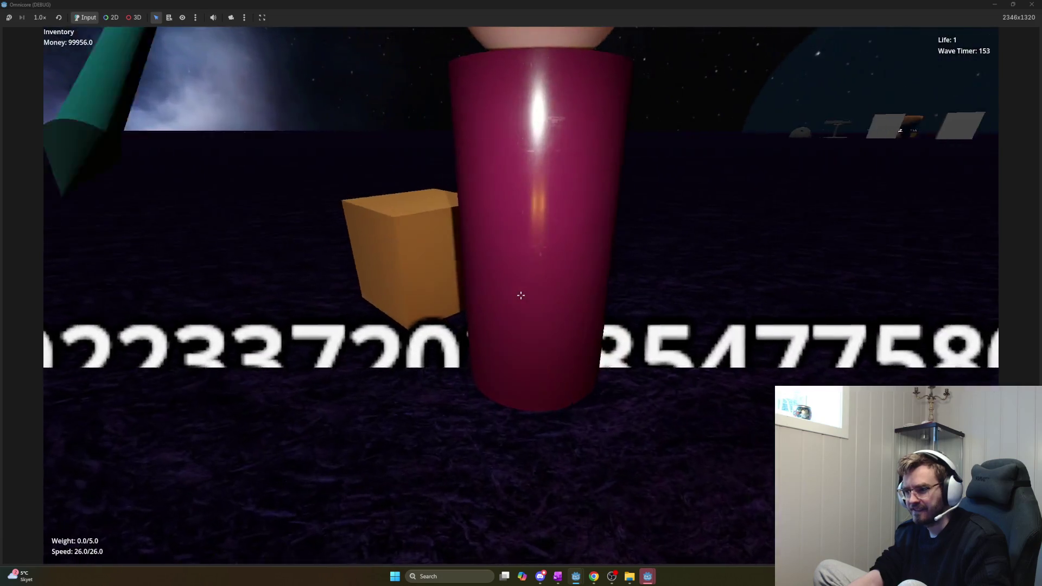
key(F8)
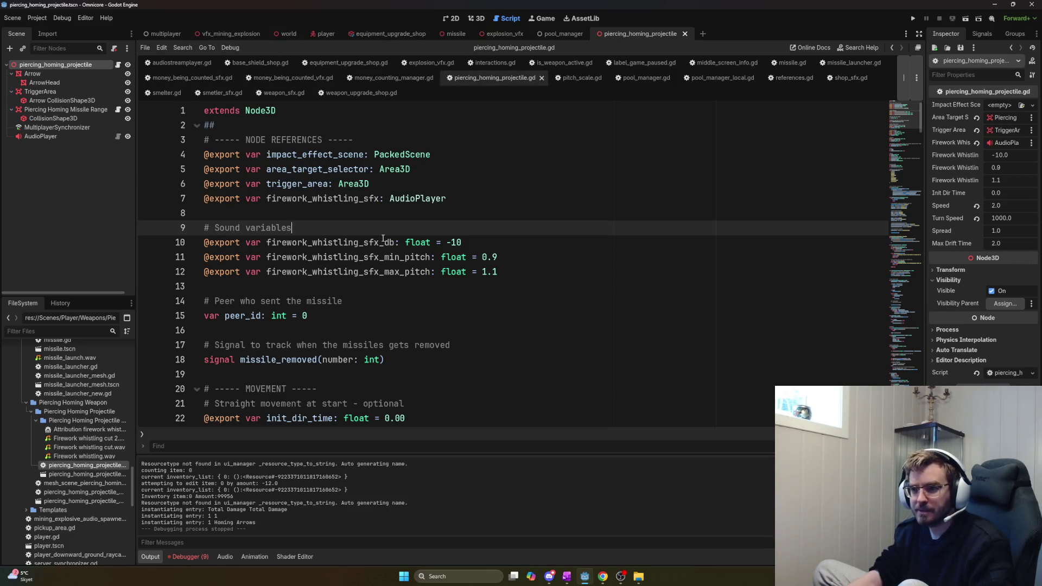
Change the firework whistle volume on line 10 from -10 to 0 dB
double_click(464, 241)
text(0)
key(Return)
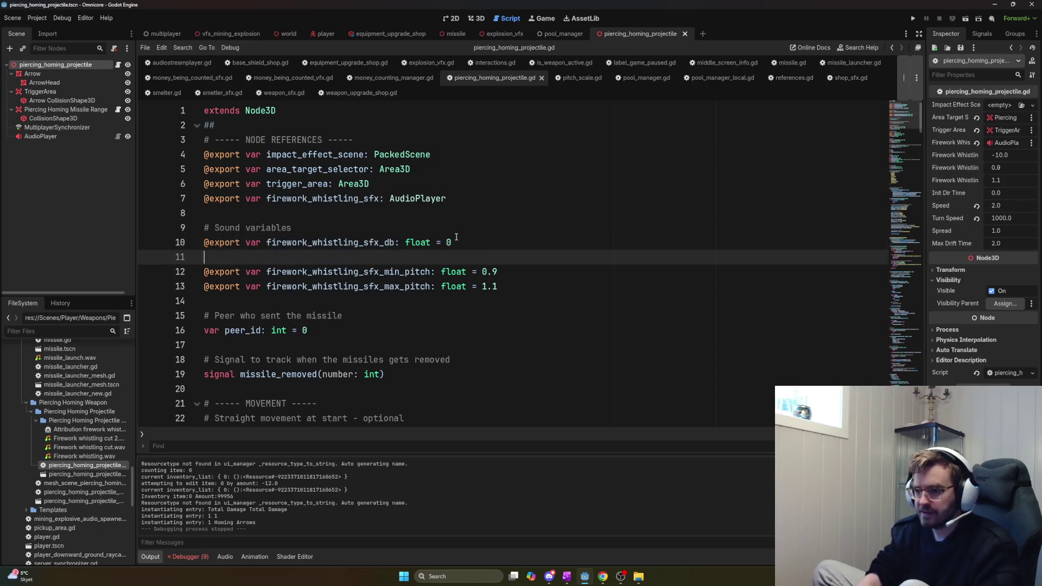
key(BackSpace)
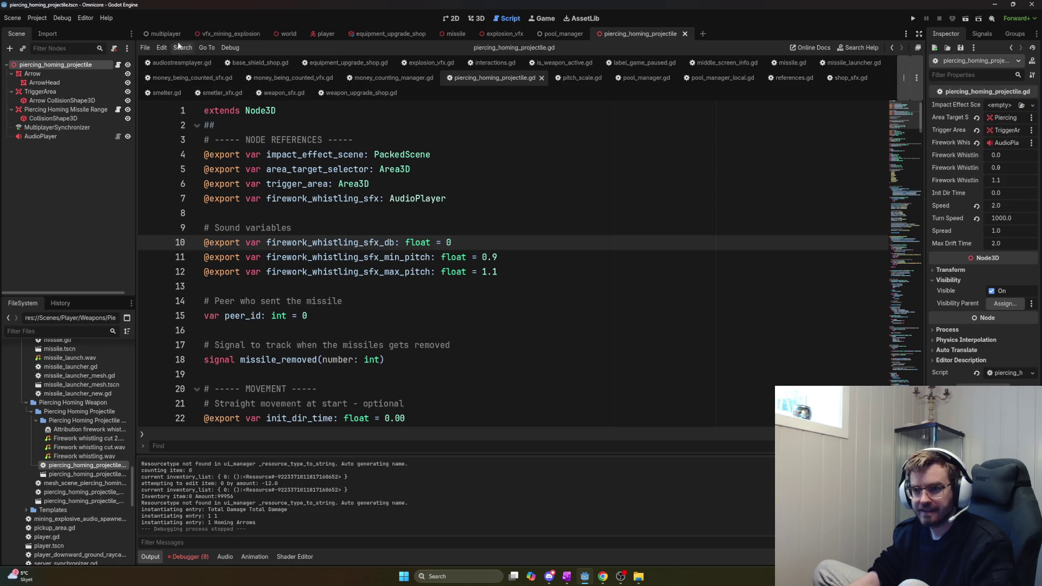
Open the player scene from the open-scenes dropdown
click(906, 34)
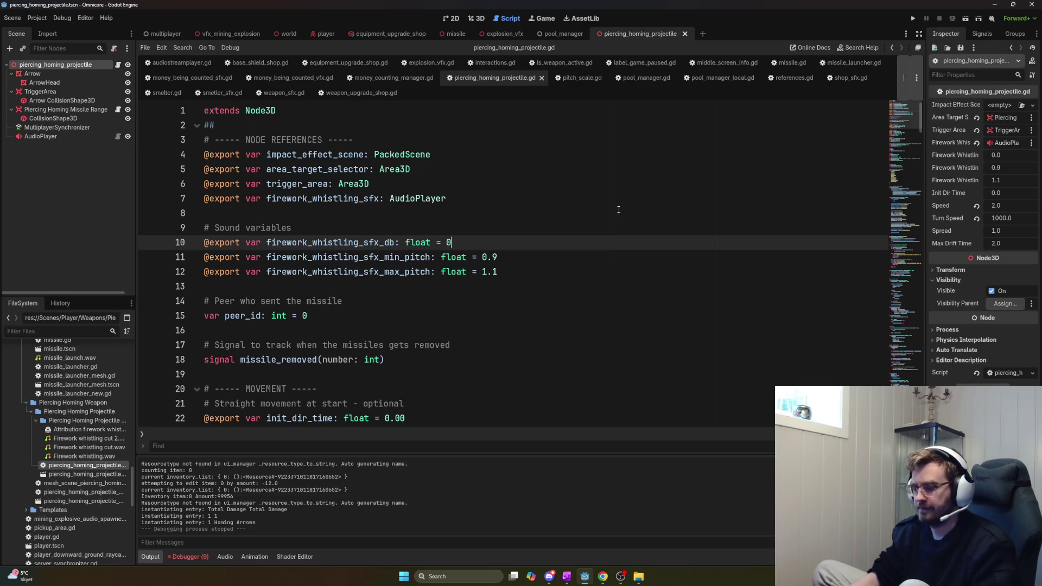
click(618, 213)
key(Down)
key(Down)
key(Down)
key(Return)
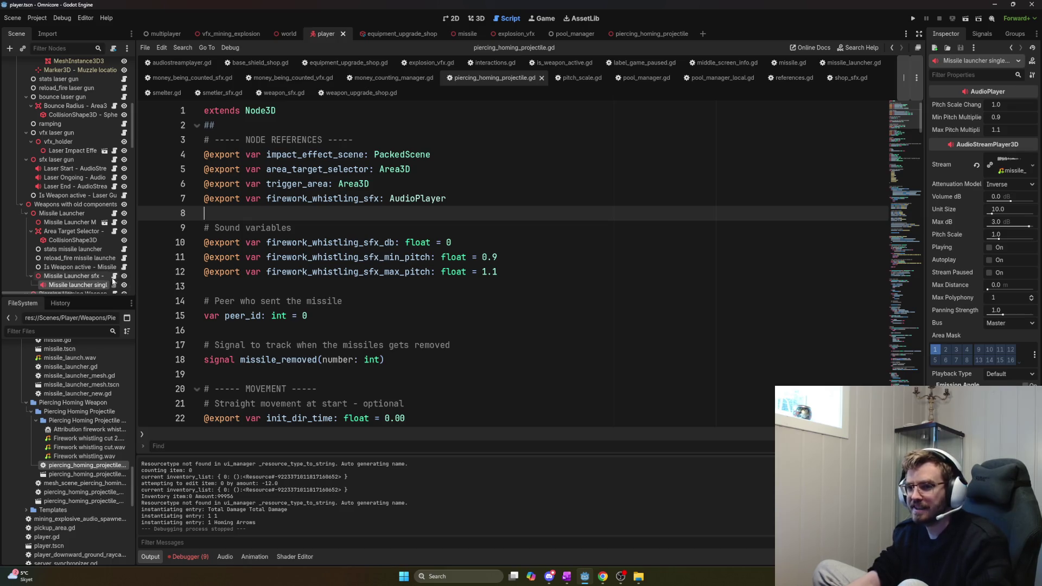
Filter the scene tree for 'piercing', set stats Piercing homing Base Projectile Speed to 40, and launch the game
click(114, 276)
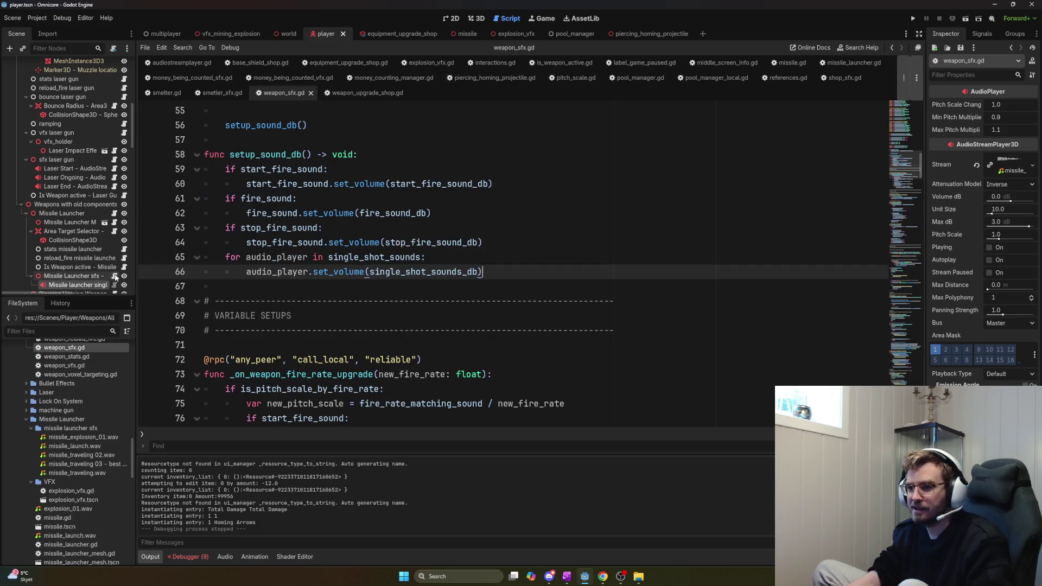
click(89, 278)
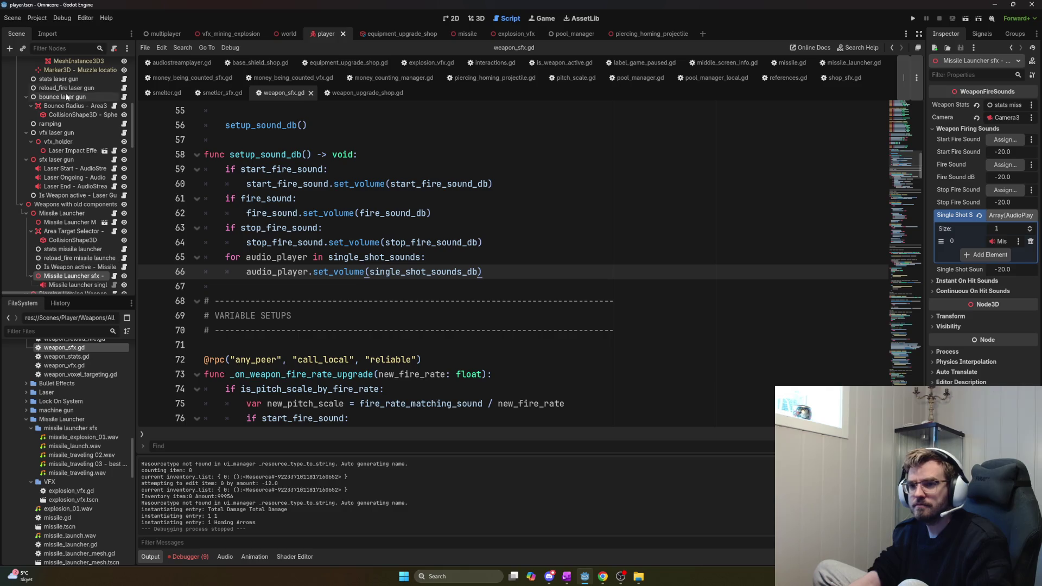
text(piercing)
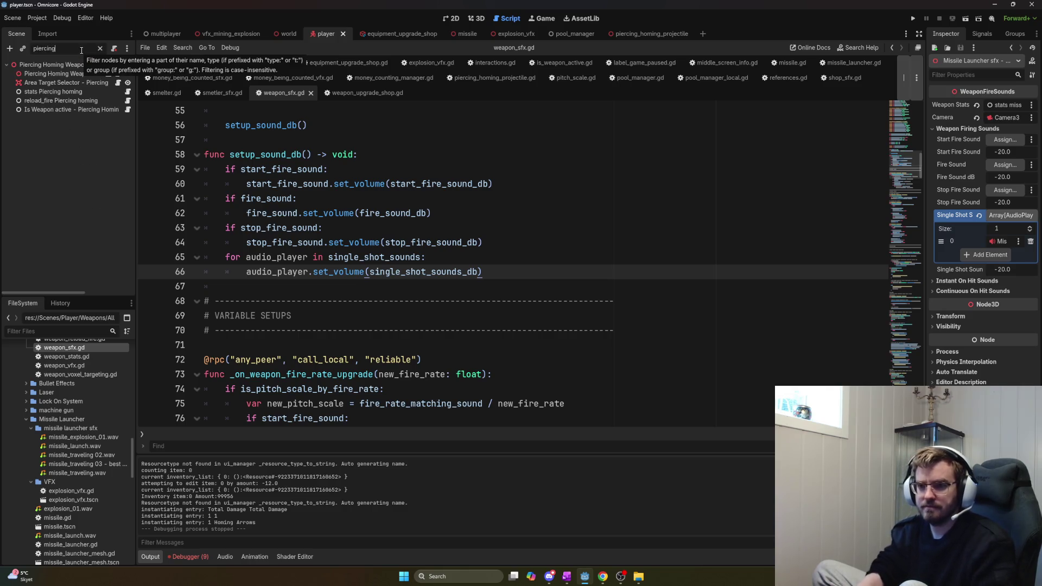
click(53, 91)
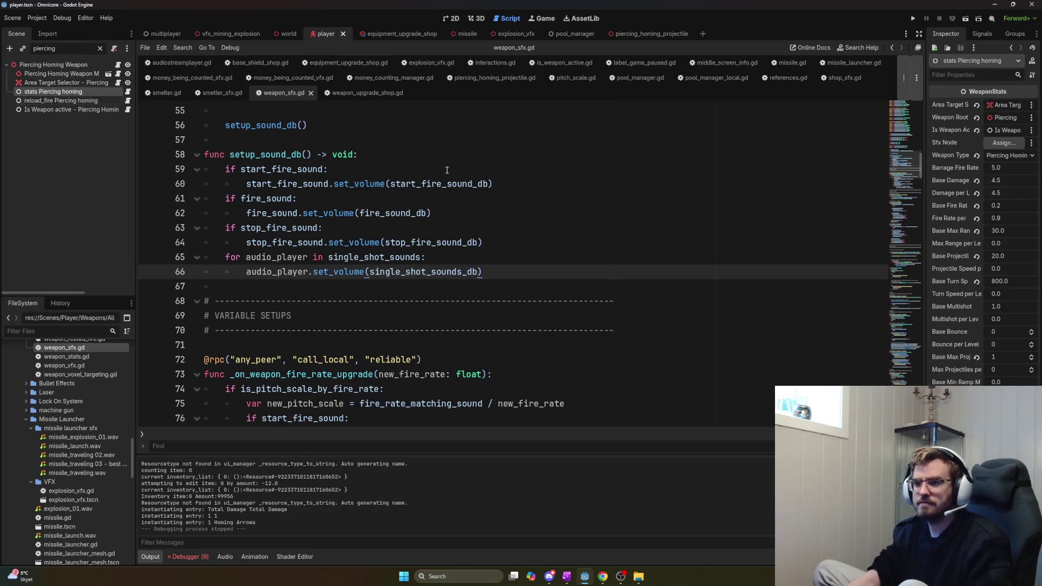
click(1011, 256)
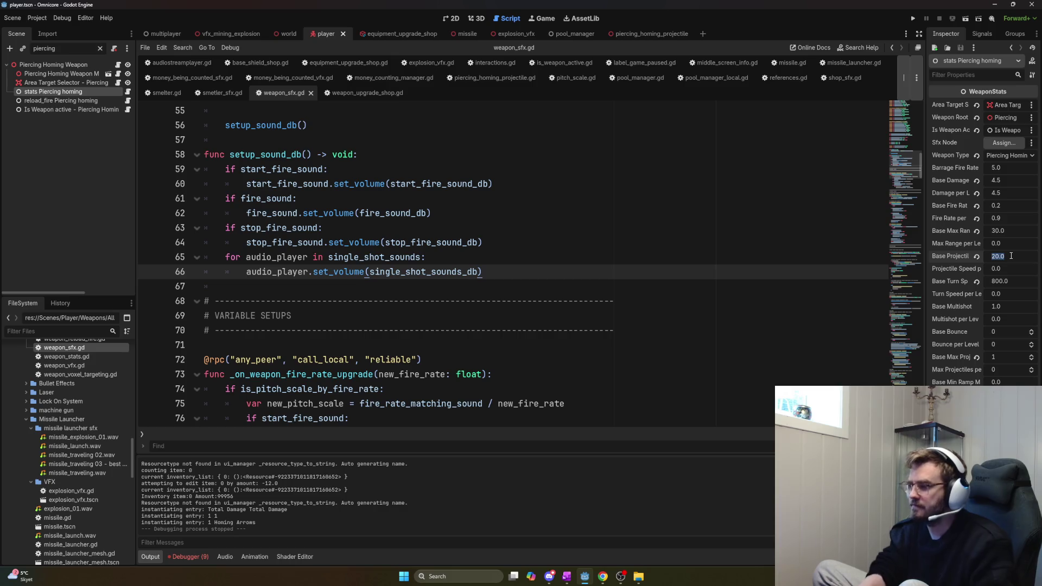
text(40)
key(Return)
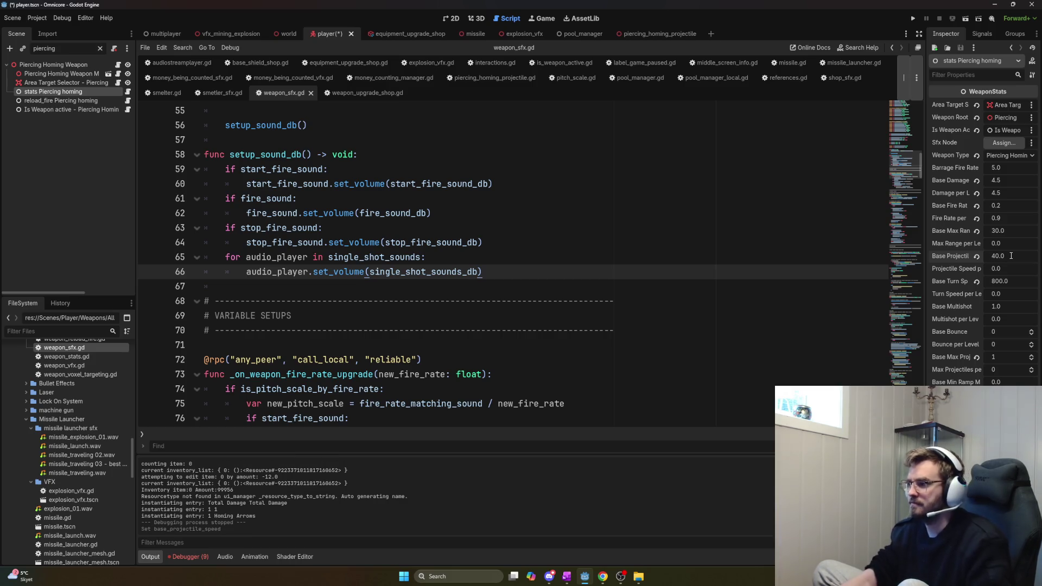
key(F5)
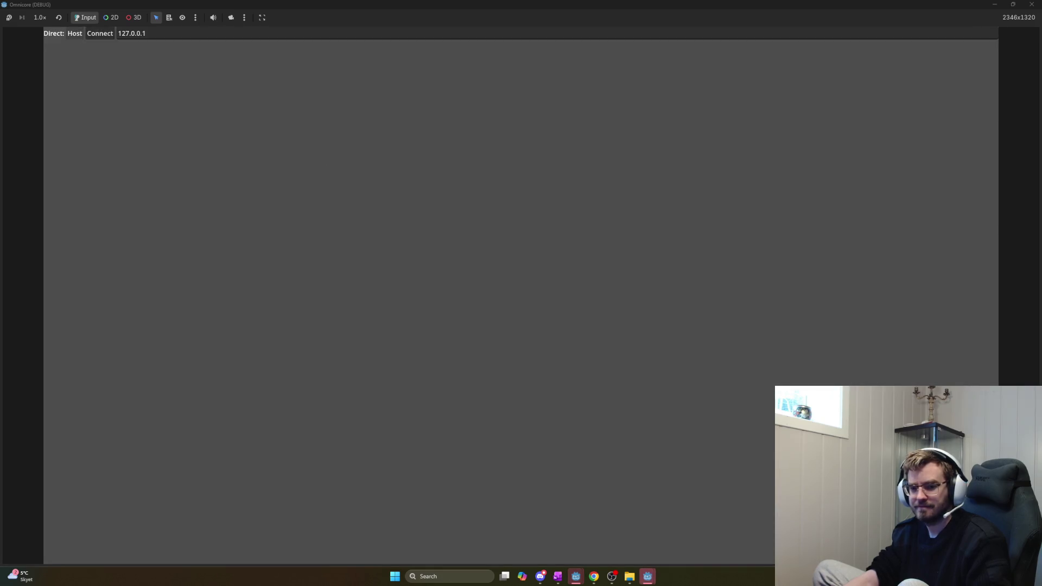
Host a game and upgrade jetpack speed to 38
click(75, 34)
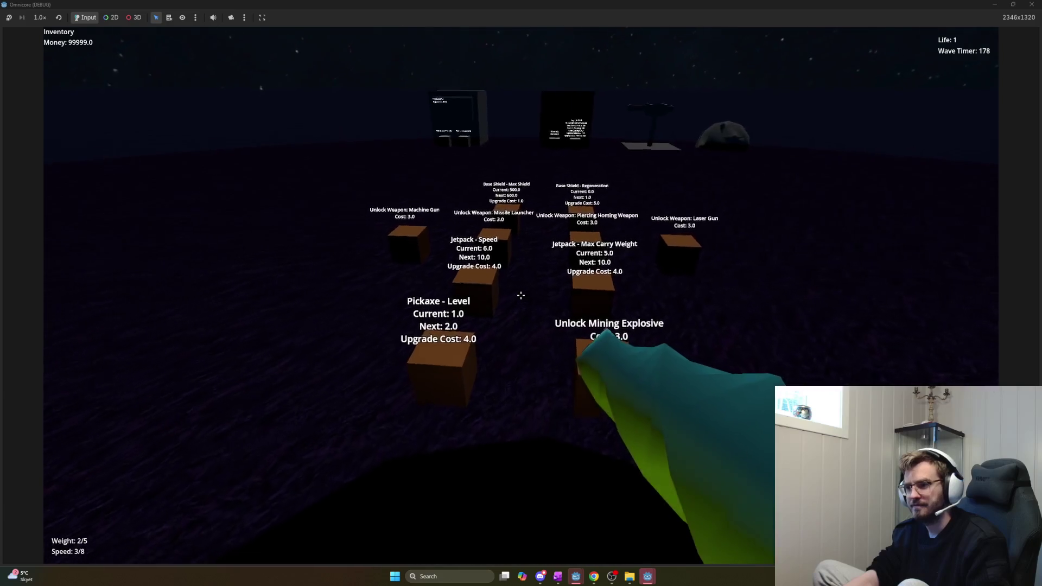
key(w)
click(521, 295)
click(521, 295)
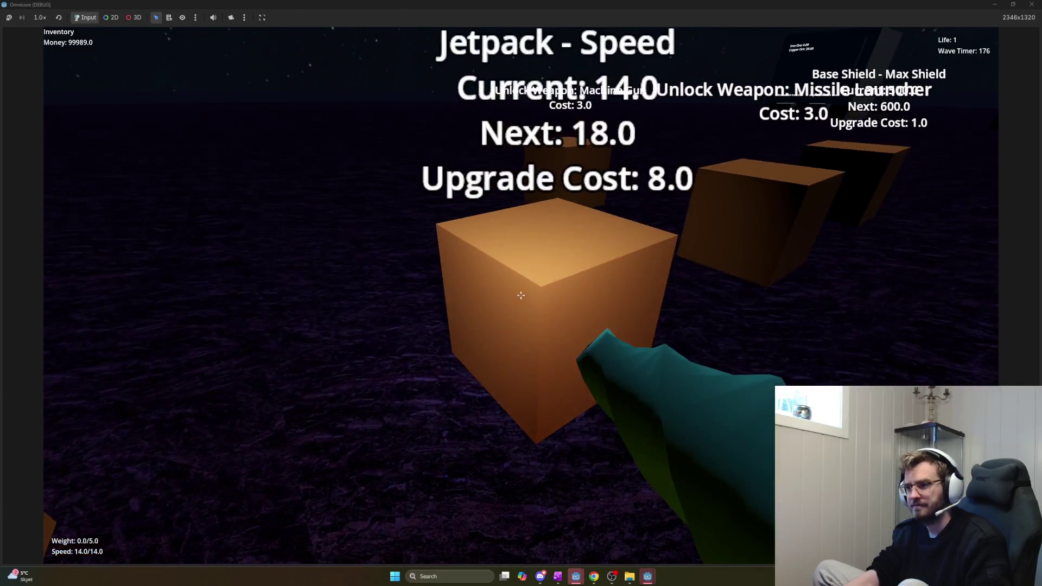
click(521, 295)
click(521, 295)
click(520, 295)
click(521, 295)
click(521, 296)
click(521, 295)
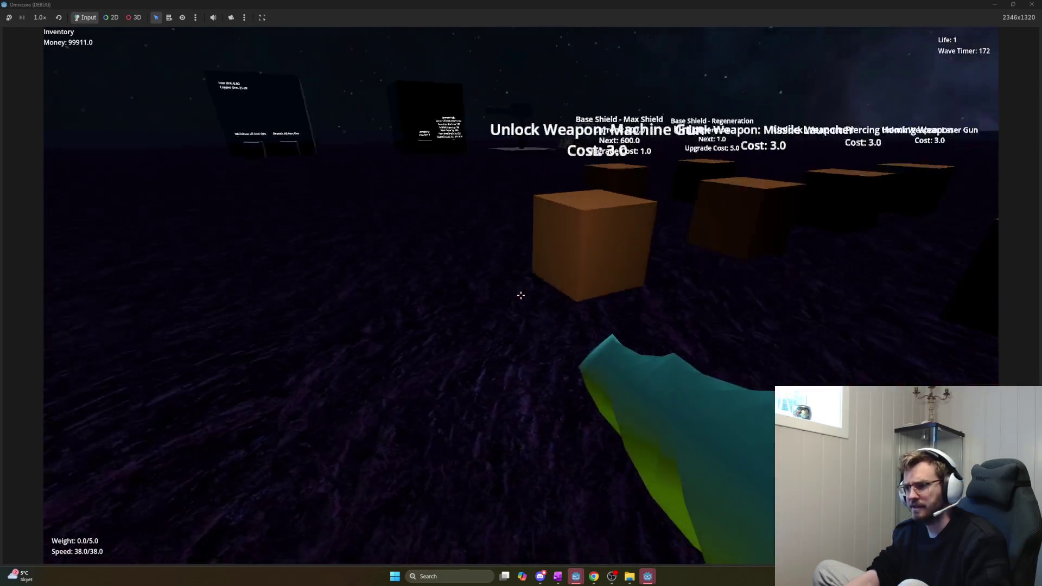
Unlock the Machine Gun, fire a test shot, and stop the run with F8
click(521, 295)
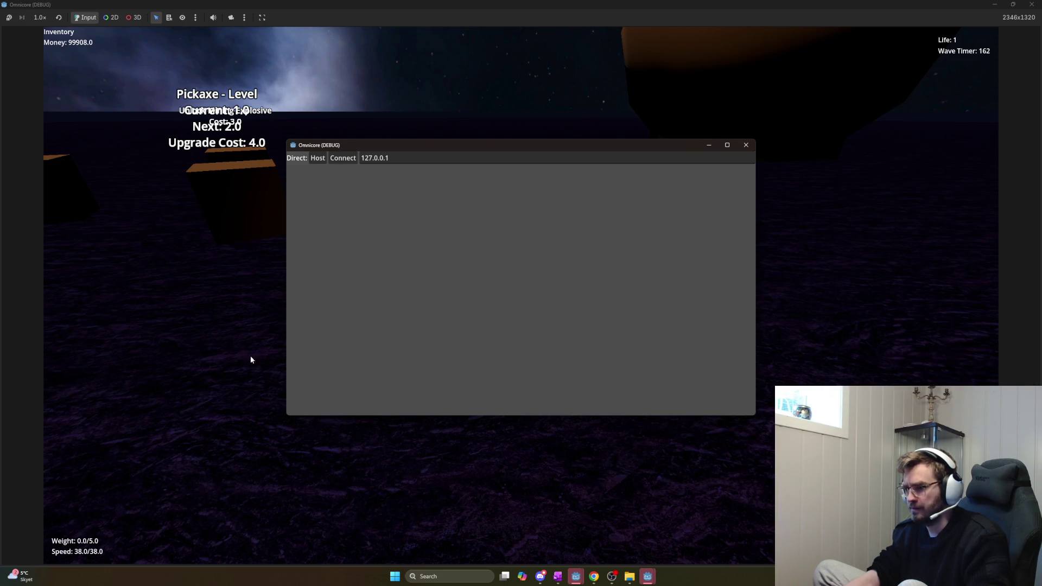
click(251, 359)
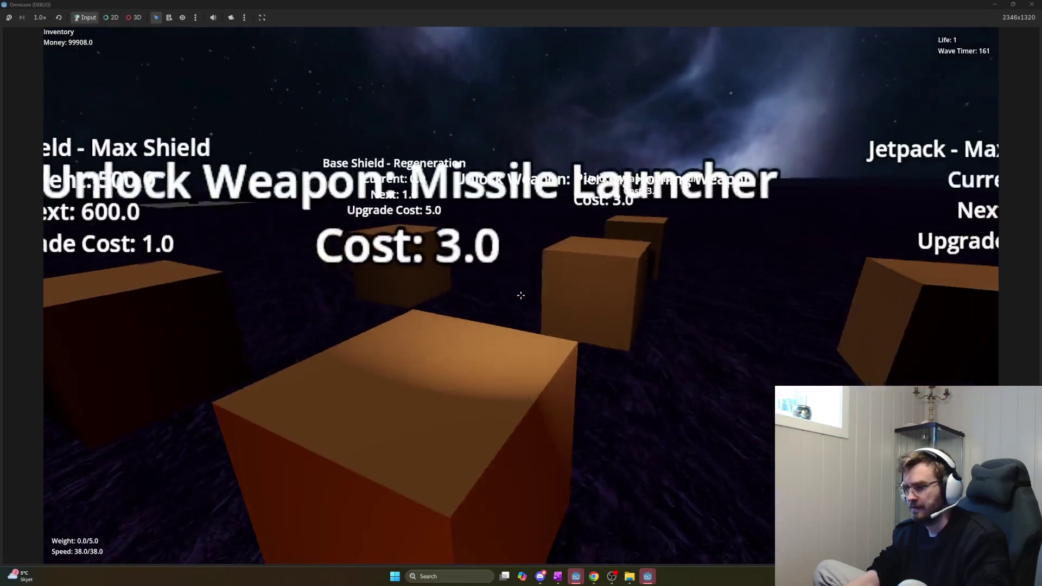
click(521, 296)
key(s)
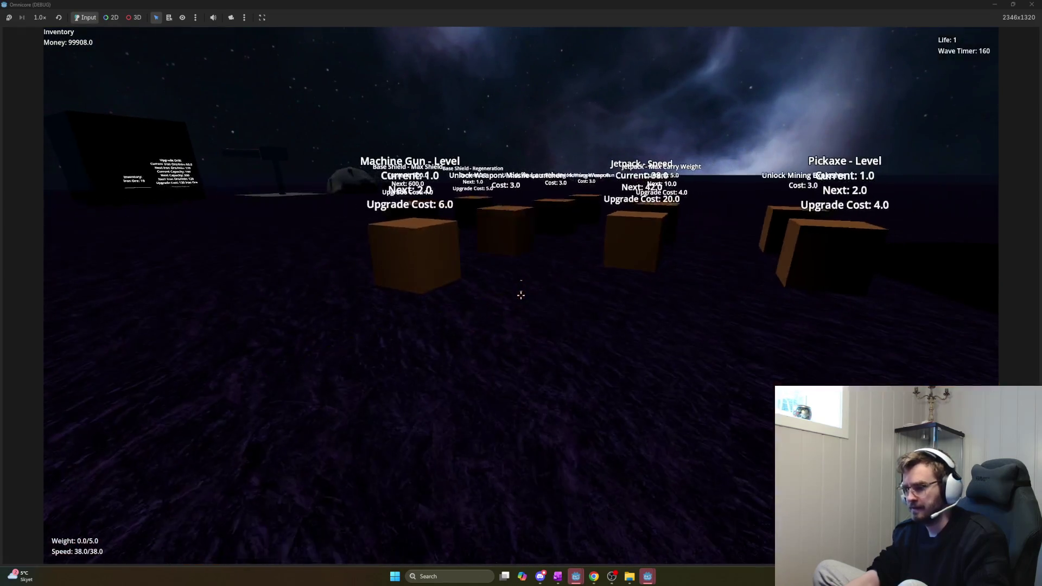
key(F8)
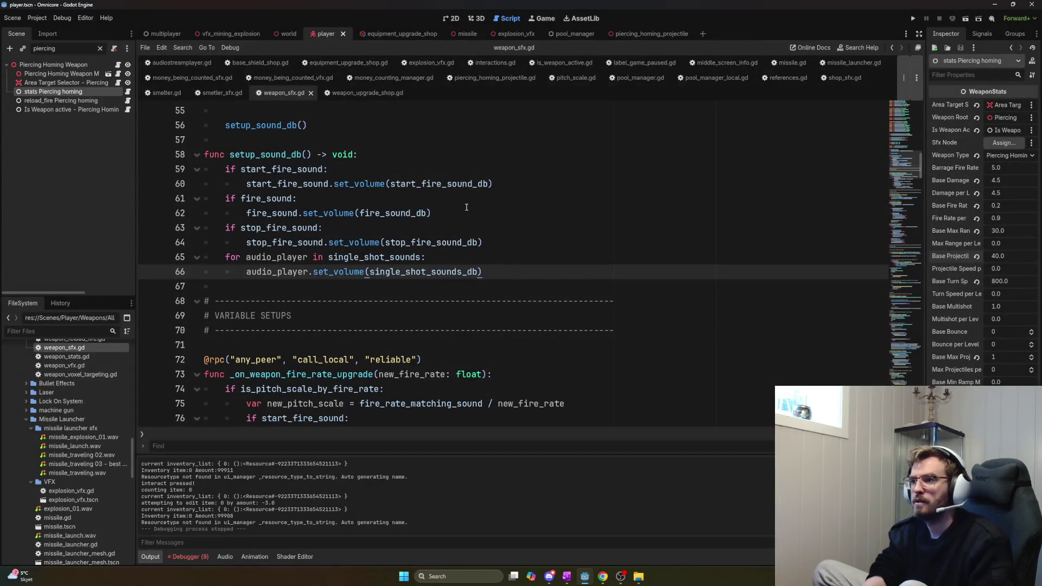
Open piercing_homing_projectile.gd and set the whistle volume firework_whistling_sfx_db to -10
key(ctrl+backslash)
text(piercing)
key(Return)
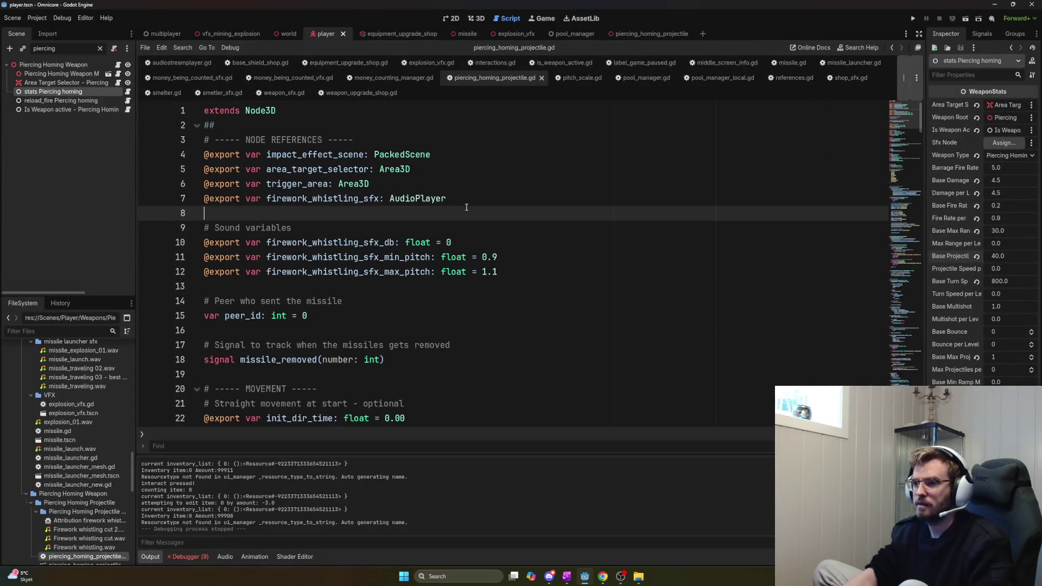
scroll(450, 336, down, 3)
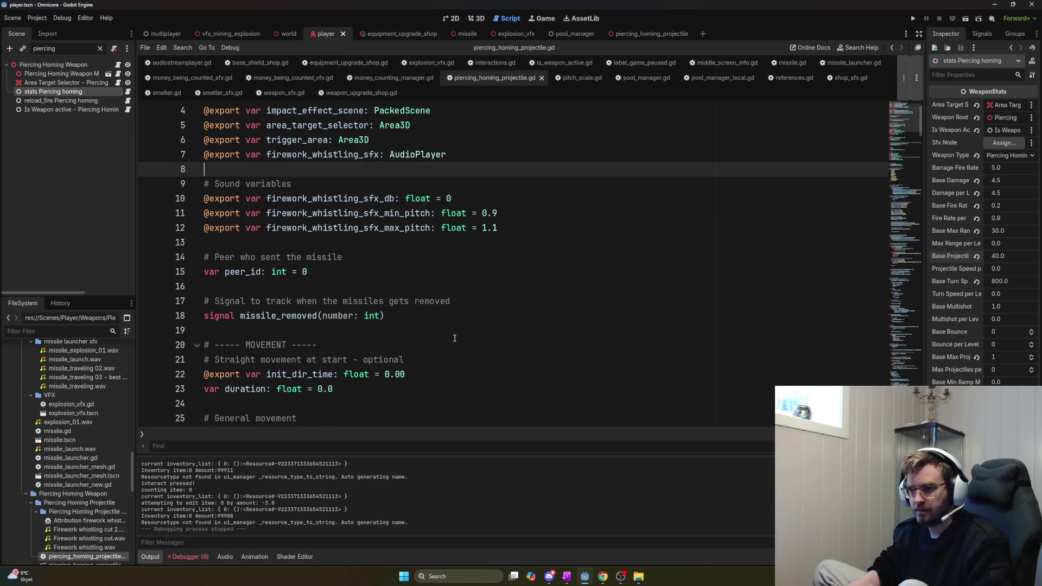
scroll(457, 333, up, 3)
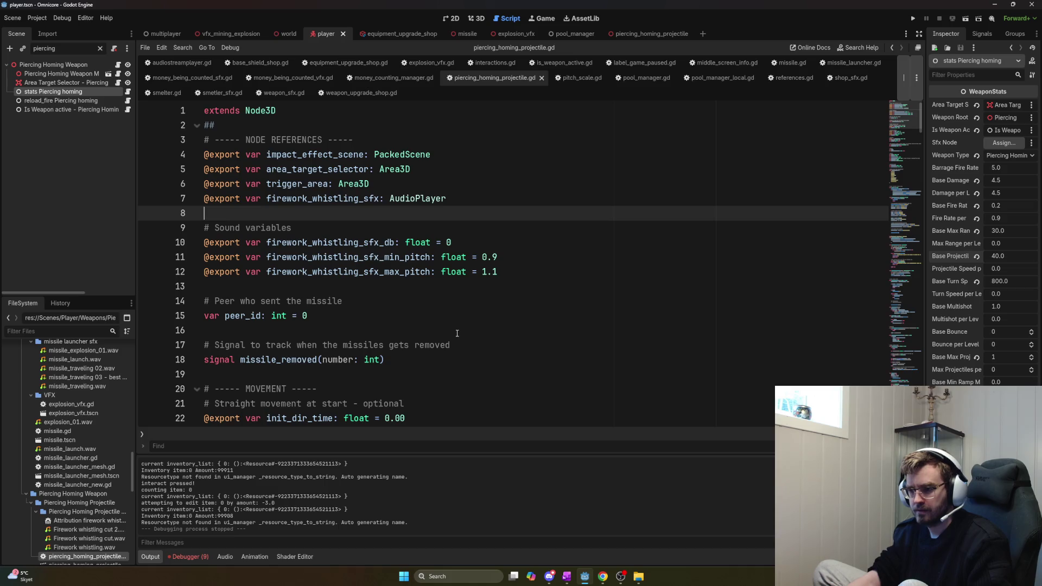
click(460, 242)
key(BackSpace)
text(-1)
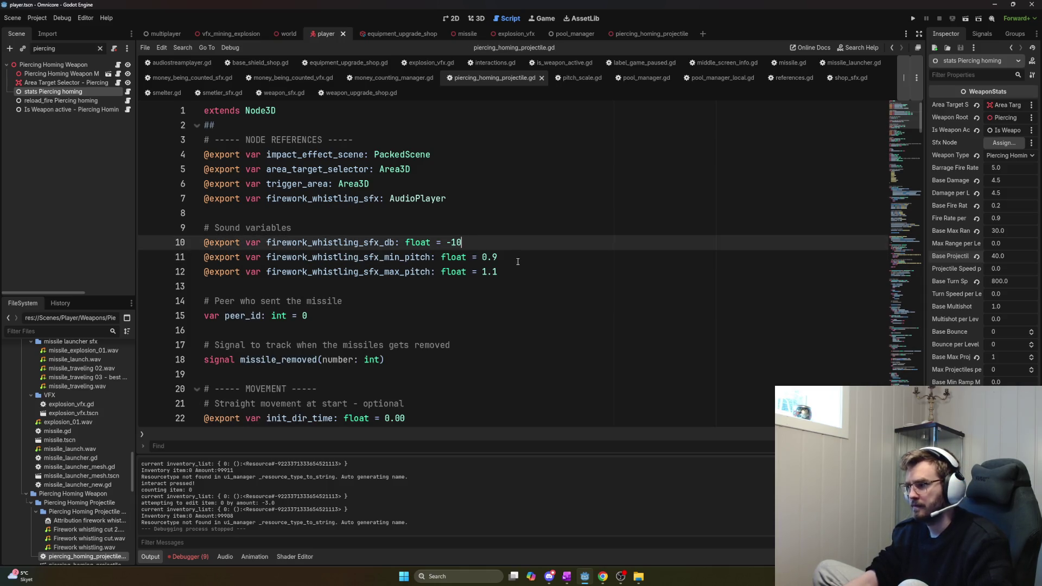
Switch to the piercing_homing_projectile scene and launch the game for a test run
click(71, 66)
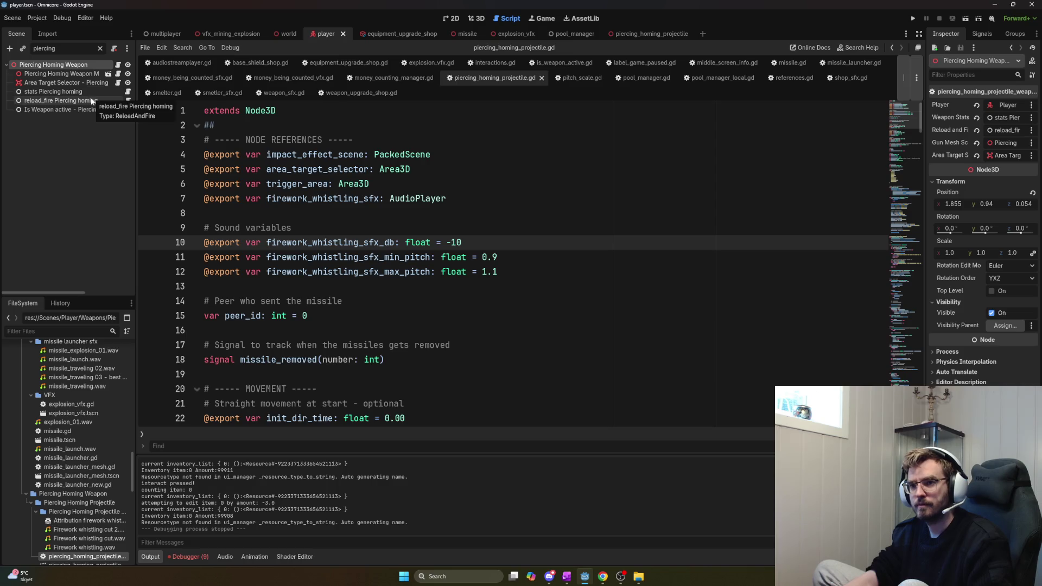
click(637, 229)
key(ctrl+f)
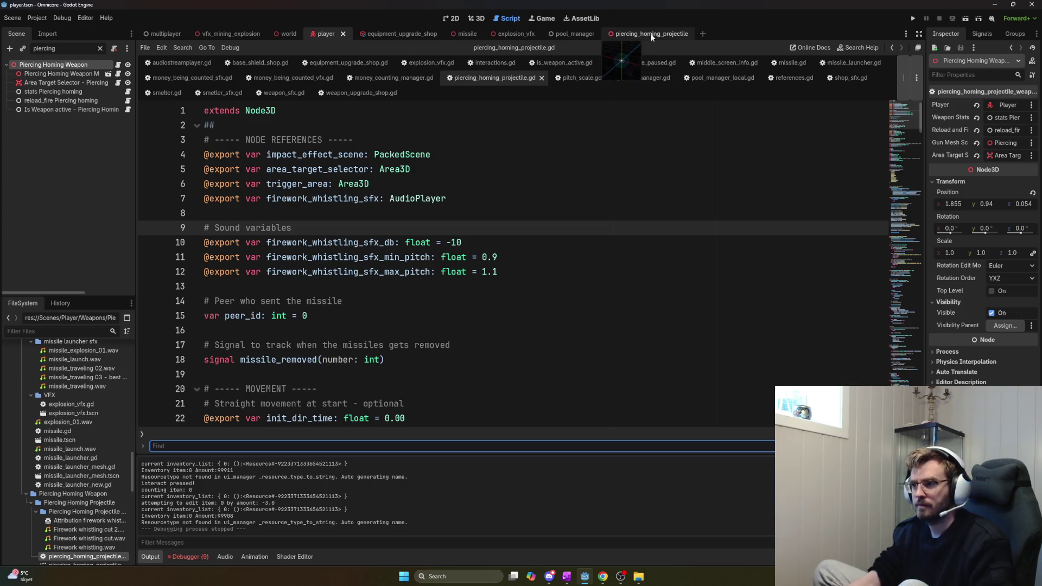
click(648, 33)
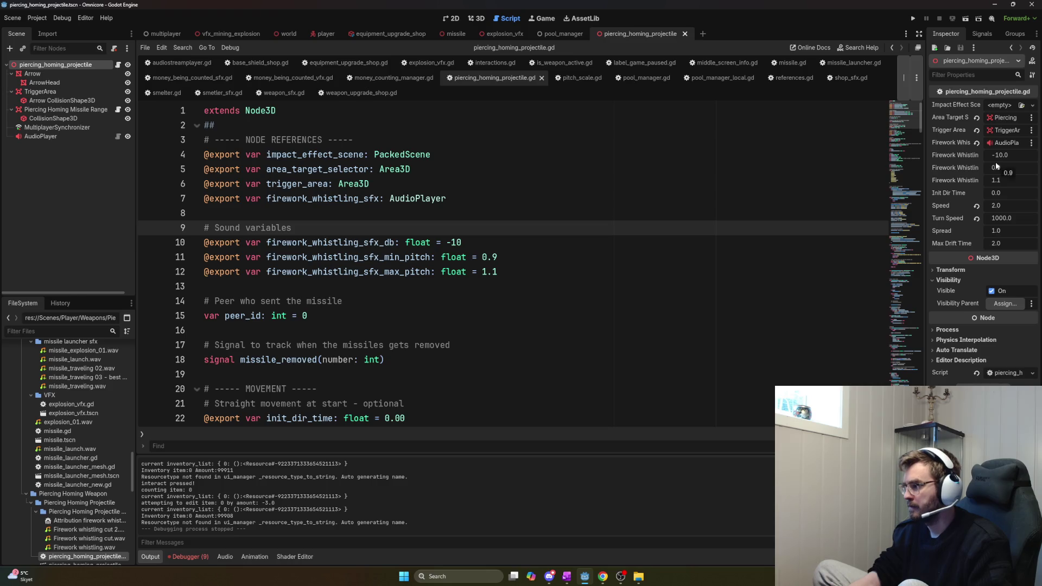
click(586, 184)
key(F5)
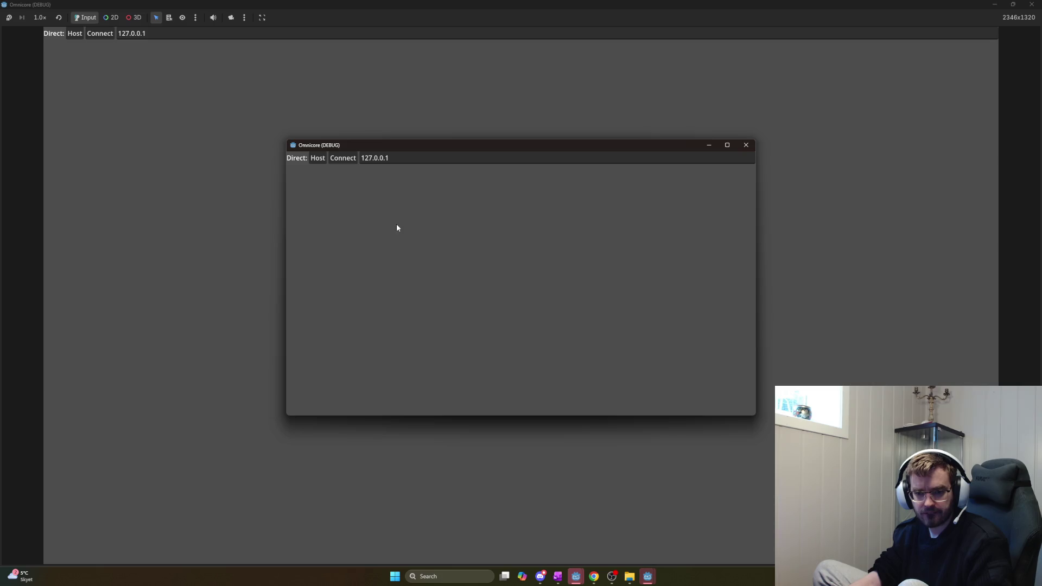
Host the session and buy four Jetpack Speed upgrades at the crate to reach speed 30
click(316, 158)
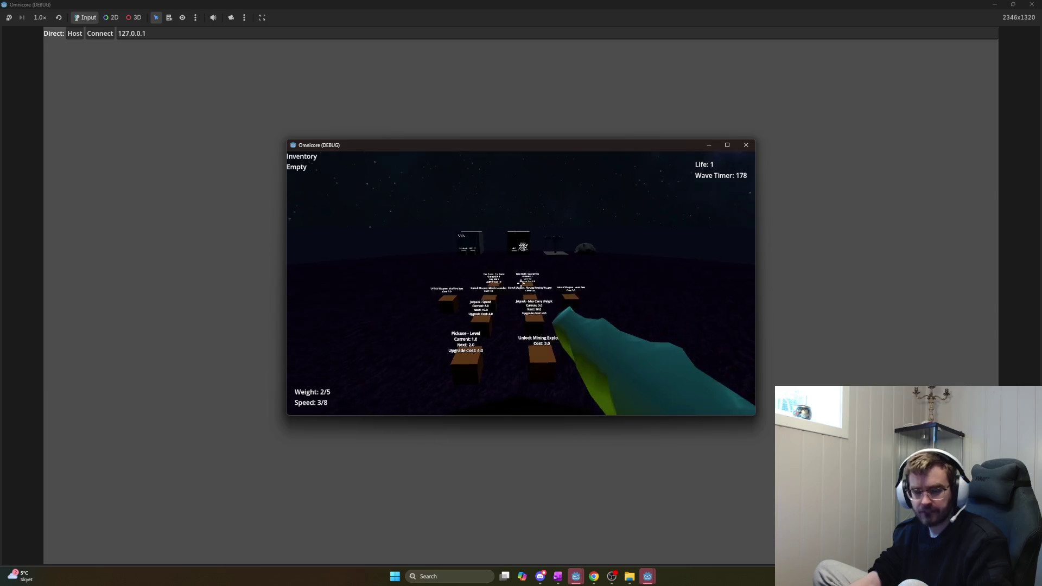
key(w)
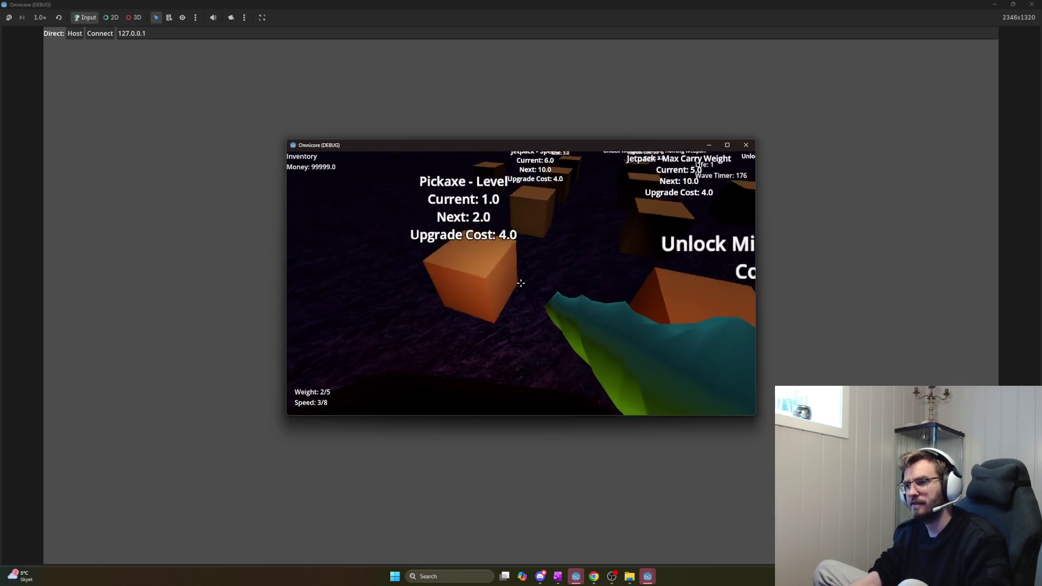
key(s)
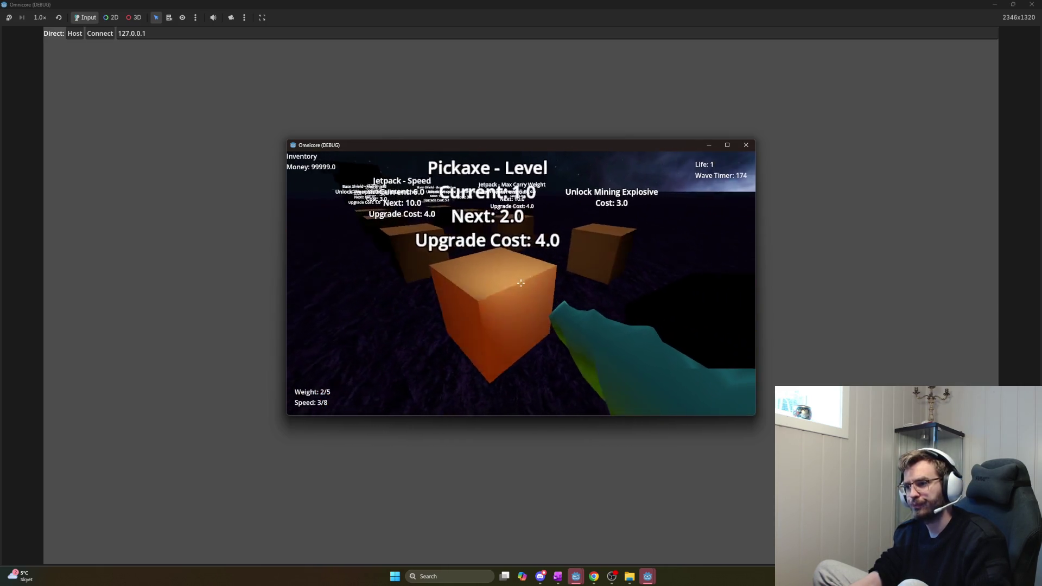
click(521, 283)
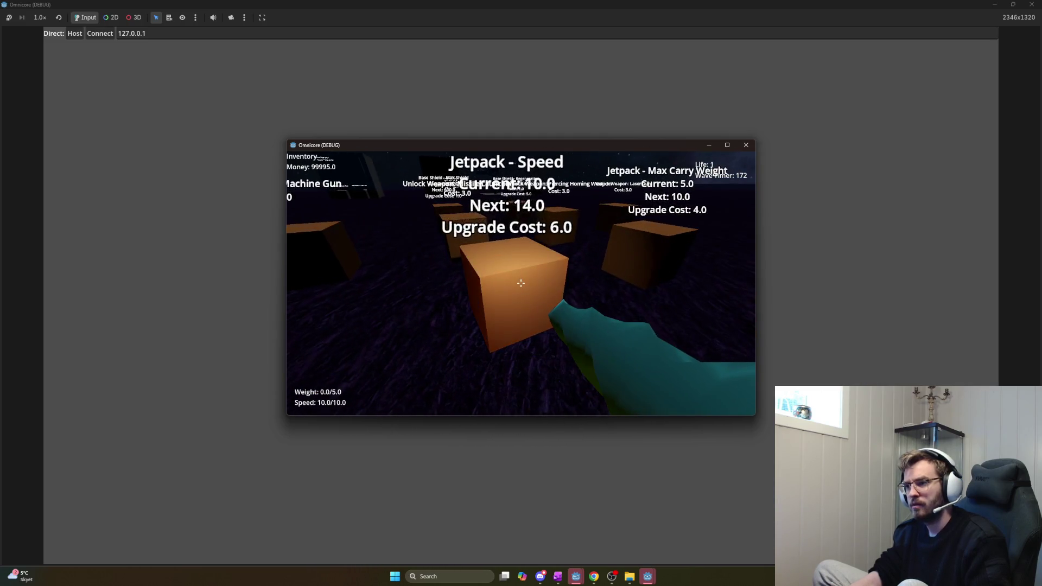
click(521, 283)
click(521, 283)
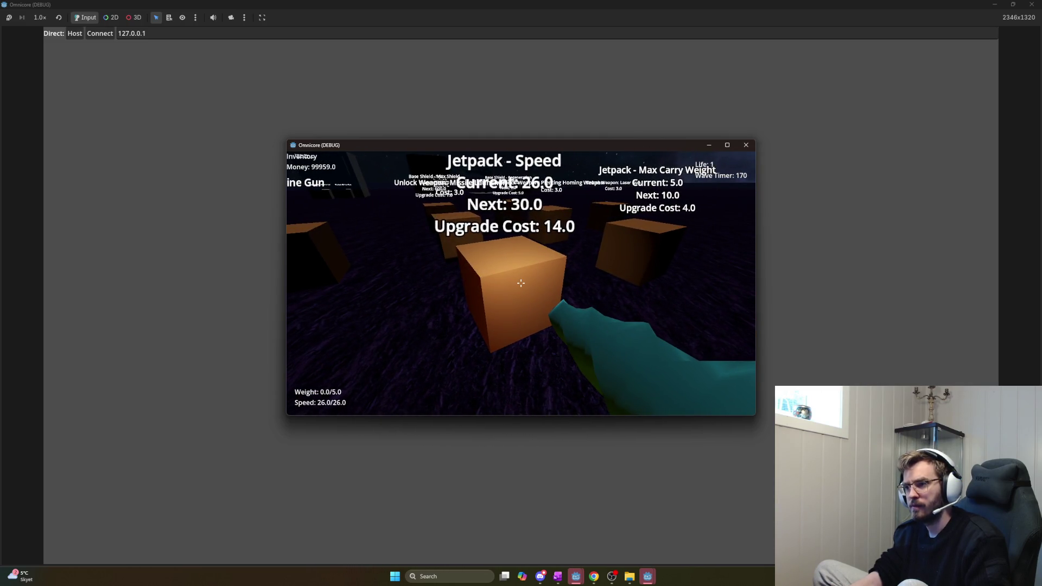
click(521, 283)
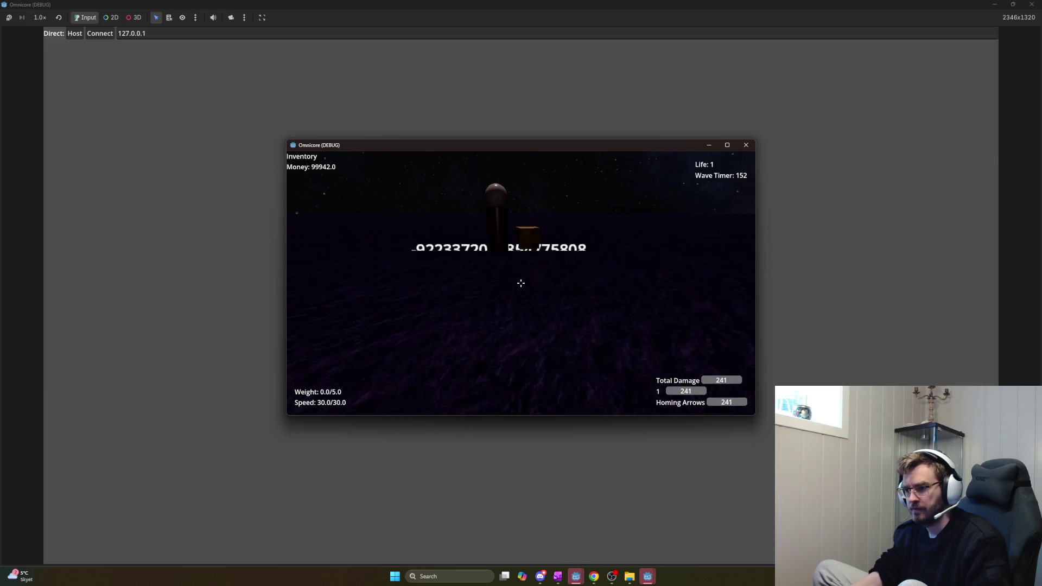
Walk to the Piercing Homing Weapon crate and buy several weapon levels
key(w)
key(s)
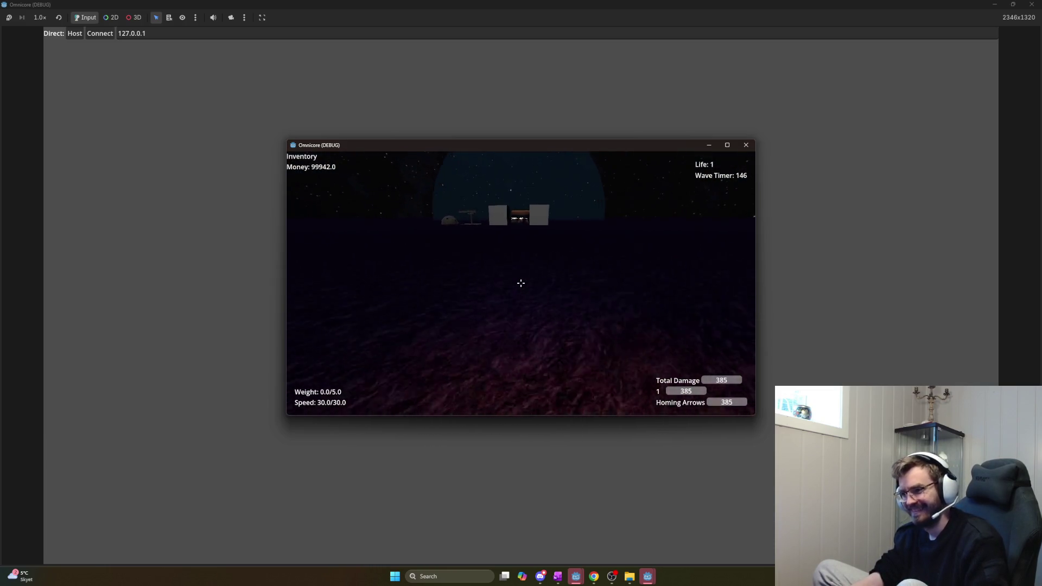
key(w)
key(w)
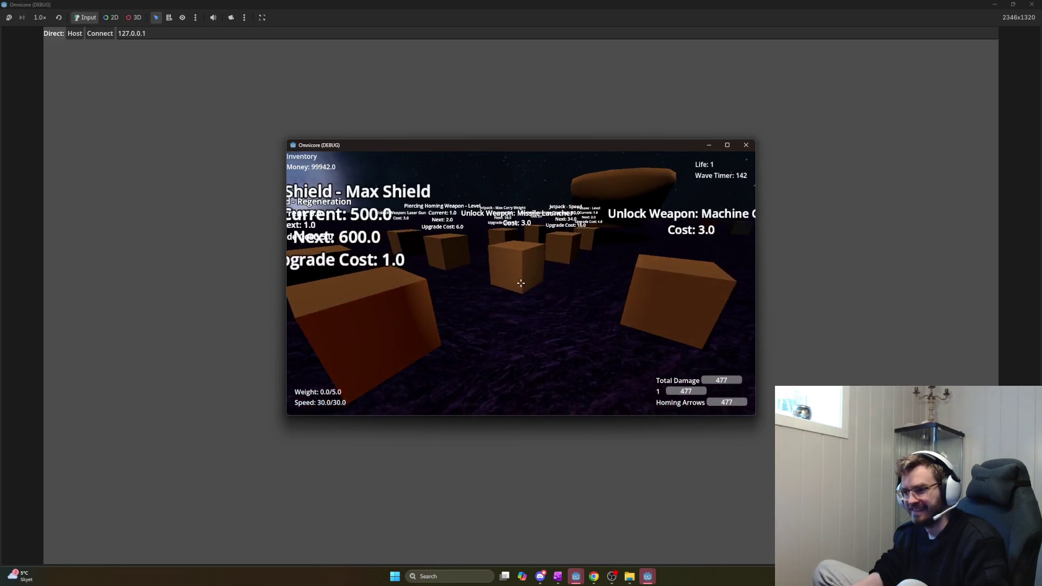
key(w)
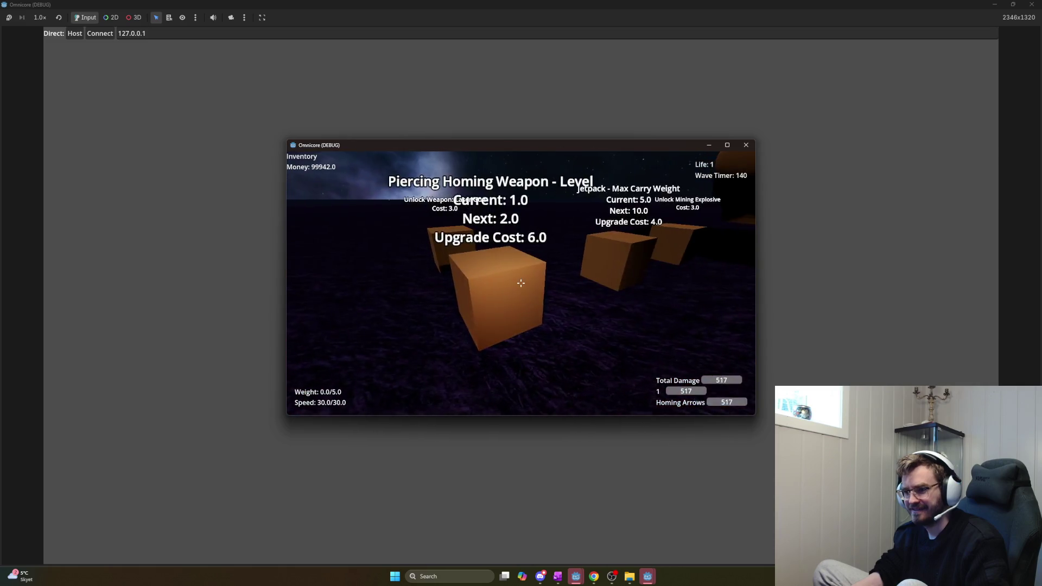
key(w)
key(e)
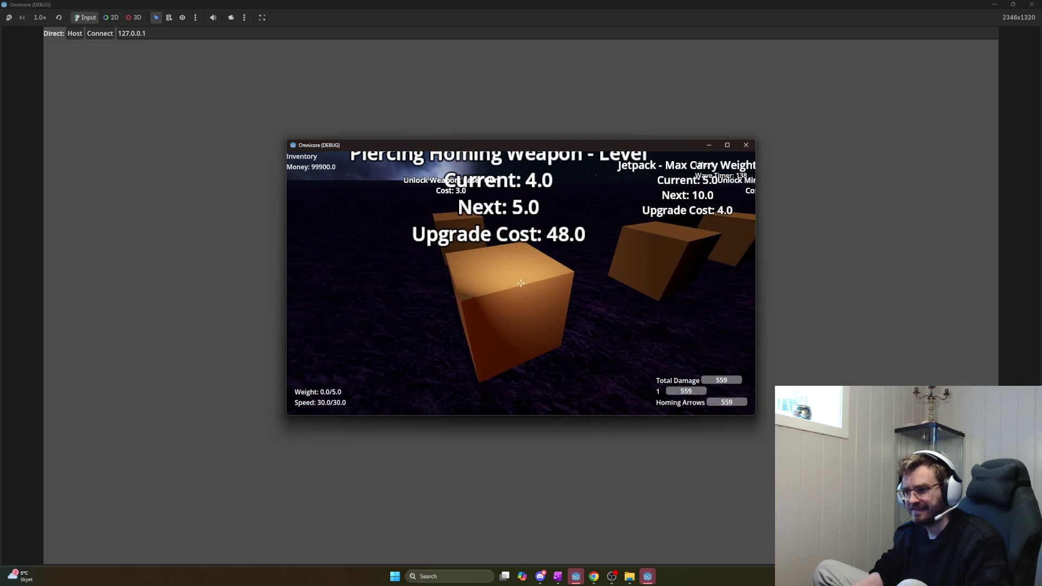
key(e)
mouse_move(521, 283)
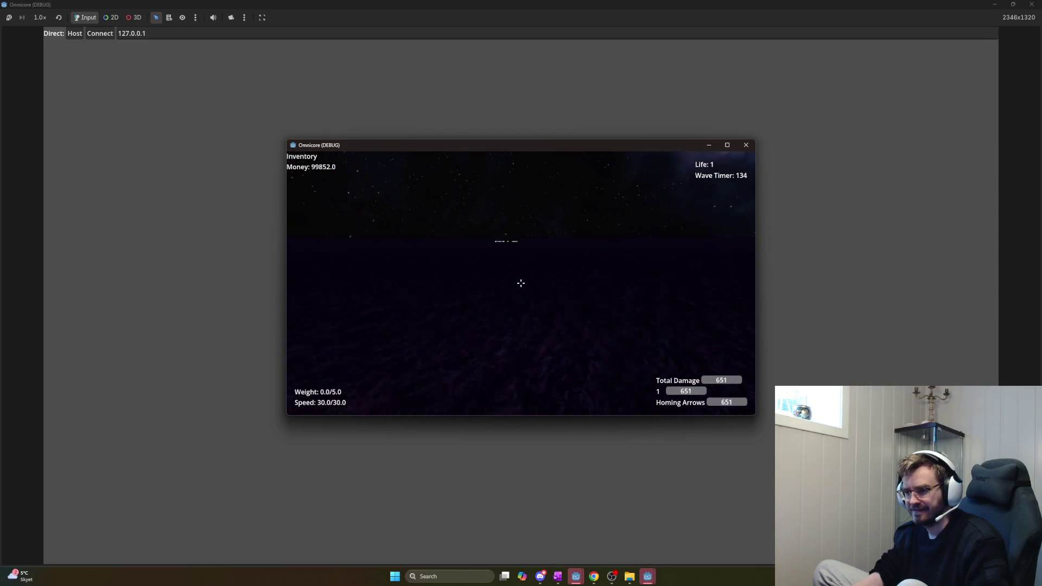
Approach the target dummy and watch homing arrows hit it, reaching 1454 total damage
key(w)
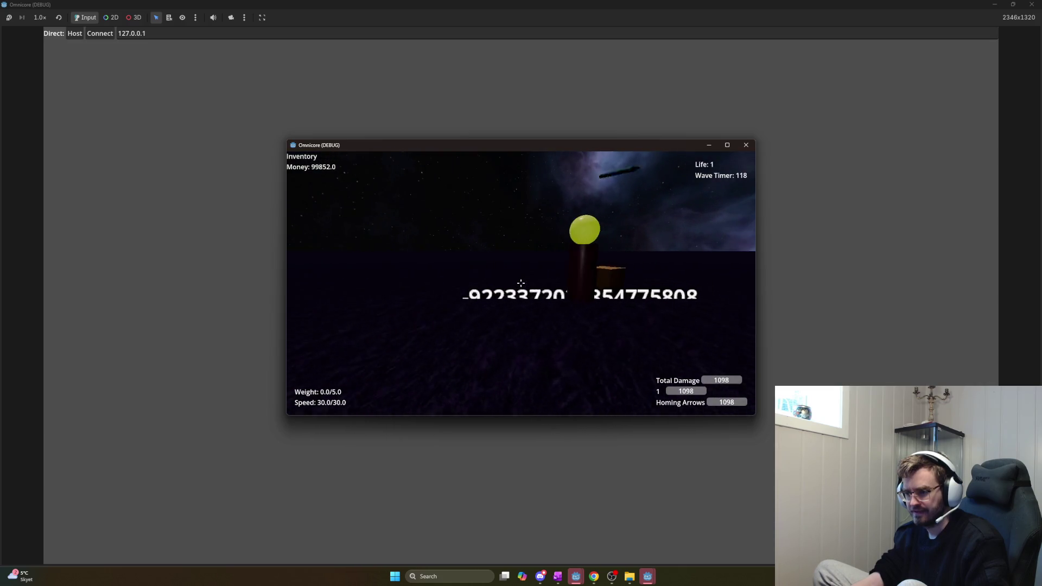
key(s)
key(w)
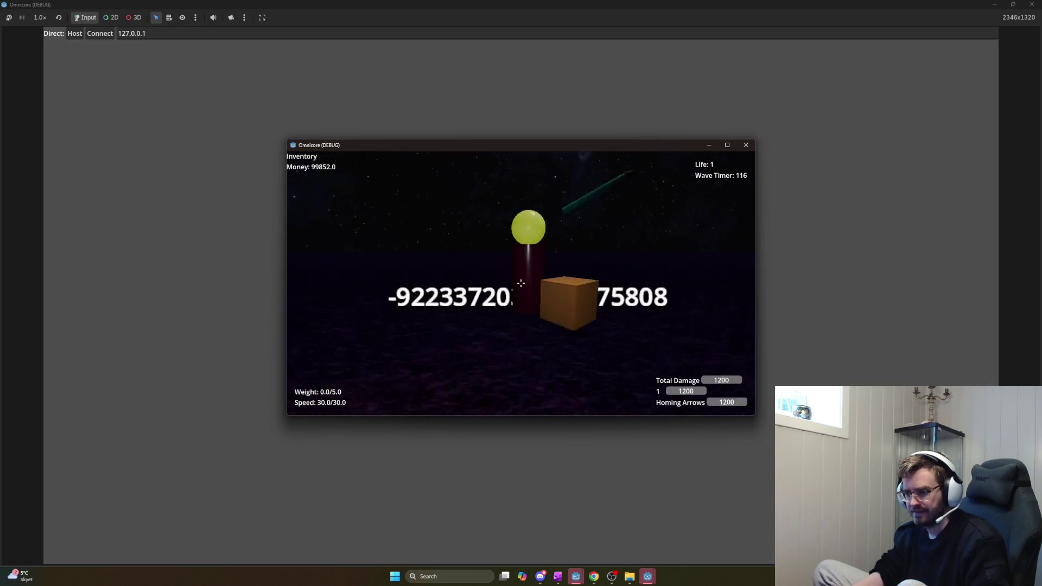
key(s)
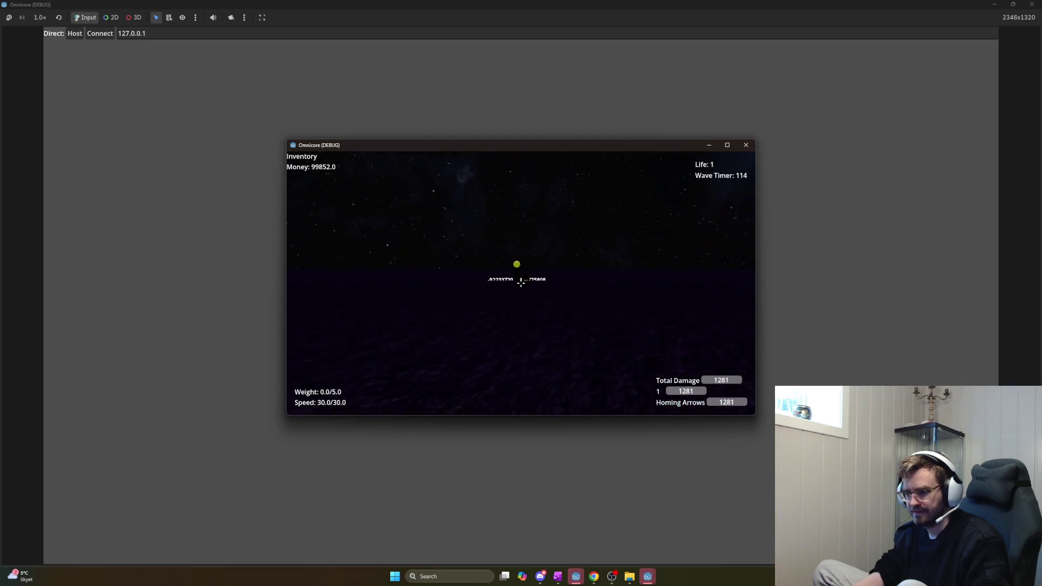
key(w)
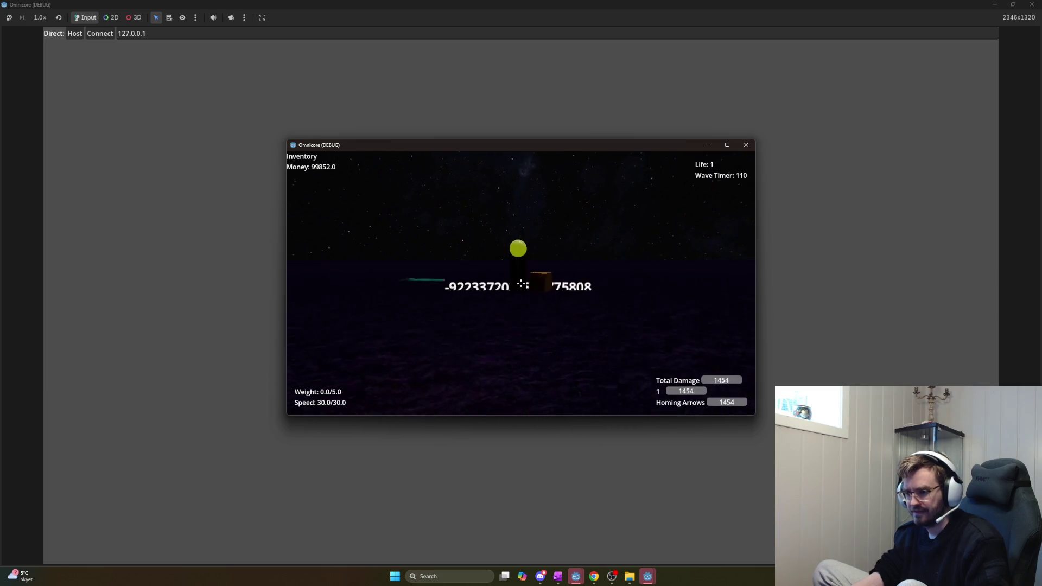
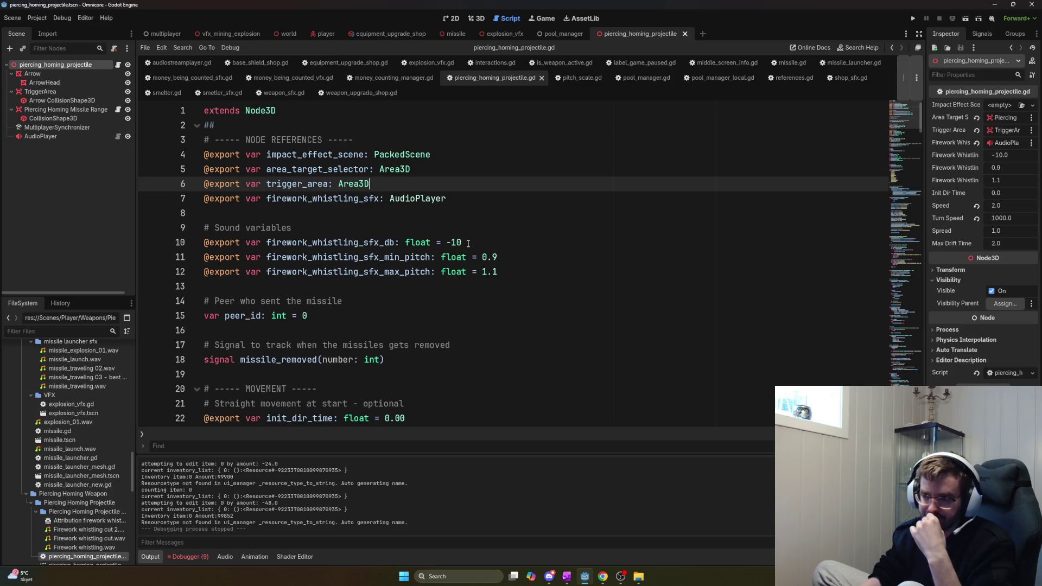
Change firework_whistling_sfx_db on line 10 from -10 to -15 and switch to the player scene
click(467, 242)
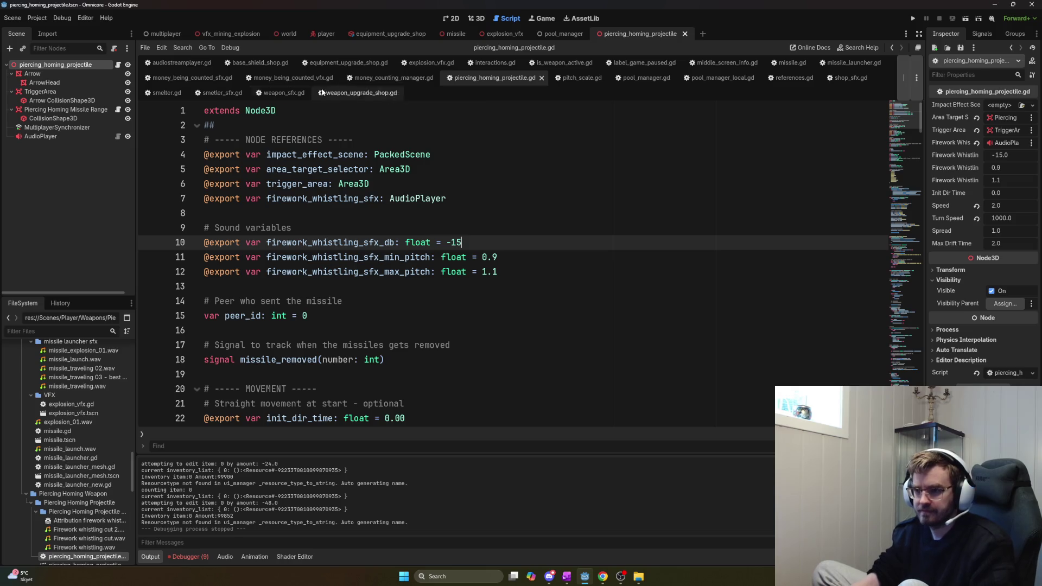
click(327, 35)
double_click(72, 47)
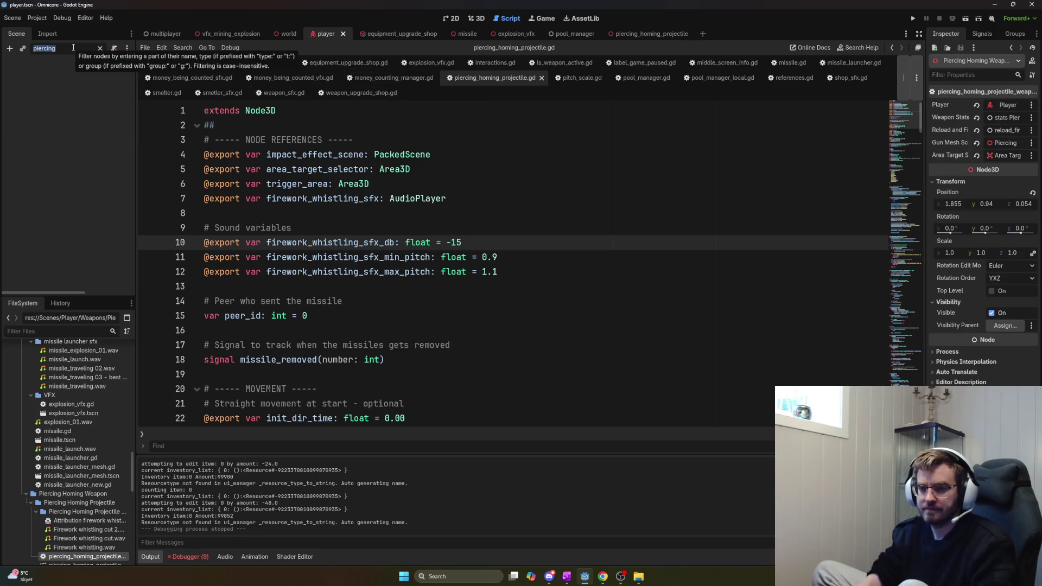
Filter the scene tree for 'pie' and set stats Piercing homing's Base Projectile to 100
text(pie)
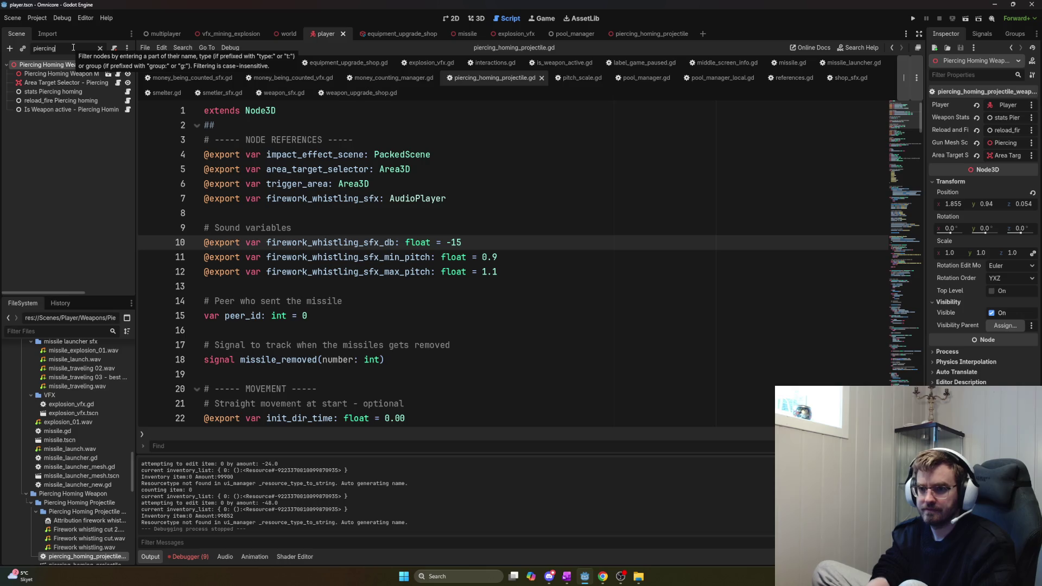
click(65, 92)
click(1011, 260)
text(100)
key(Return)
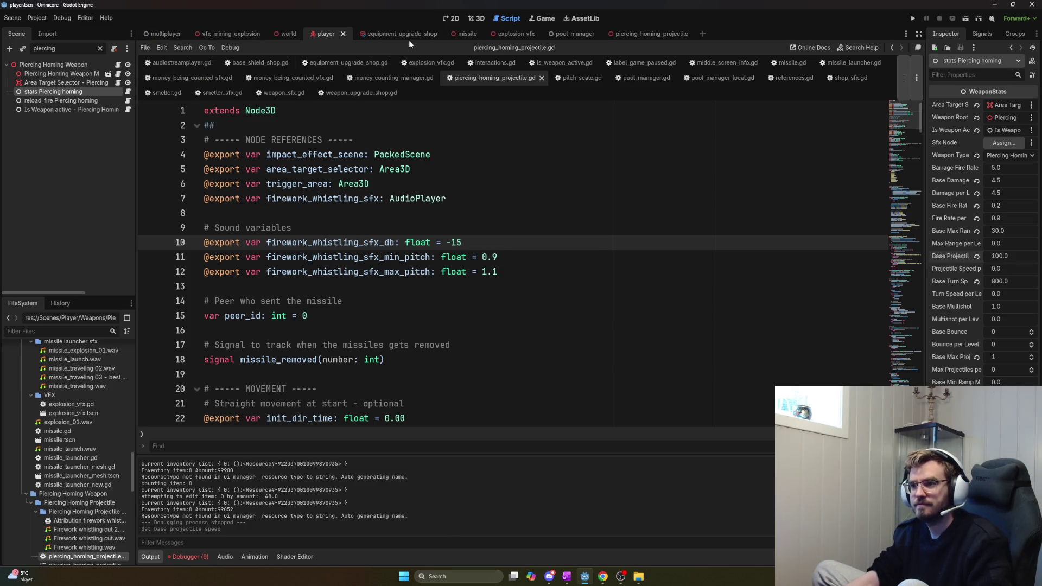
Check the piercing homing projectile root's Transform Scale (1.0), then run the game with F5
click(648, 34)
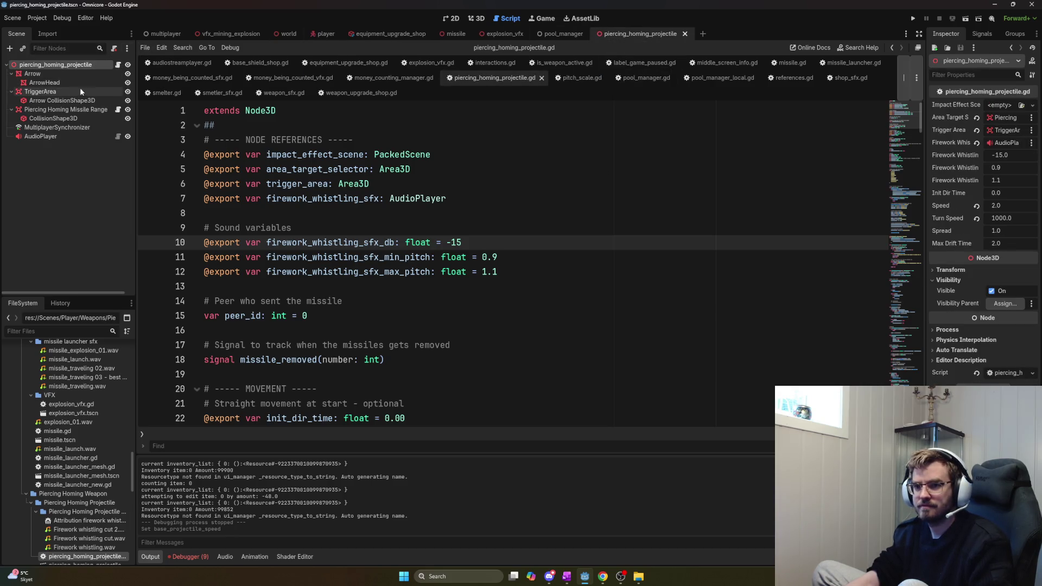
click(957, 76)
text(sca)
click(964, 116)
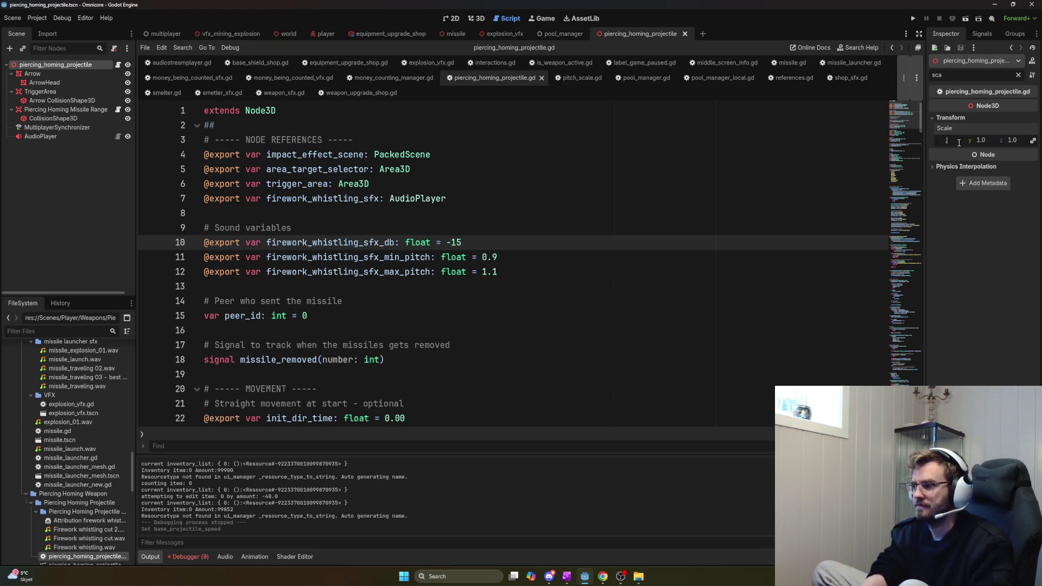
key(F5)
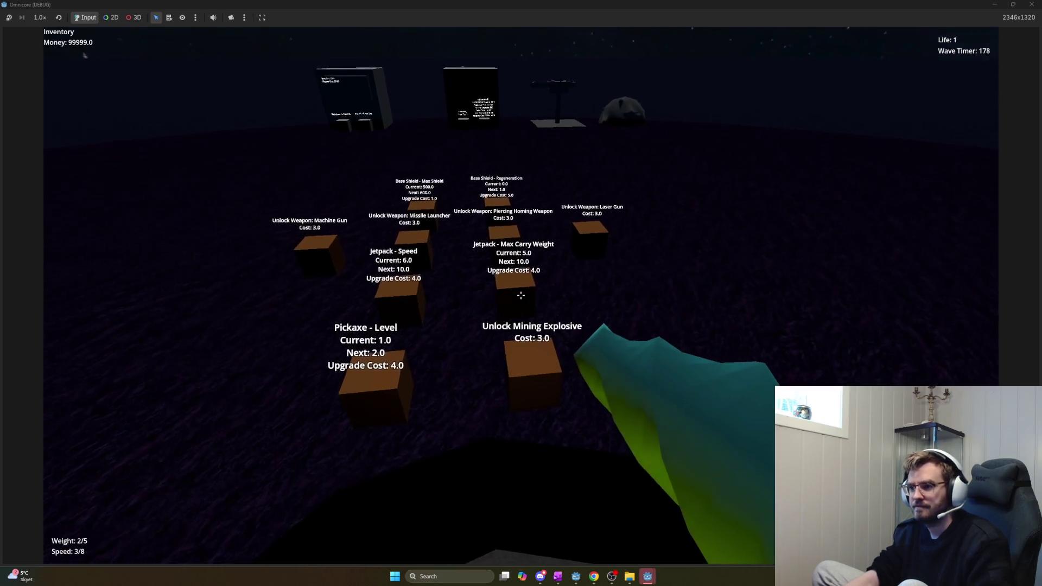
Unlock the Piercing Homing Weapon and upgrade jetpack speed up to 30 at the upgrade boxes
key(w)
click(521, 295)
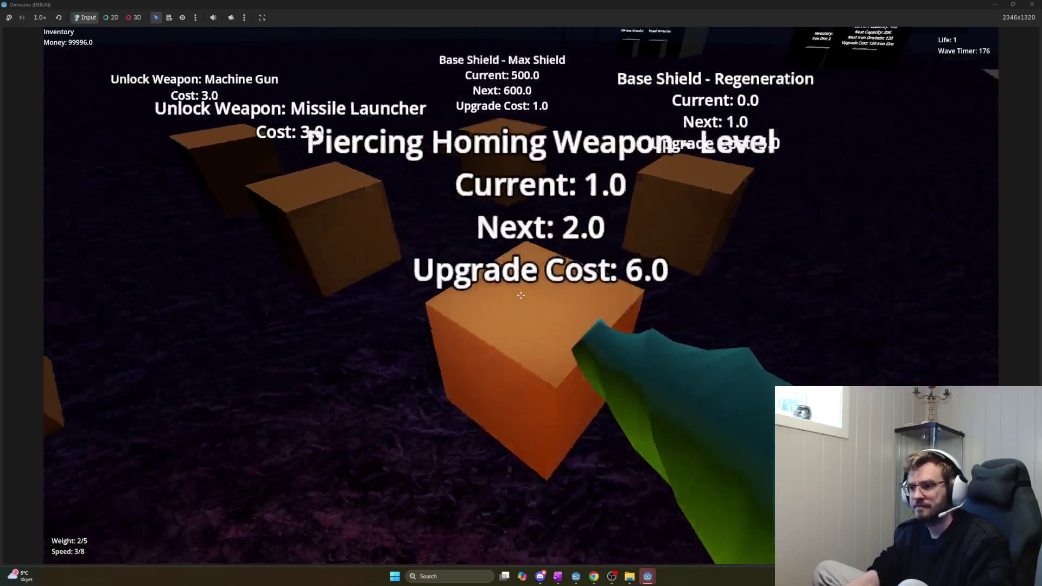
click(520, 295)
click(521, 295)
click(521, 295)
click(520, 295)
click(521, 296)
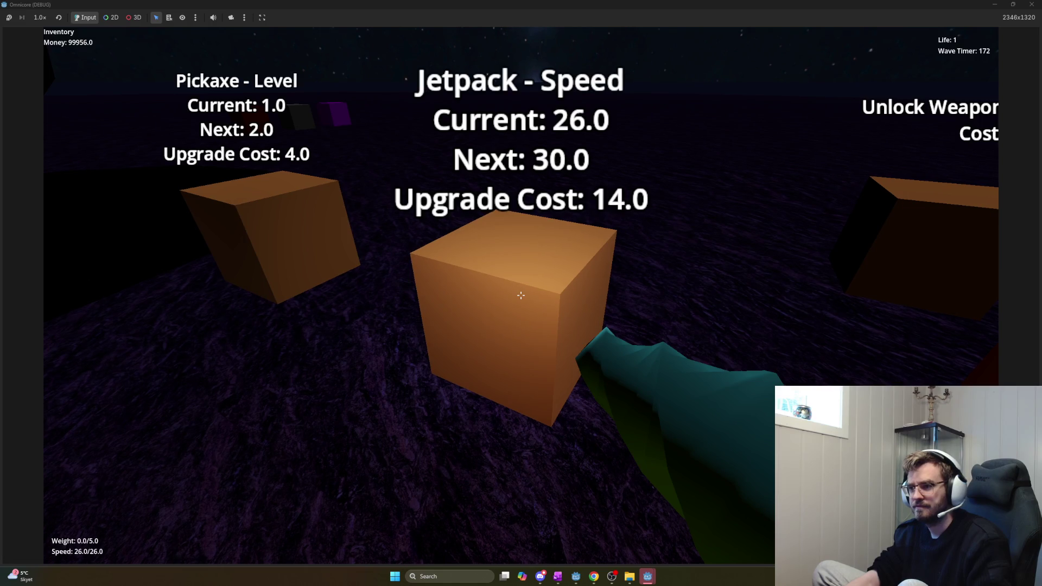
click(521, 295)
Walk out to the dark pillar and move back and forth to examine its huge damage number
key(w)
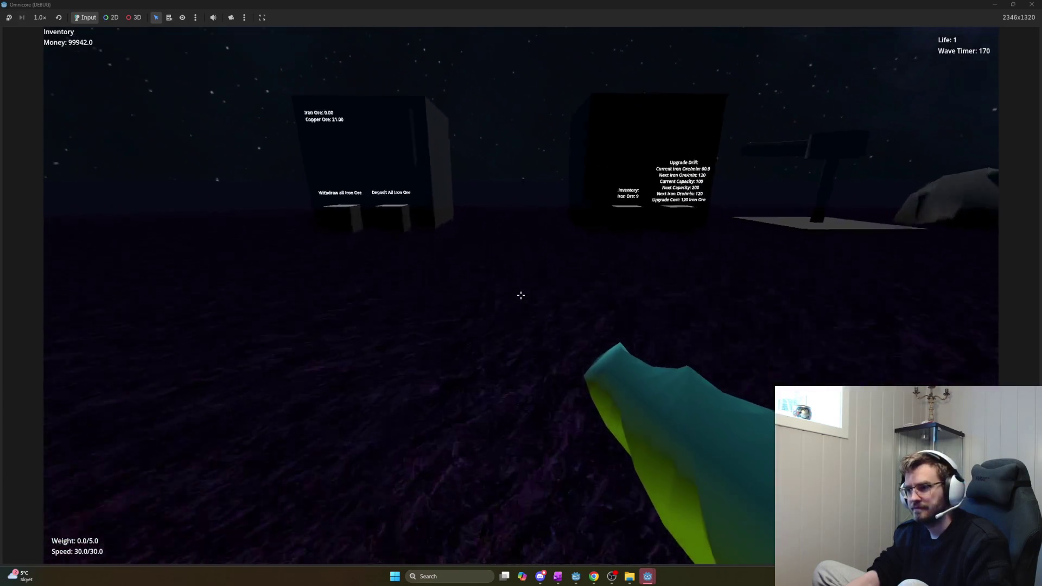
key(w)
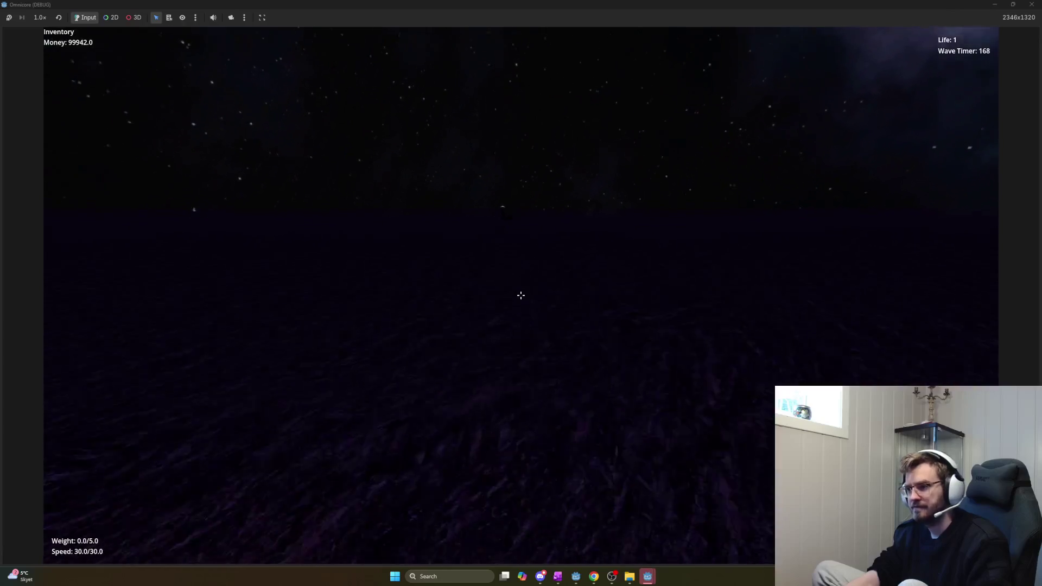
key(w)
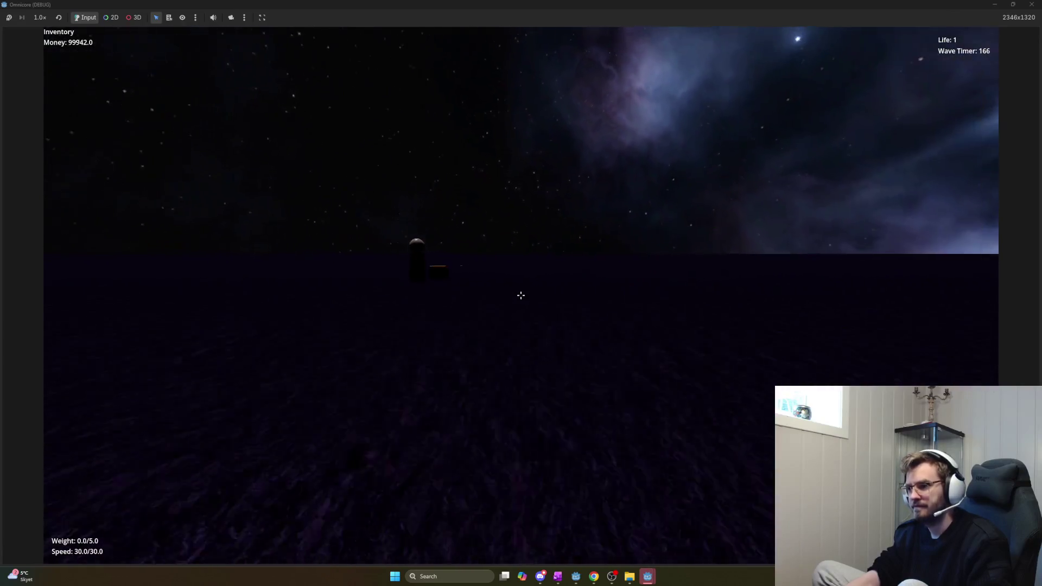
key(w)
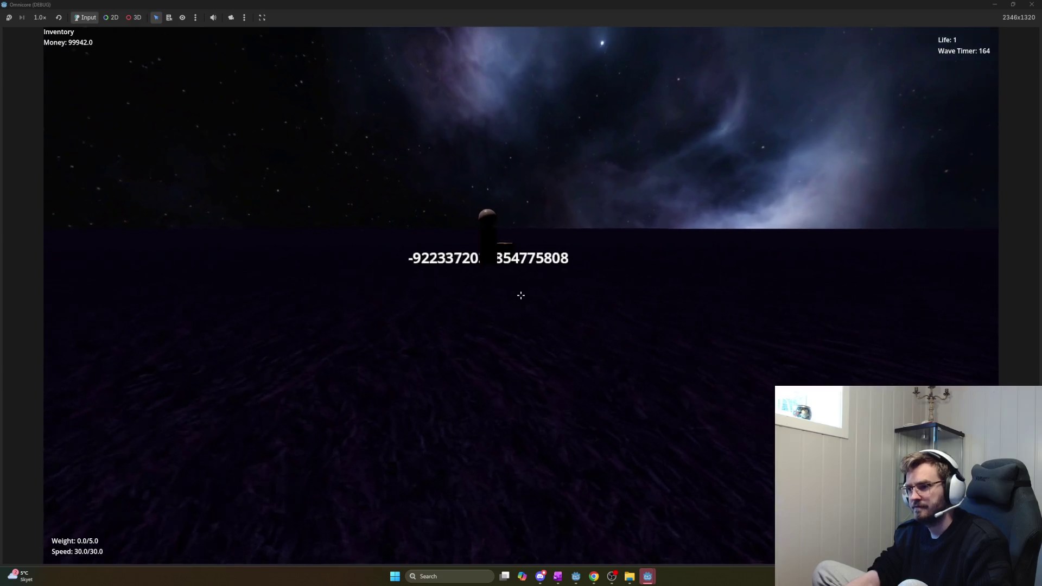
key(w)
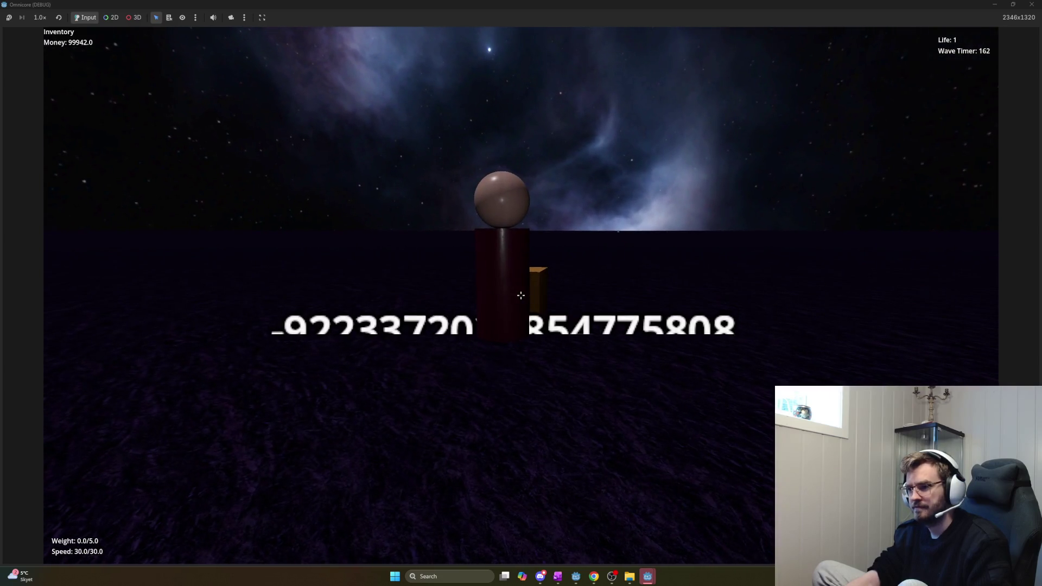
key(s)
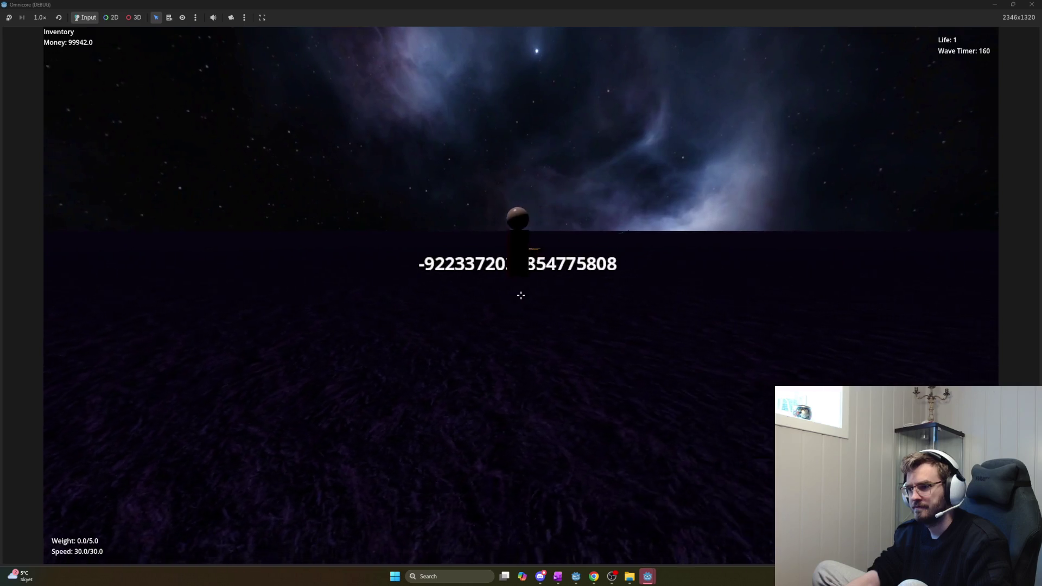
key(w)
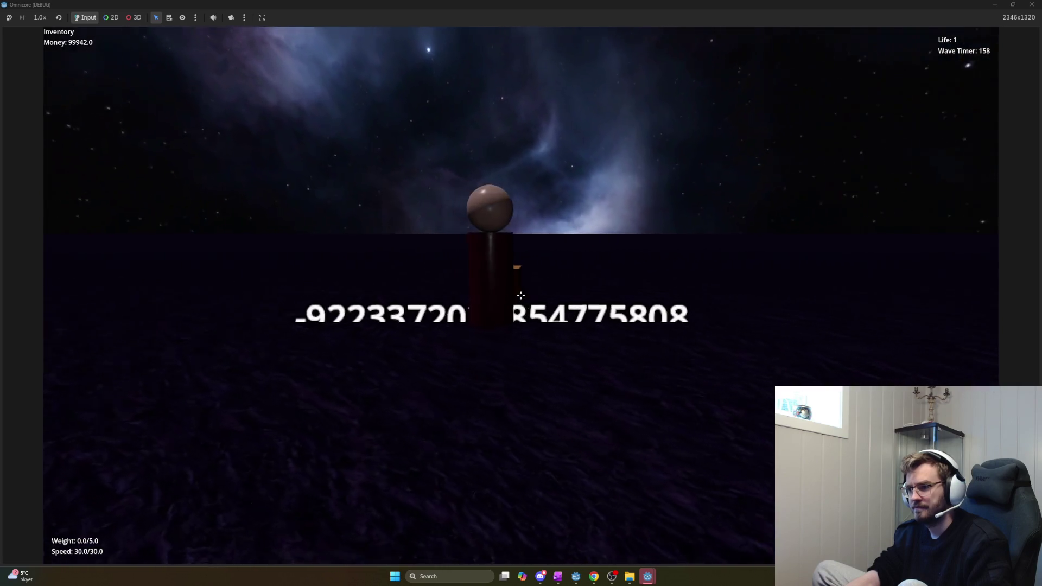
key(s)
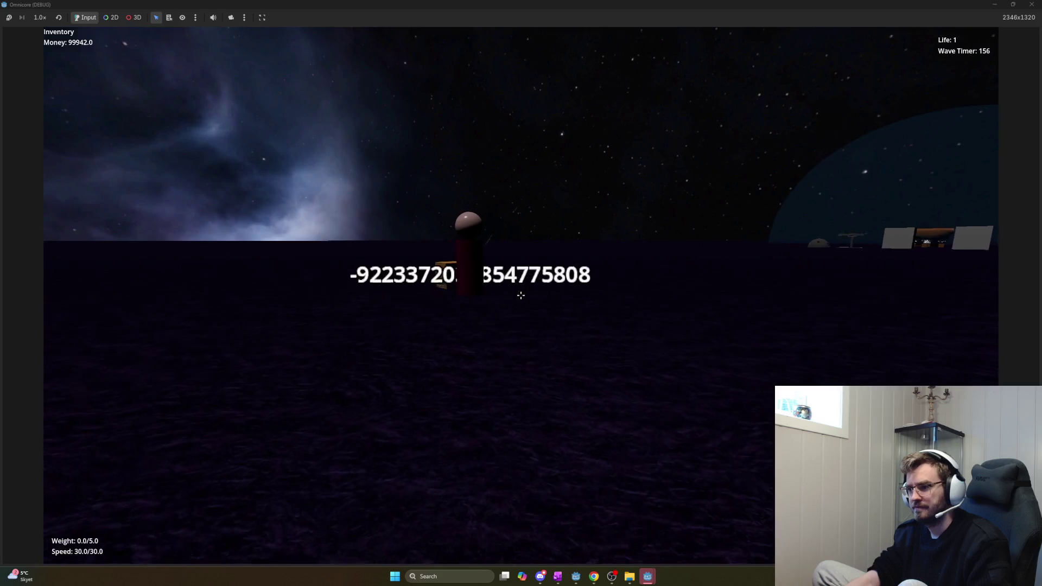
key(w)
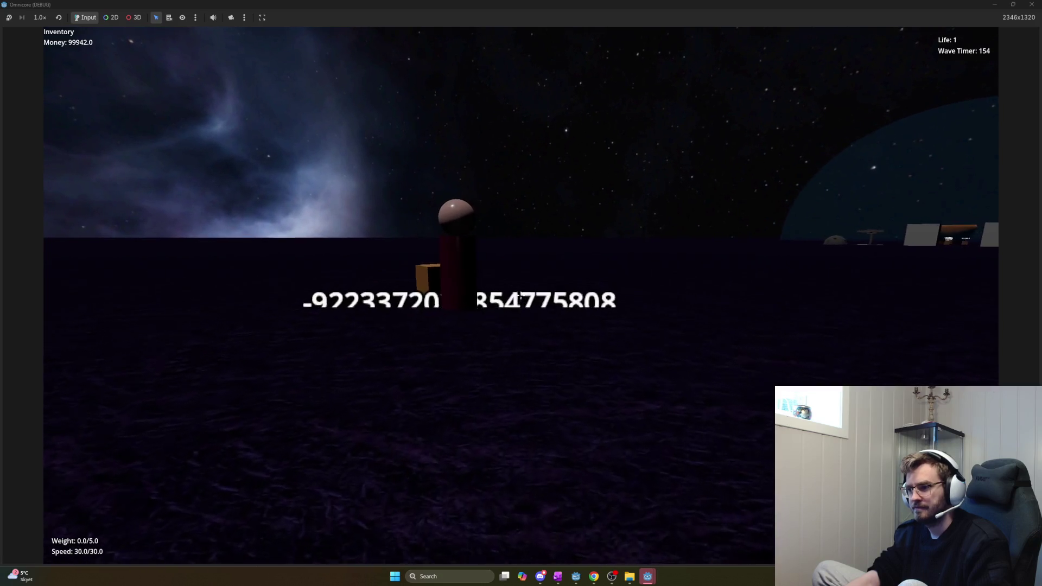
key(s)
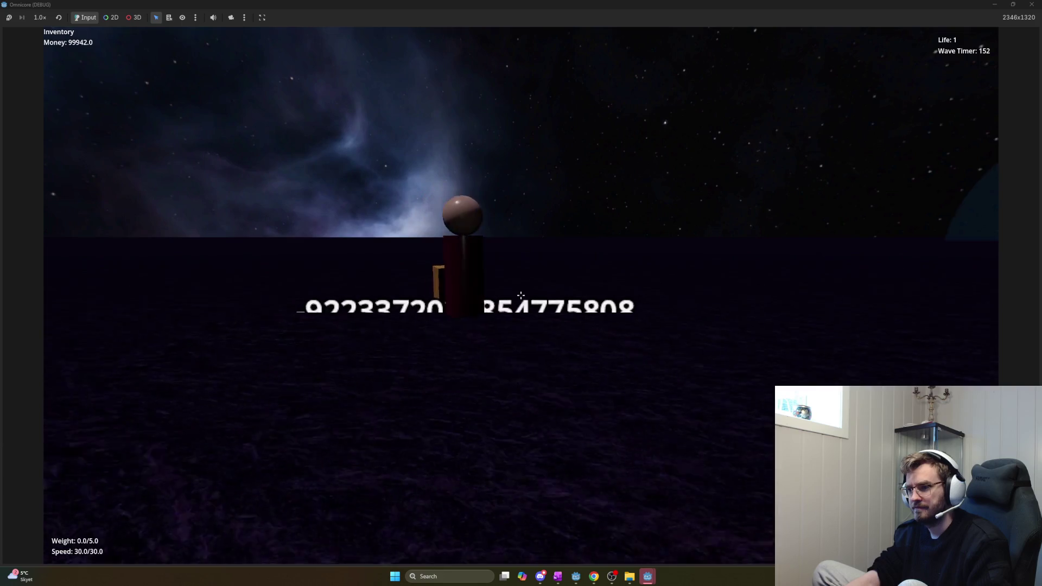
key(w)
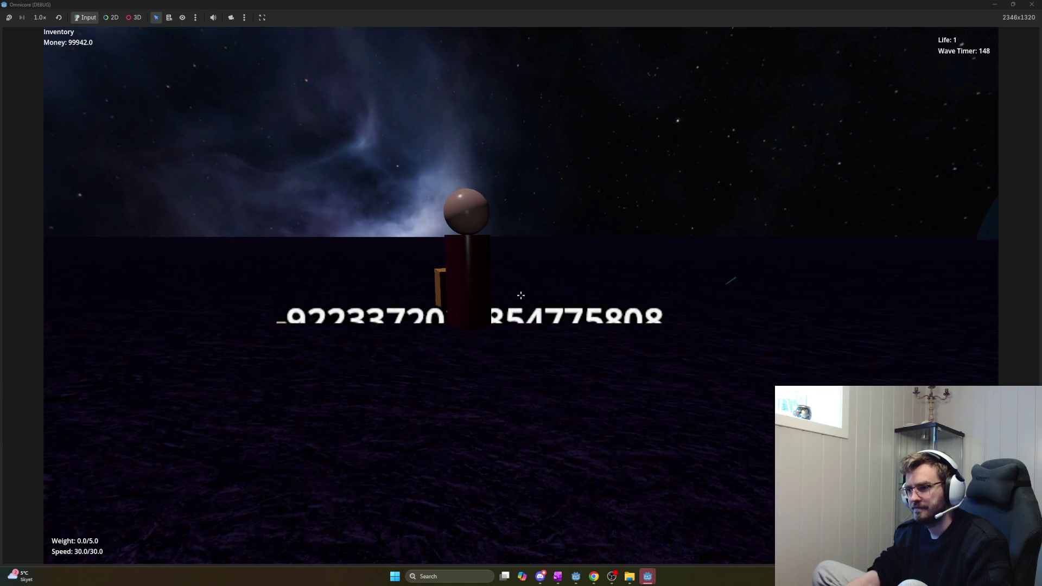
key(s)
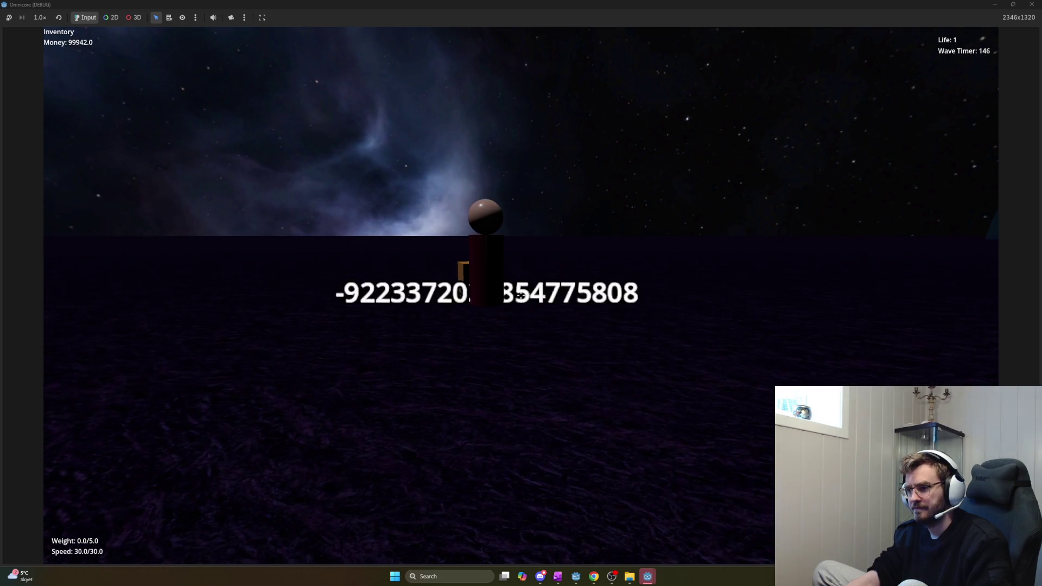
key(s)
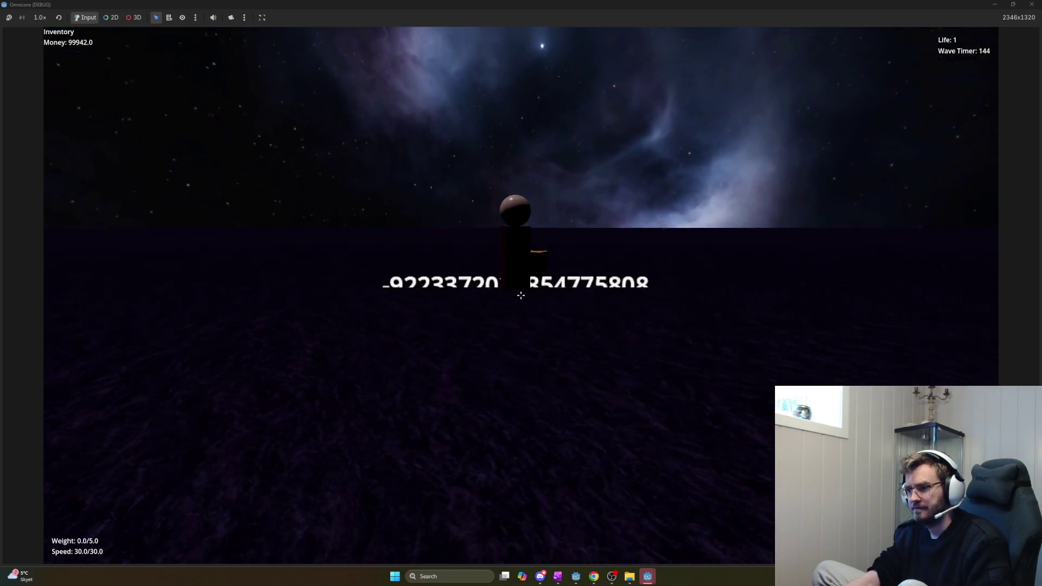
key(w)
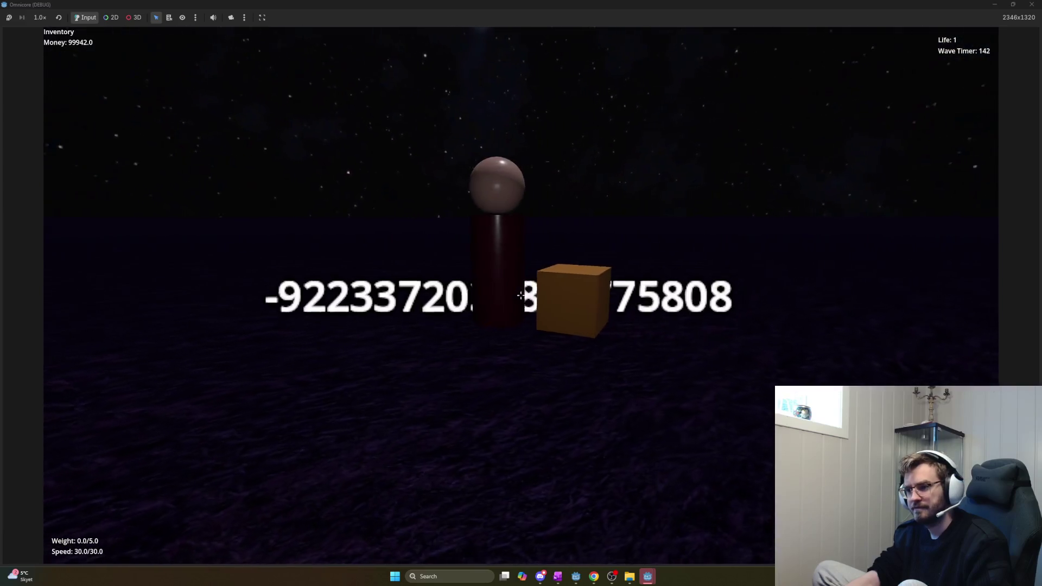
key(w)
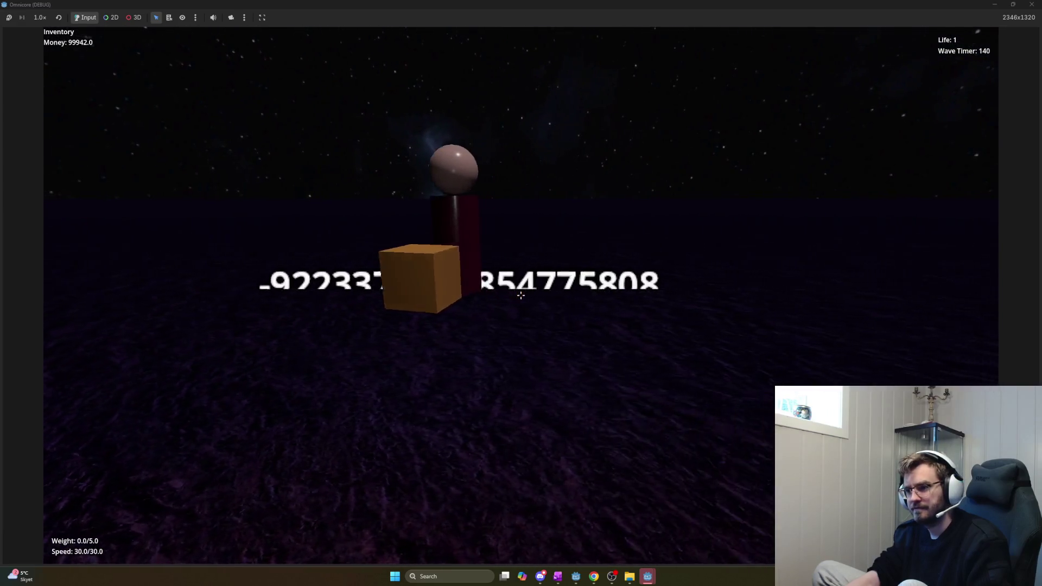
Circle around the pillar inspecting the damage number, then stop the game with F8
key(a)
key(d)
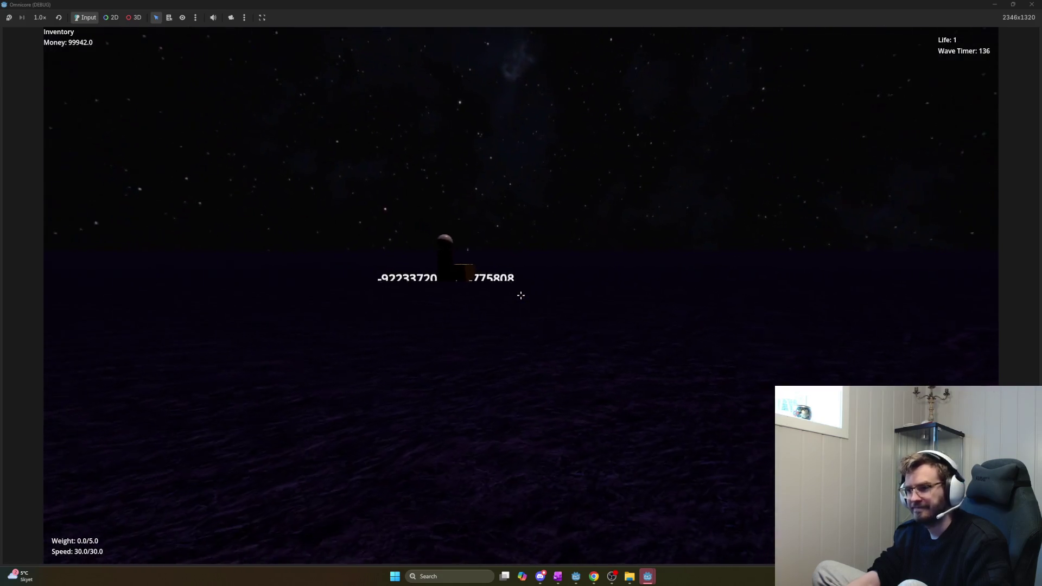
key(s)
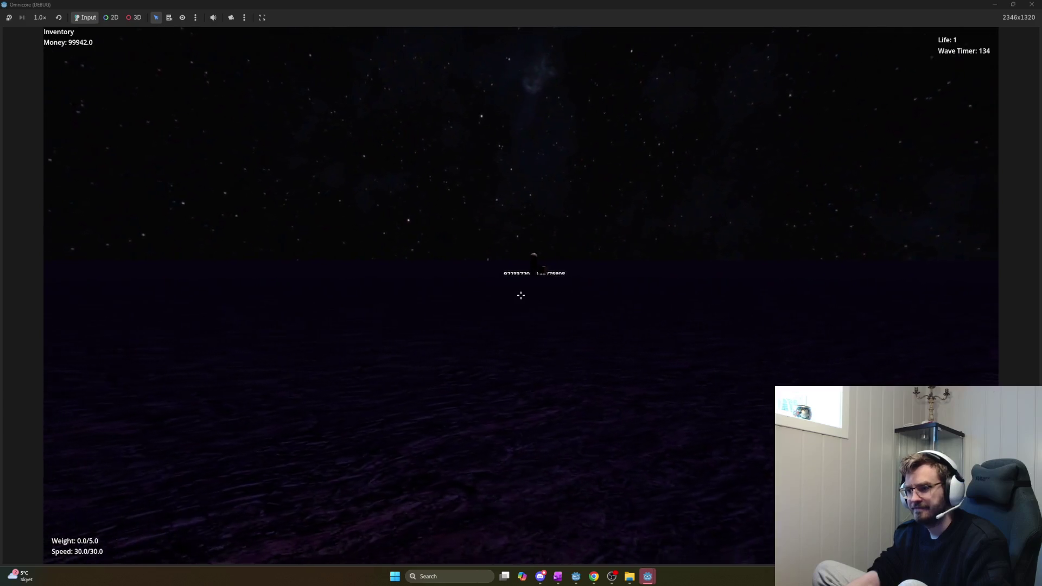
key(w)
key(d)
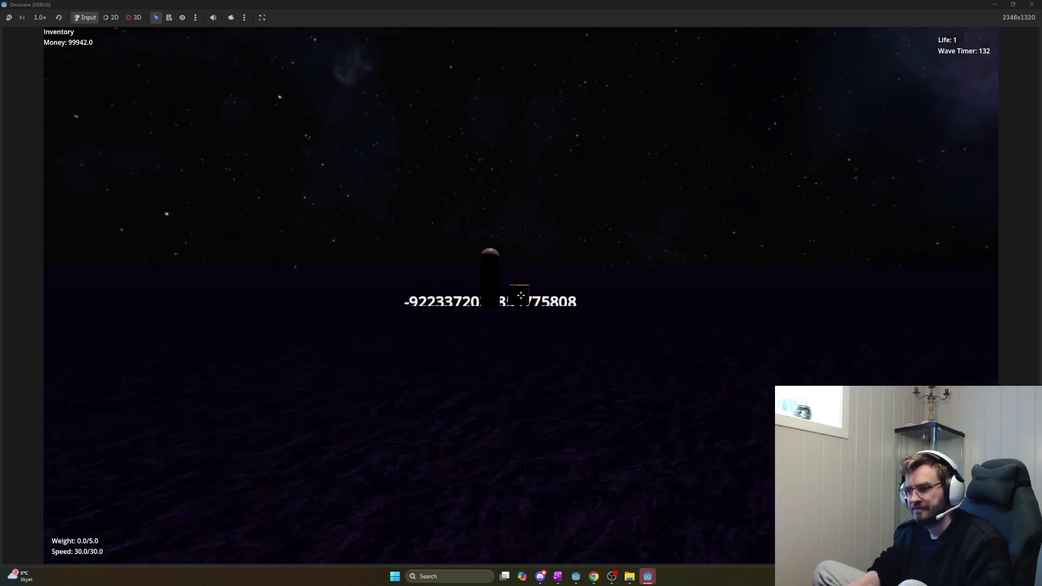
key(d)
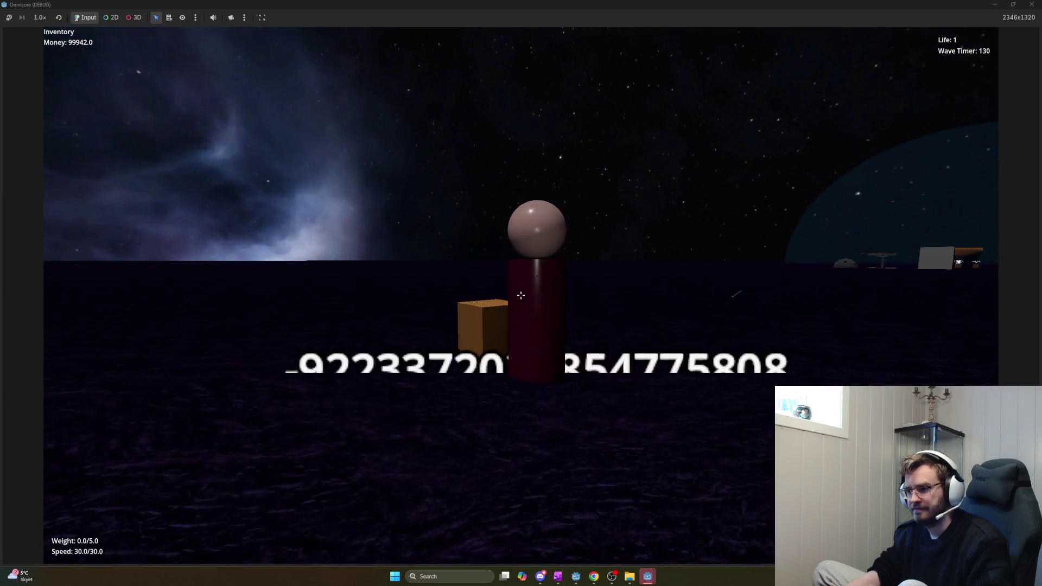
key(a)
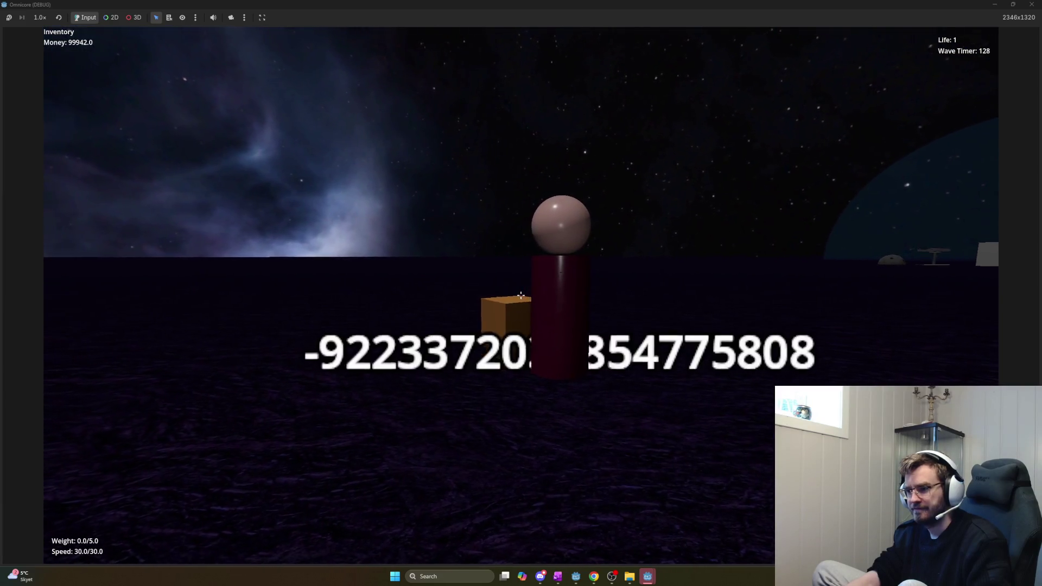
key(d)
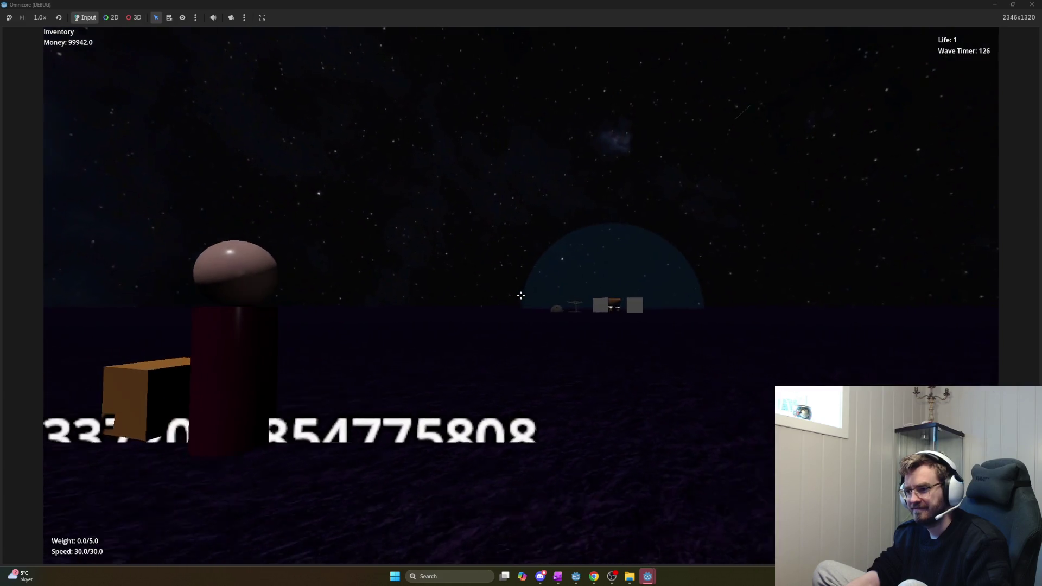
key(d)
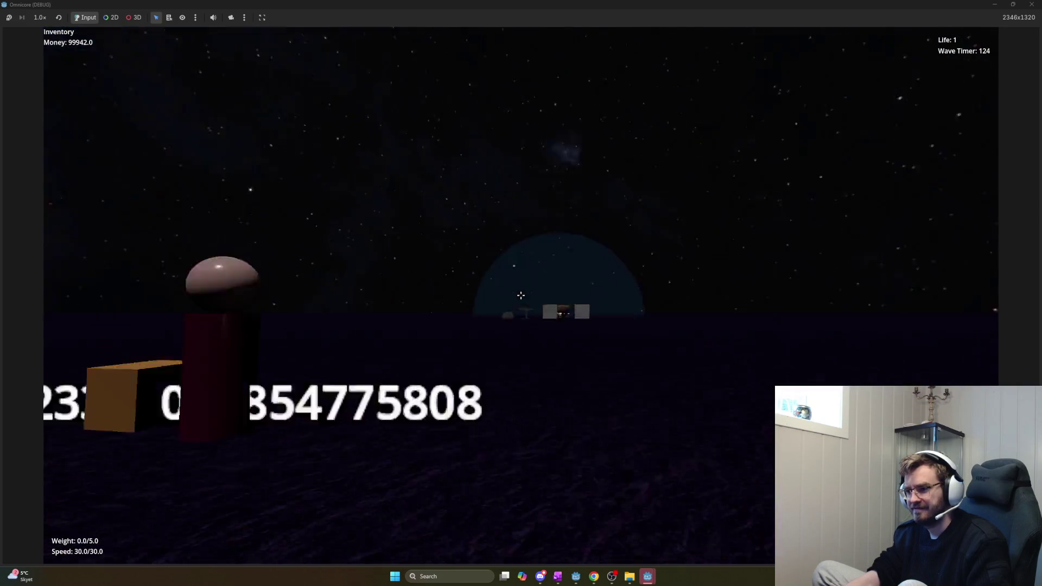
key(a)
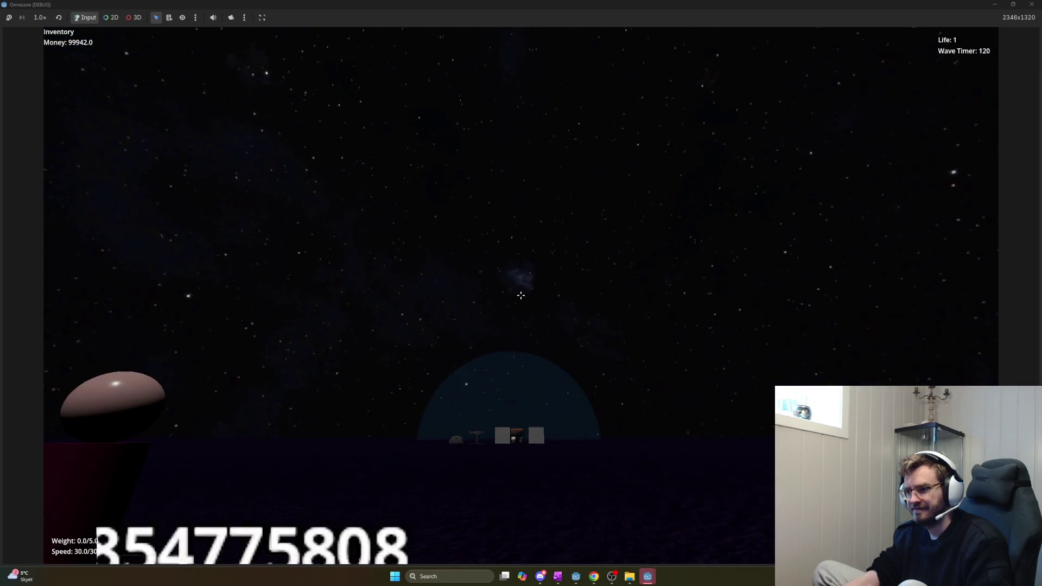
key(s)
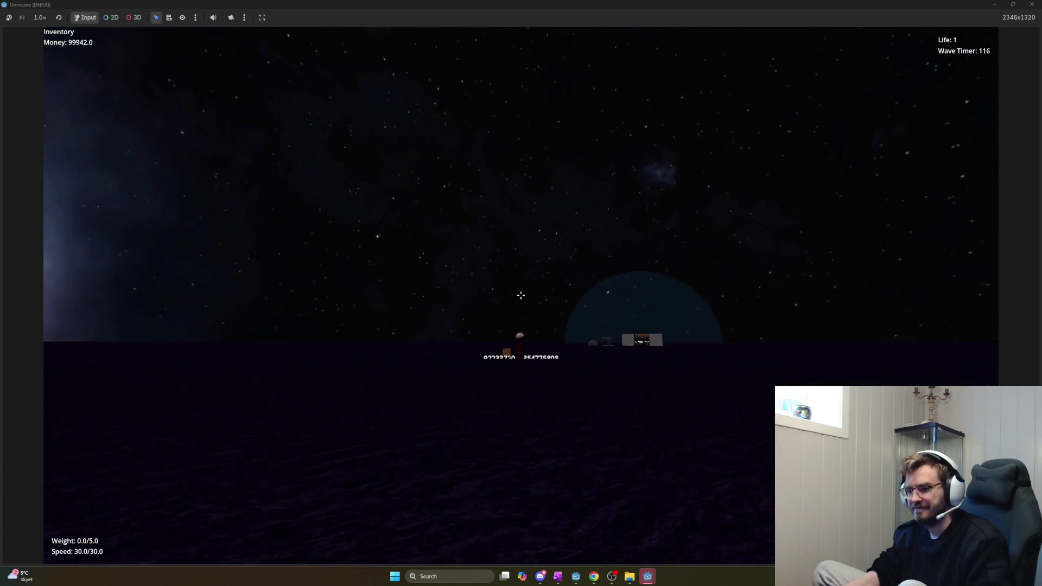
key(w)
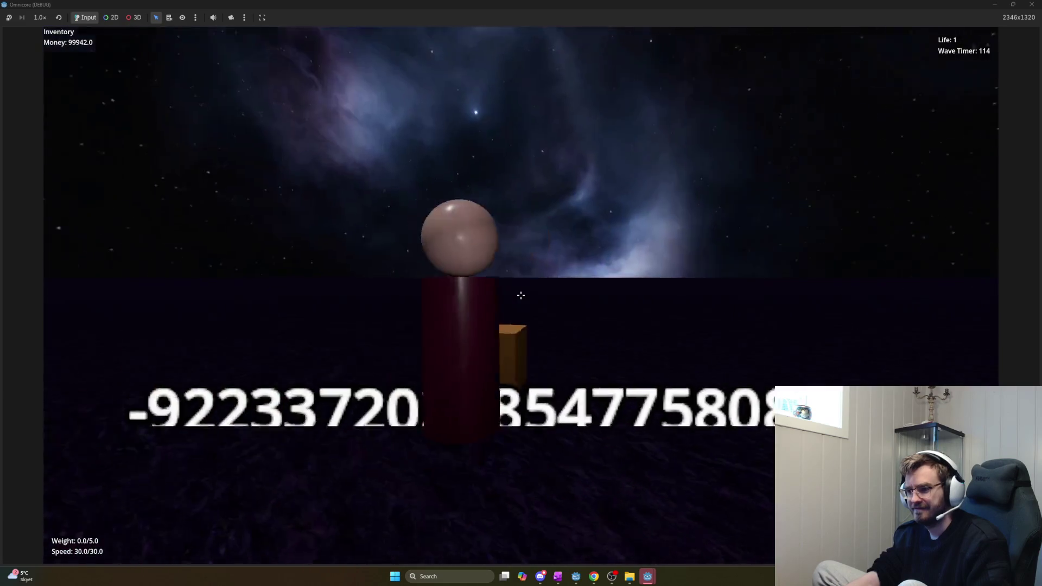
key(w)
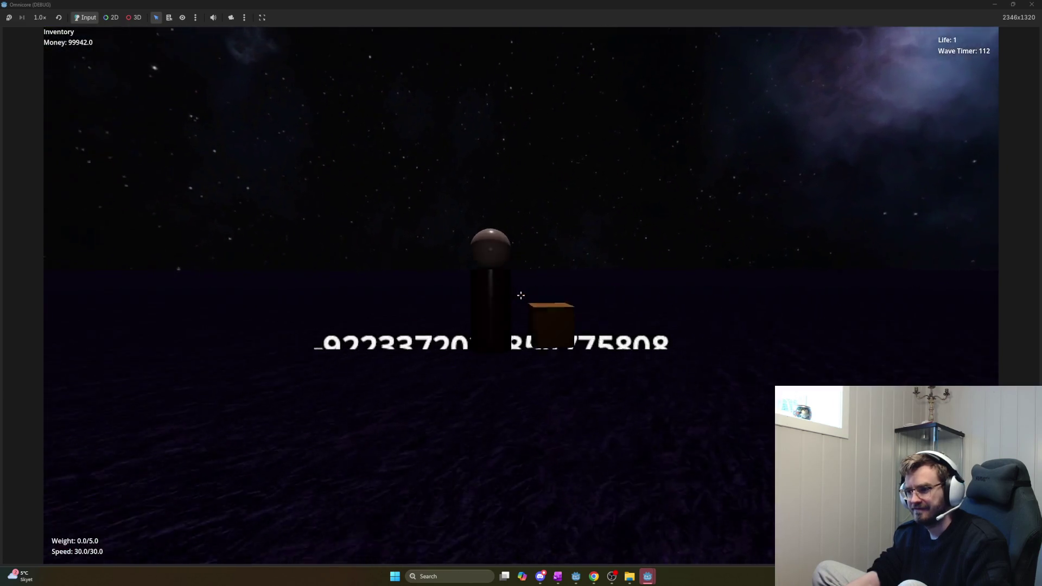
key(s)
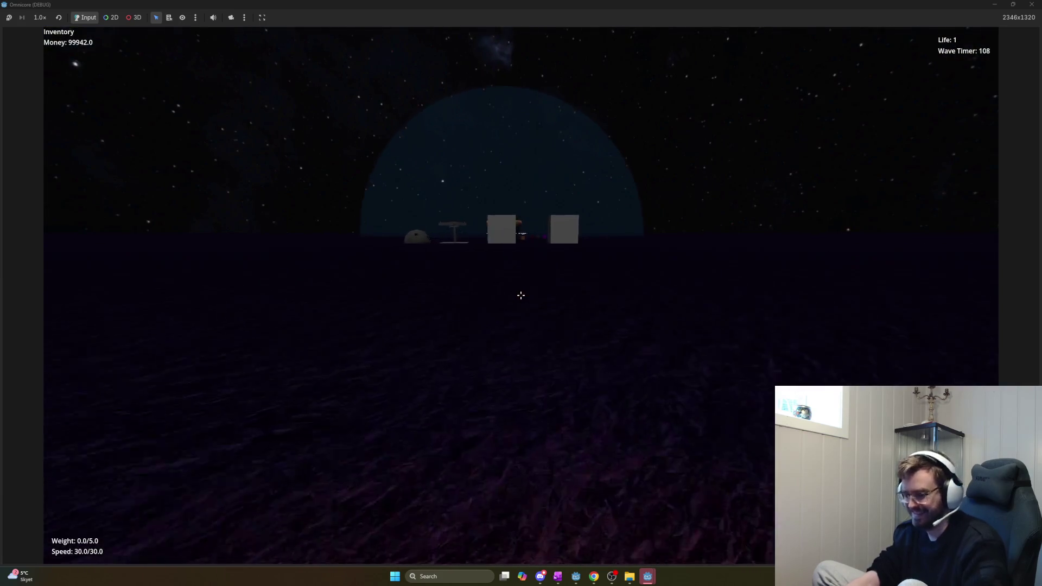
key(F8)
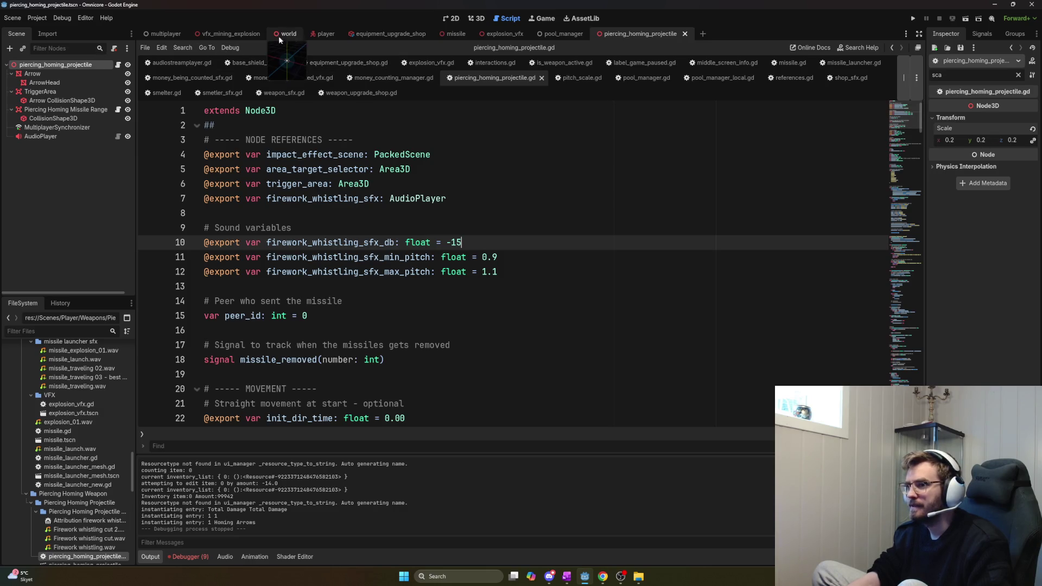
Select the Arrow node and filter its Inspector properties for 'emission'
click(87, 74)
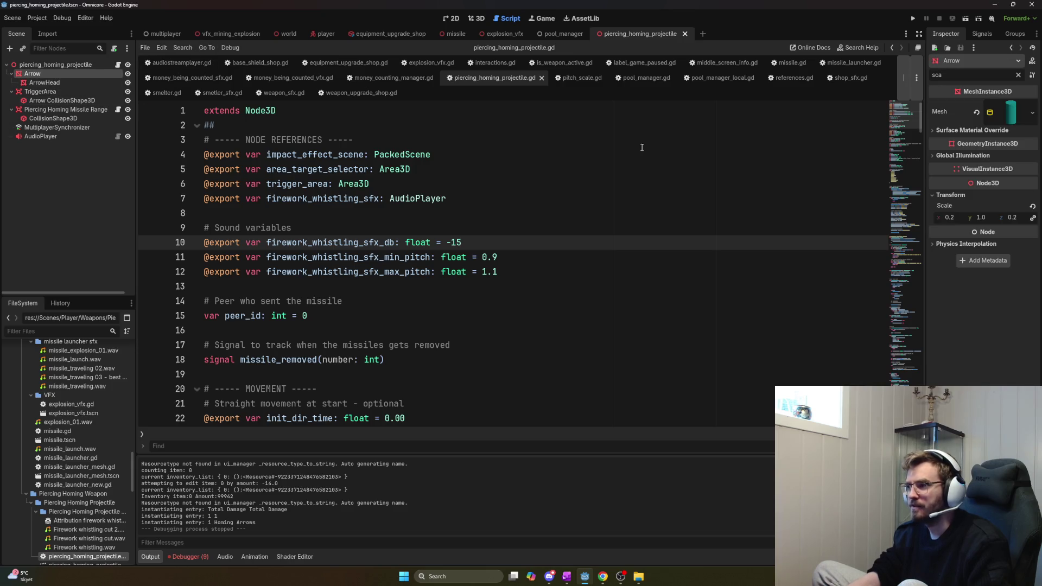
click(970, 157)
click(976, 157)
click(975, 156)
click(976, 157)
text(emission)
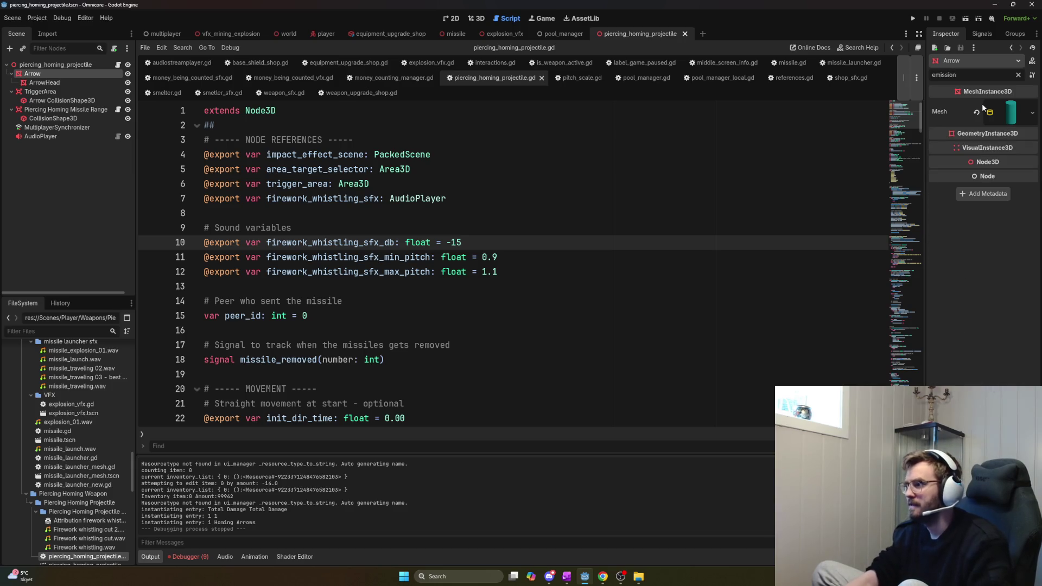
Turn on Emission in the Arrow mesh's material
click(1009, 112)
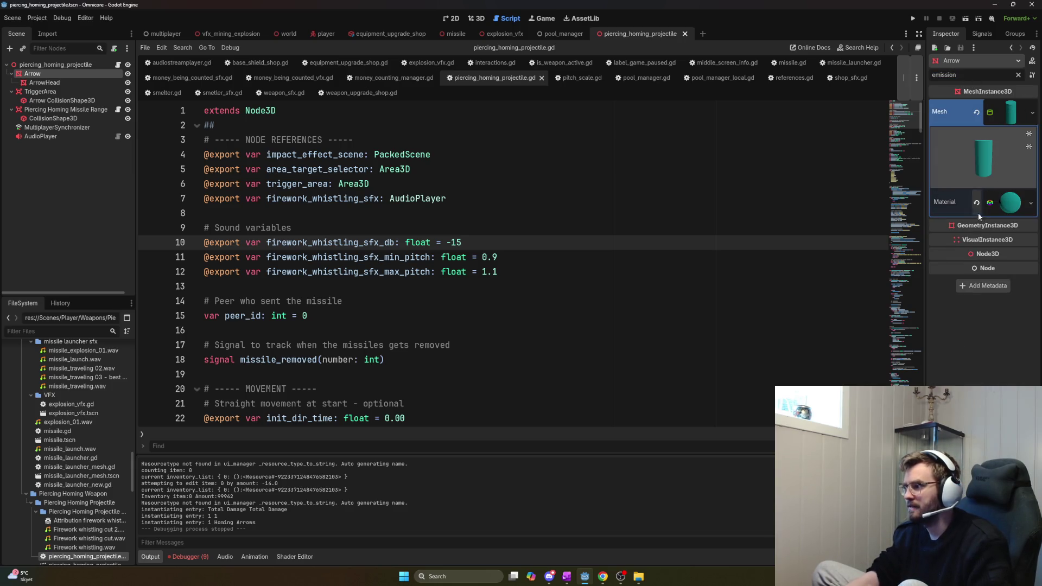
click(1010, 205)
click(1022, 284)
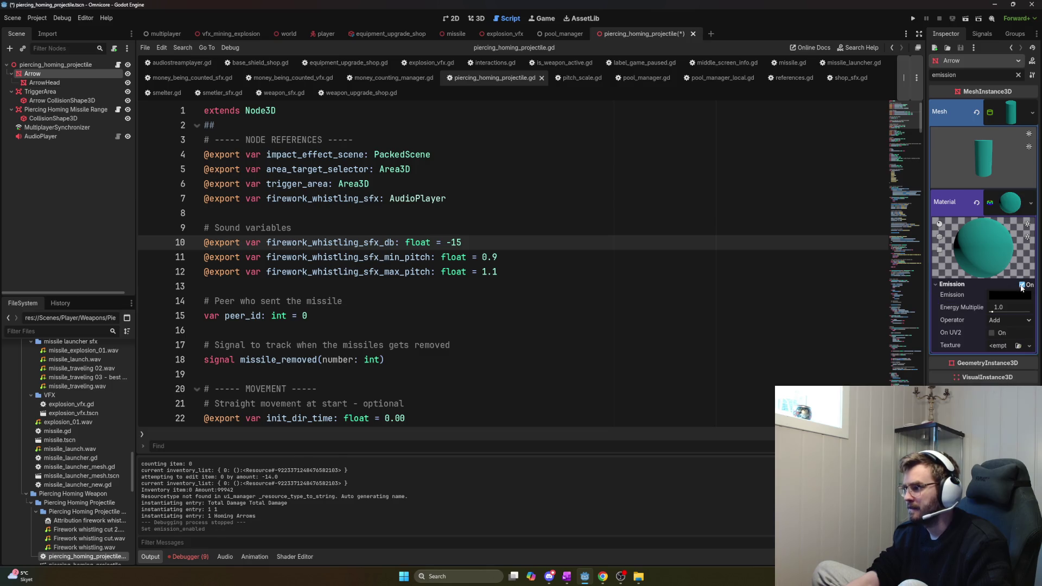
click(1005, 294)
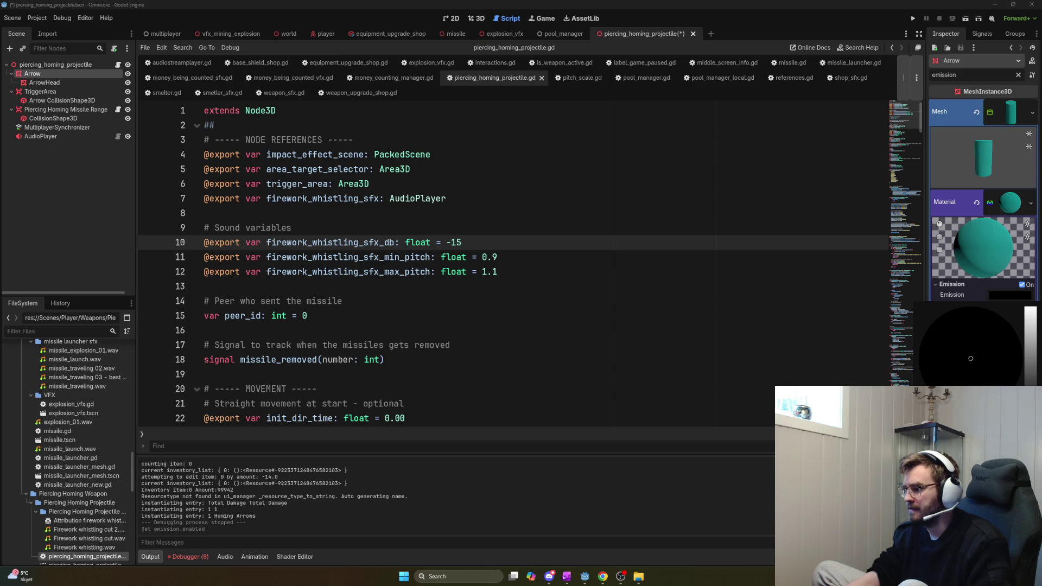
click(1008, 205)
click(1008, 205)
click(1008, 205)
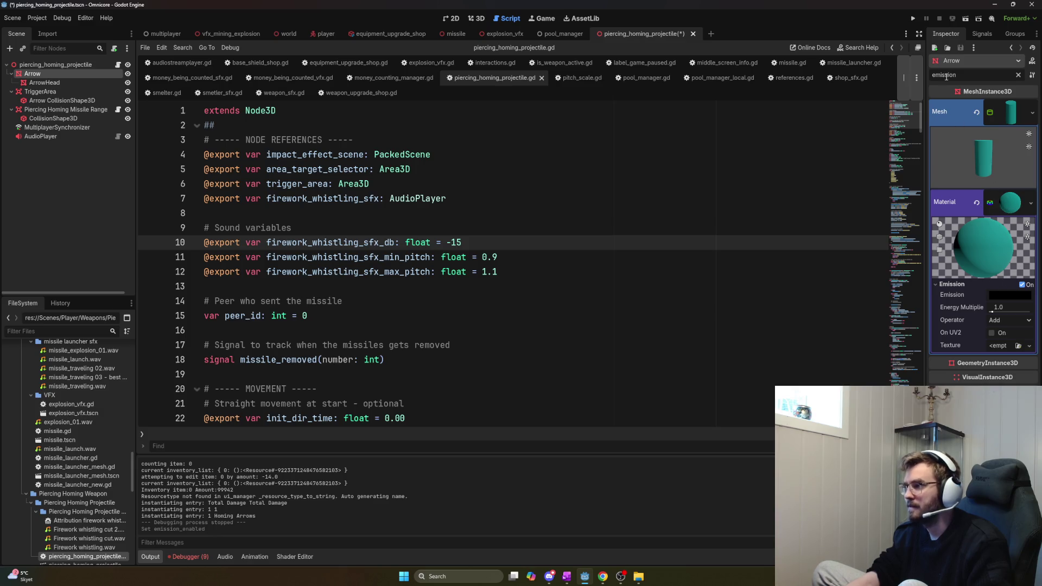
Copy the albedo teal into the emission colour and set Energy Multiplier to 4.0
text(color)
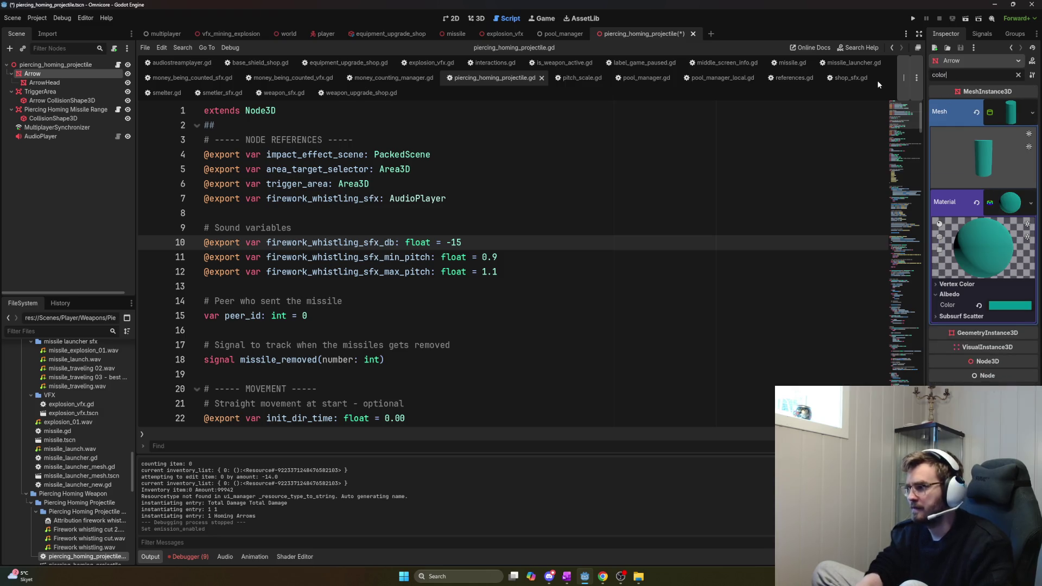
click(1013, 306)
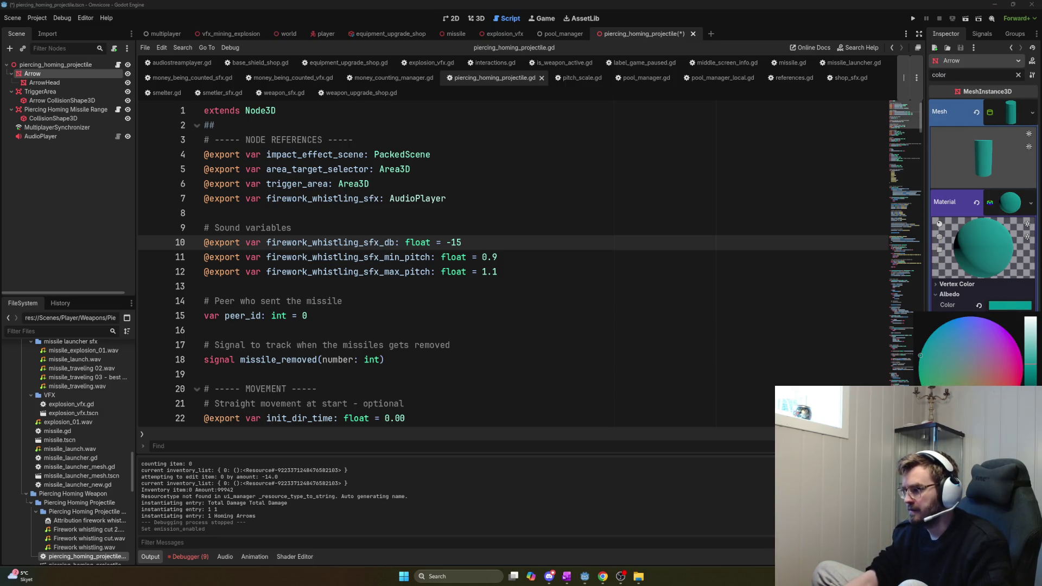
click(985, 239)
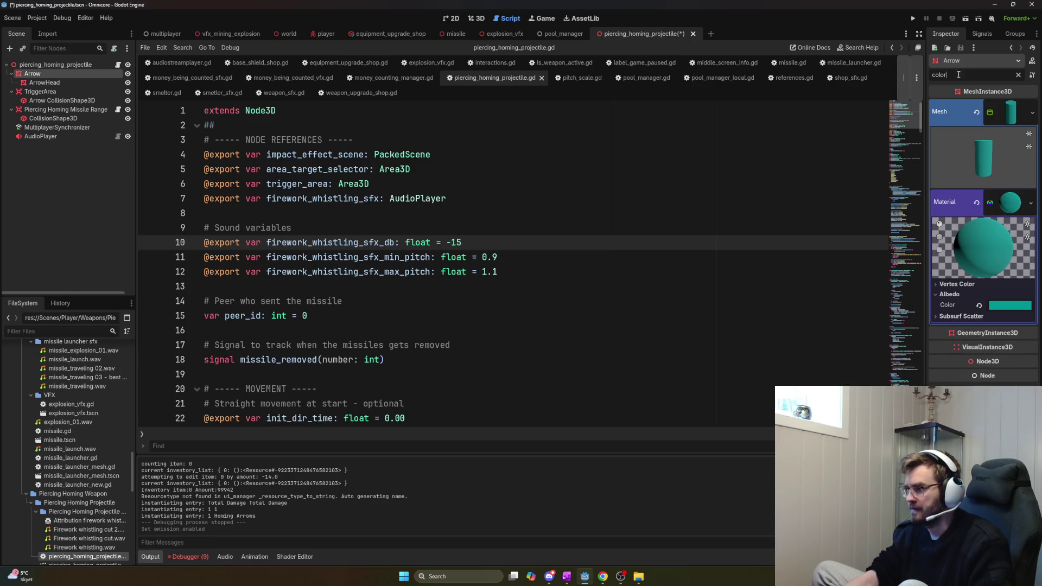
text(emission)
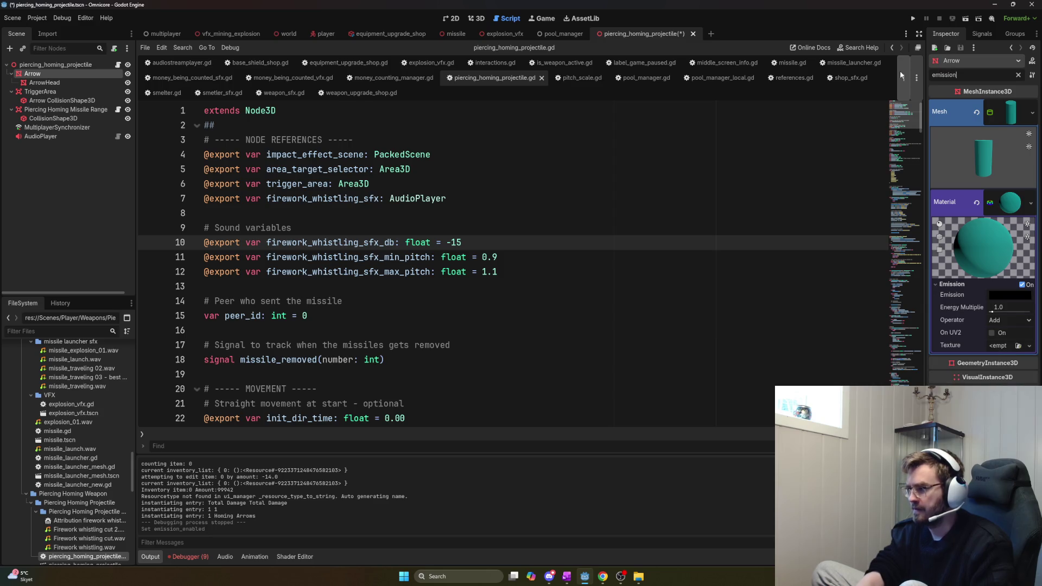
click(1010, 295)
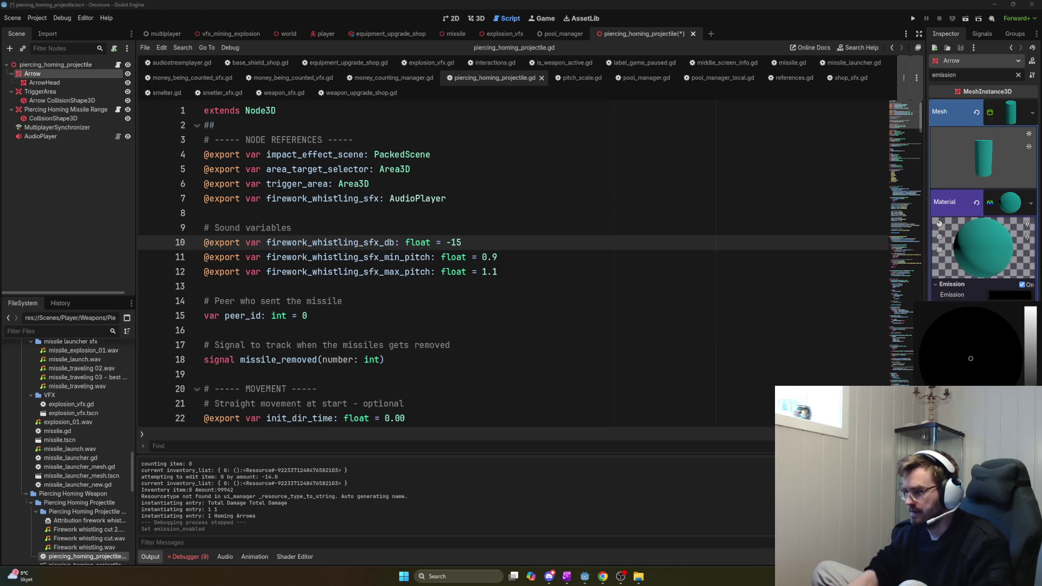
key(ctrl+v)
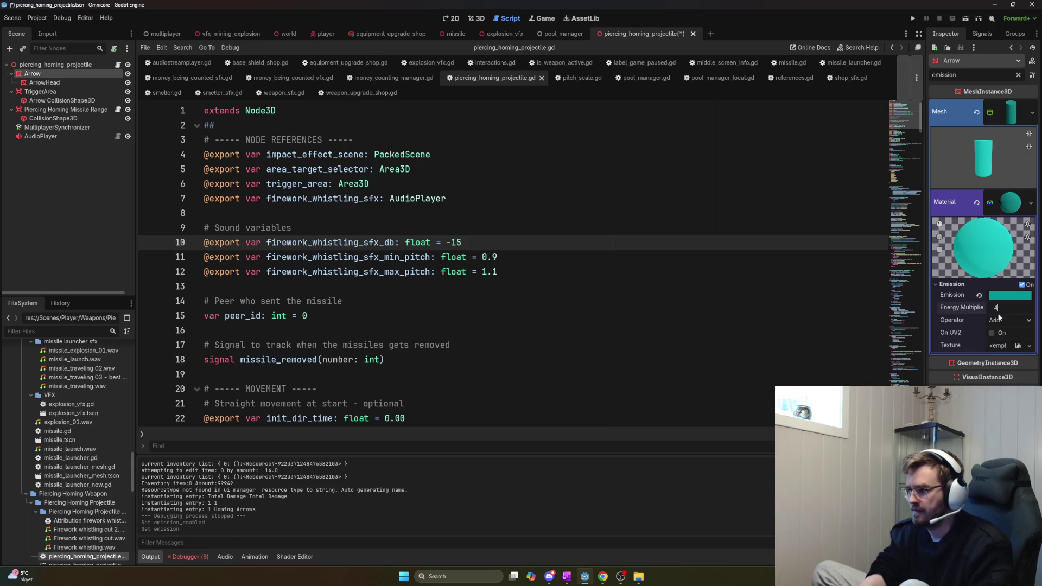
text(4)
key(Return)
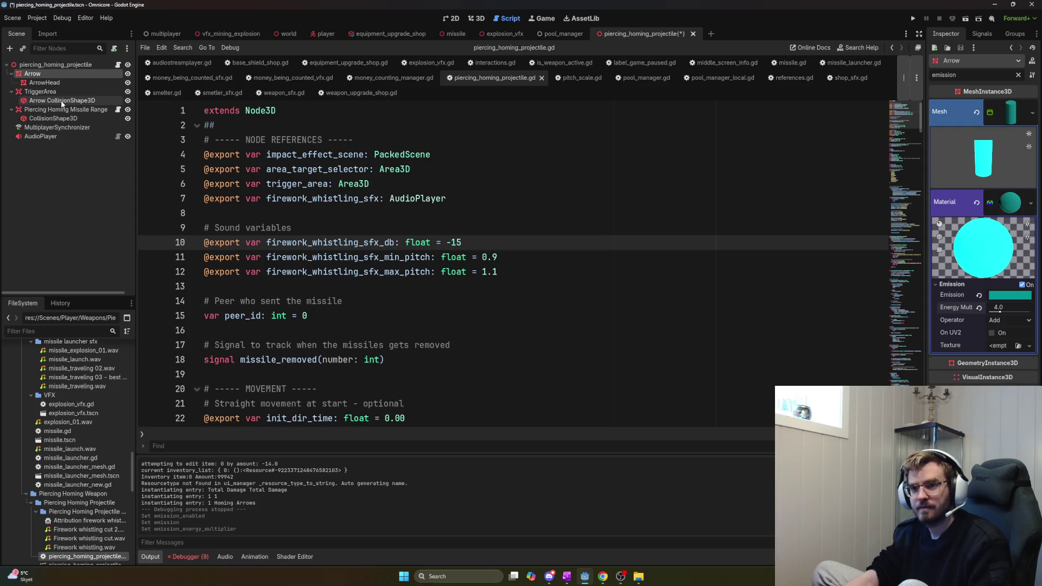
click(64, 82)
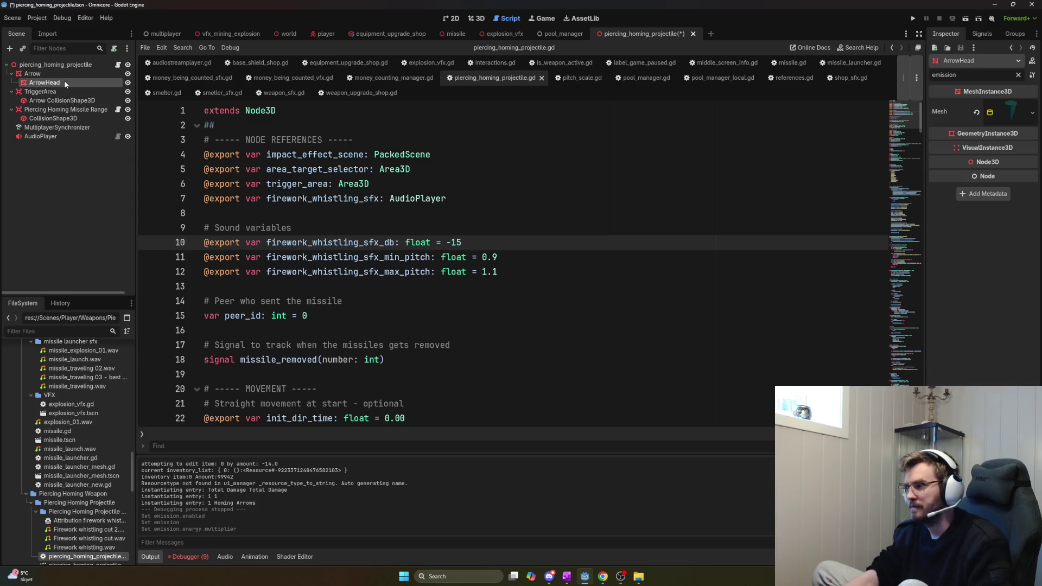
Enable teal emission on the ArrowHead material with Energy Multiplier 6.0, and save the scene
click(1003, 112)
click(1009, 201)
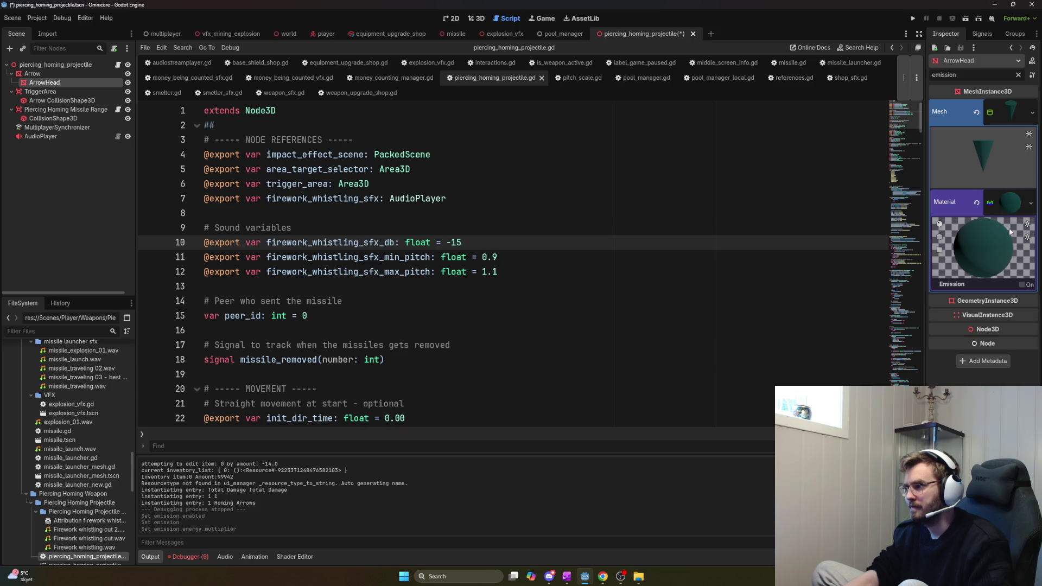
click(1020, 285)
click(1007, 296)
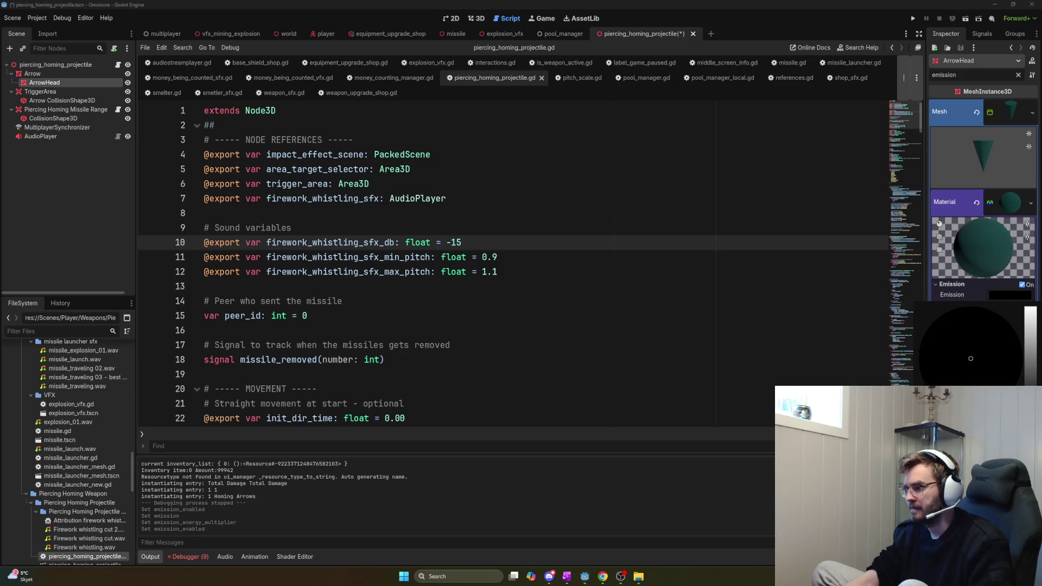
key(ctrl+v)
click(1001, 307)
text(6)
key(Return)
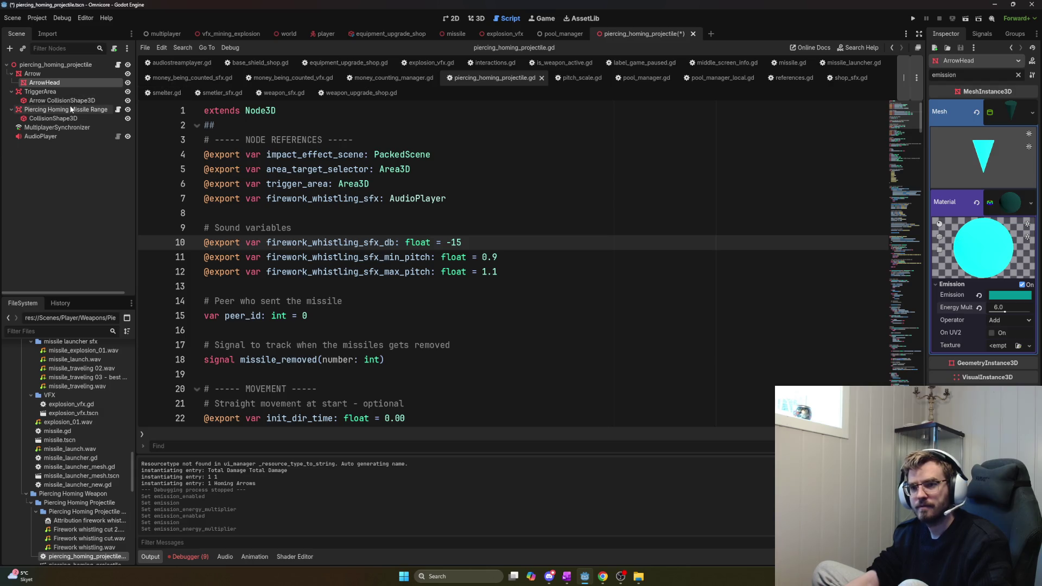
key(ctrl+s)
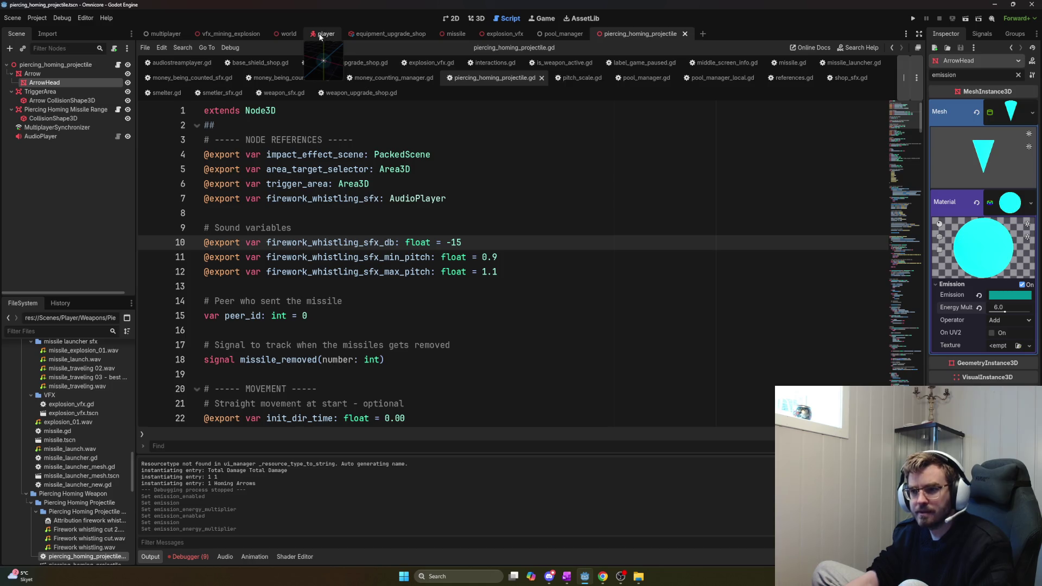
Select the EnemySpawner node in the world scene via a 'spawner' filter, then run the game with F5
click(288, 33)
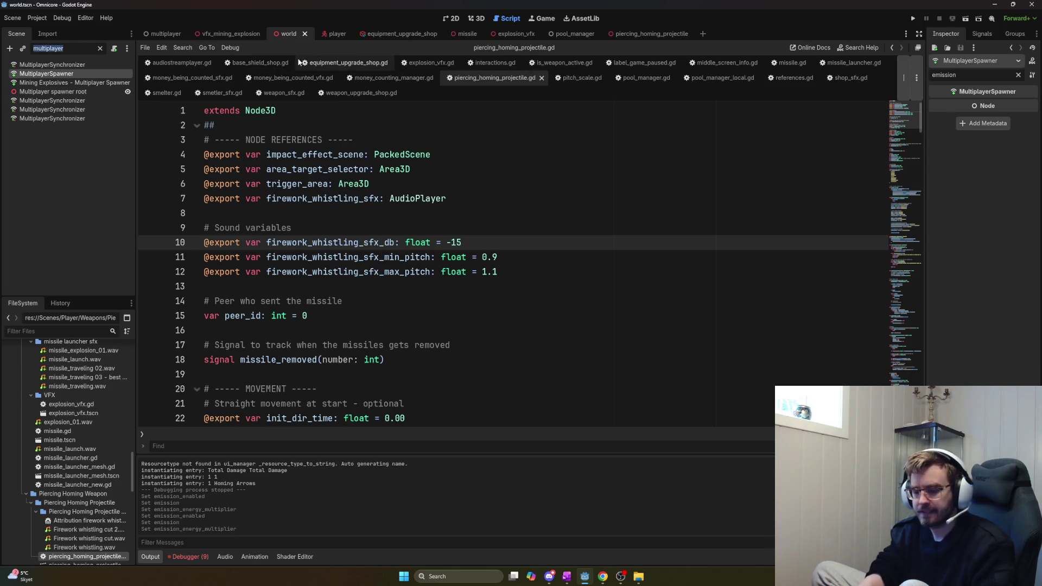
text(spawner)
ctrl+click(74, 74)
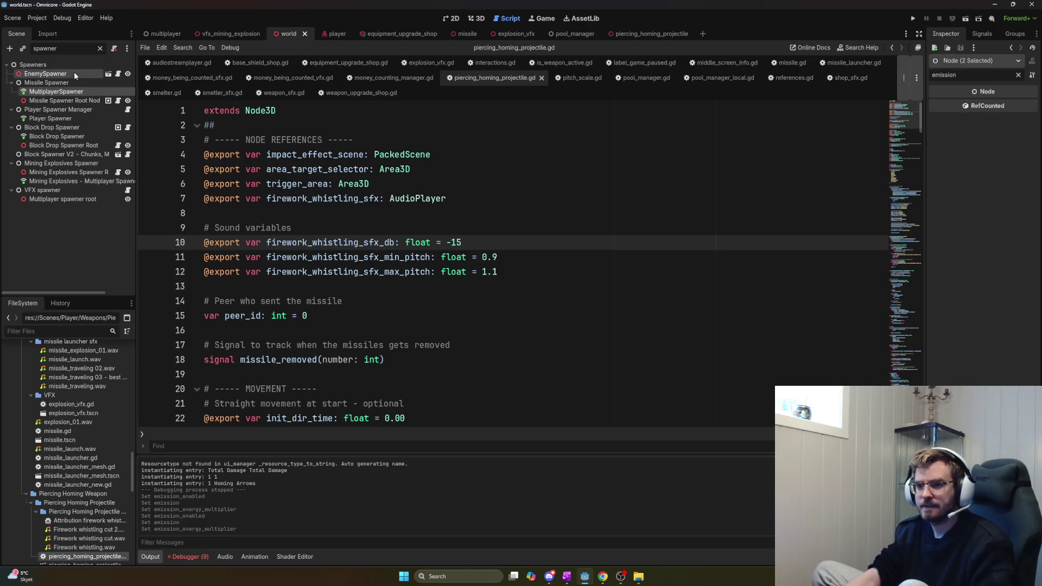
click(74, 74)
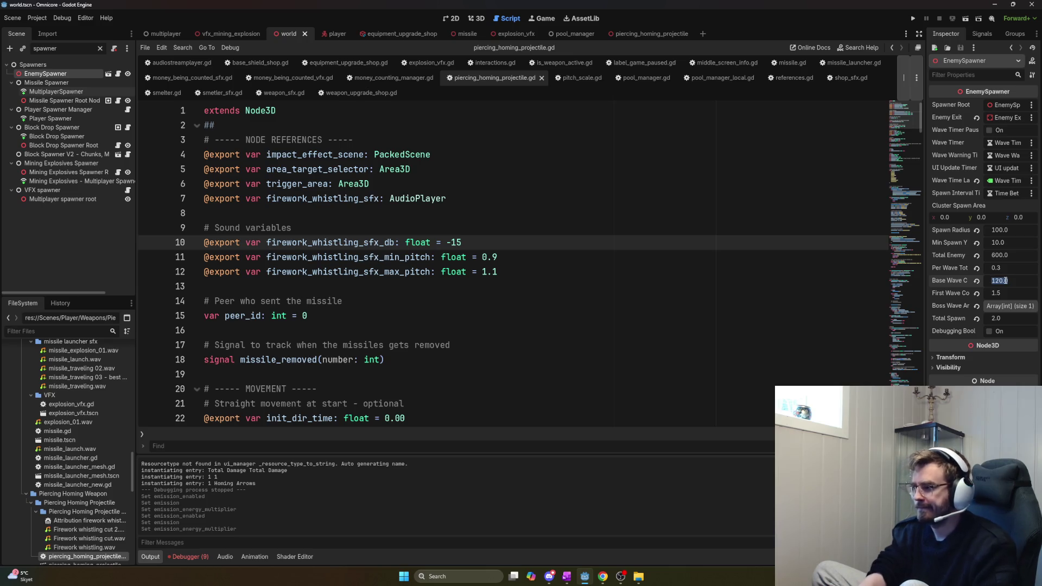
key(F5)
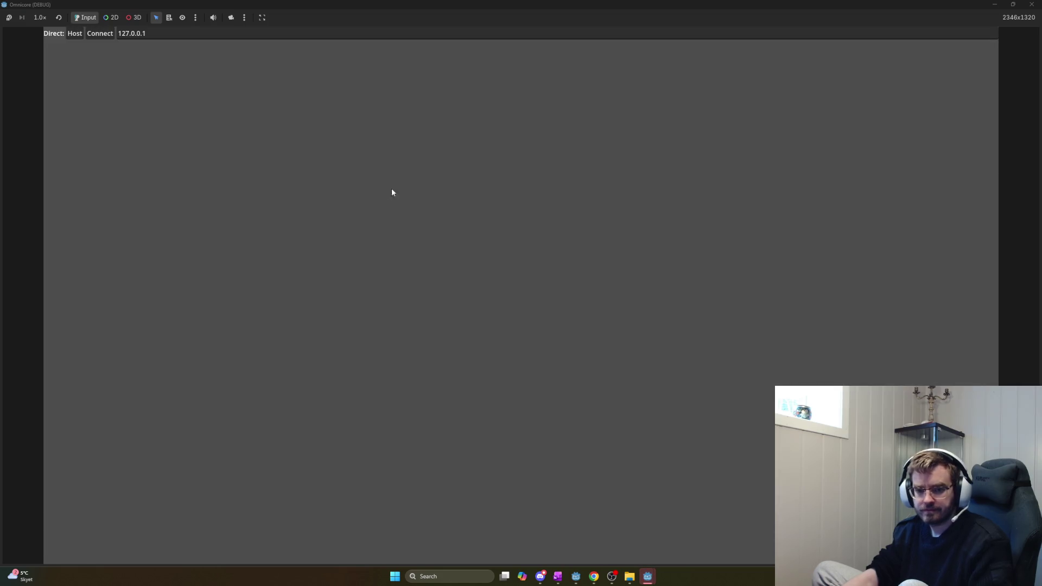
Connect to the local session and buy the Piercing Homing Weapon at its pedestal
click(89, 37)
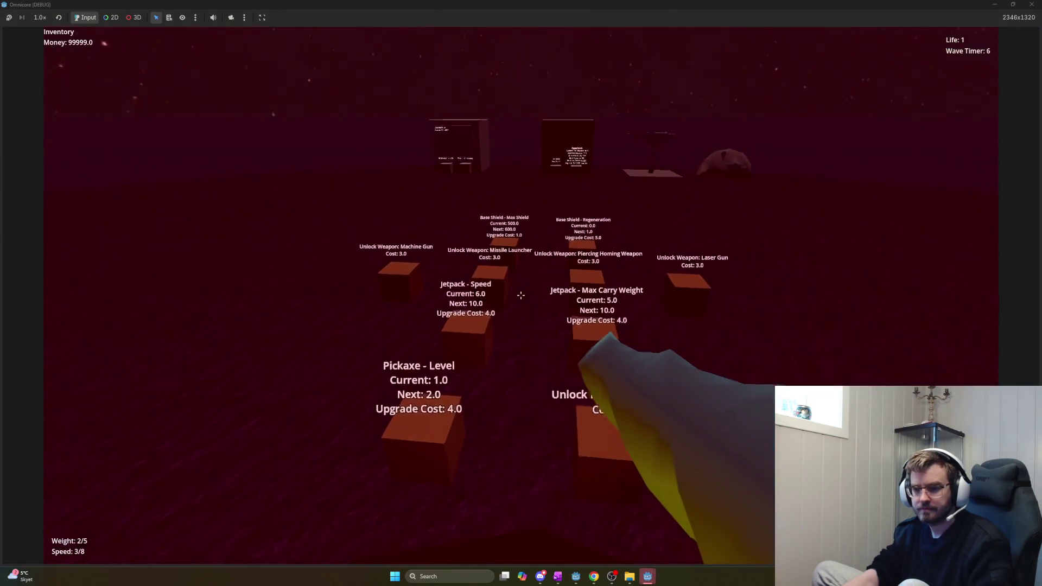
key(w)
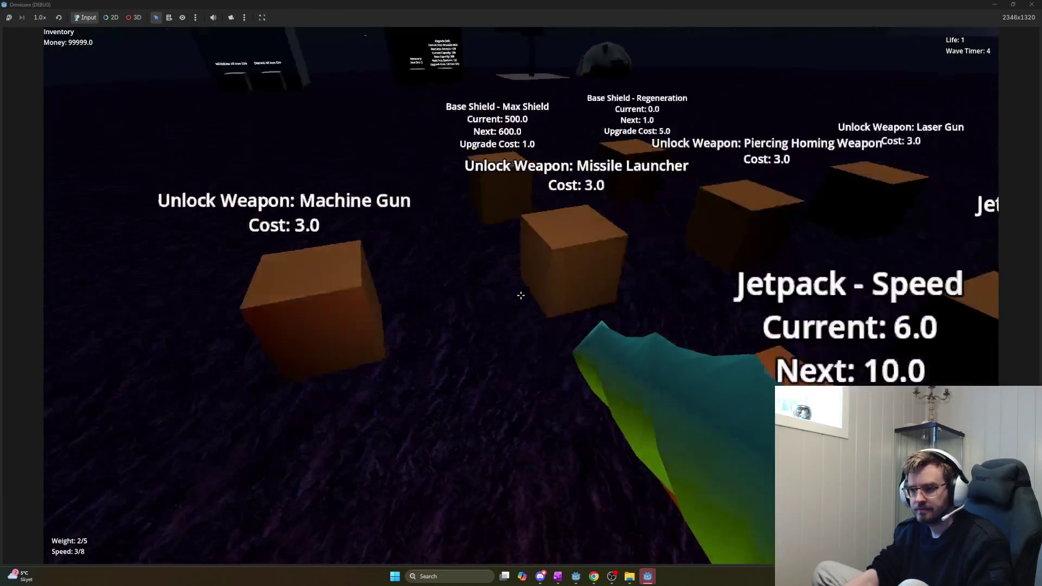
key(w)
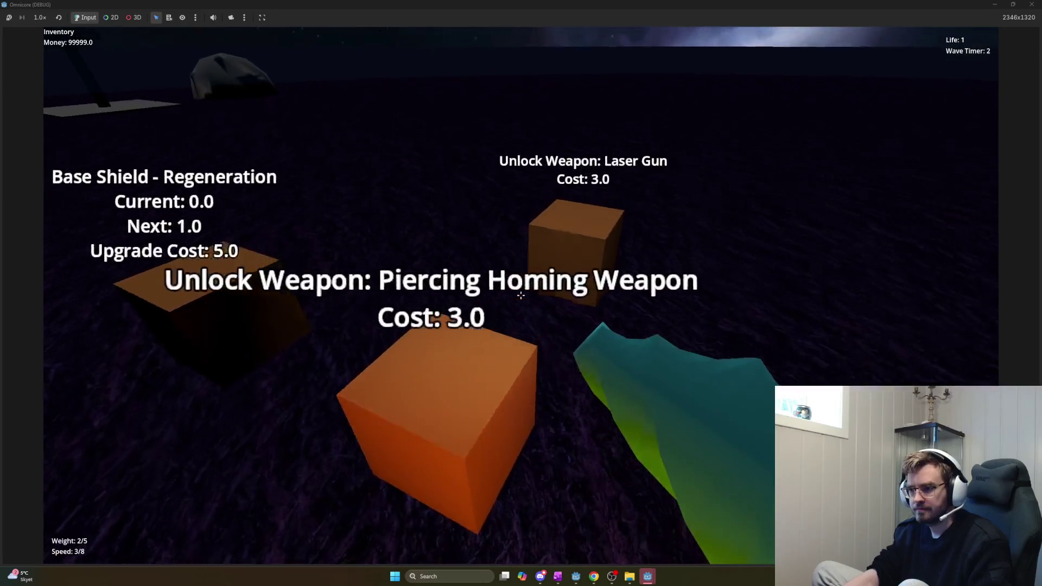
key(w)
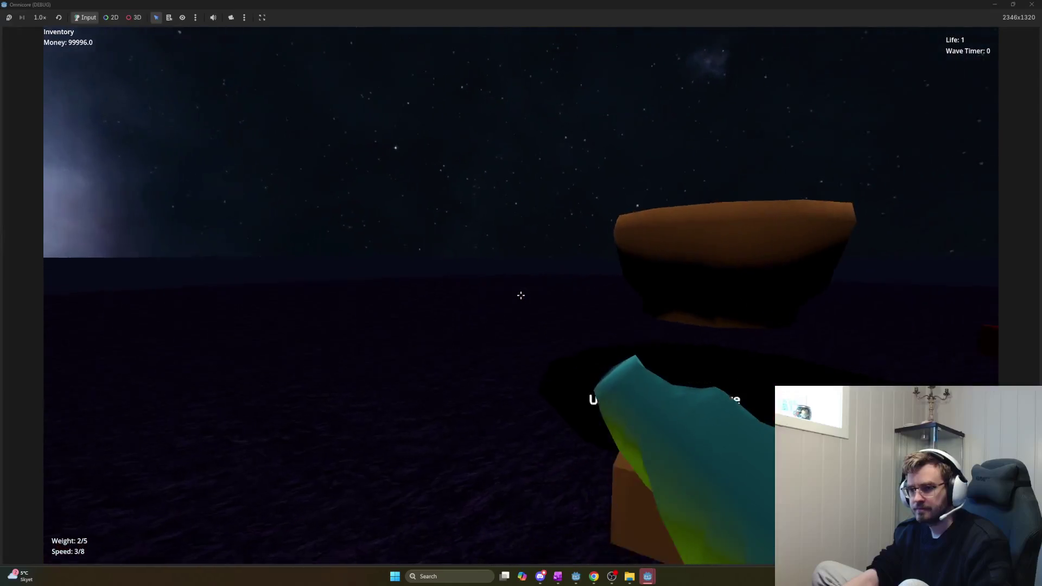
key(w)
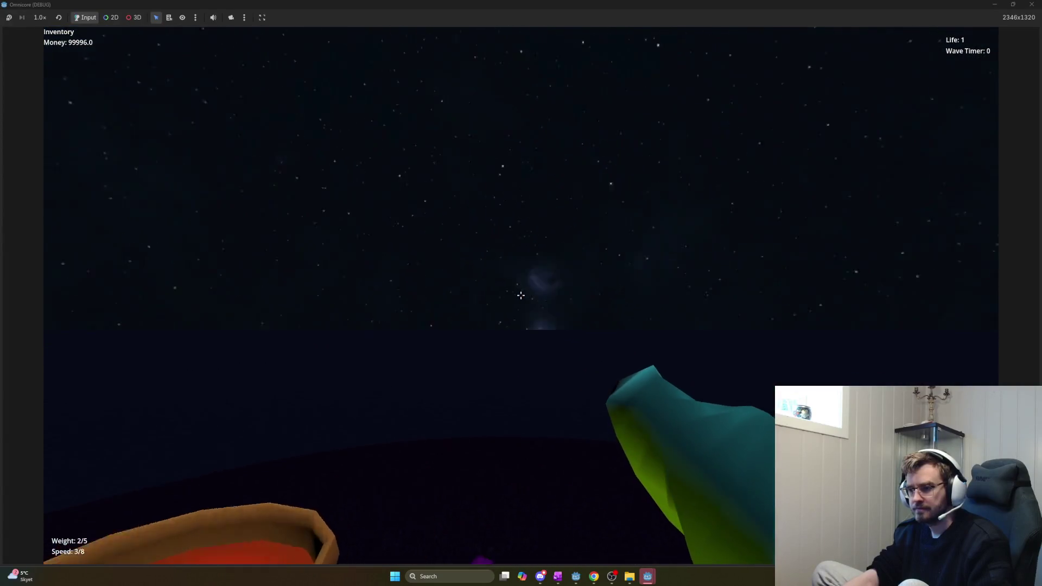
key(w)
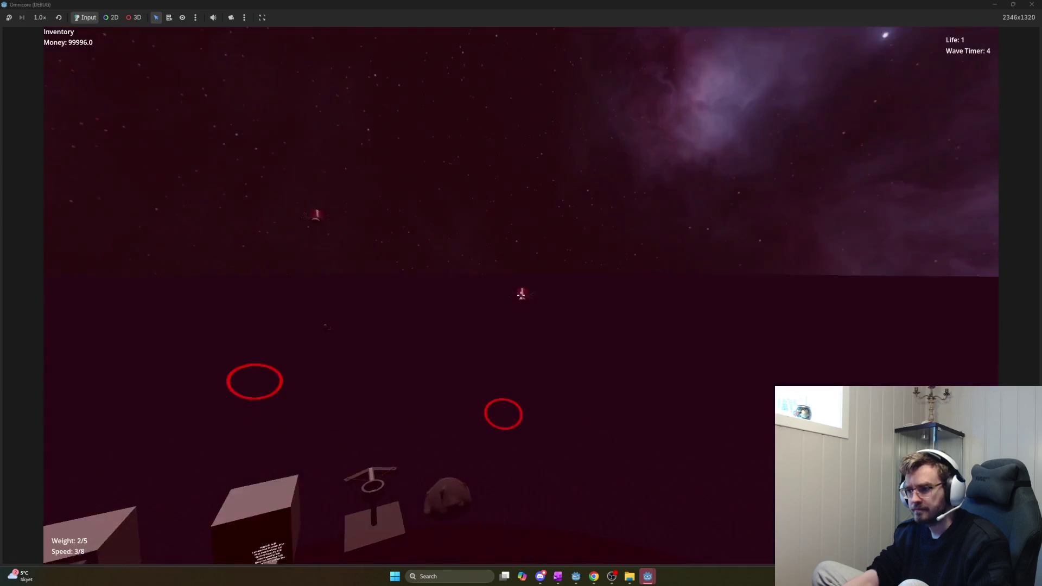
key(w)
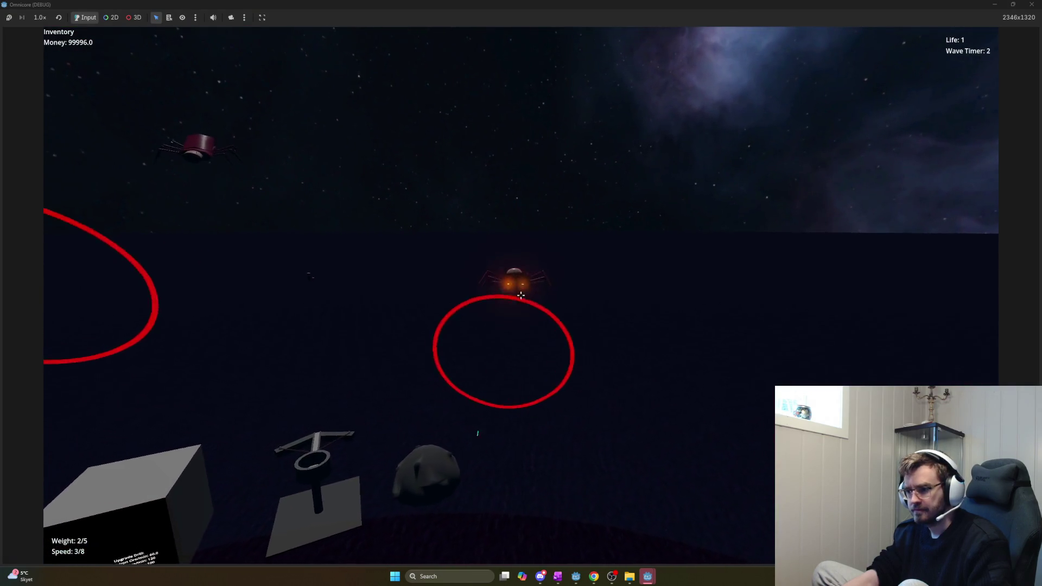
Fire homing shots at the spider wave, advancing and backing away to line up targets
key(s)
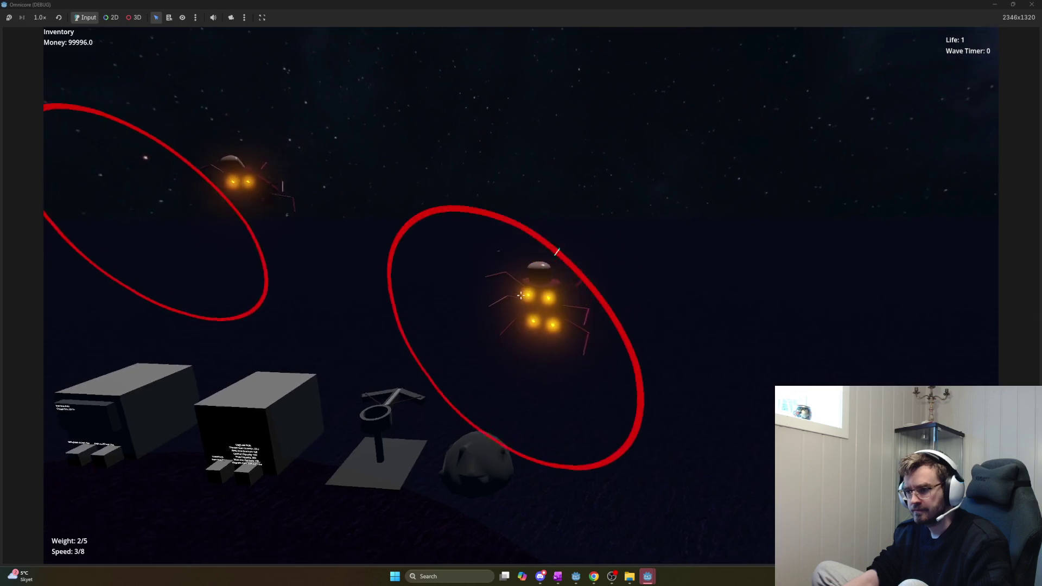
key(s)
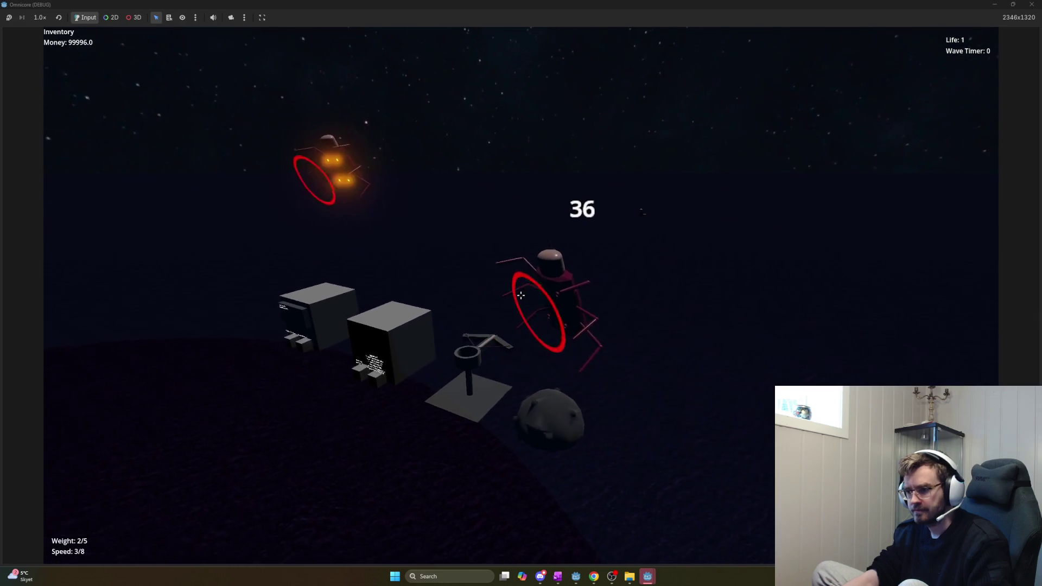
key(w)
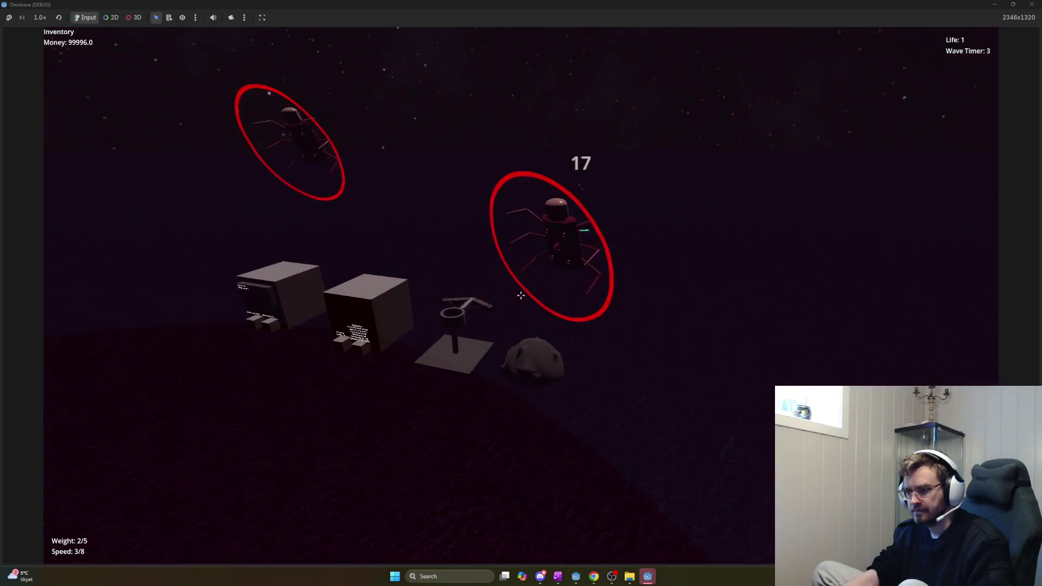
key(w)
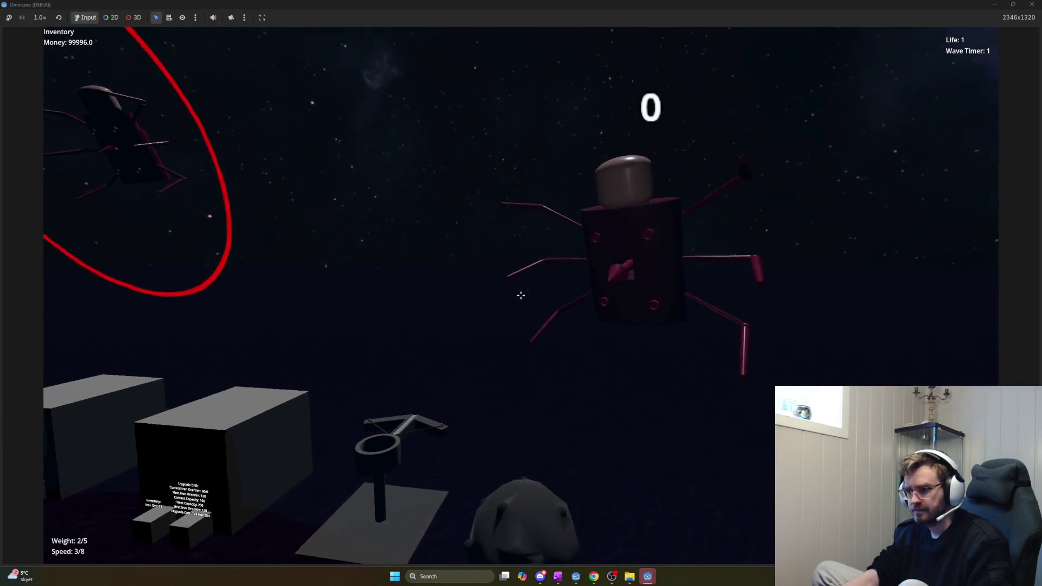
key(w)
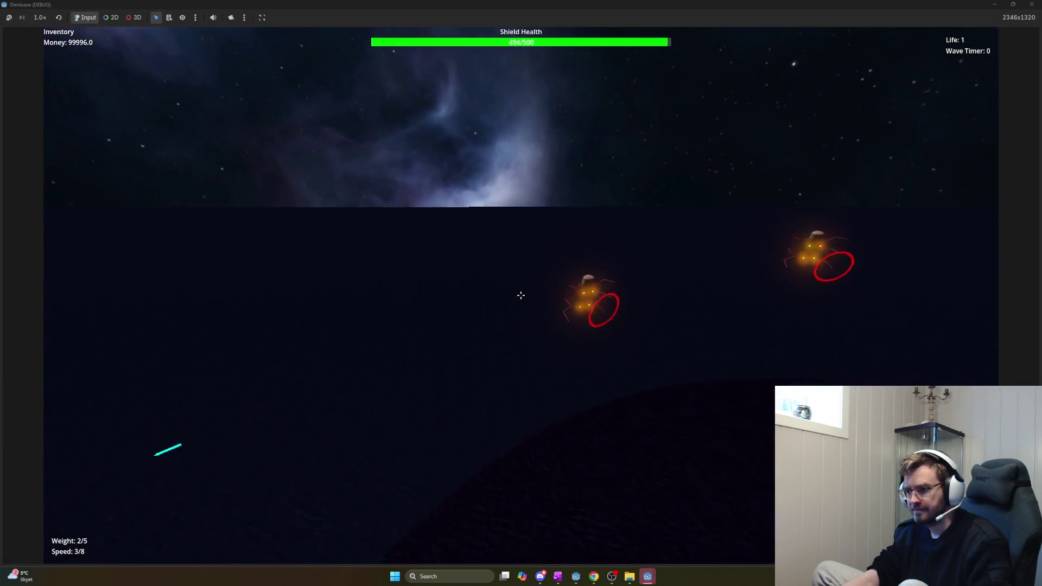
key(s)
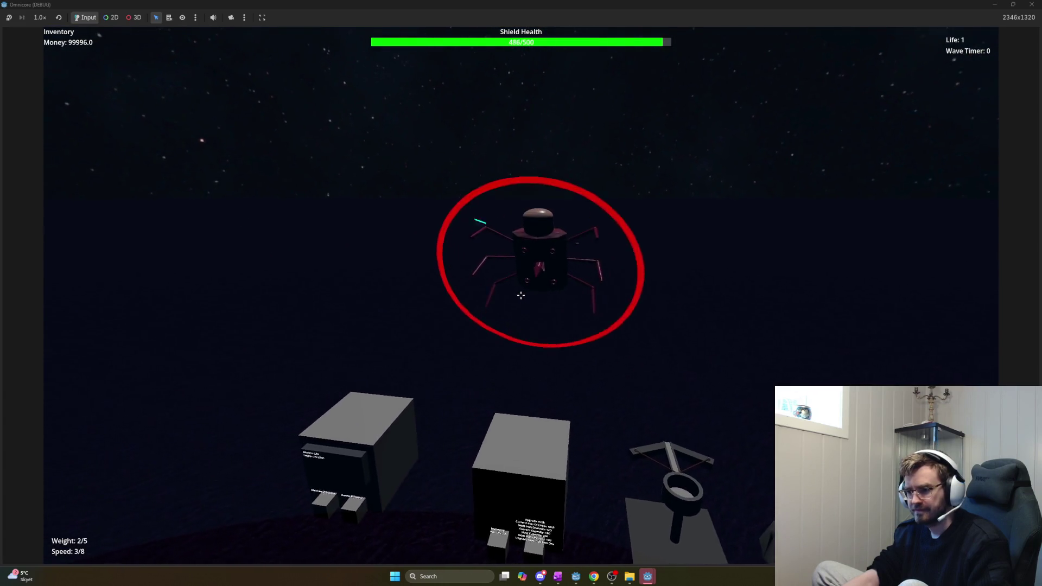
key(w)
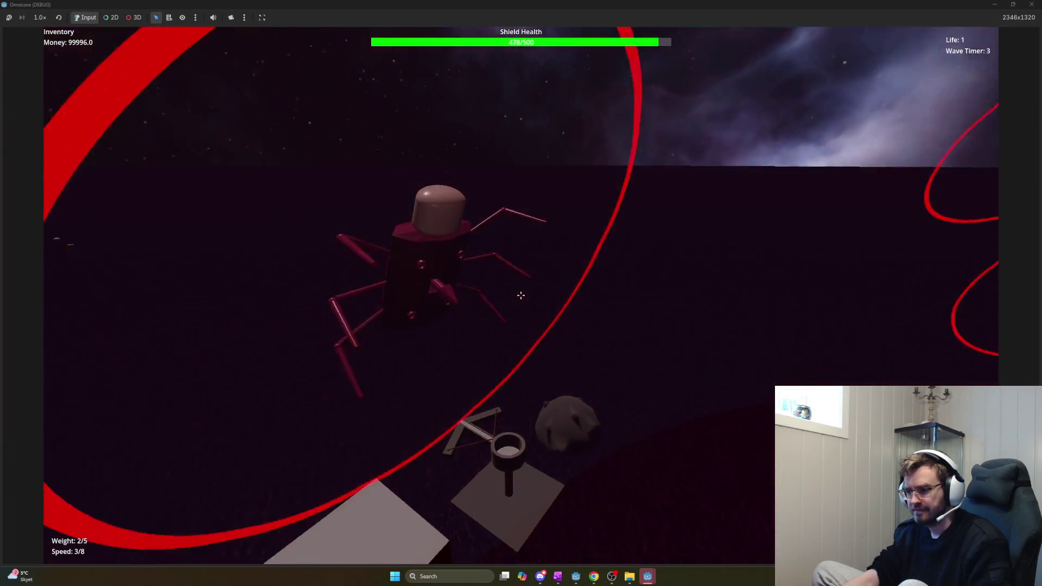
key(s)
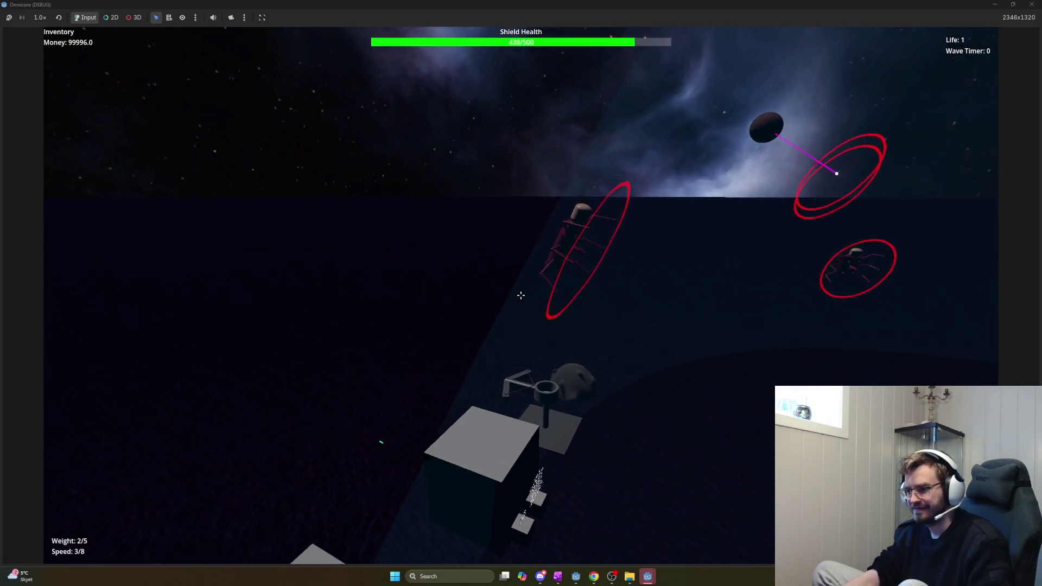
key(w)
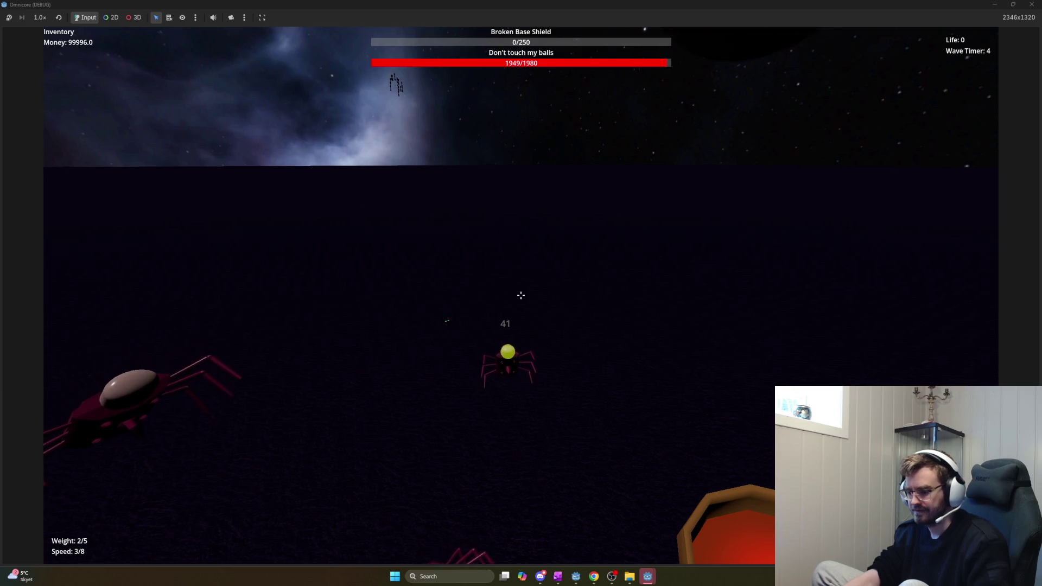
Stop the game and search piercing_homing_projectile.gd for 'drift', reaching drift_time on line 197
key(F8)
click(429, 289)
key(ctrl+f)
scroll(481, 326, down, 9)
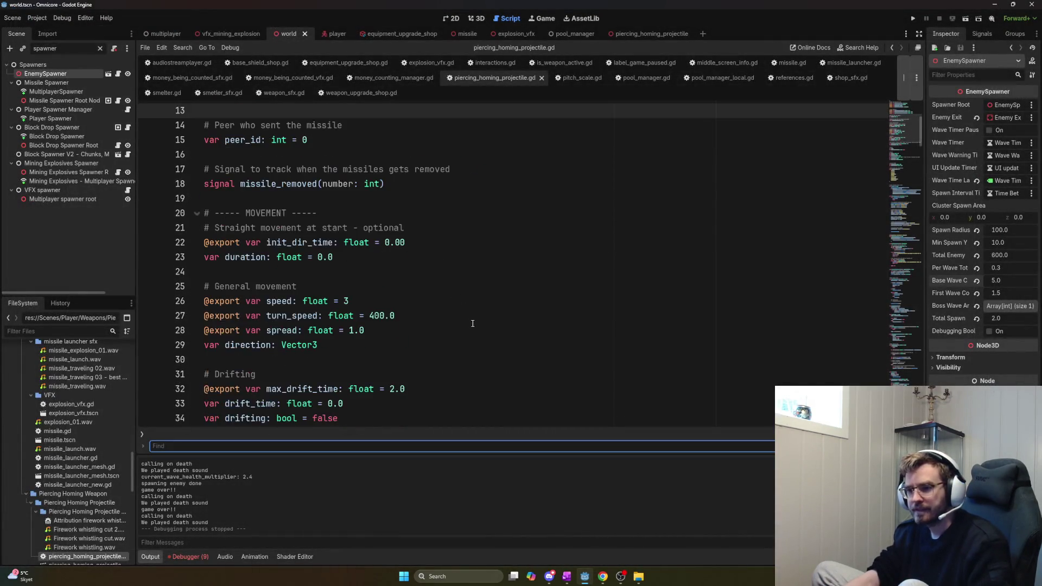
scroll(481, 335, down, 13)
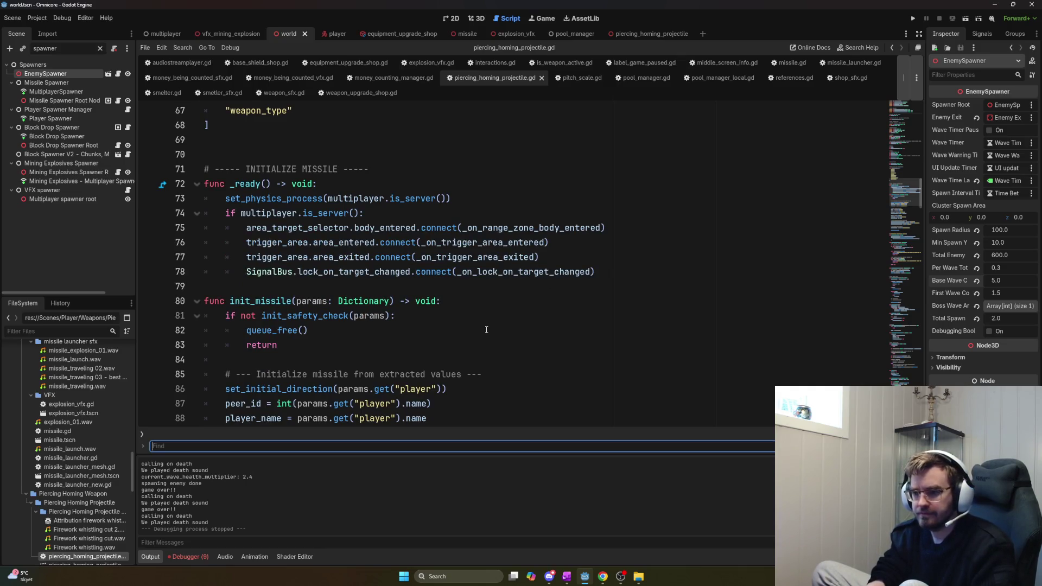
text(drift)
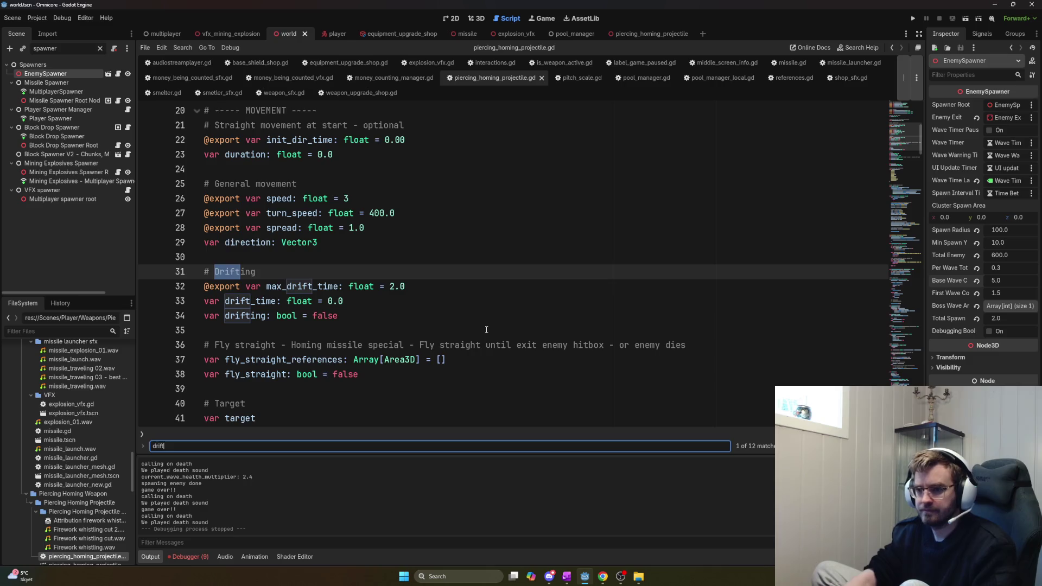
key(Return)
key(Return)
key(Return)
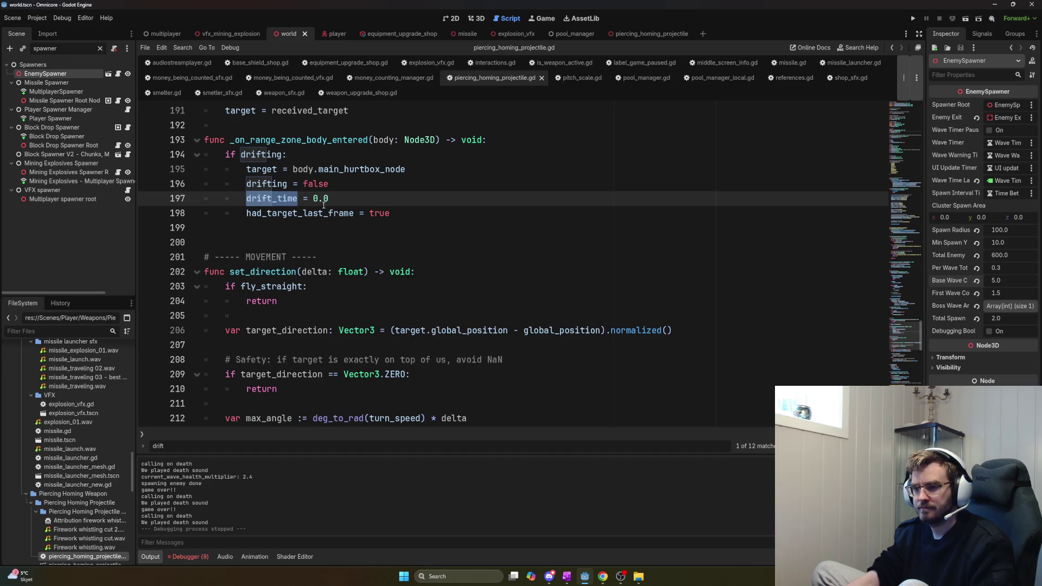
Read through the surrounding drift code and view the Debugger's Errors list
scroll(331, 205, up, 1)
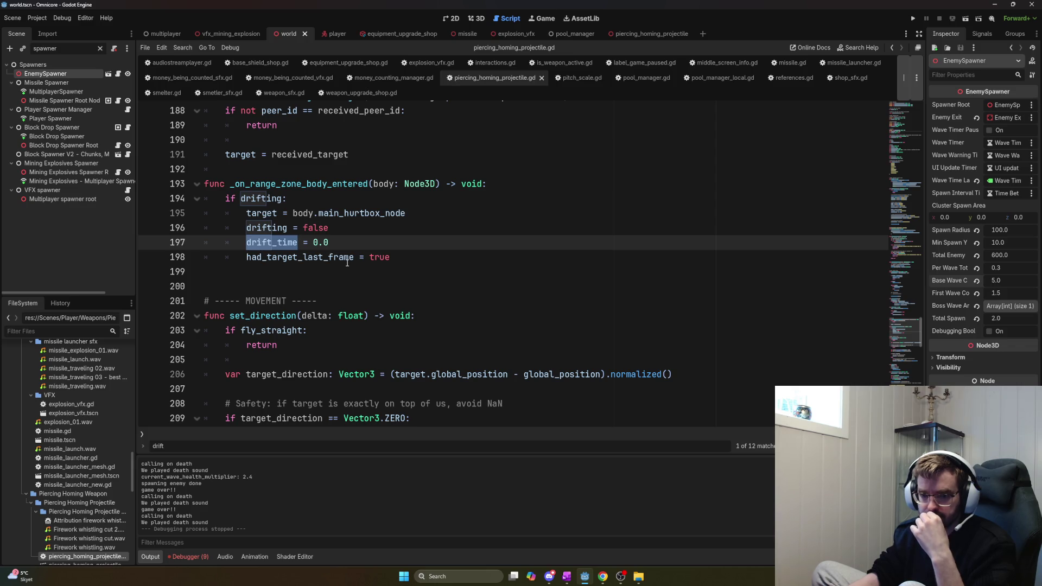
scroll(351, 267, up, 3)
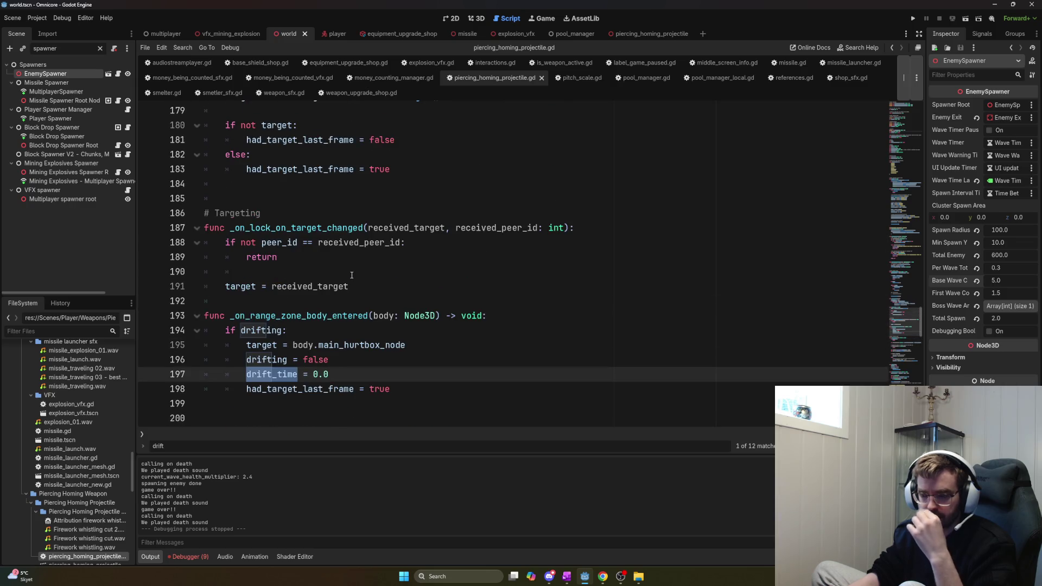
scroll(344, 276, down, 14)
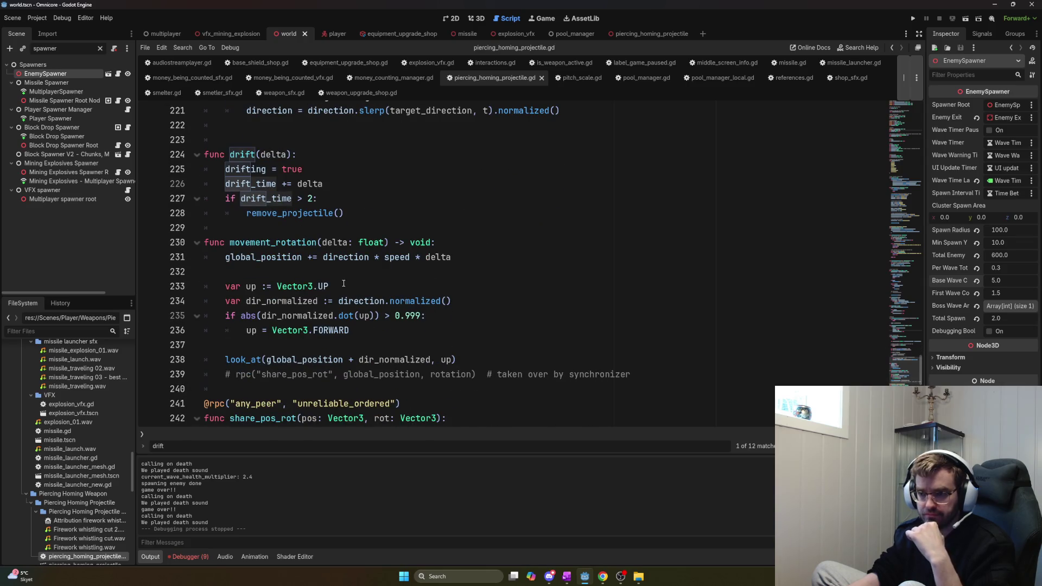
scroll(343, 283, down, 3)
scroll(338, 283, down, 3)
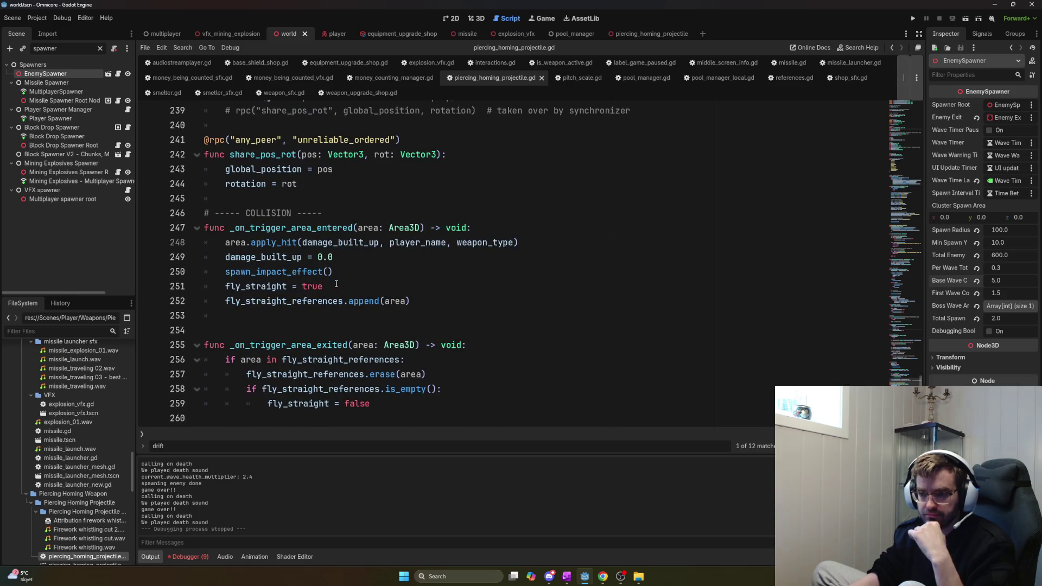
scroll(336, 283, down, 2)
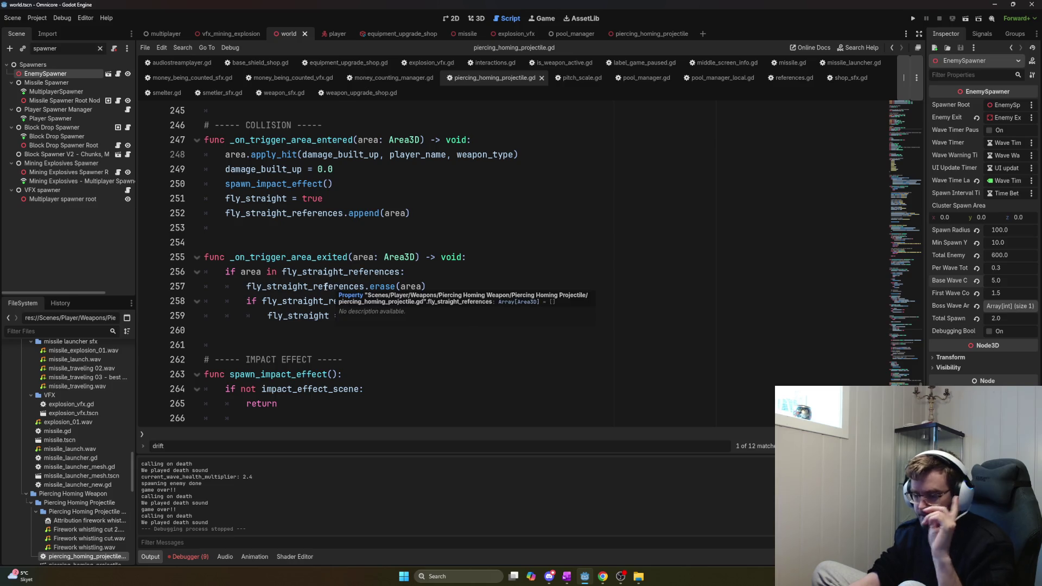
scroll(320, 293, down, 2)
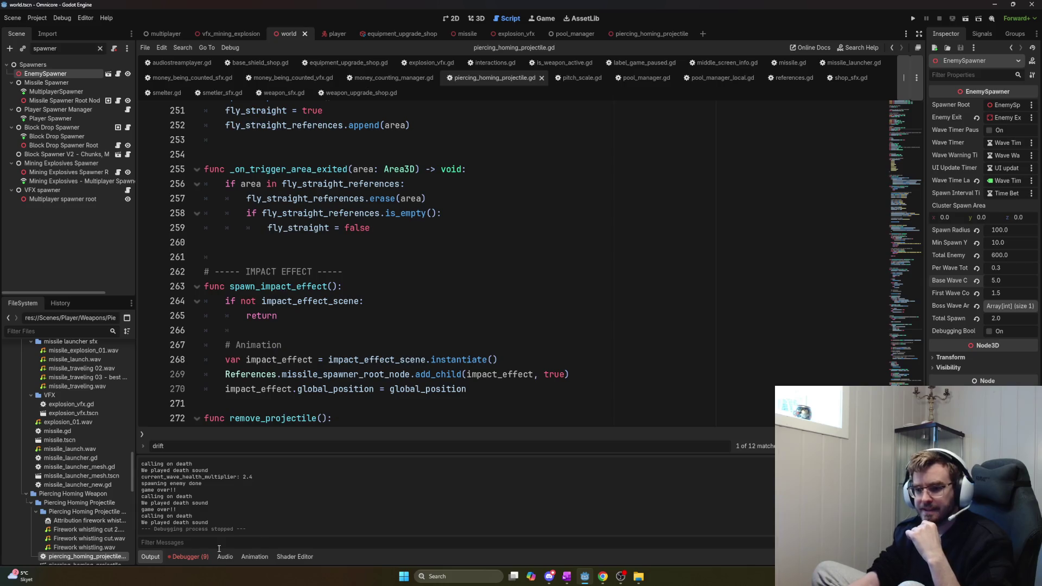
click(187, 556)
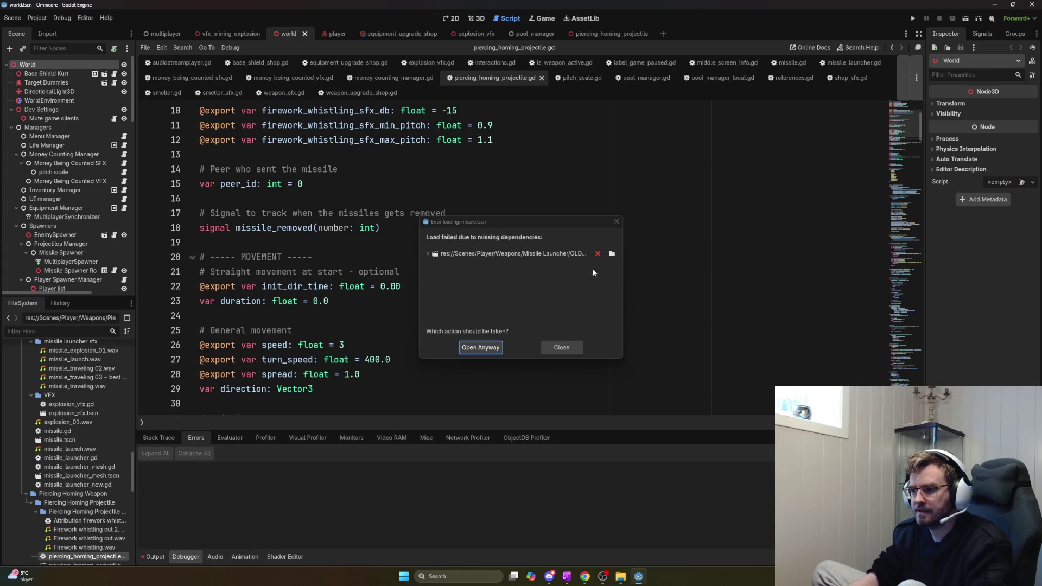
Check which file references the missing dependency and dismiss the missile.tscn load error
click(506, 254)
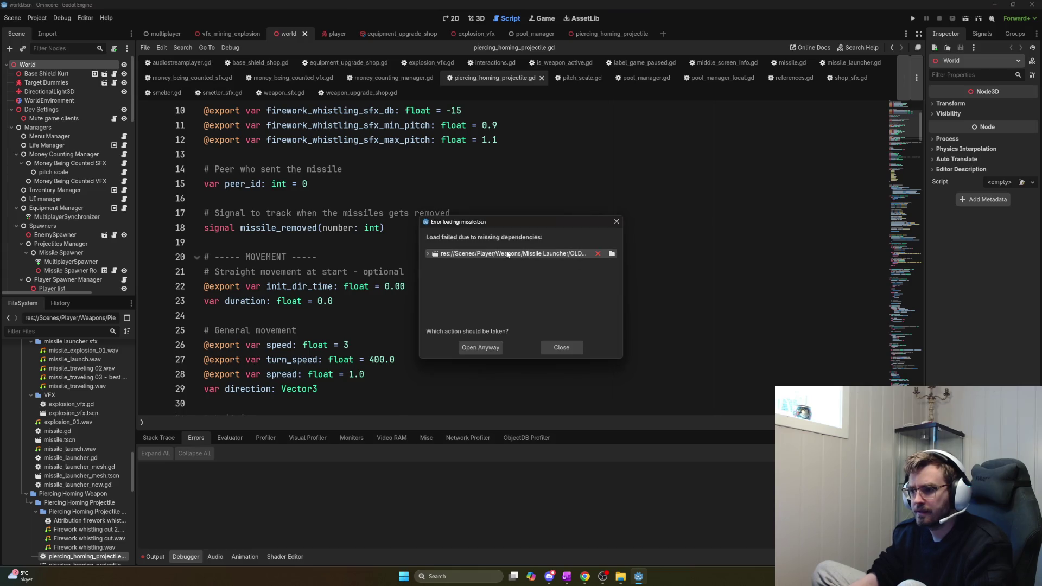
click(426, 254)
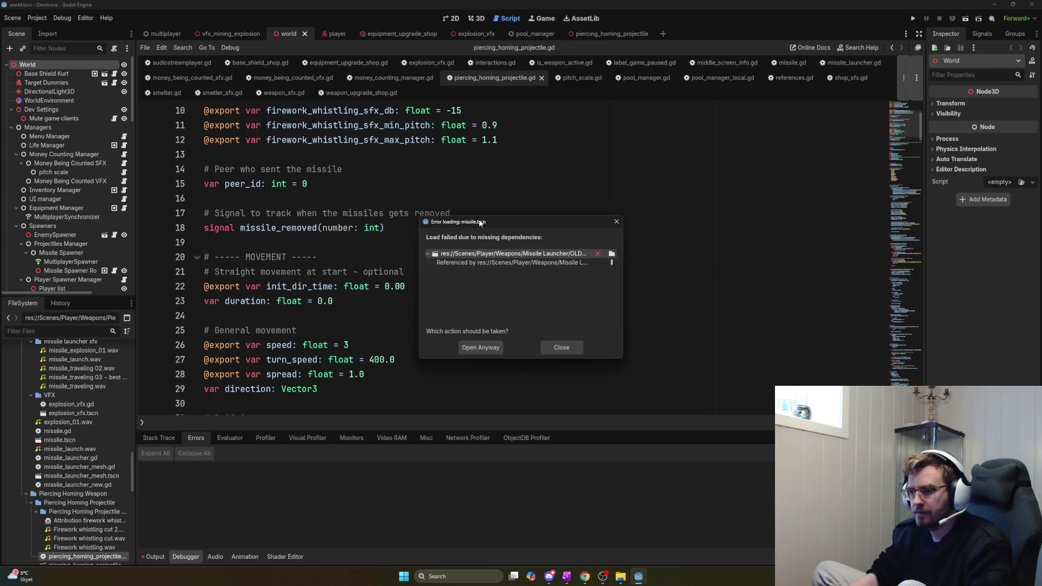
click(617, 222)
scroll(97, 478, down, 5)
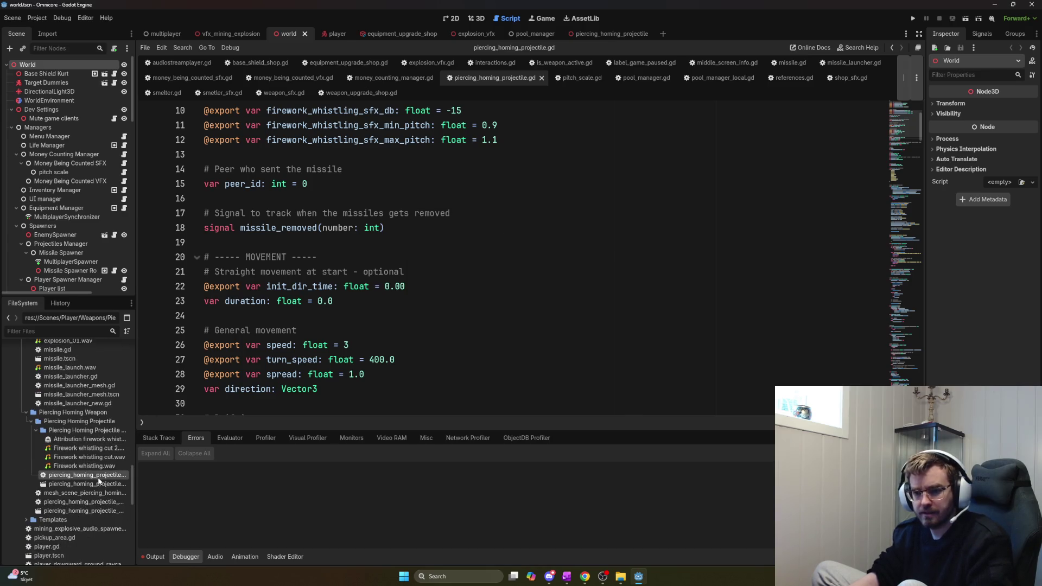
Filter the FileSystem for 'missile' and open missile.tscn despite its missing dependencies
click(40, 331)
text(missile)
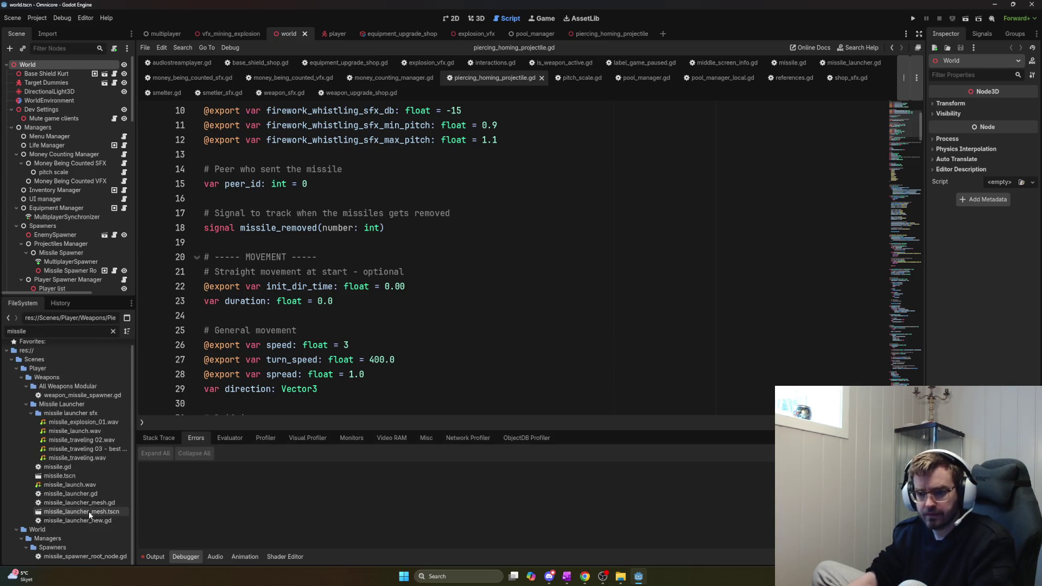
double_click(60, 475)
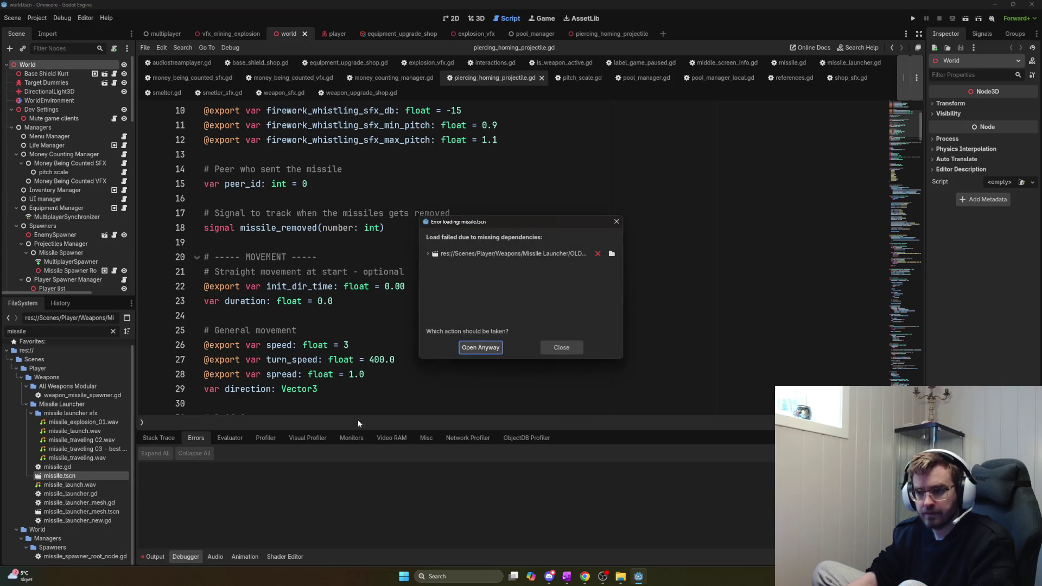
click(479, 348)
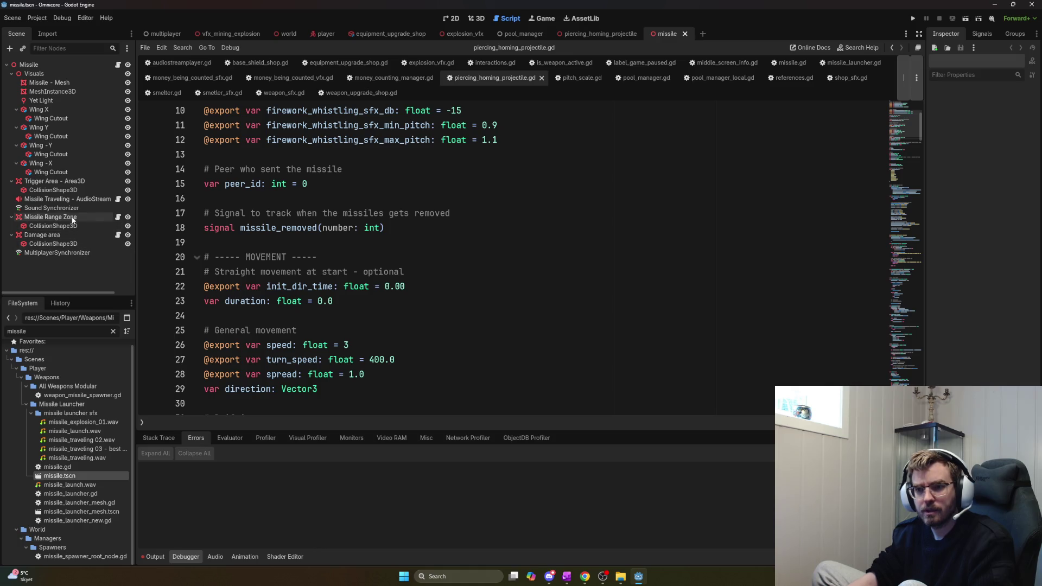
Clear the node filter, open the attached missile.gd script and start a search in it
text(explosion)
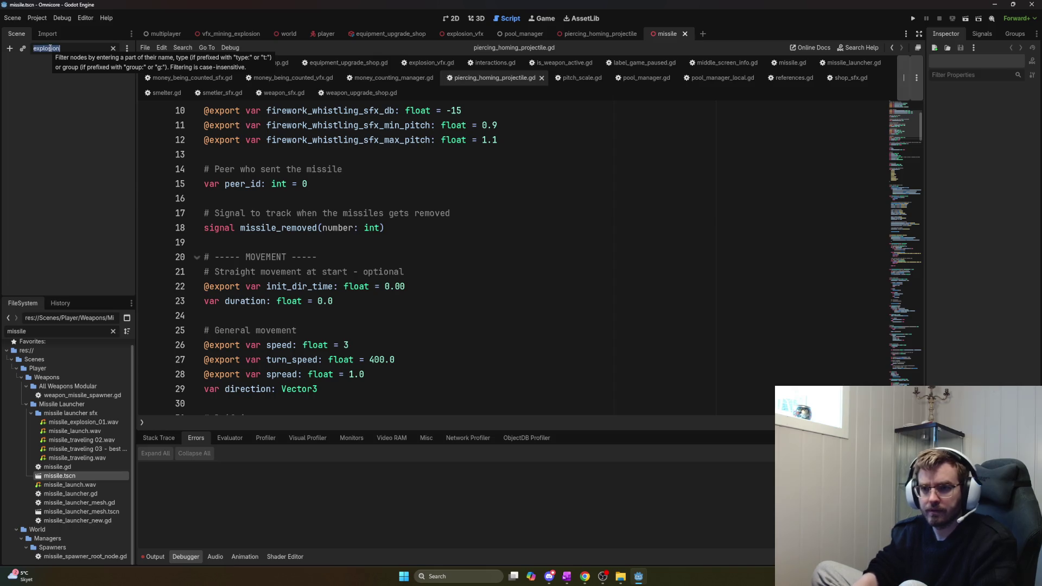
key(BackSpace)
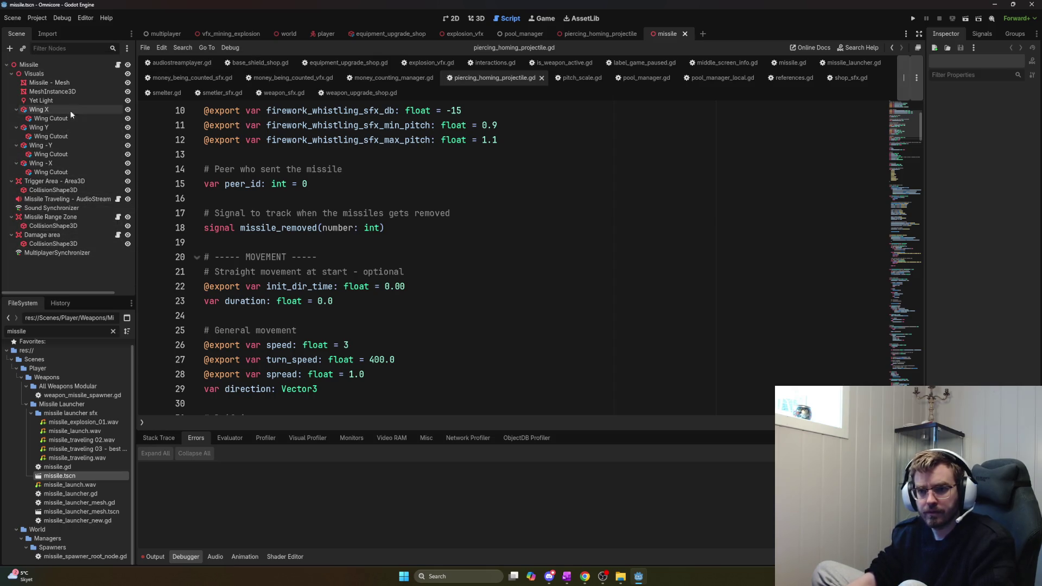
click(118, 65)
key(ctrl+f)
Find the EXPLOSION section in missile.gd and delete the old explode() function
text(explosion)
key(Return)
key(Return)
key(Return)
key(Return)
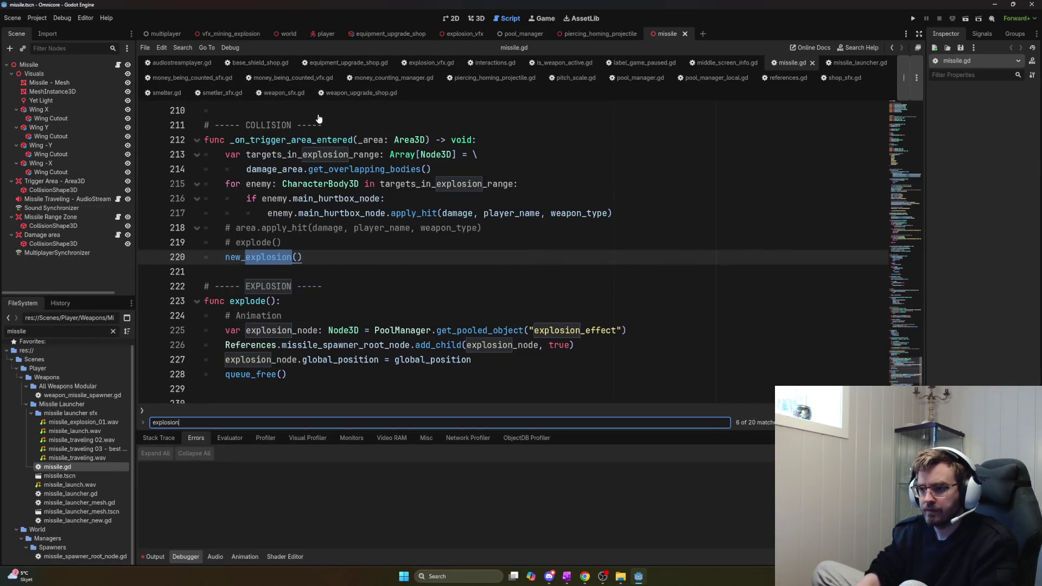
mouse_move(301, 345)
mouse_down()
mouse_move(204, 271)
mouse_move(204, 257)
mouse_up()
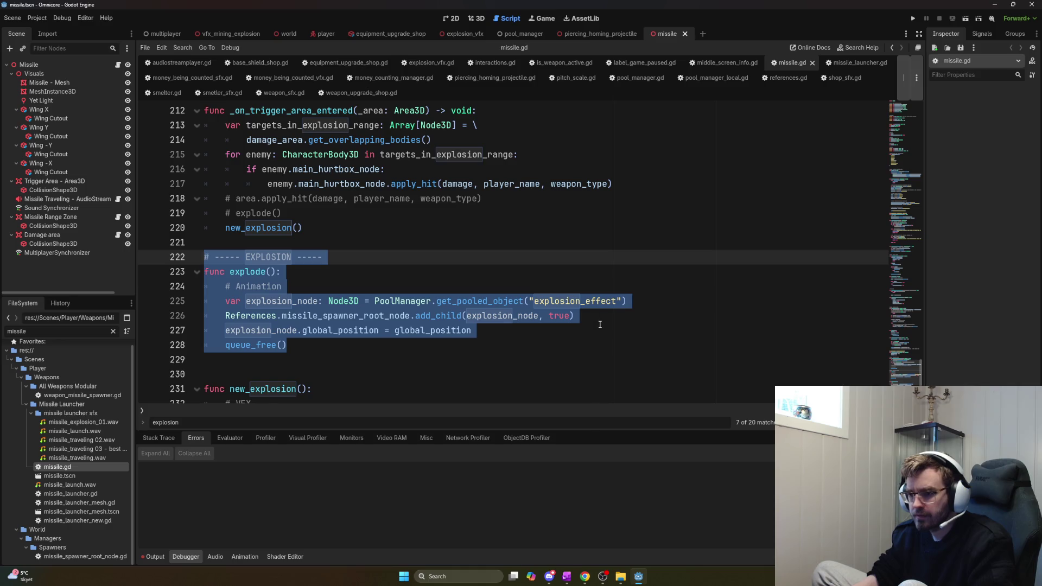
key(Delete)
key(BackSpace)
key(BackSpace)
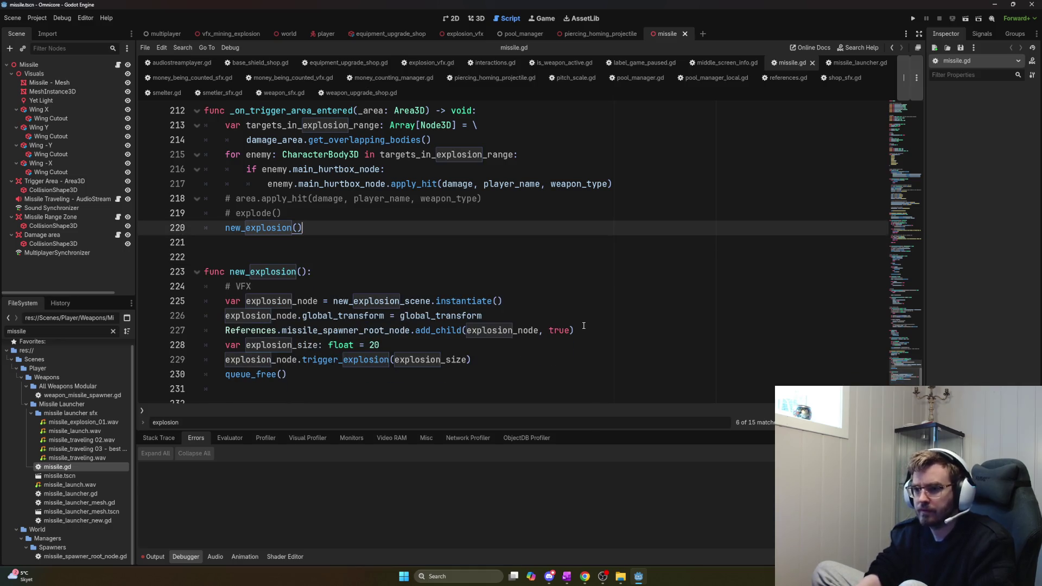
Delete the explosion_scene export line, then launch the game with F5
drag(903, 373, 903, 107)
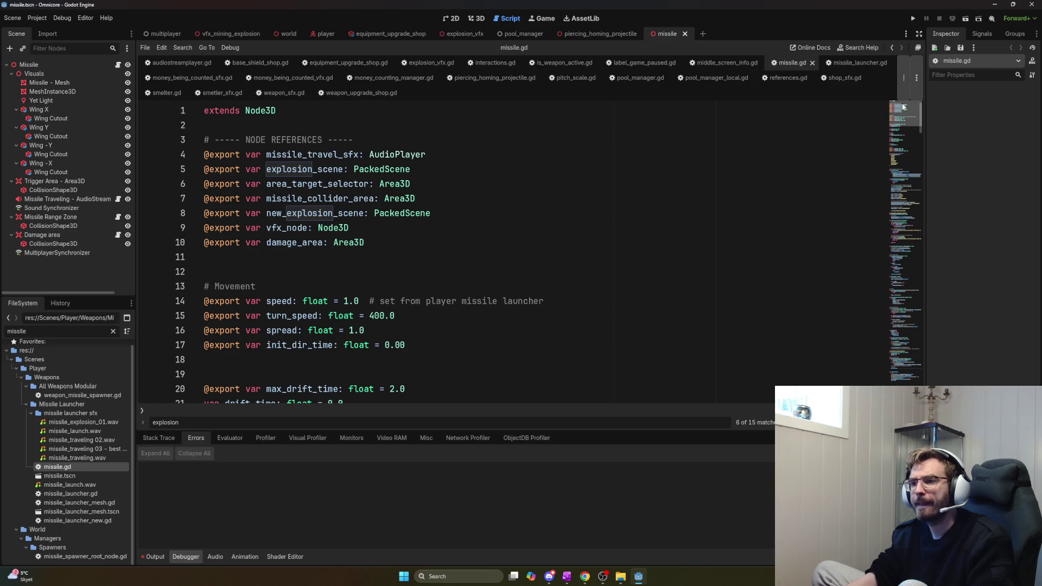
mouse_move(410, 169)
mouse_down()
mouse_move(266, 169)
mouse_move(204, 154)
mouse_up()
click(402, 168)
mouse_move(410, 169)
mouse_down()
mouse_move(204, 154)
mouse_move(196, 168)
mouse_up()
key(BackSpace)
key(BackSpace)
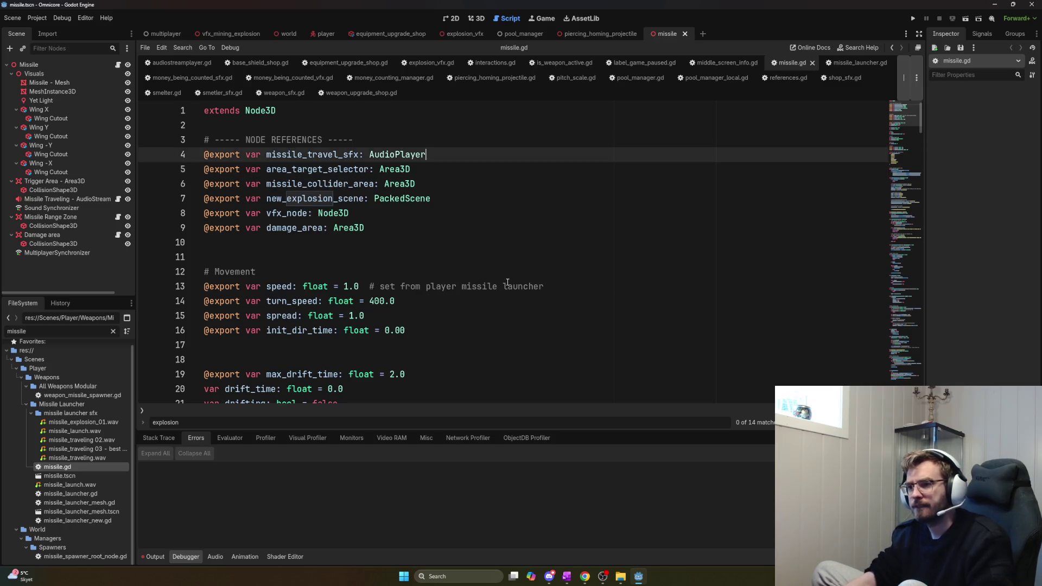
scroll(510, 286, down, 3)
key(F5)
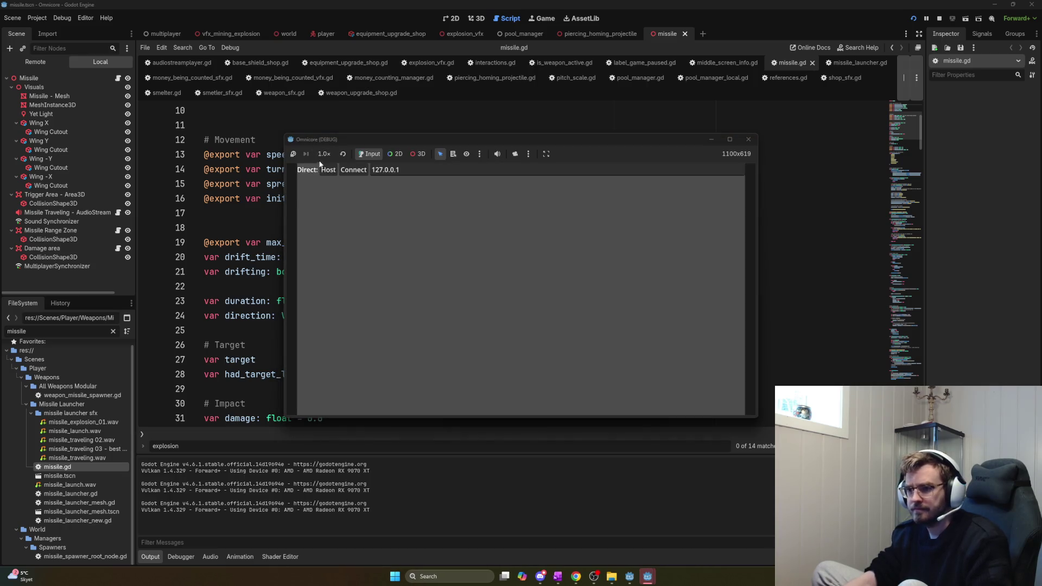
Host a local game, walk to the Pickaxe shop box and buy several pickaxe upgrades
click(328, 170)
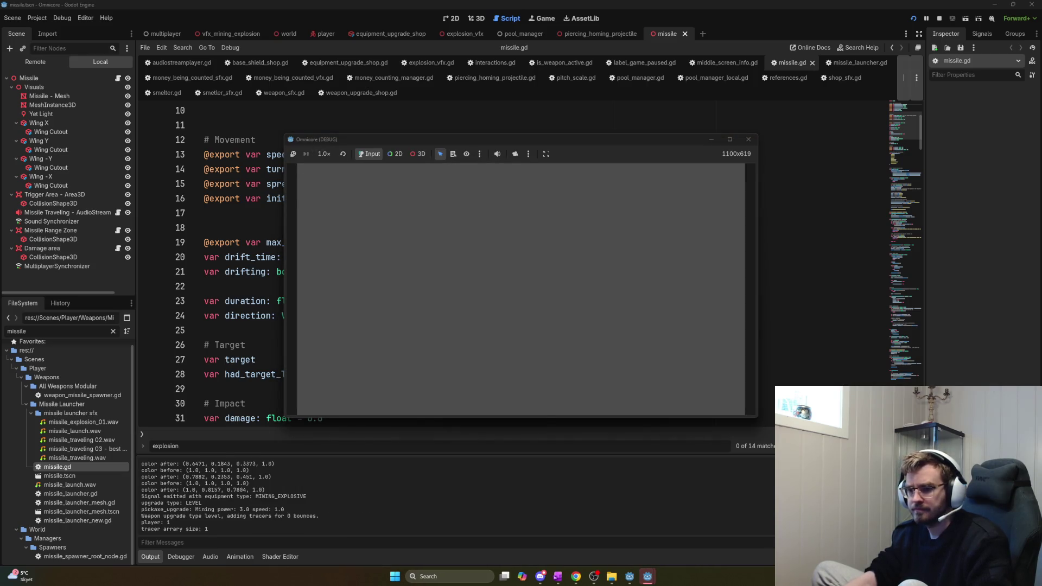
key(w)
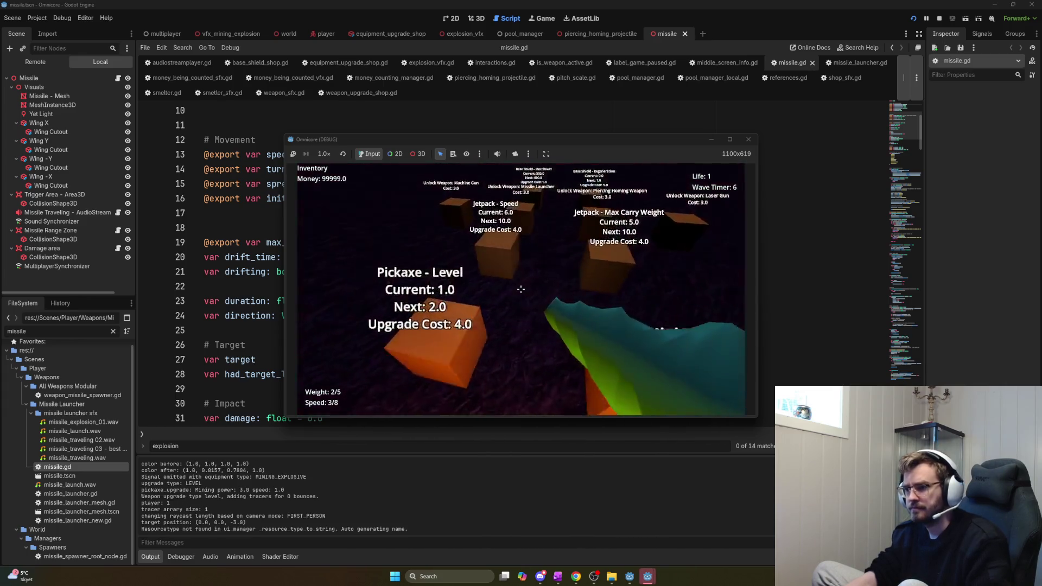
click(521, 289)
click(521, 289)
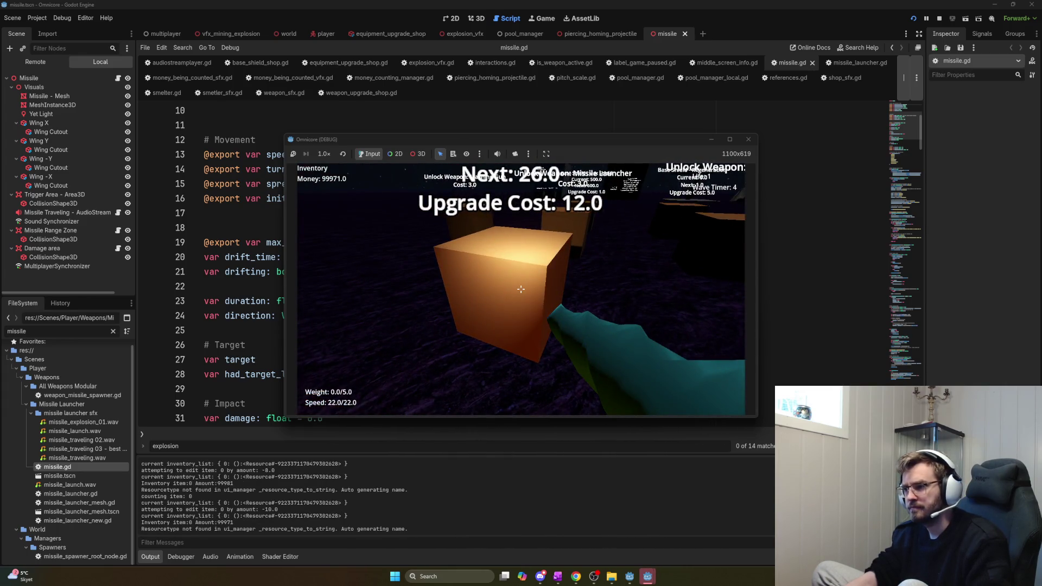
key(e)
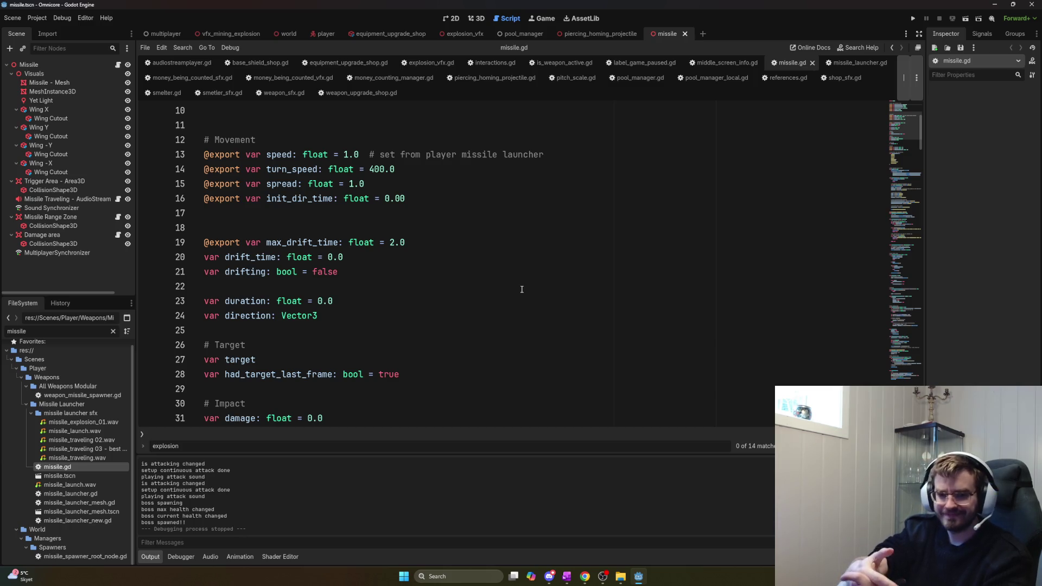
Relaunch the game and switch to the first-person camera view
click(520, 287)
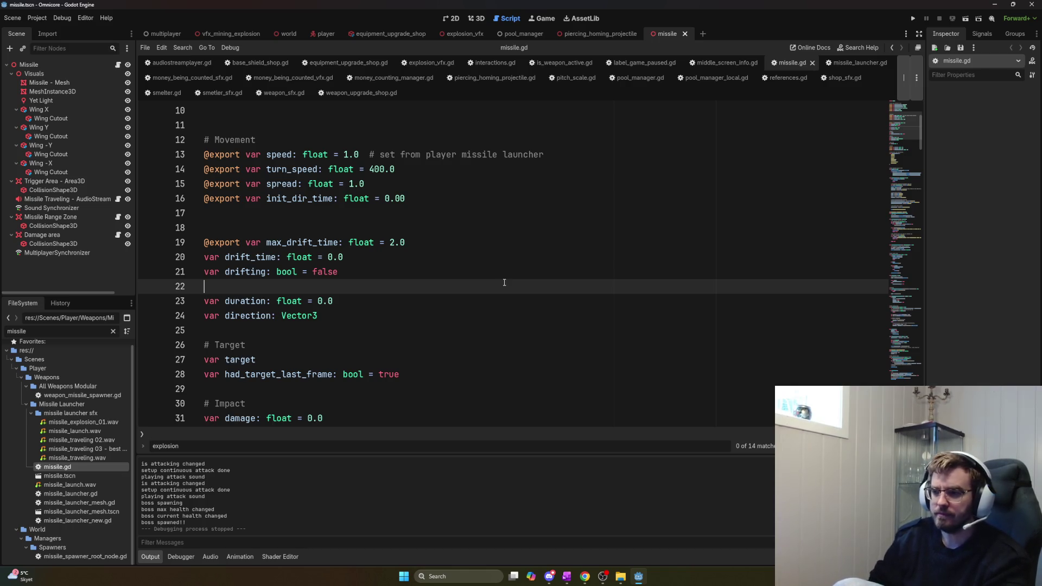
key(F5)
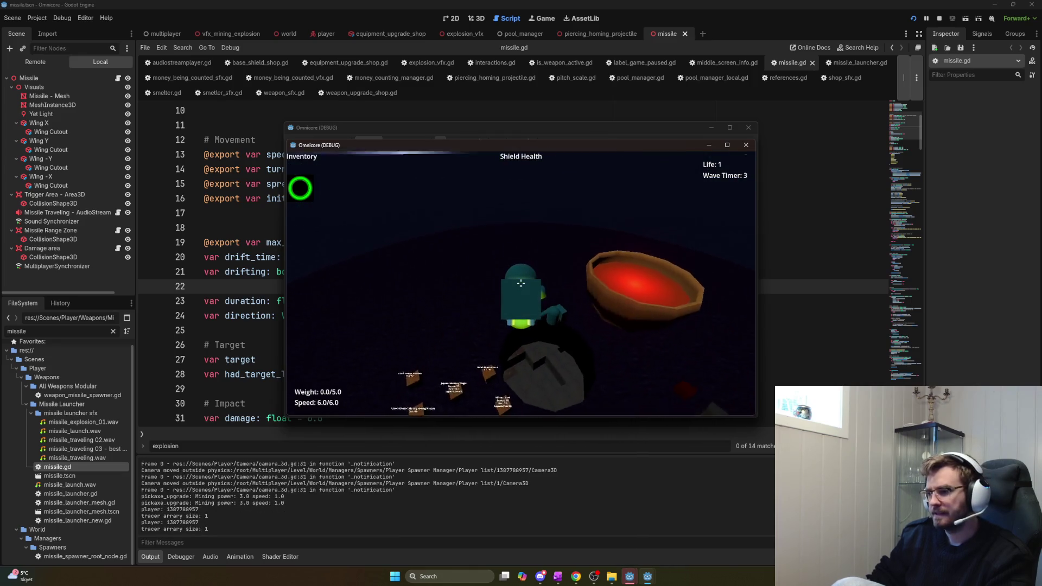
key(v)
click(521, 283)
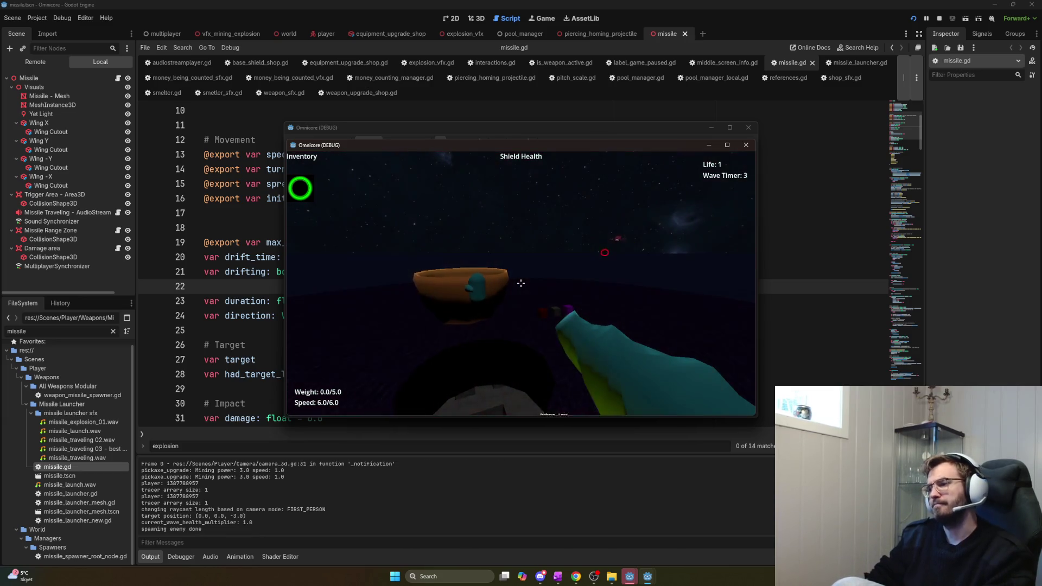
click(521, 283)
Walk through the level to the shop, buy a speed upgrade, then stop the game
key(w)
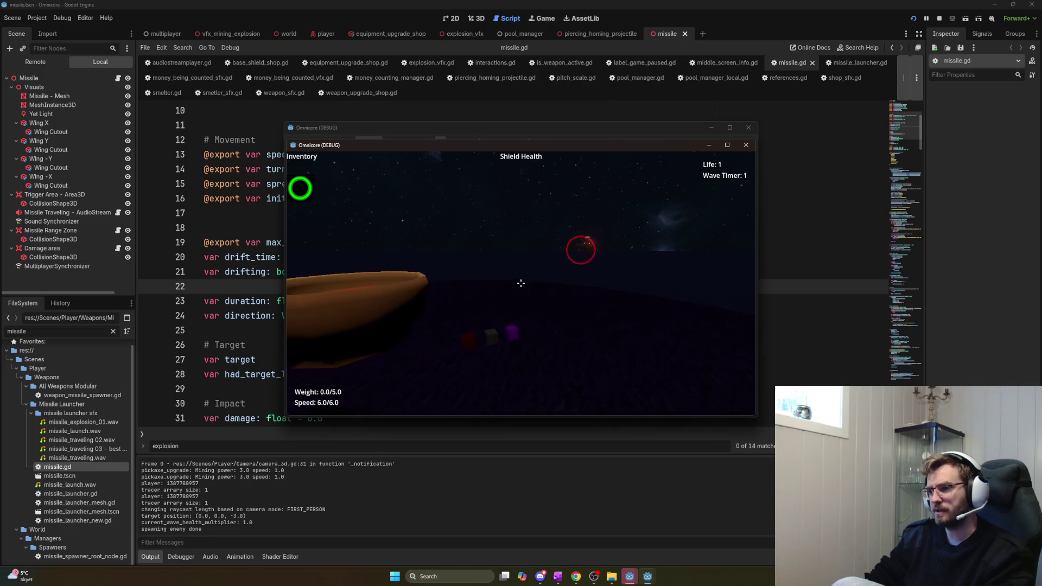
key(w)
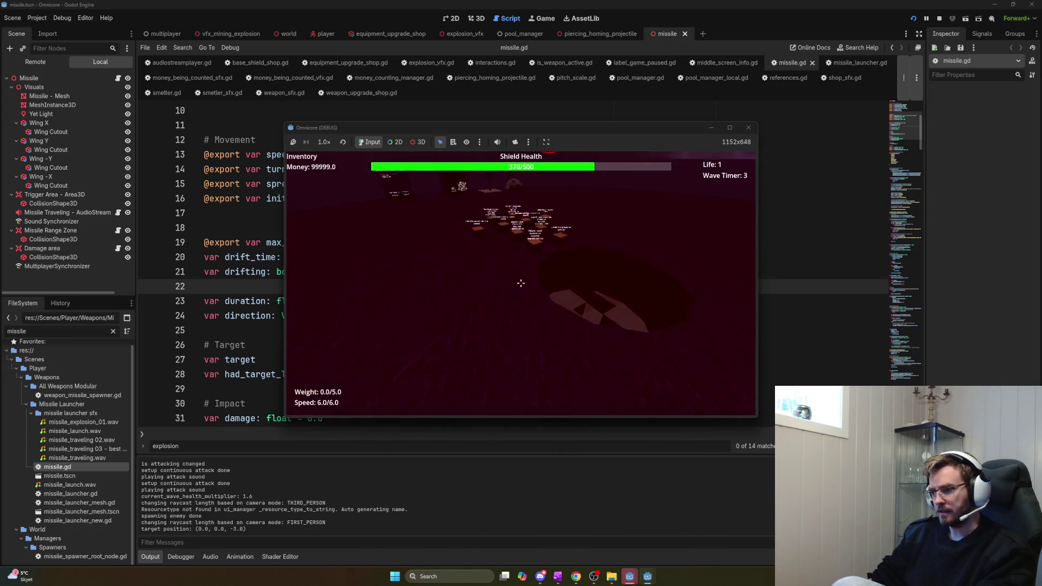
key(w)
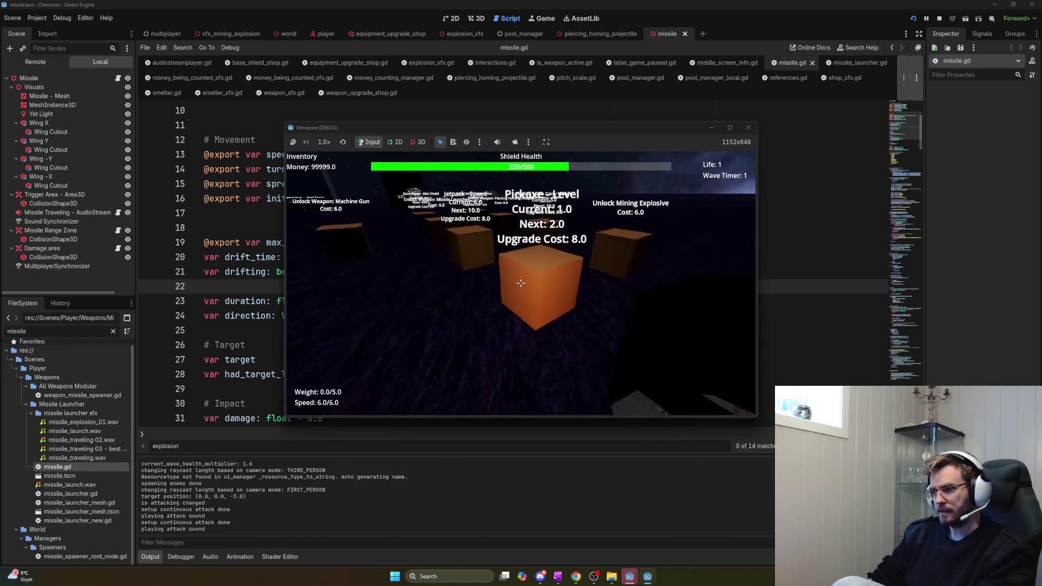
key(e)
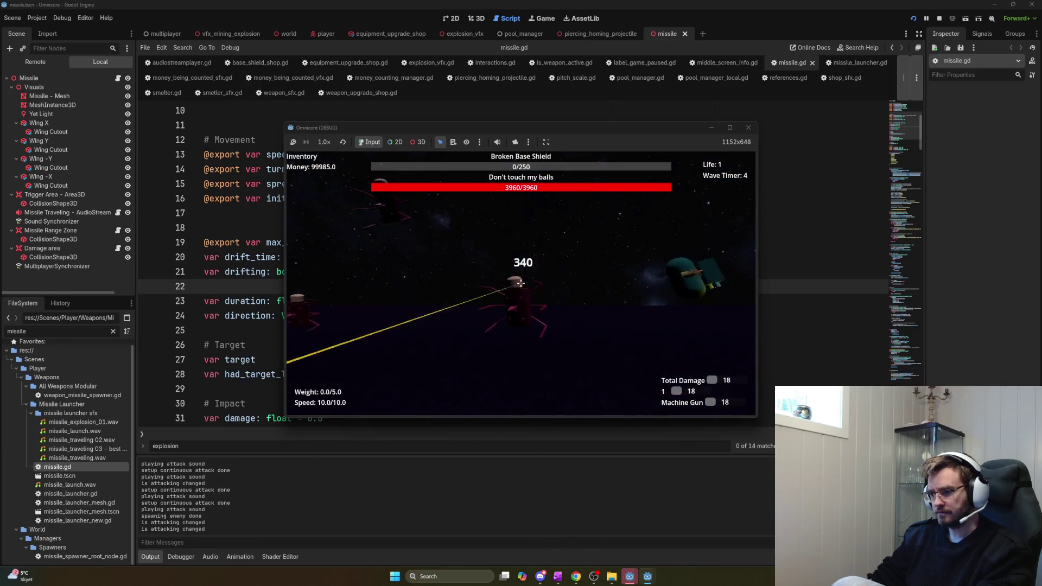
key(F8)
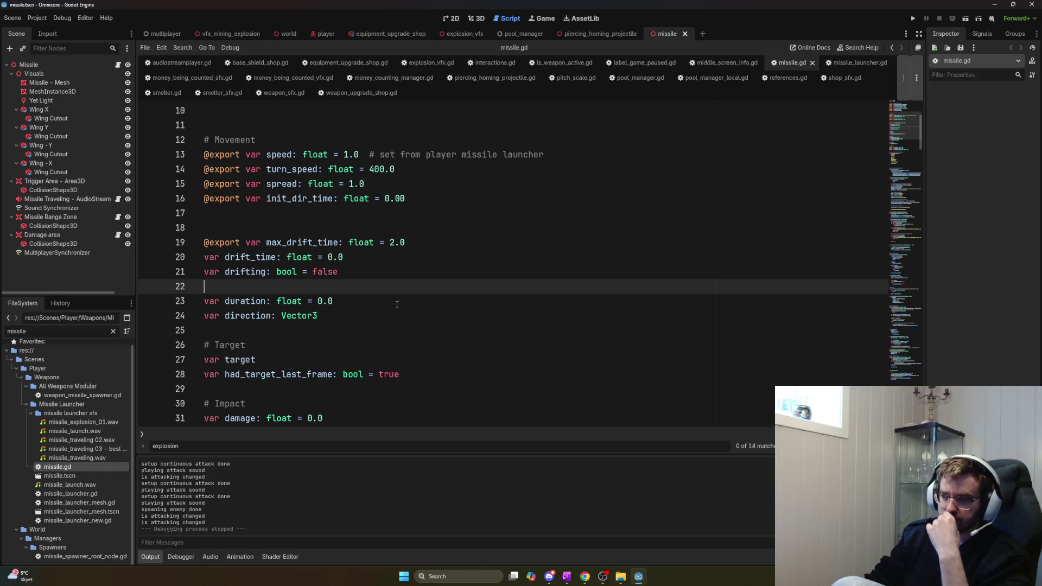
Switch to the piercing_homing_projectile scene and scroll through missile.gd
click(578, 36)
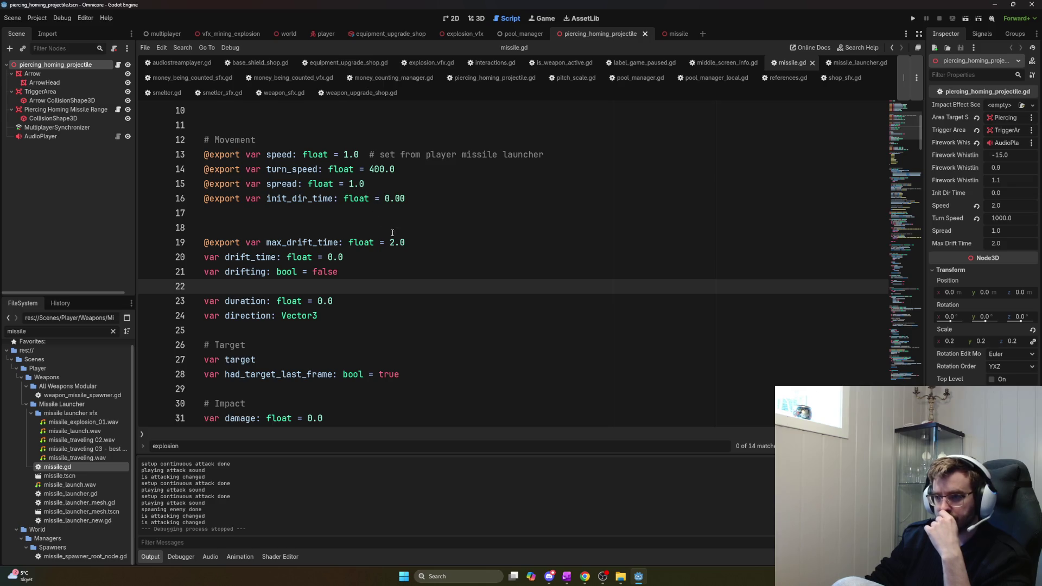
scroll(542, 304, up, 3)
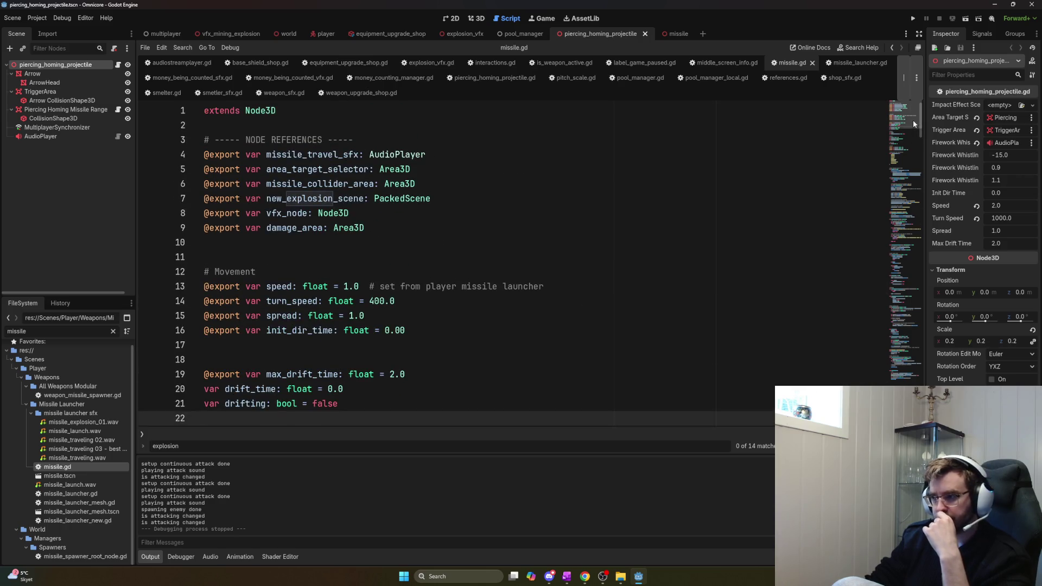
drag(913, 124, 923, 236)
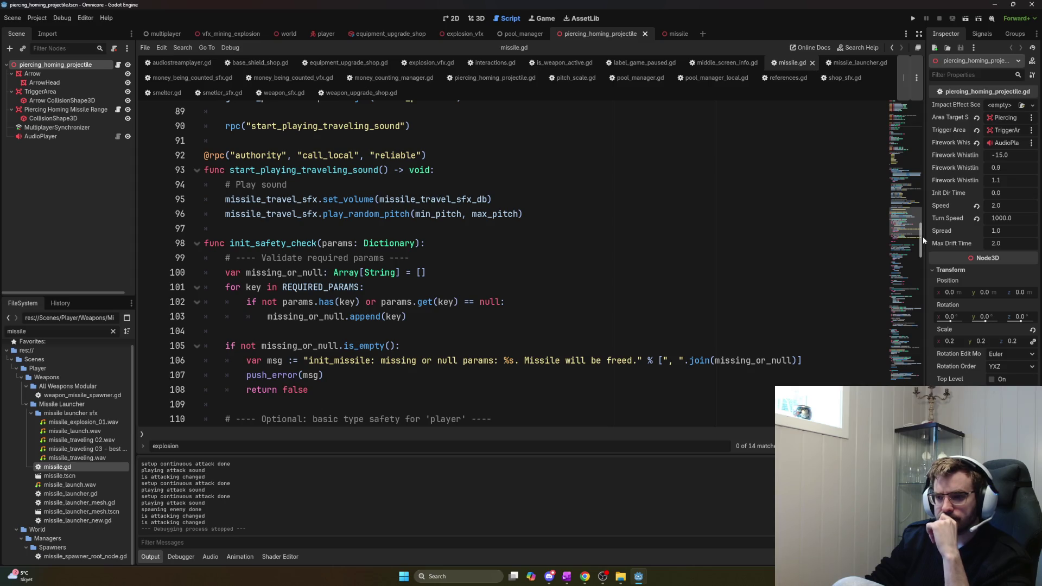
drag(922, 236, 924, 269)
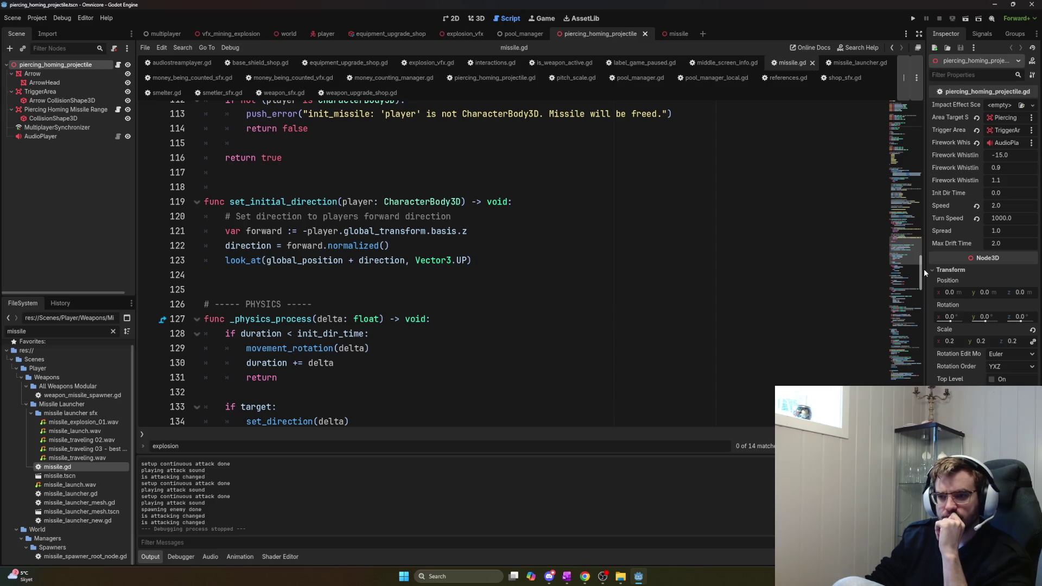
drag(924, 269, 922, 288)
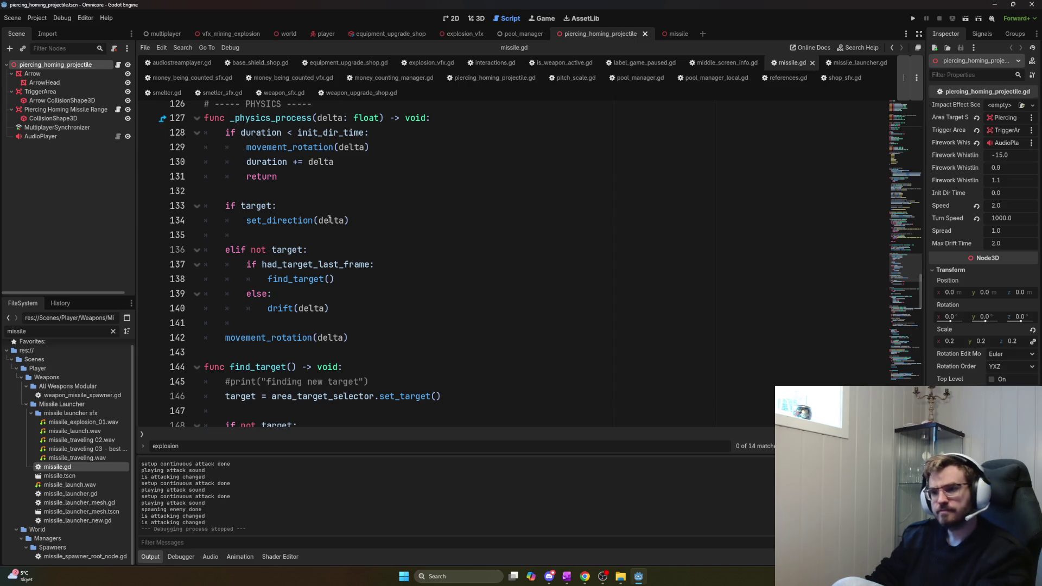
Jump to the set_direction definition and review its safety and full-alignment comments
click(307, 221)
key(ctrl+d)
key(ctrl+d)
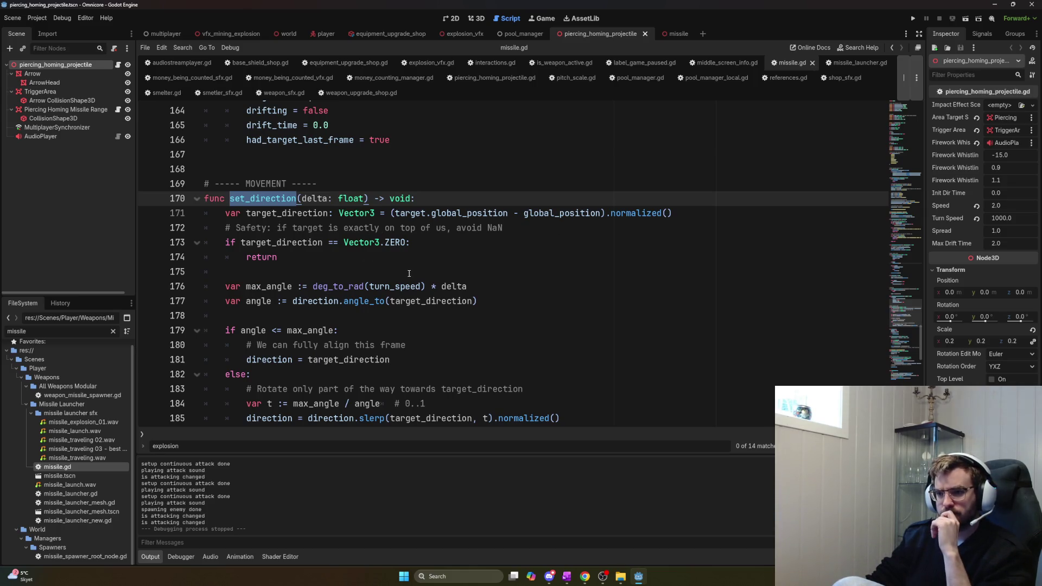
scroll(409, 273, down, 2)
scroll(392, 257, up, 1)
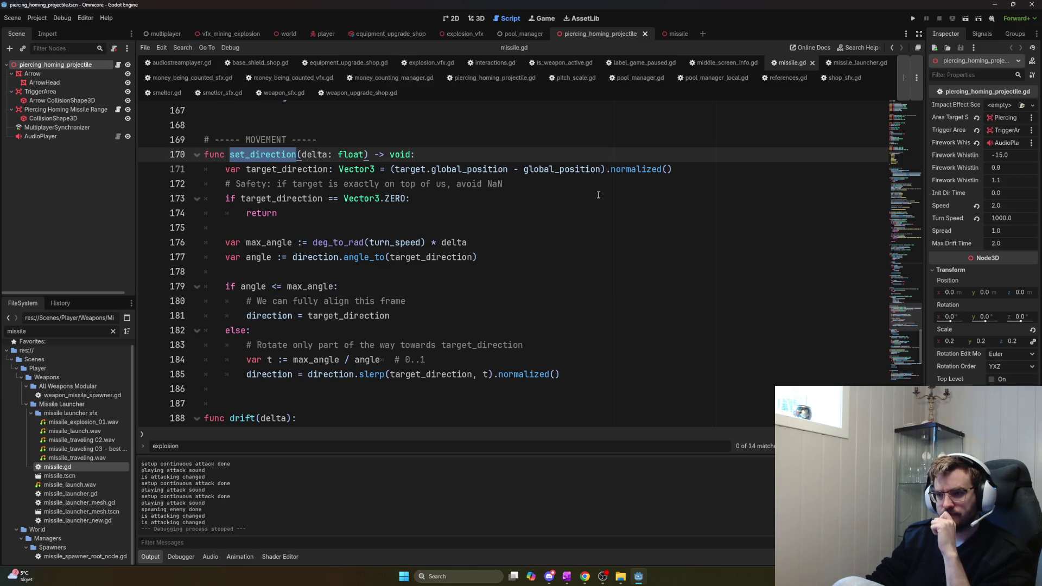
mouse_move(509, 187)
mouse_down()
mouse_move(280, 185)
mouse_move(502, 231)
mouse_up()
click(525, 253)
mouse_move(410, 302)
mouse_down()
mouse_move(267, 301)
mouse_move(255, 331)
mouse_move(559, 347)
mouse_up()
click(561, 349)
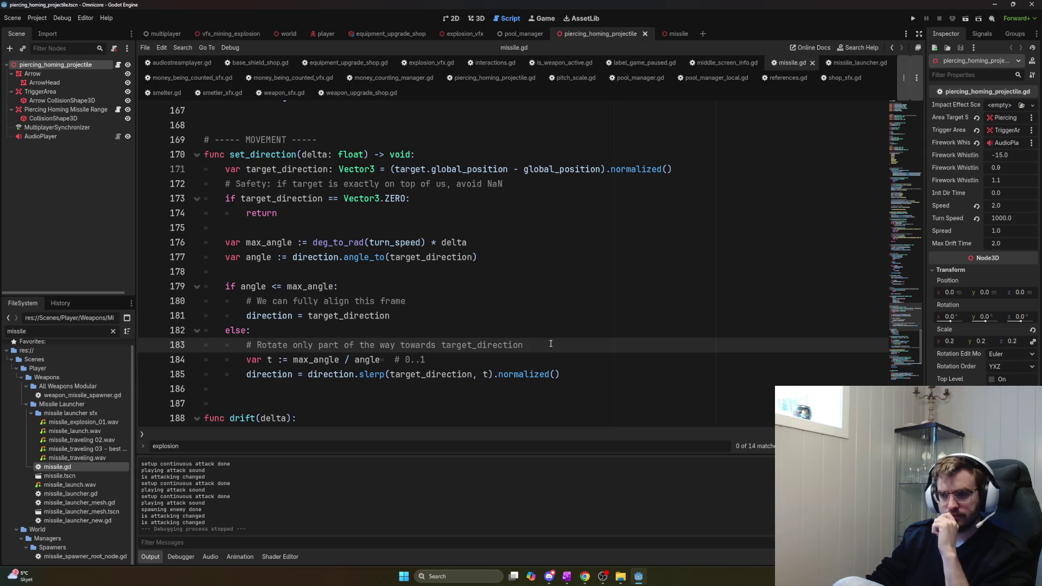
Scroll down to the commented explode() line, then open piercing_homing_projectile.gd
scroll(550, 344, down, 3)
scroll(549, 346, down, 7)
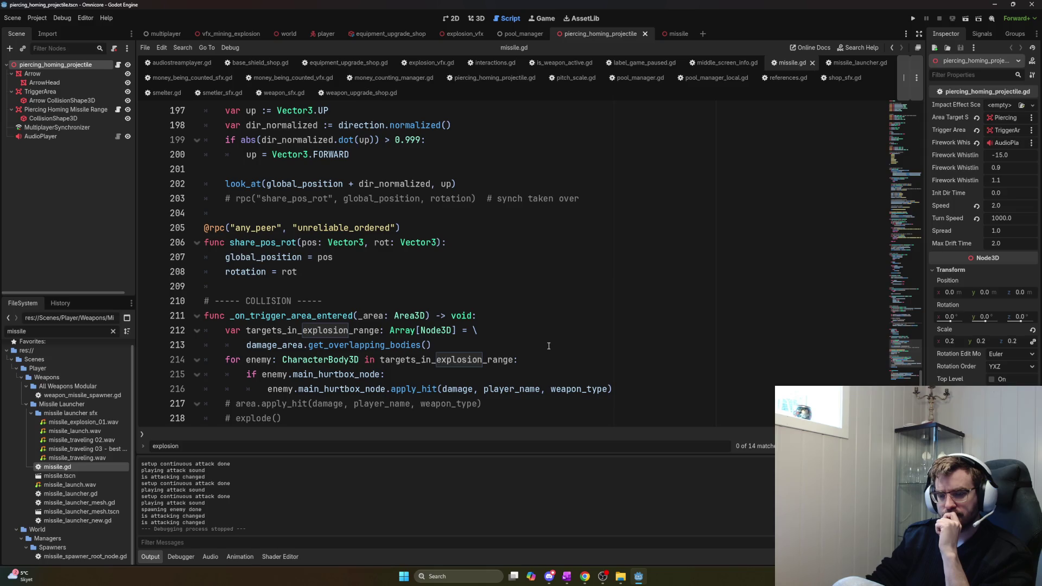
scroll(548, 345, down, 2)
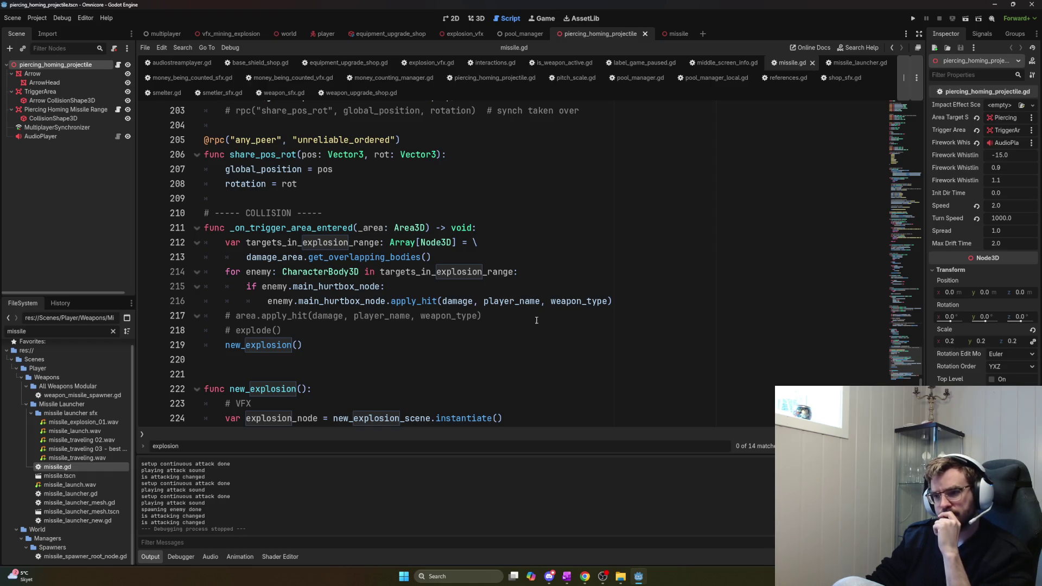
click(316, 329)
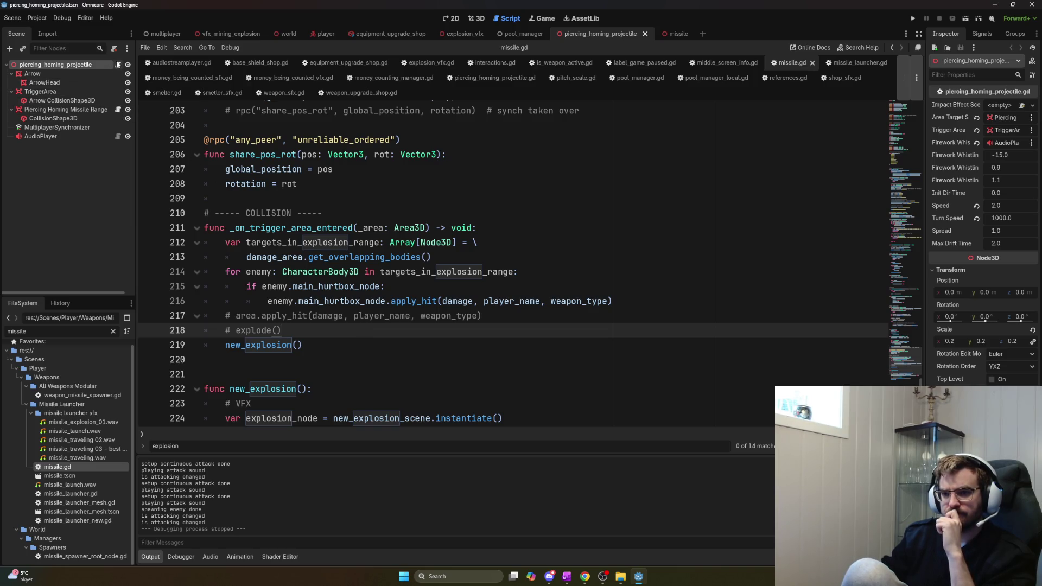
click(118, 64)
scroll(470, 268, down, 5)
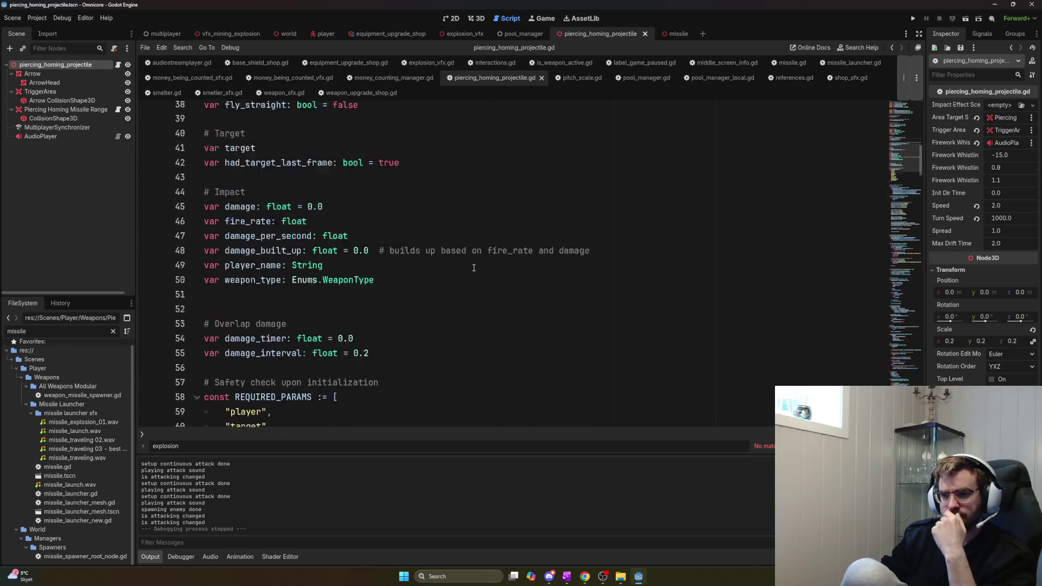
Select the fly_straight variable on line 38 and add its next occurrence
scroll(317, 238, up, 4)
double_click(317, 242)
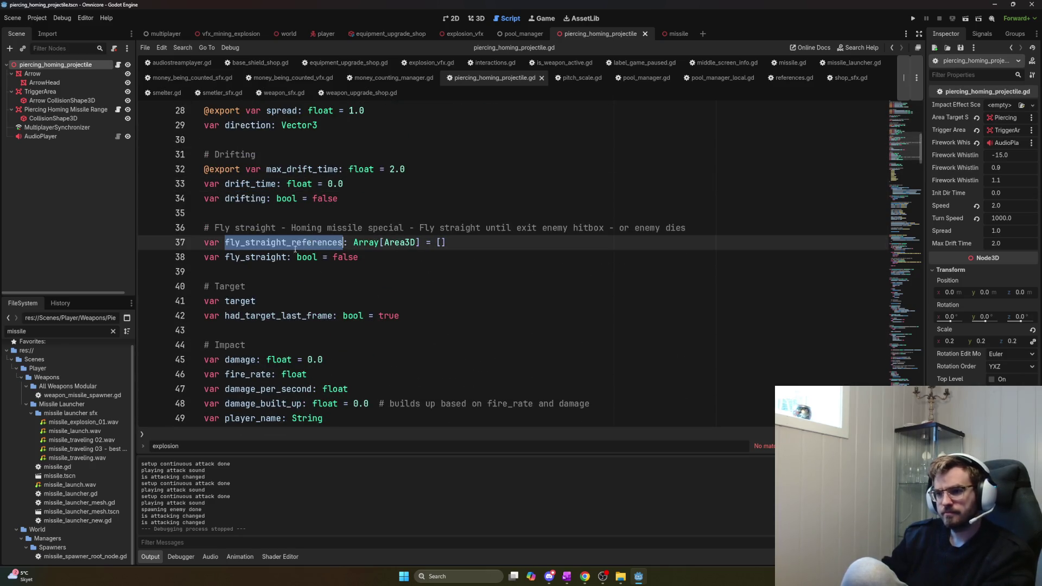
double_click(265, 257)
key(ctrl+d)
scroll(331, 285, down, 2)
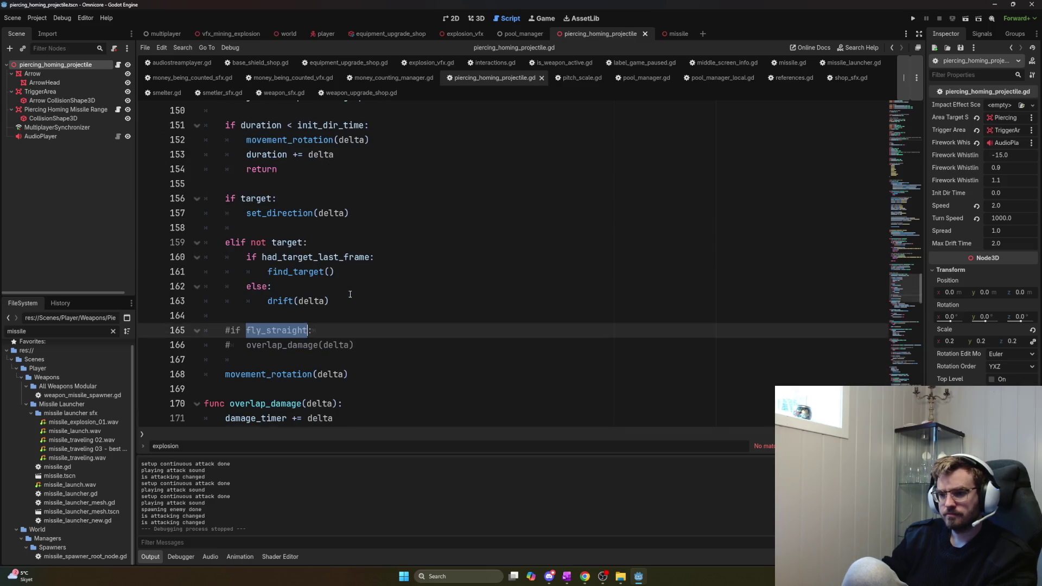
scroll(358, 312, down, 1)
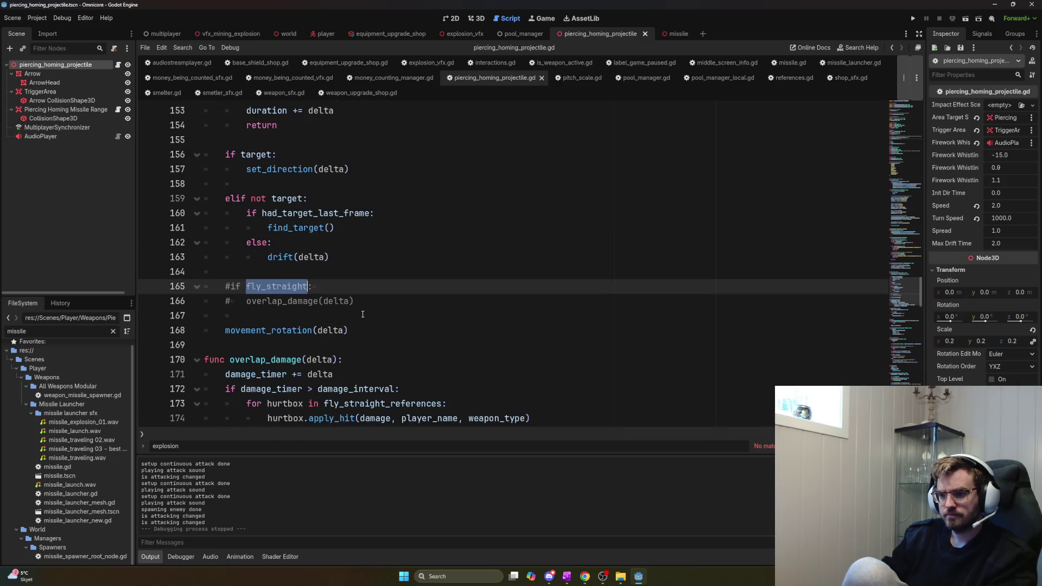
Add the fly_straight uses on lines 173, 203, 251 and 252–259 to the selection
key(ctrl+d)
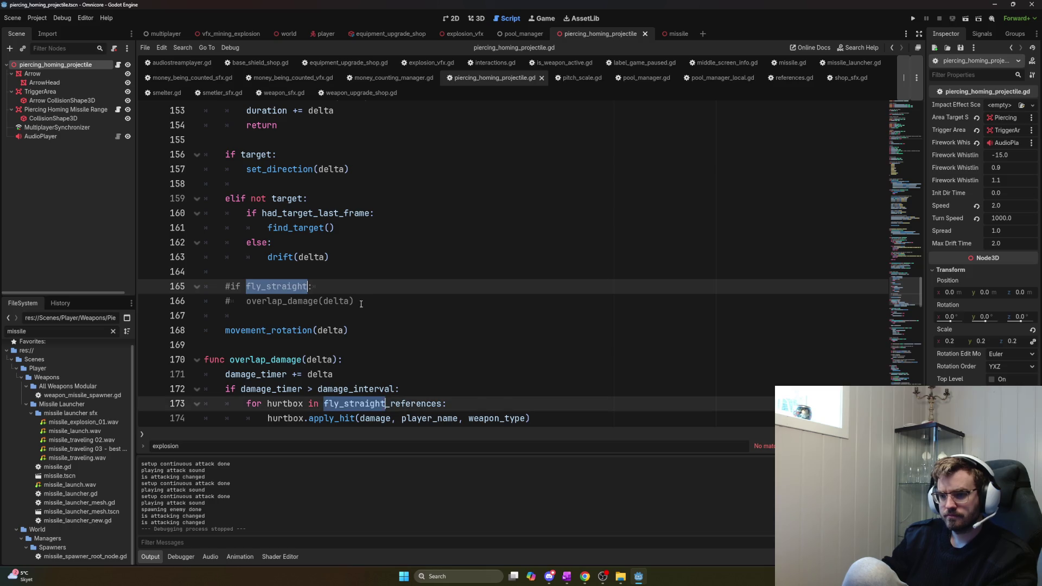
scroll(380, 310, down, 2)
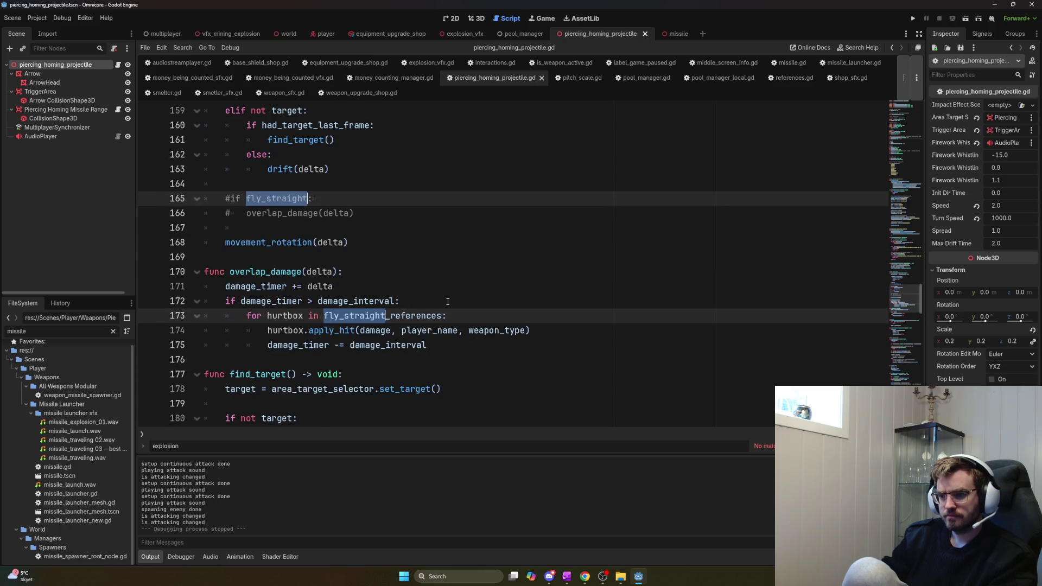
key(ctrl+d)
scroll(445, 301, down, 3)
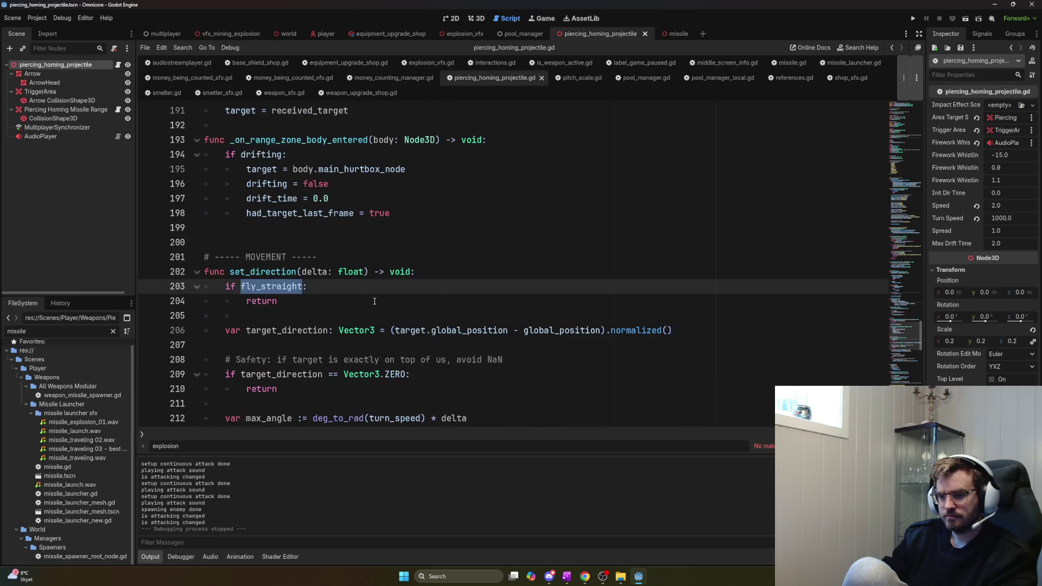
key(ctrl+d)
scroll(384, 302, down, 1)
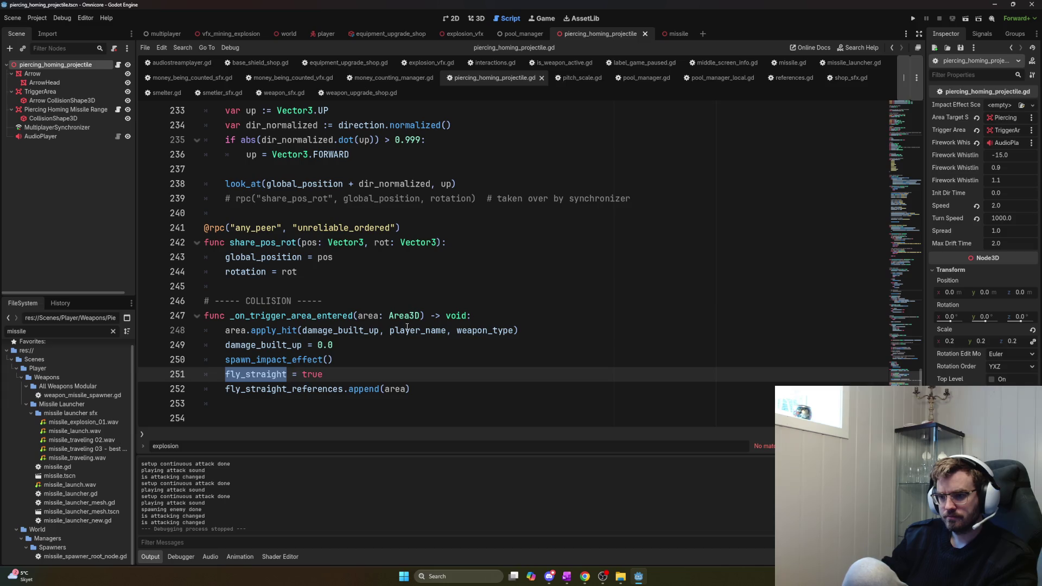
key(ctrl+d)
key(ctrl+d)
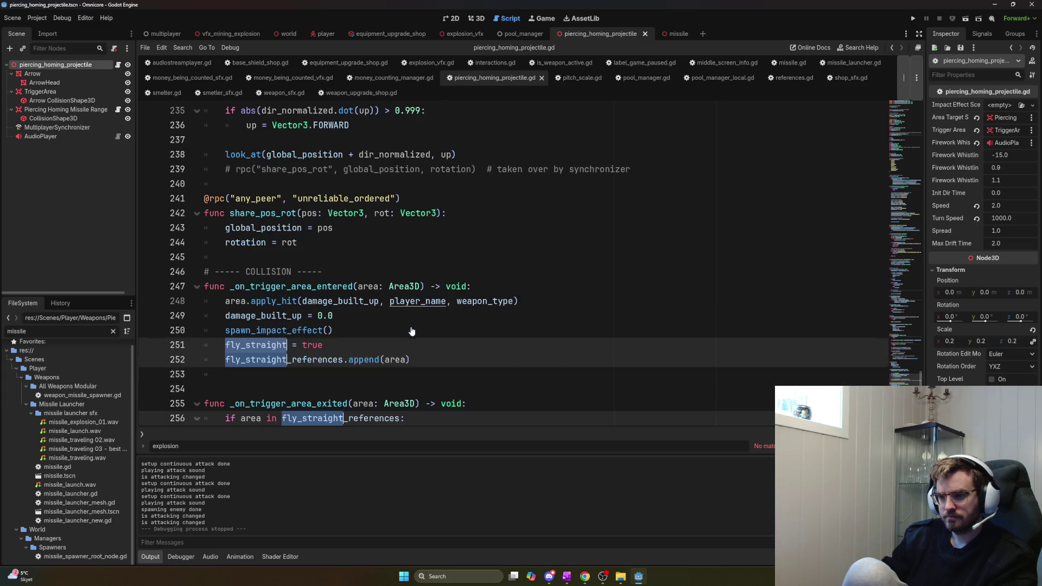
key(ctrl+d)
key(ctrl+d)
key(ctrl+d)
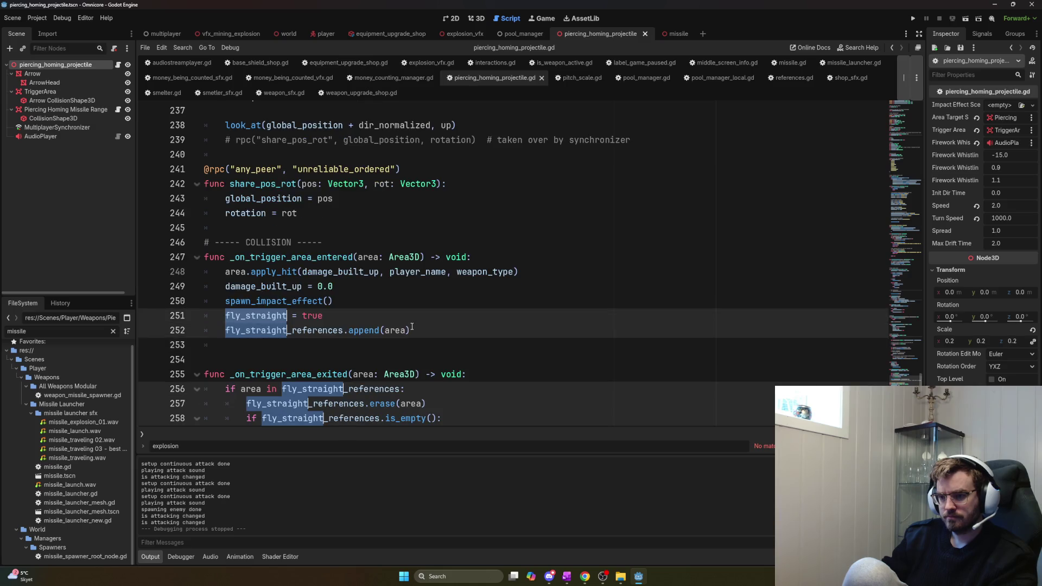
scroll(412, 327, down, 2)
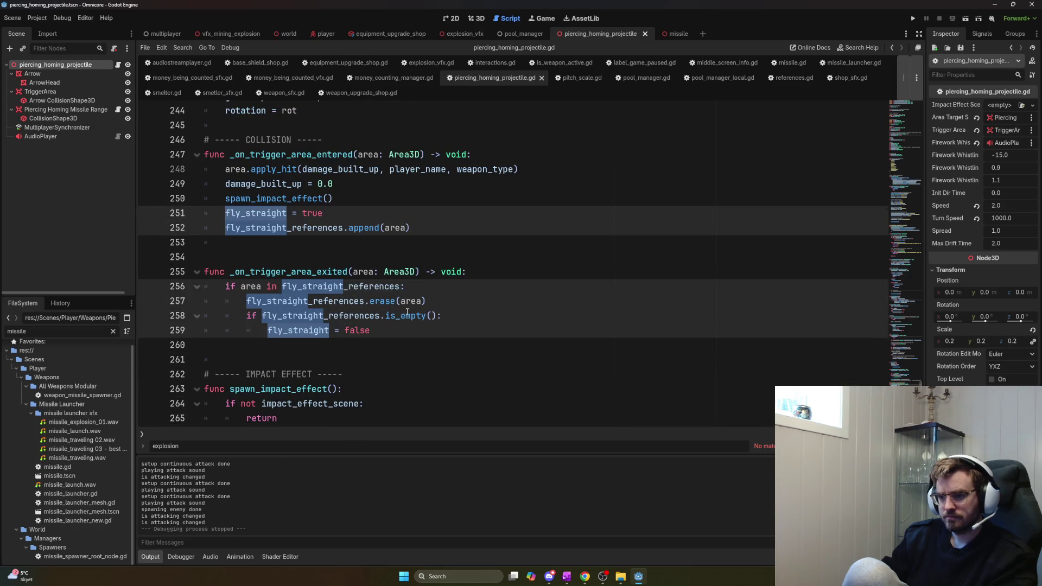
click(378, 273)
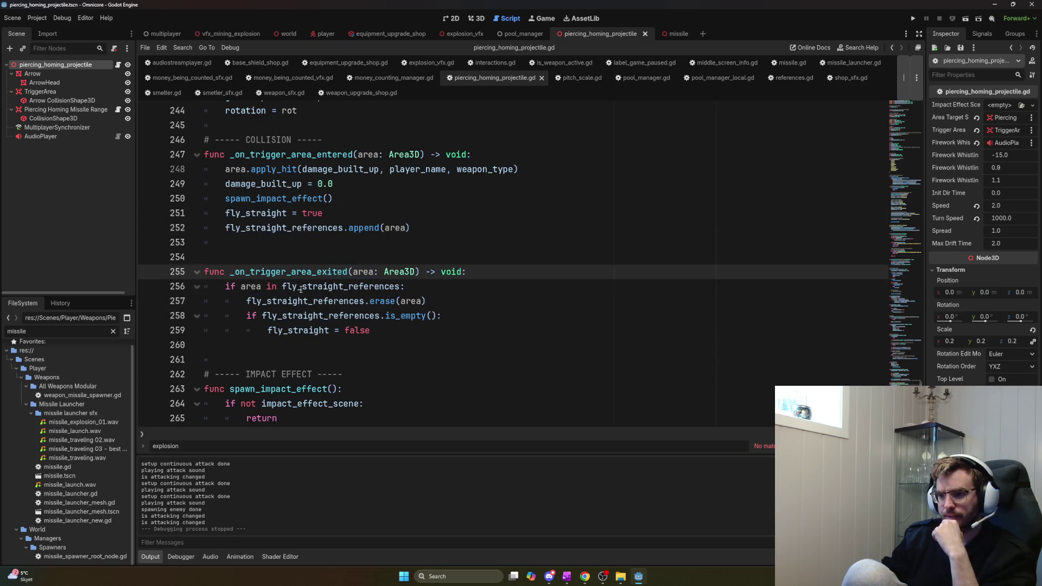
Insert an await create_timer line above 'fly_straight = false' and save the script
click(304, 330)
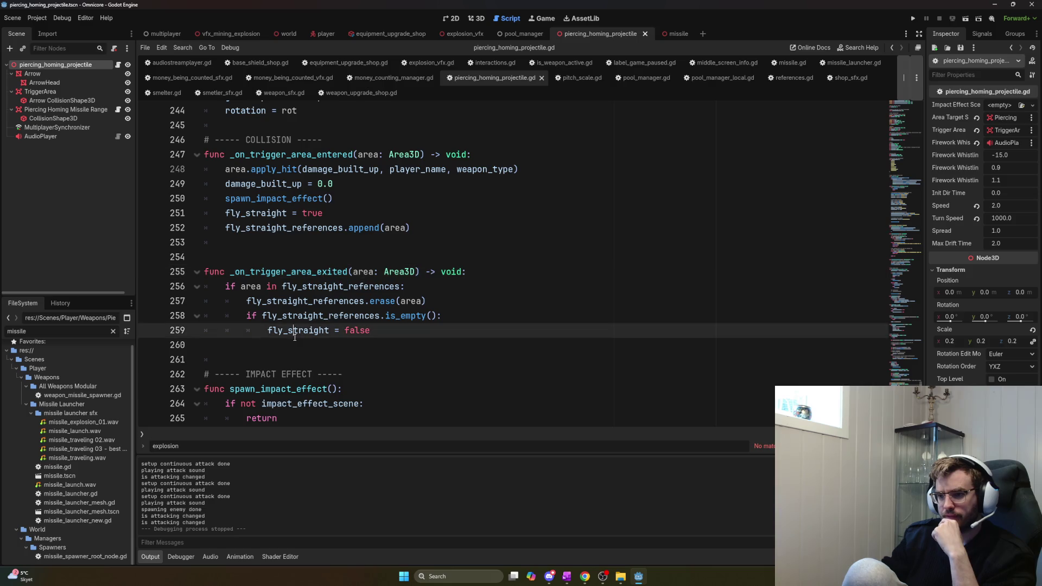
click(458, 316)
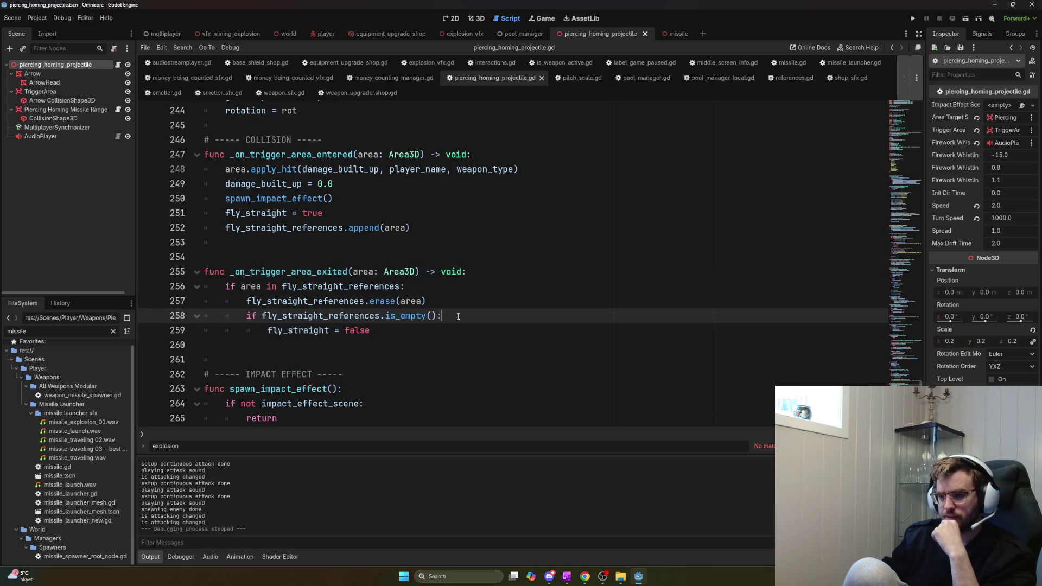
key(Return)
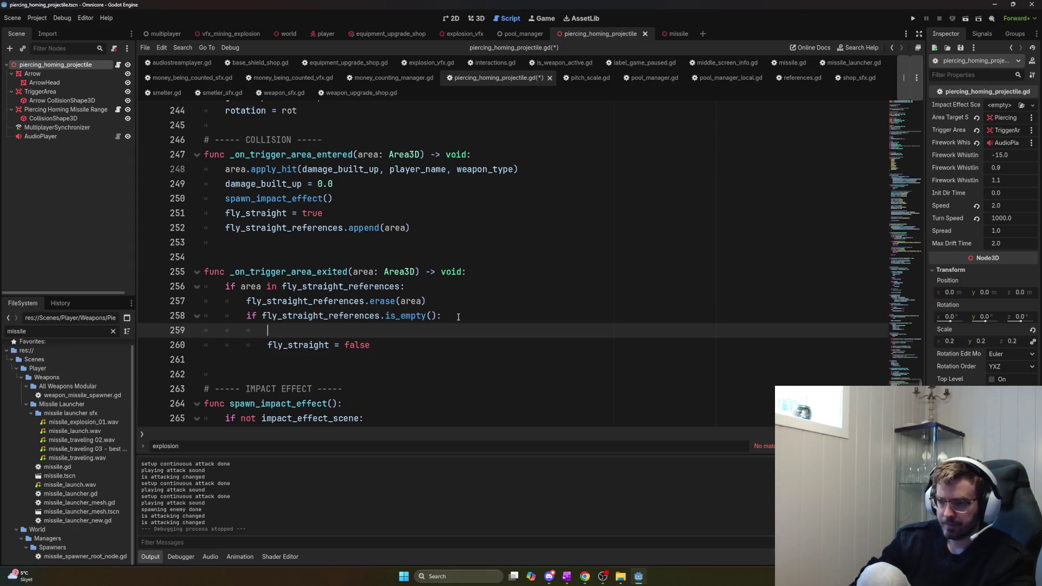
text(p)
key(BackSpace)
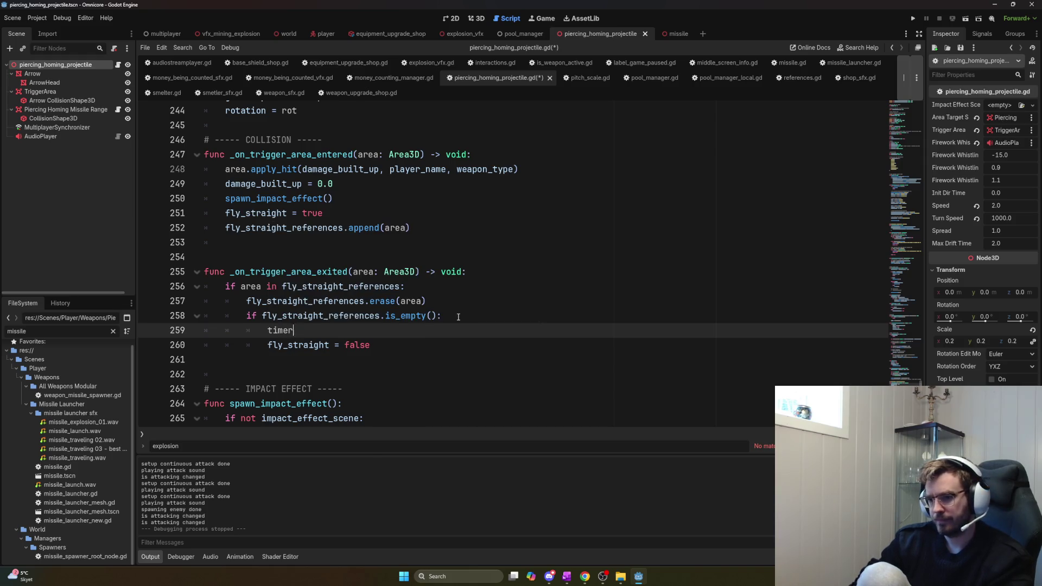
key(Tab)
text(2)
key(ctrl+s)
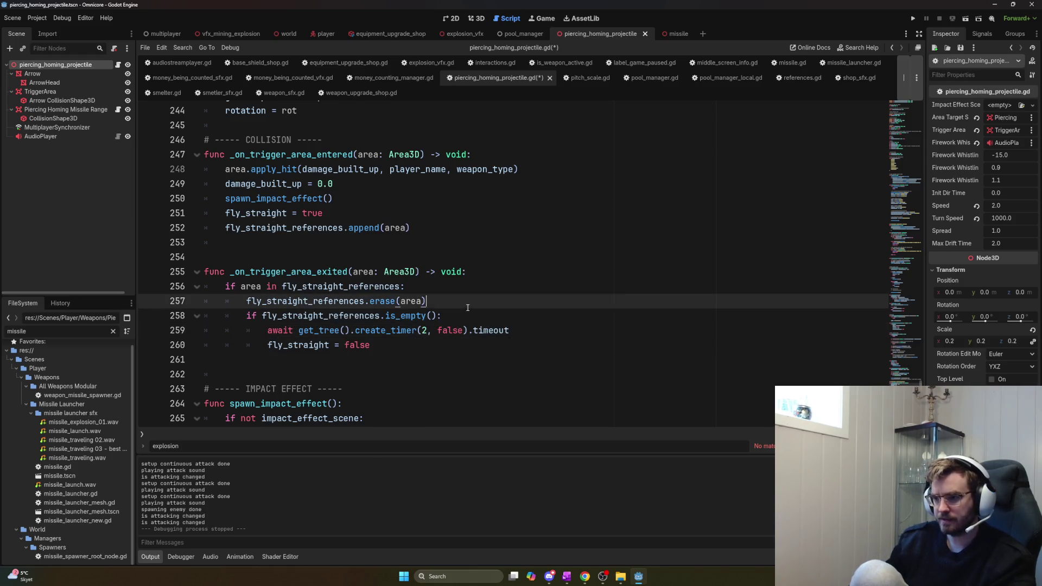
Replace the timer's delay with fly_straight_time
double_click(408, 332)
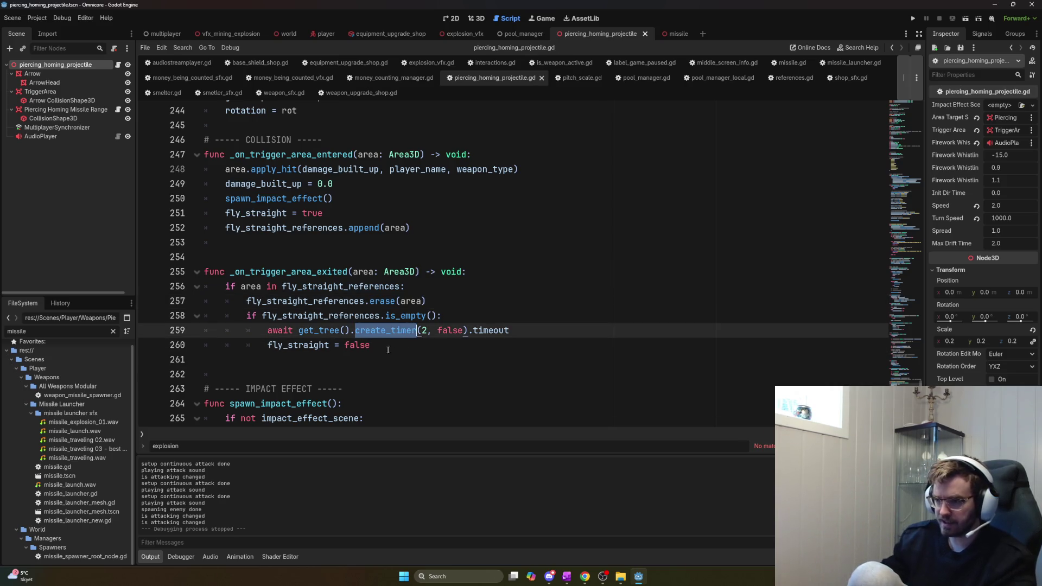
double_click(423, 331)
text(1)
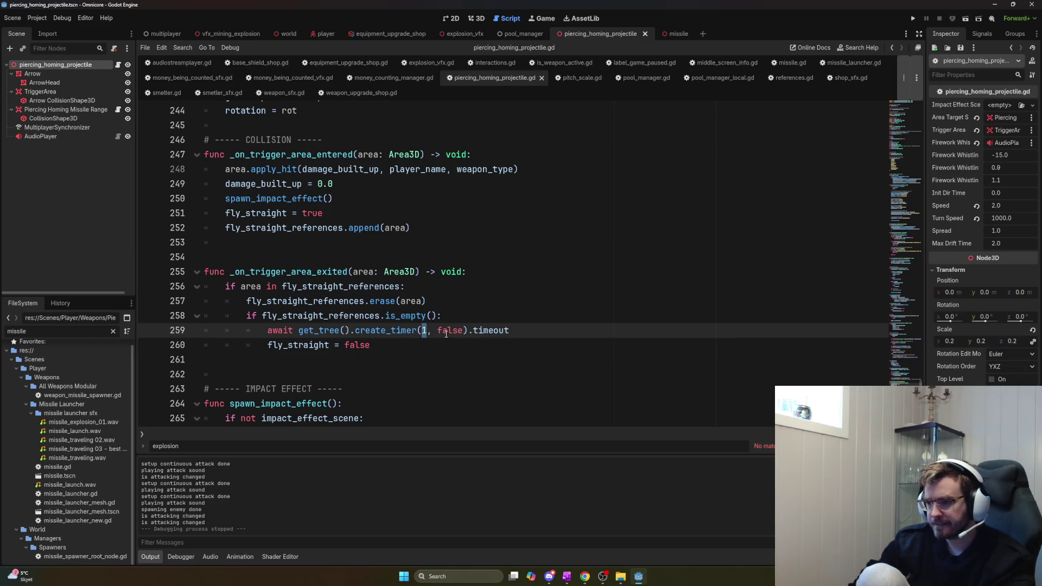
text(ly_Str)
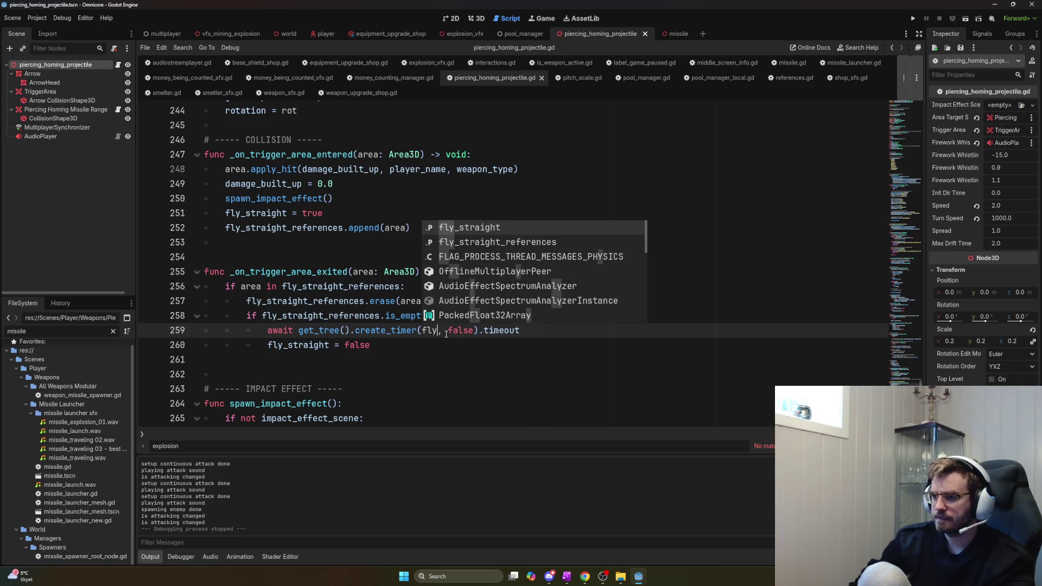
key(BackSpace)
key(BackSpace)
key(BackSpace)
text(straigh)
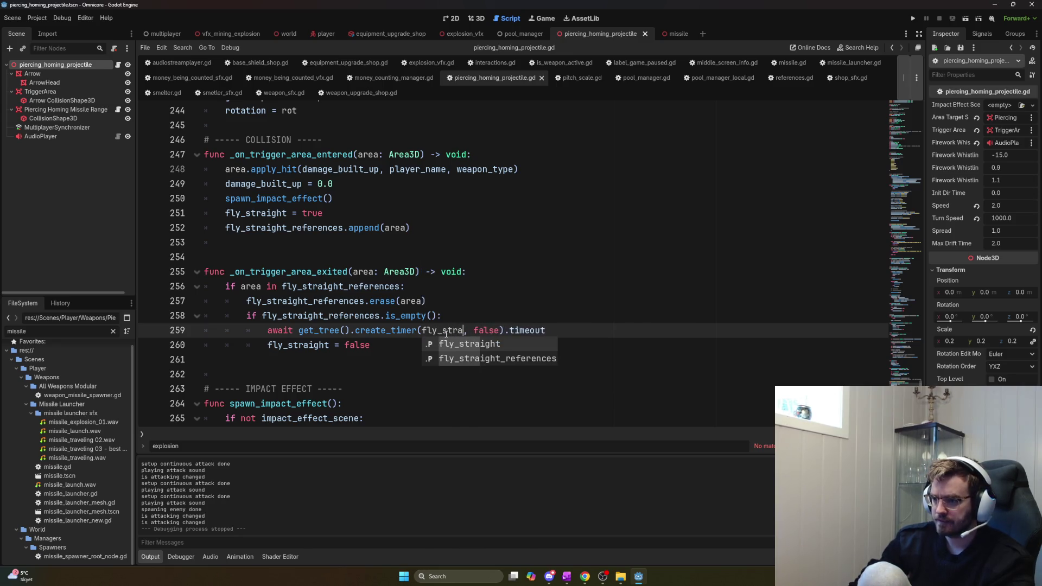
text(t_time)
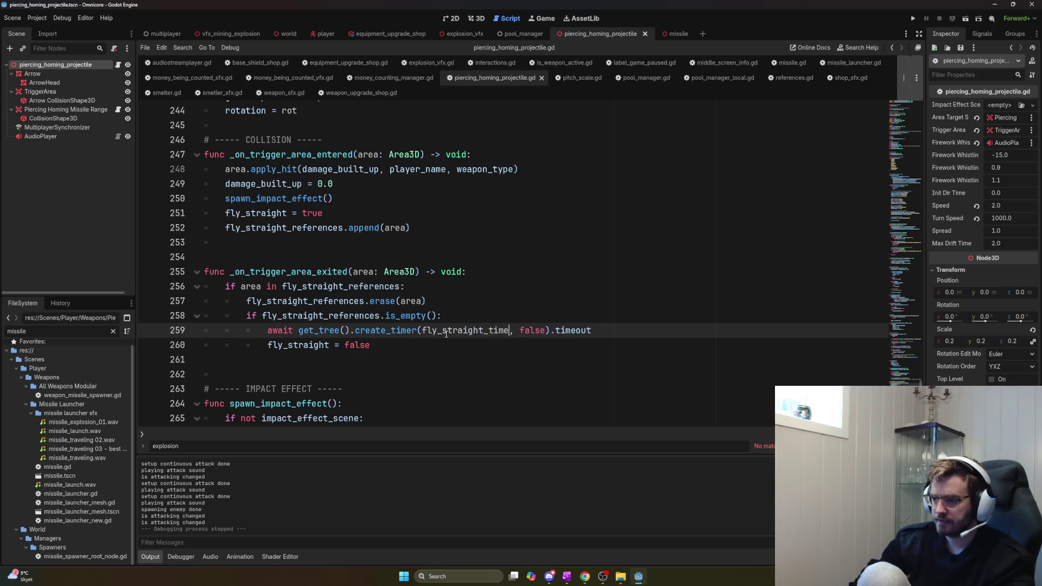
double_click(446, 333)
key(ctrl+c)
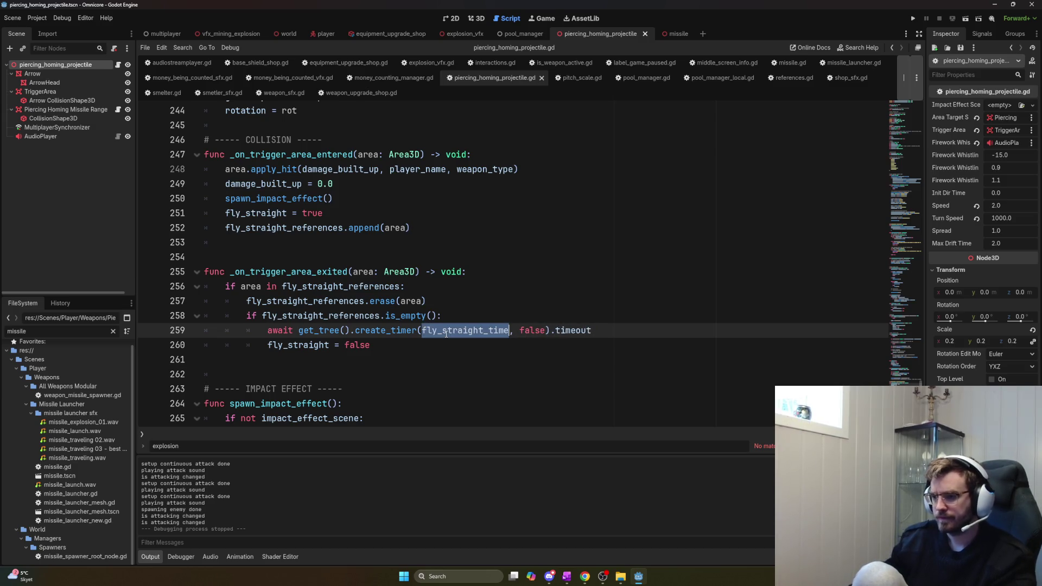
key(ctrl+Home)
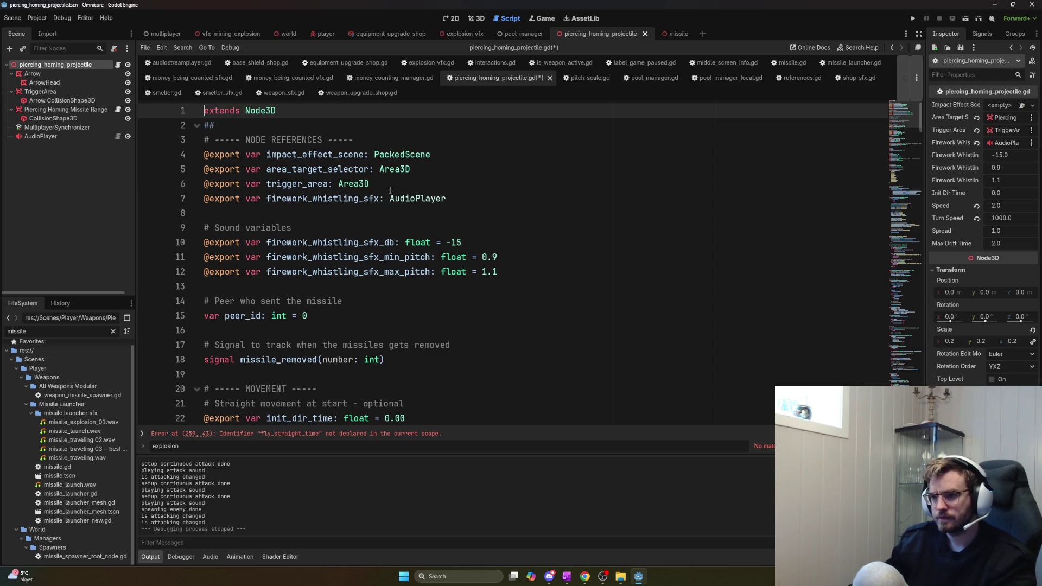
Declare fly_straight_time as a float of 1.0 below fly_straight, then save and run the game
scroll(389, 183, down, 6)
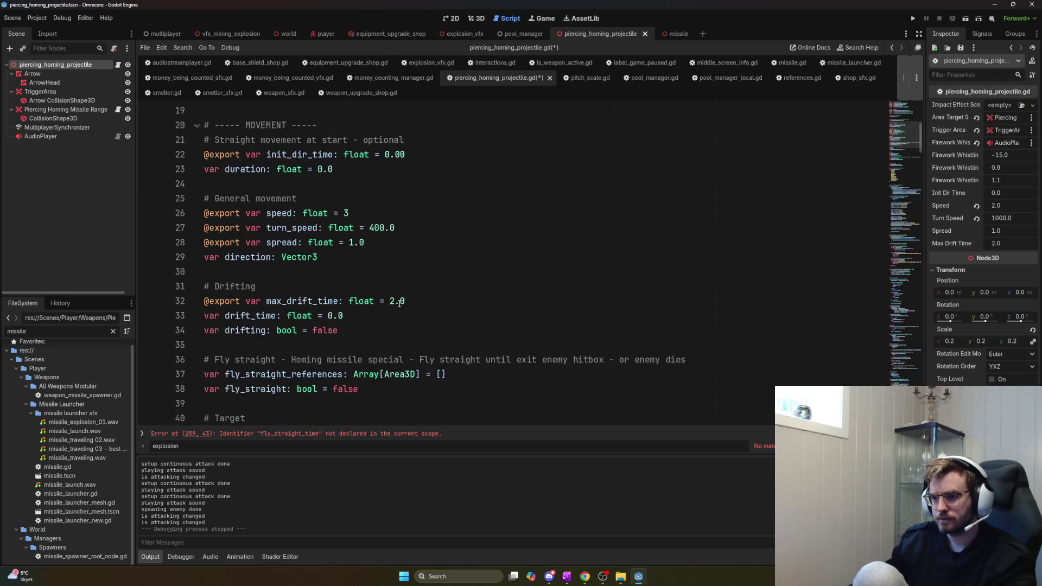
scroll(399, 303, down, 1)
scroll(400, 301, down, 2)
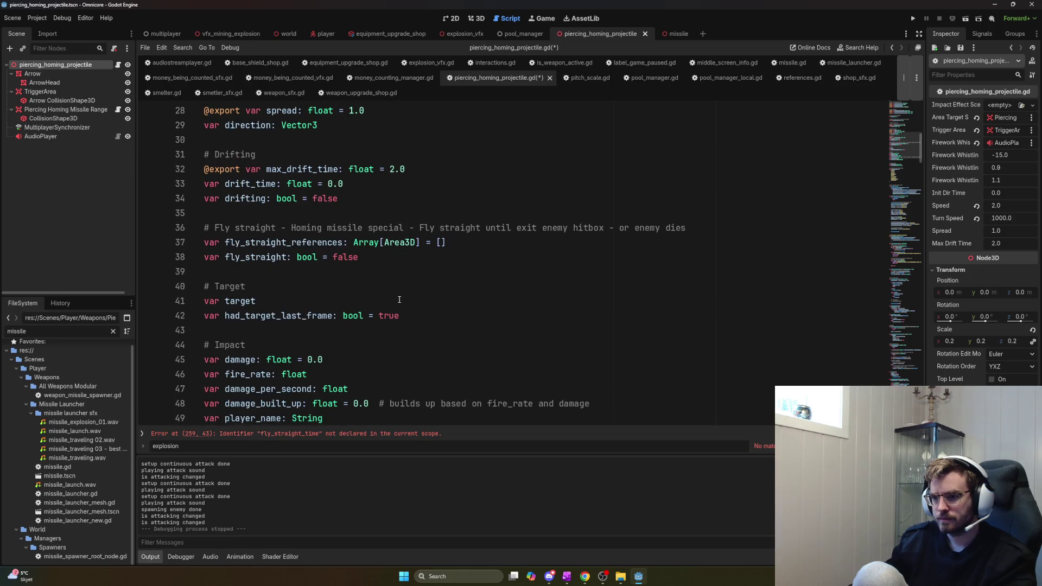
scroll(400, 300, down, 1)
click(365, 214)
key(Return)
key(ctrl+v)
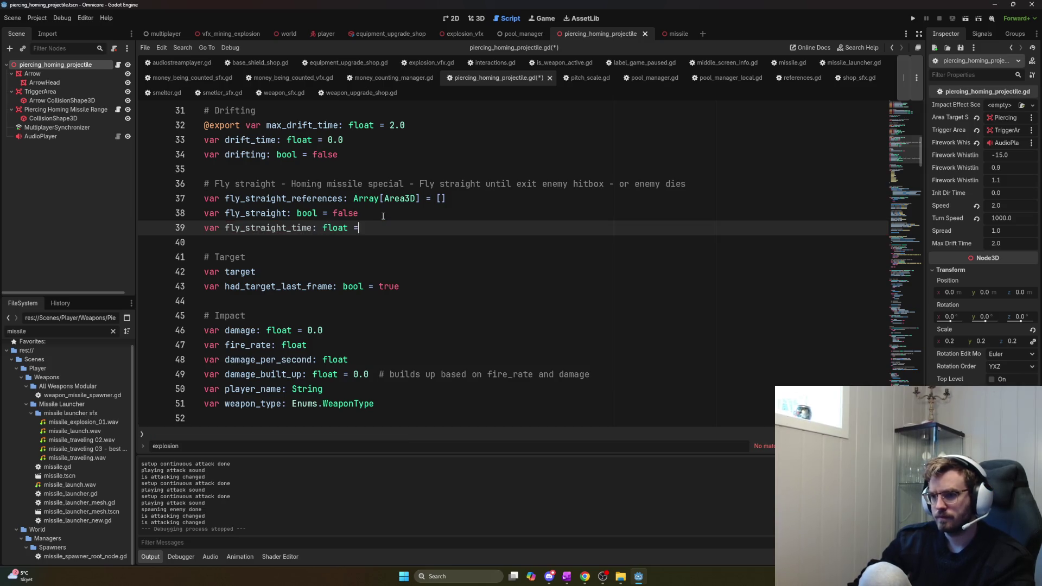
text(1.0)
key(F5)
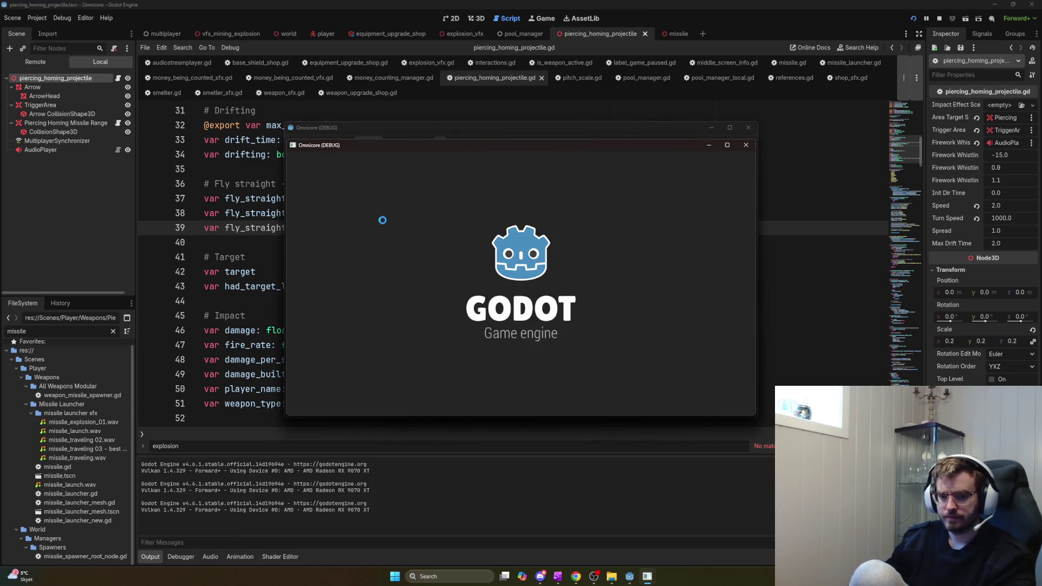
Host the game, unlock the Piercing Homing Weapon at the shop and fire it at enemies
click(317, 158)
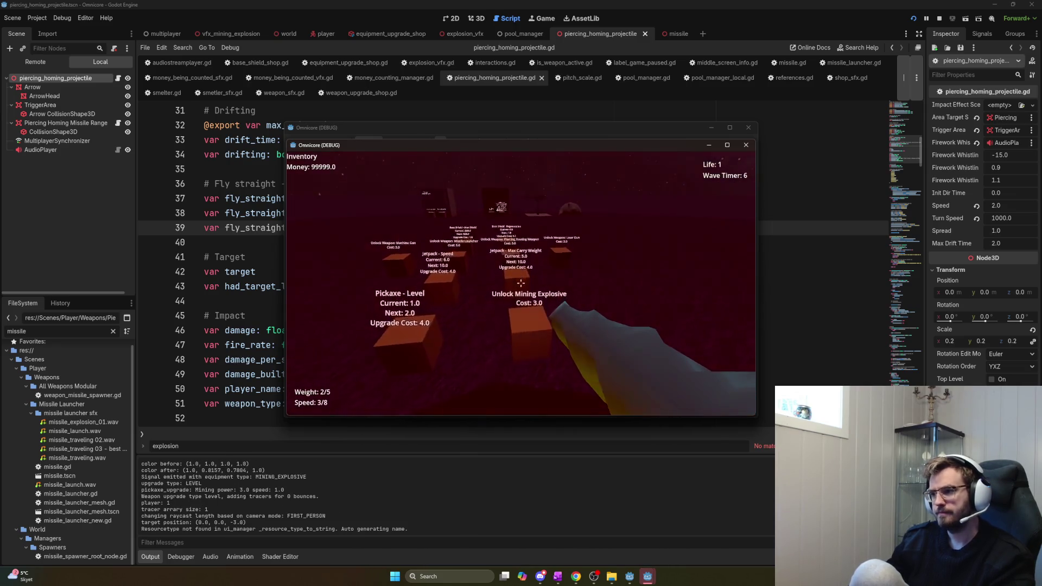
key(w)
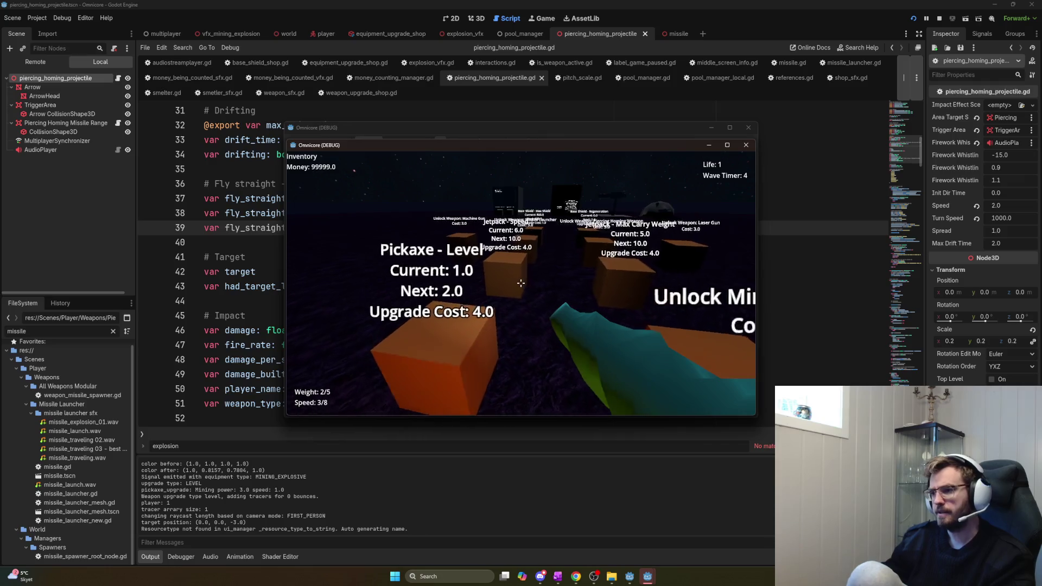
key(w)
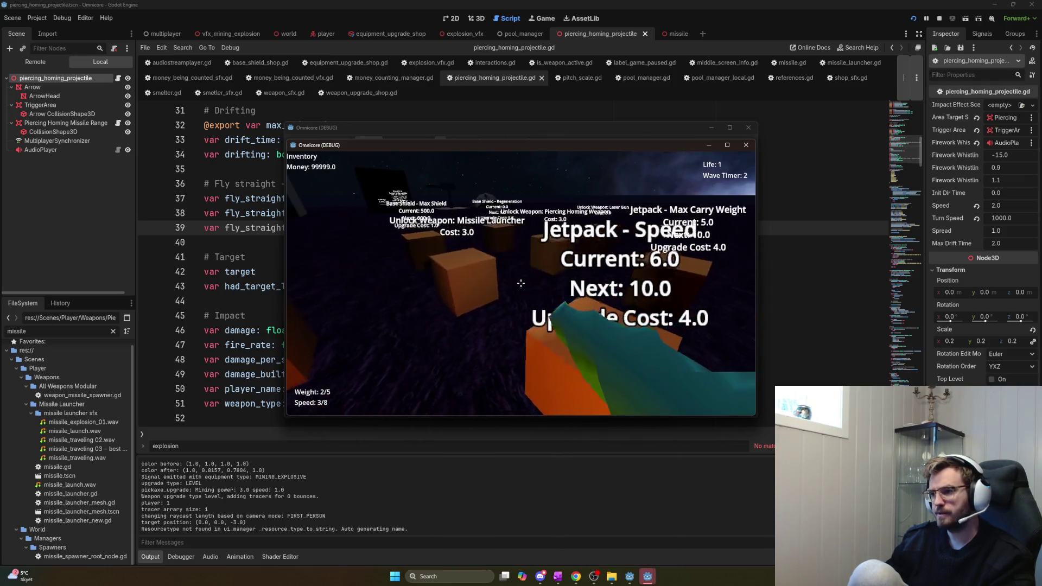
key(e)
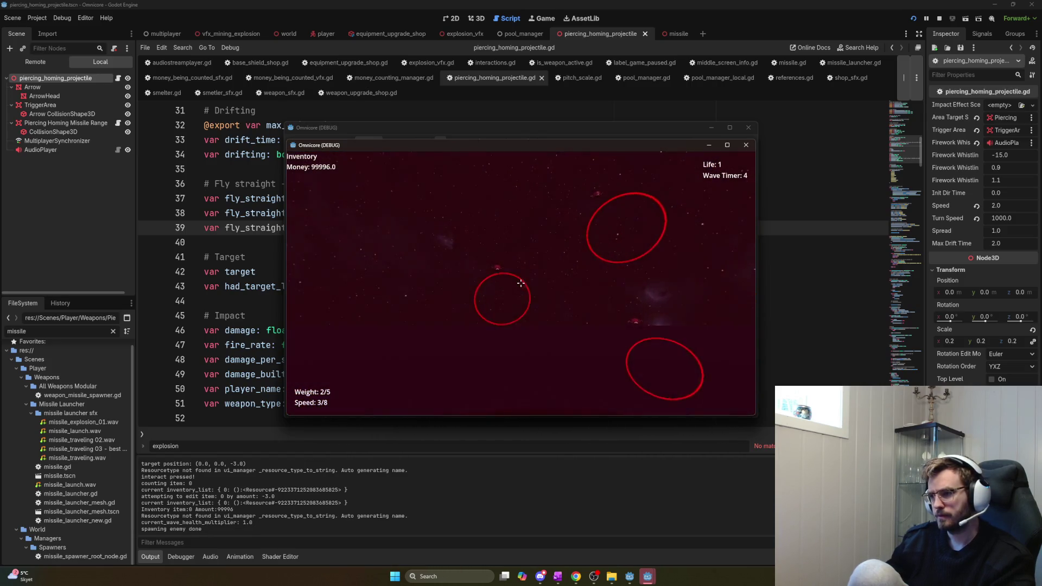
click(520, 283)
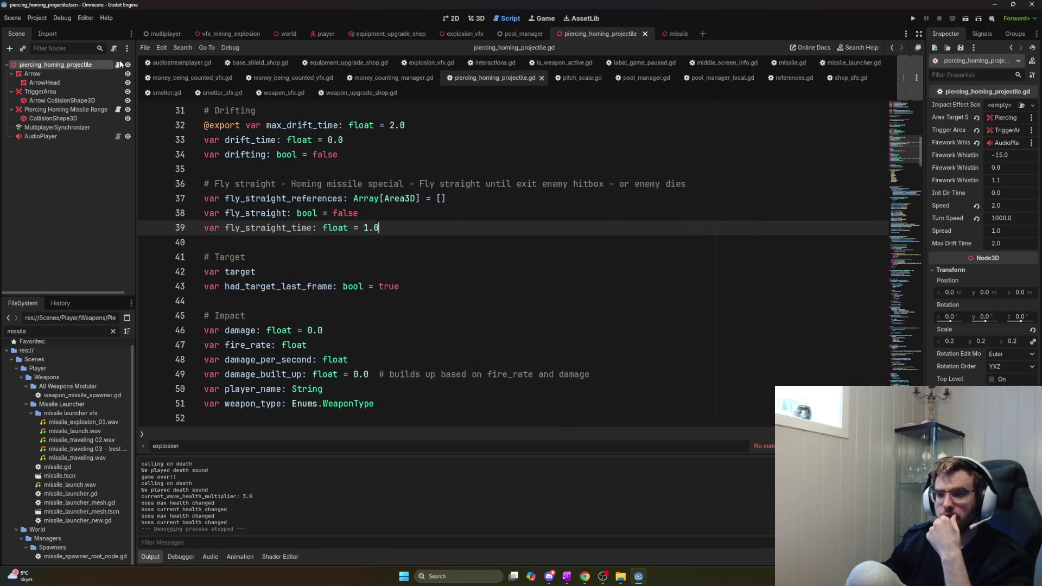
click(161, 35)
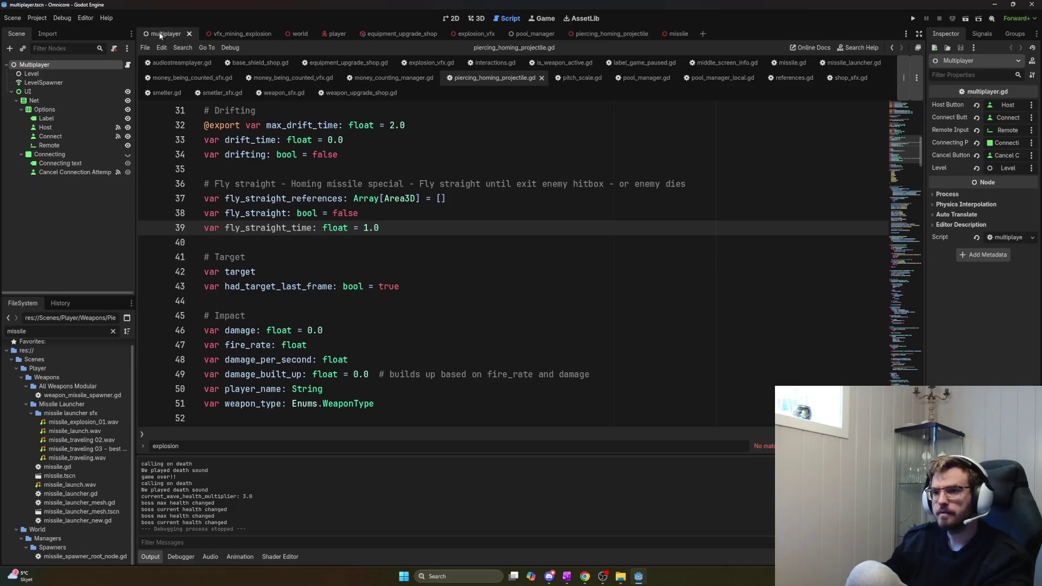
click(326, 35)
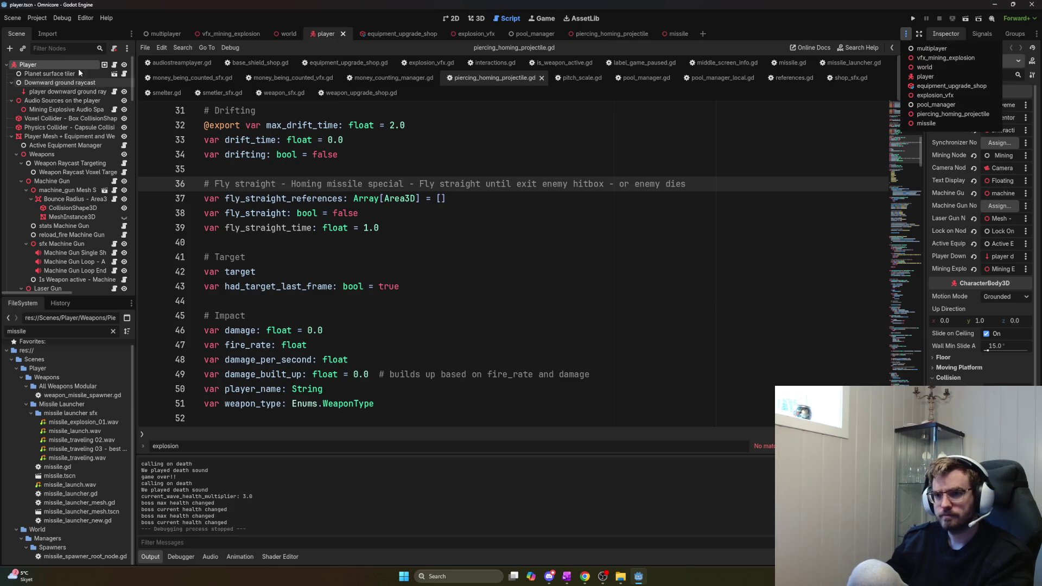
click(53, 43)
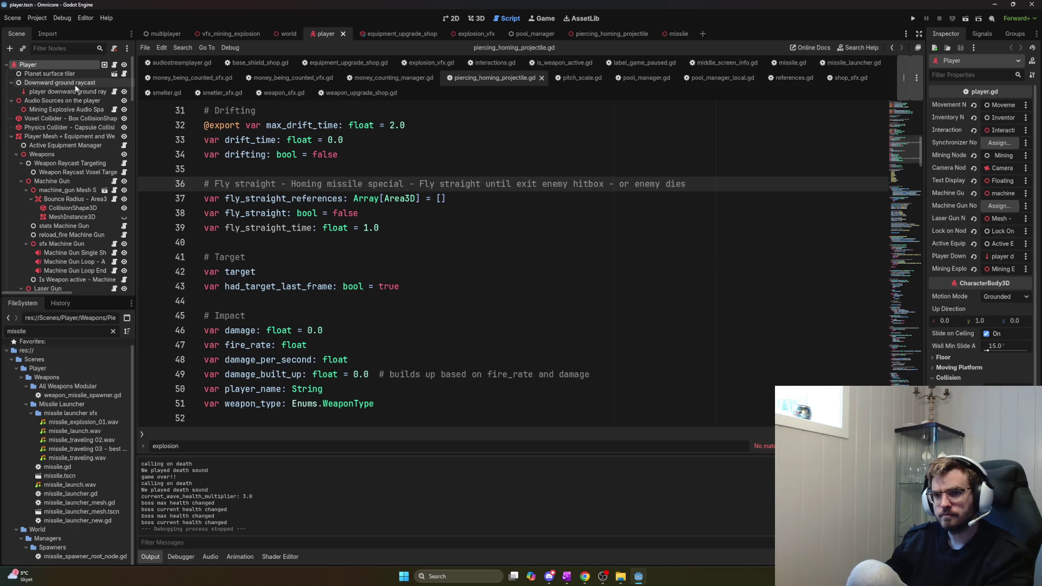
text(piercing)
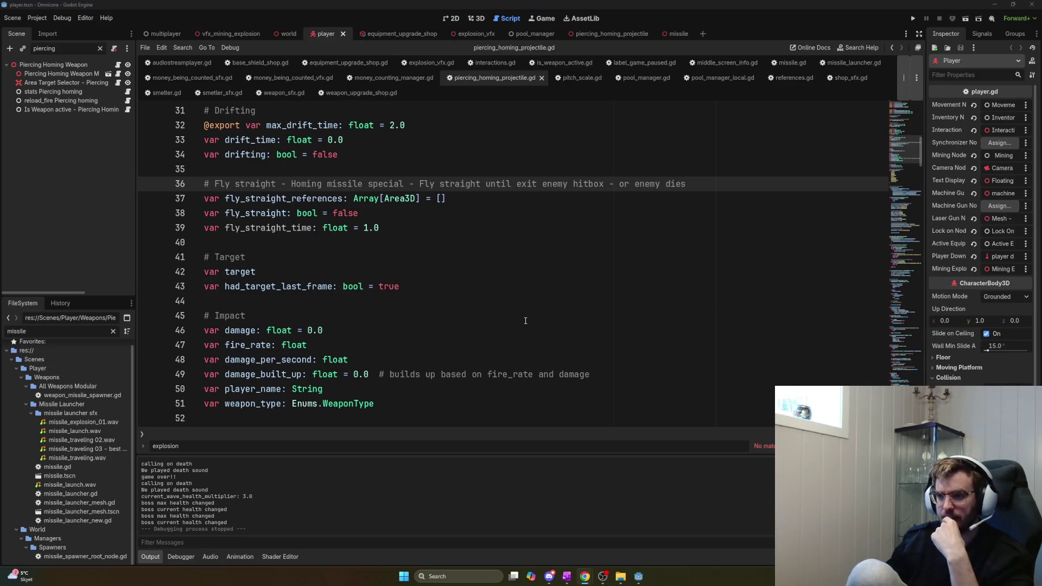
key(alt+Tab)
key(alt+Tab)
key(alt+shift+Tab)
key(alt+shift+Tab)
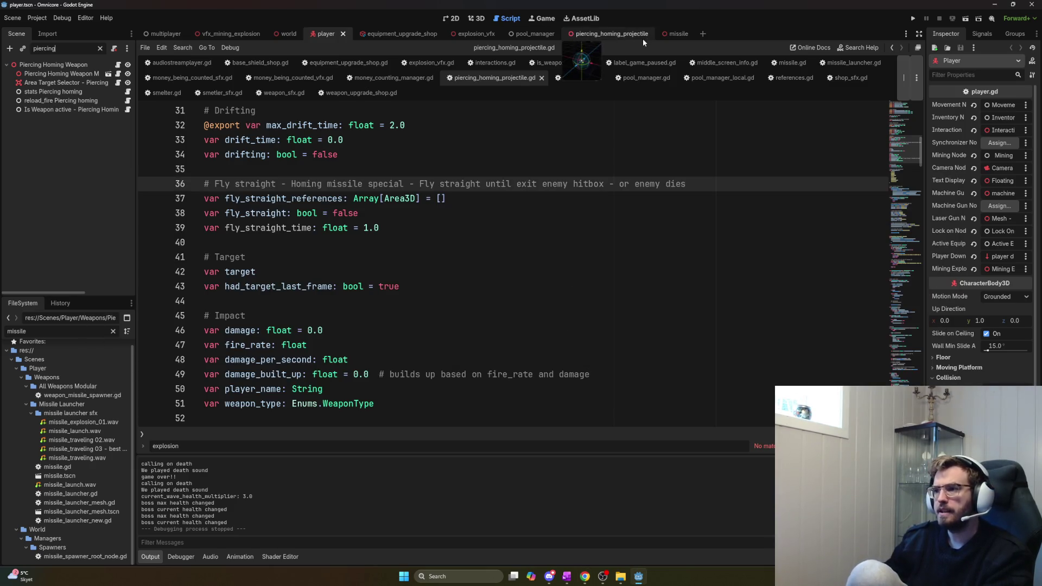
click(626, 34)
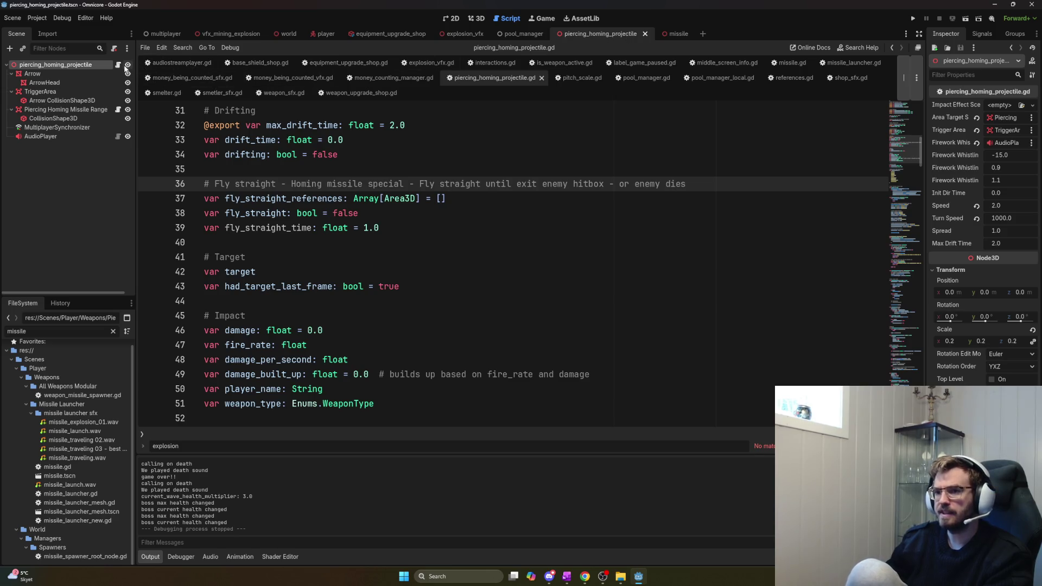
click(671, 34)
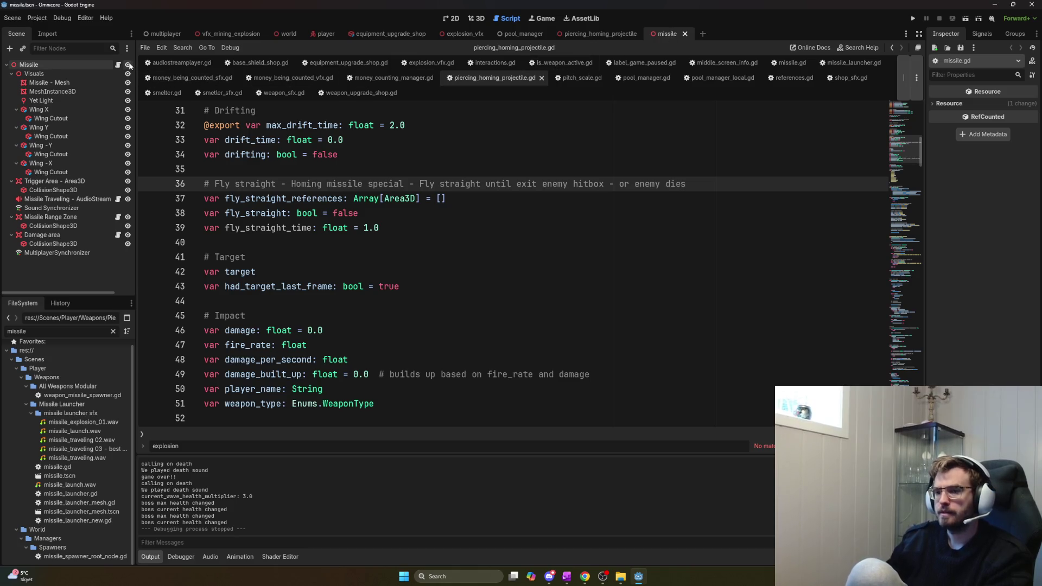
key(ctrl+shift+Tab)
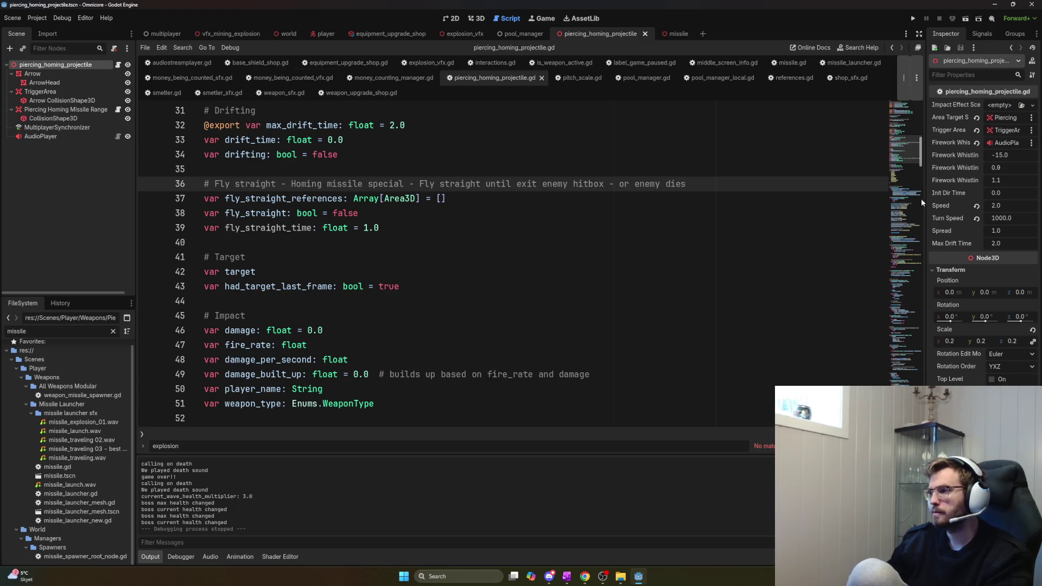
Set Firework Whistling to 0.0 and piercing homing Base Projectile Speed to 50.0, then run the game
text(0)
key(Return)
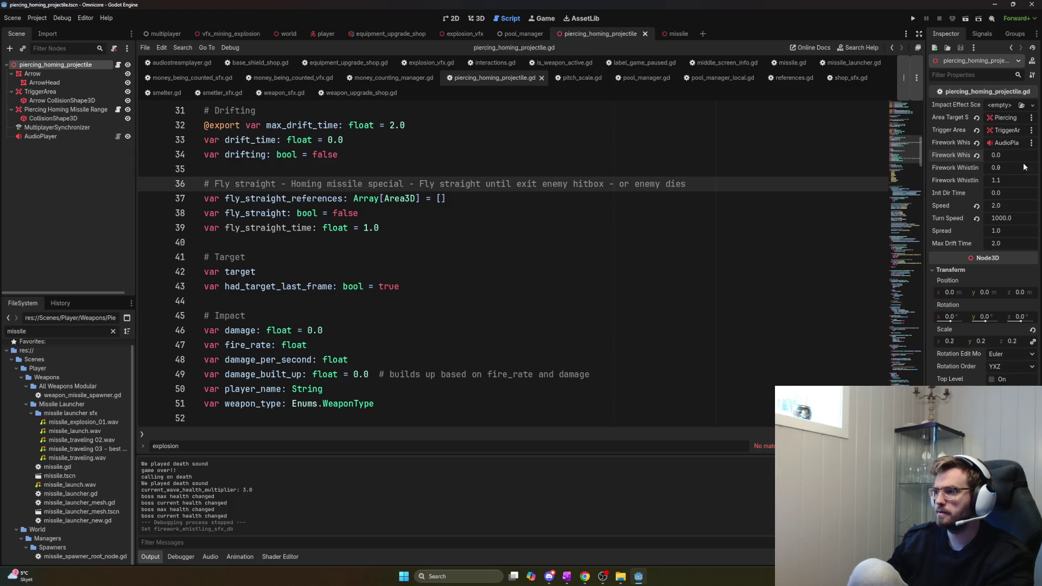
click(321, 33)
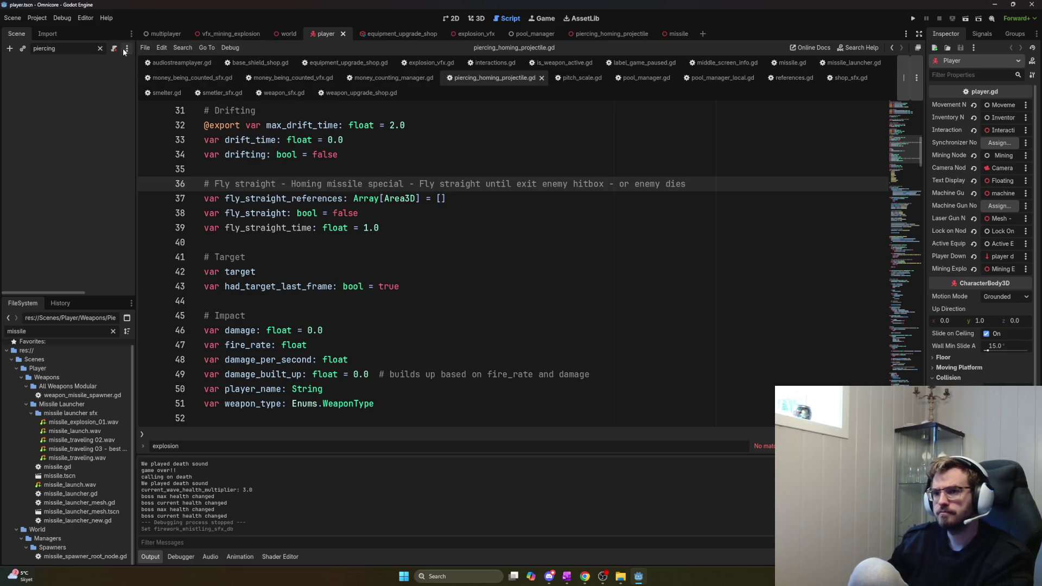
click(73, 48)
key(BackSpace)
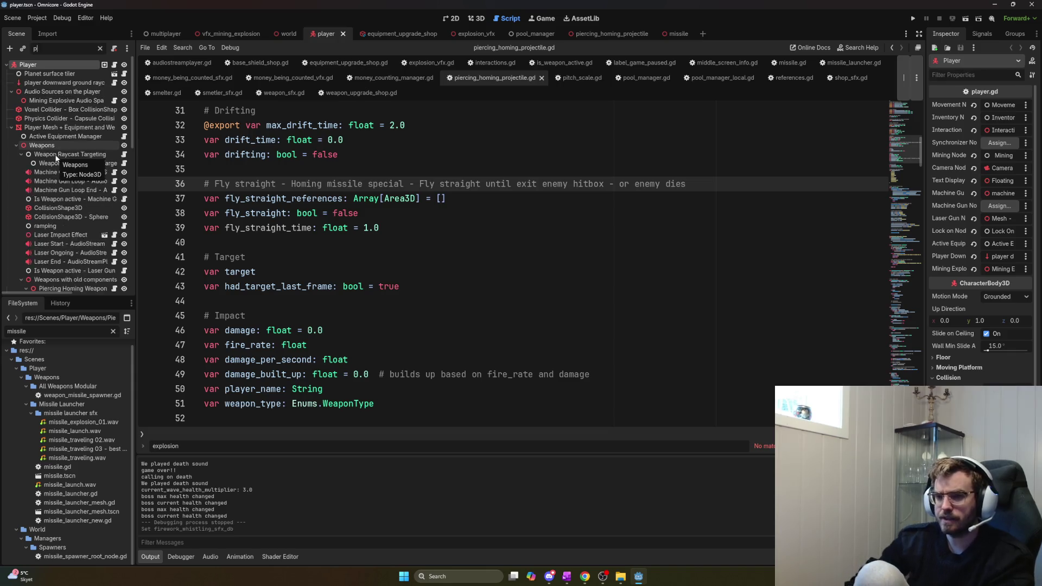
text(g)
click(73, 93)
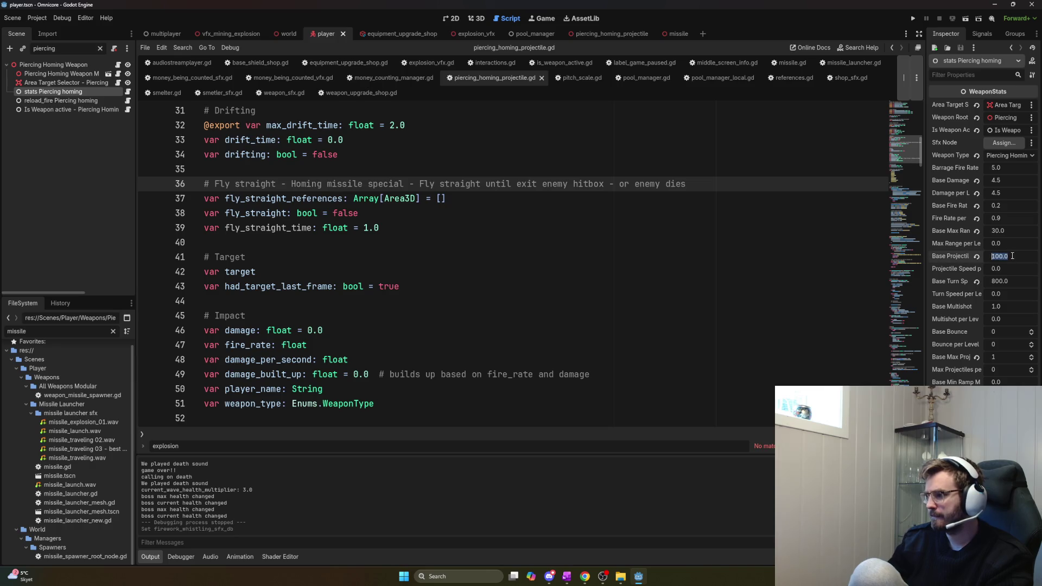
text(50)
key(Return)
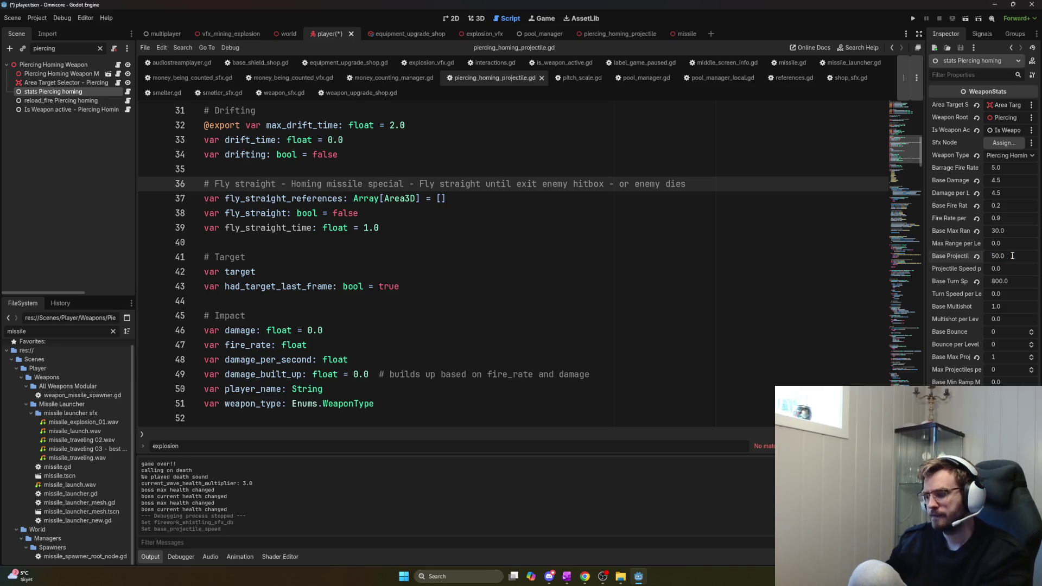
key(F5)
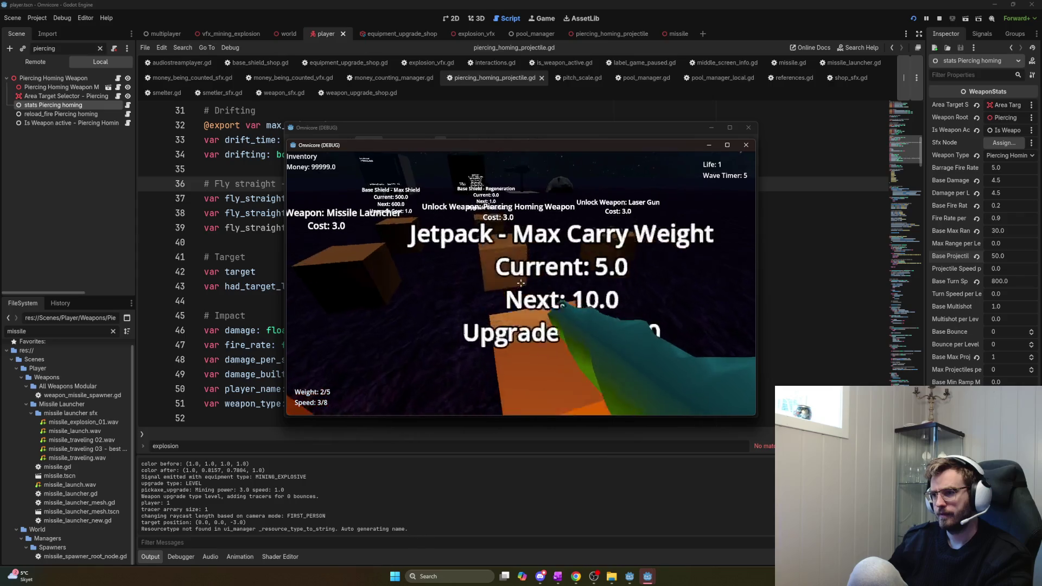
Unlock the Piercing Homing Weapon, fight the boss, then stop the game with F8
key(e)
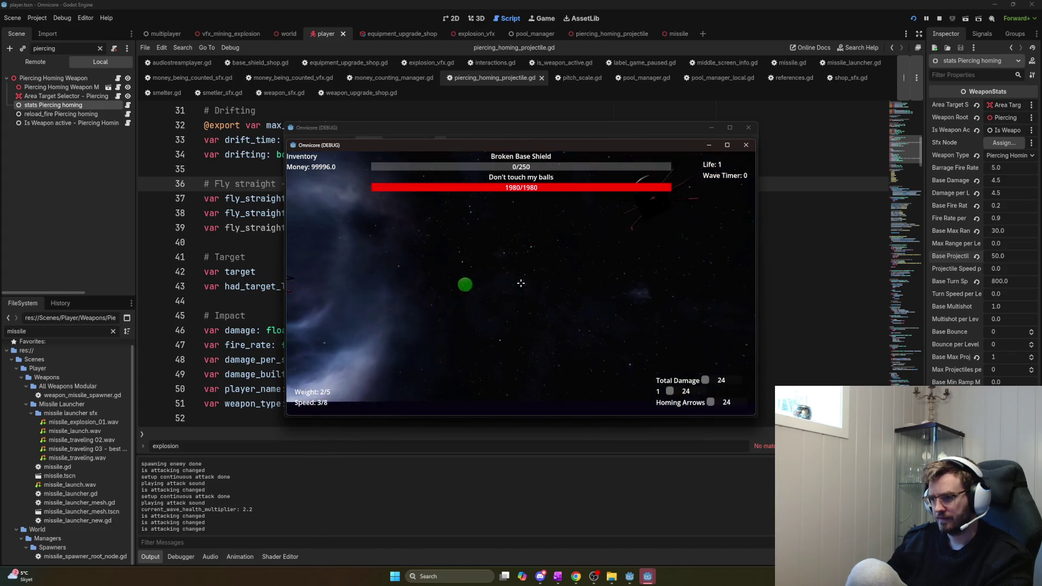
key(F8)
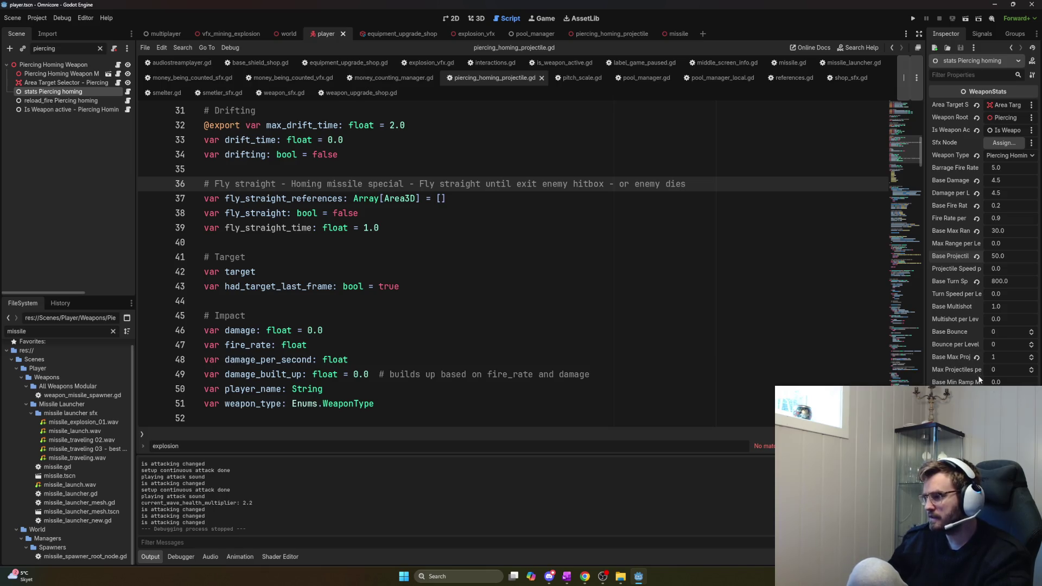
Set Max Projectiles per Level to 1, run the game, buy the Piercing Homing weapon, then stop
text(1)
key(F5)
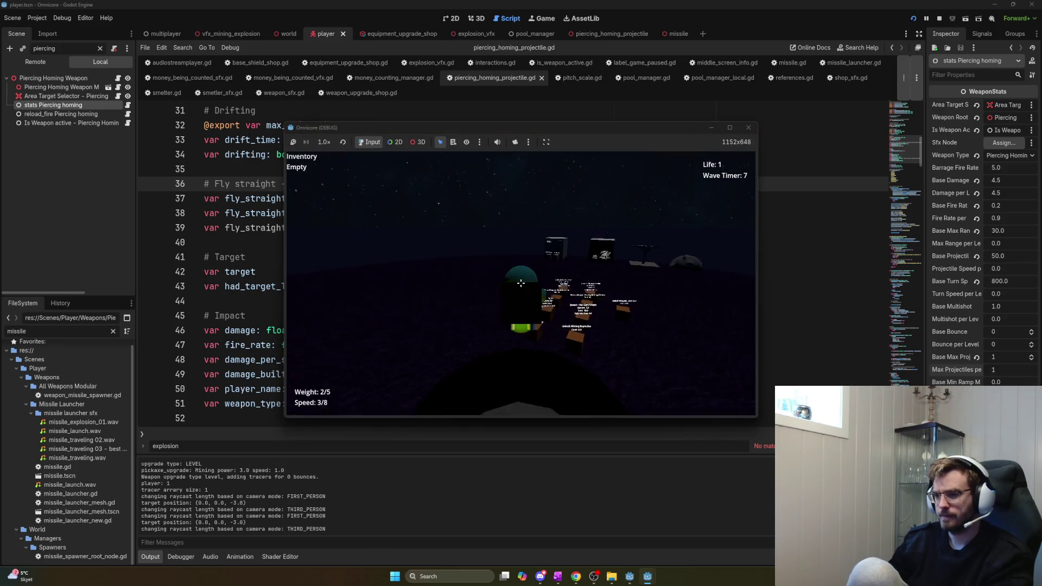
key(w)
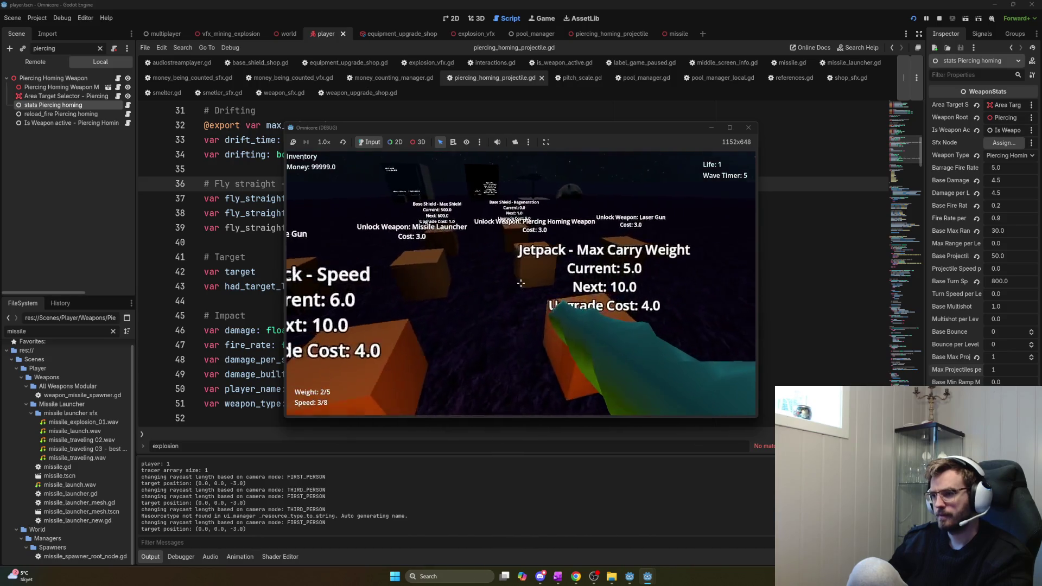
key(e)
key(e)
key(e)
key(e)
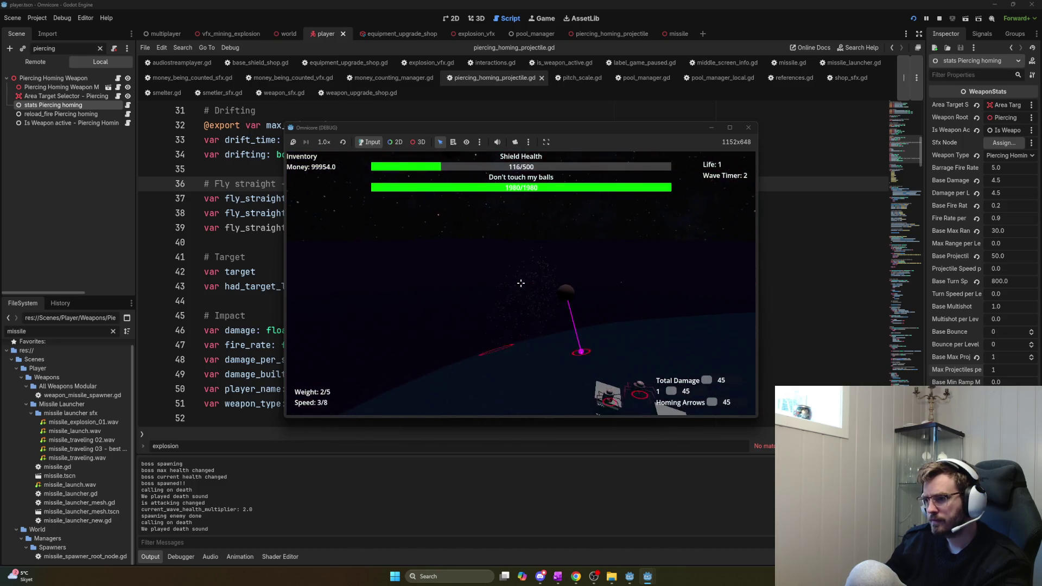
key(F8)
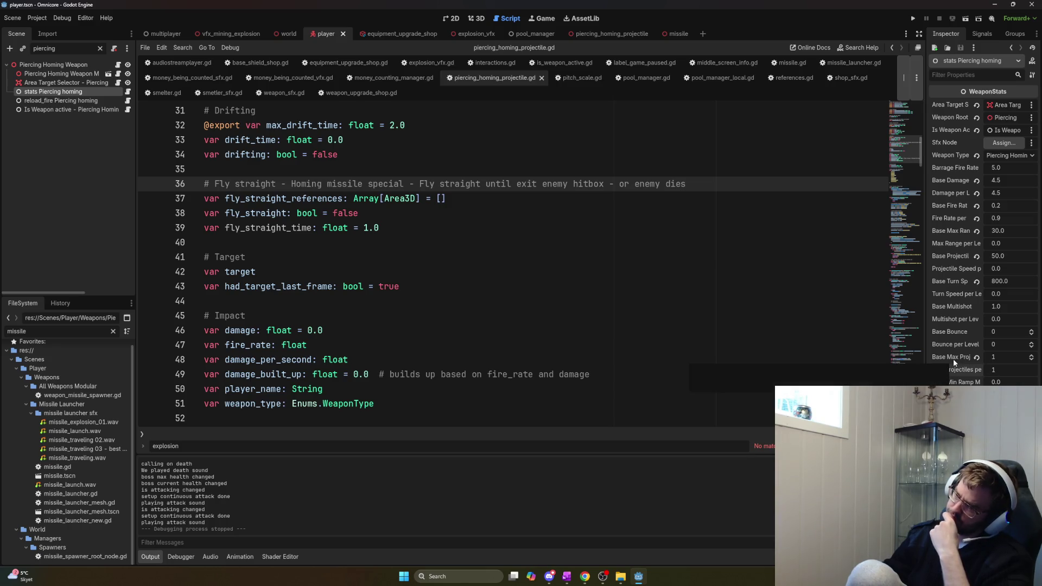
Run the game as host, unlock the Piercing Homing Weapon, upgrade it to level 3, then stop
click(995, 369)
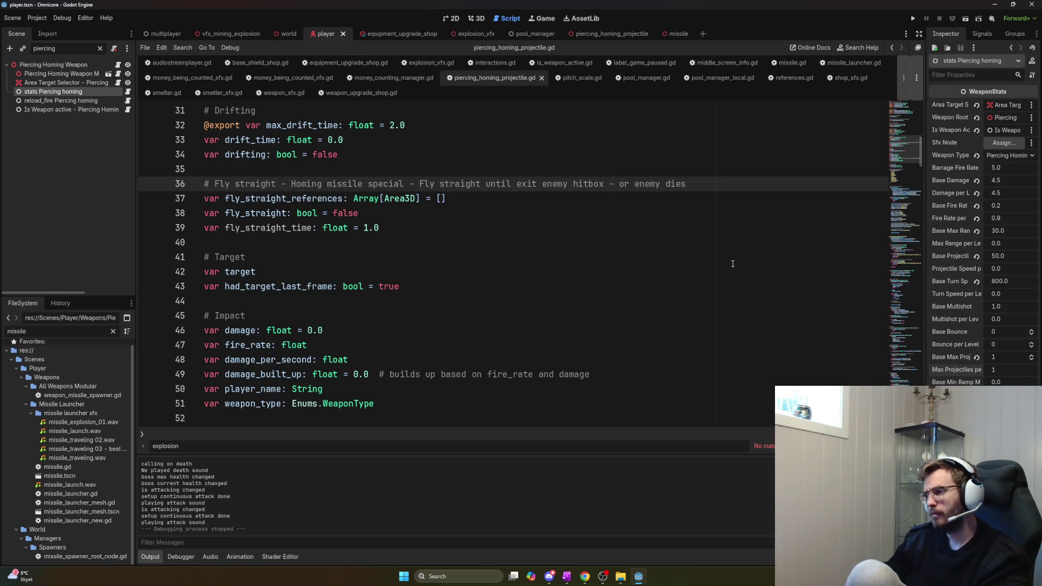
key(F5)
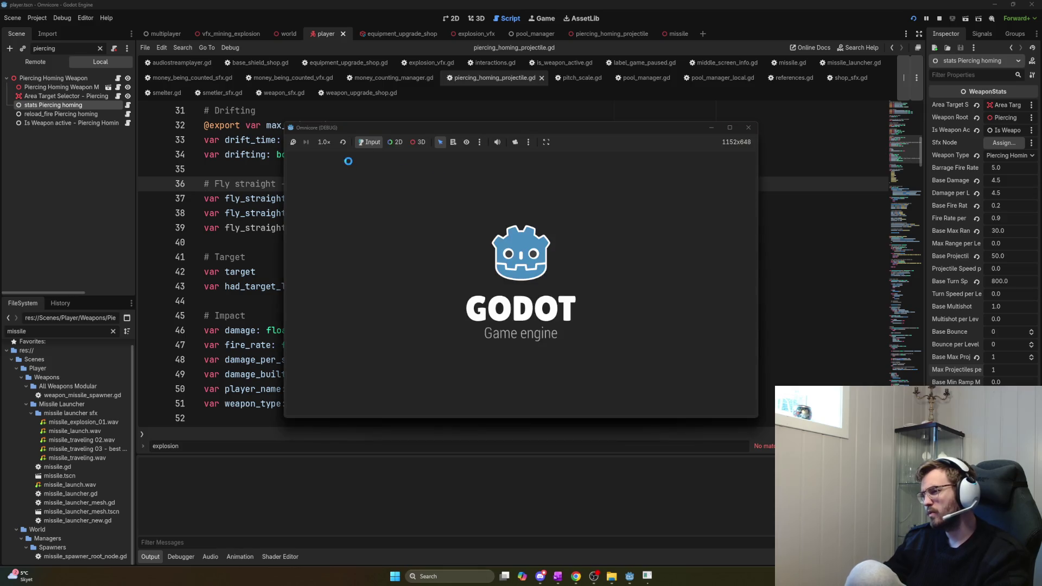
click(317, 158)
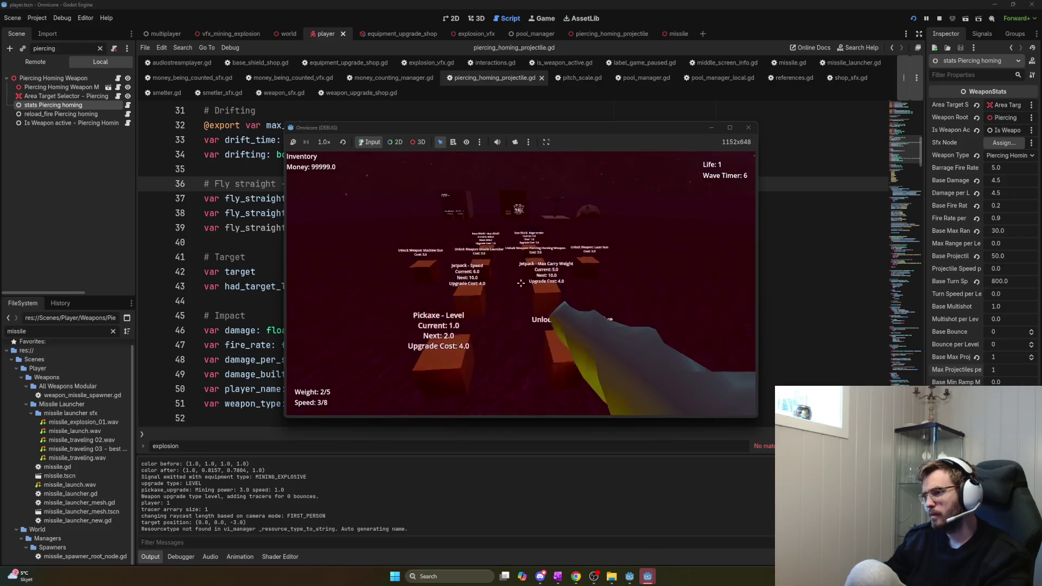
click(520, 283)
click(520, 283)
click(520, 282)
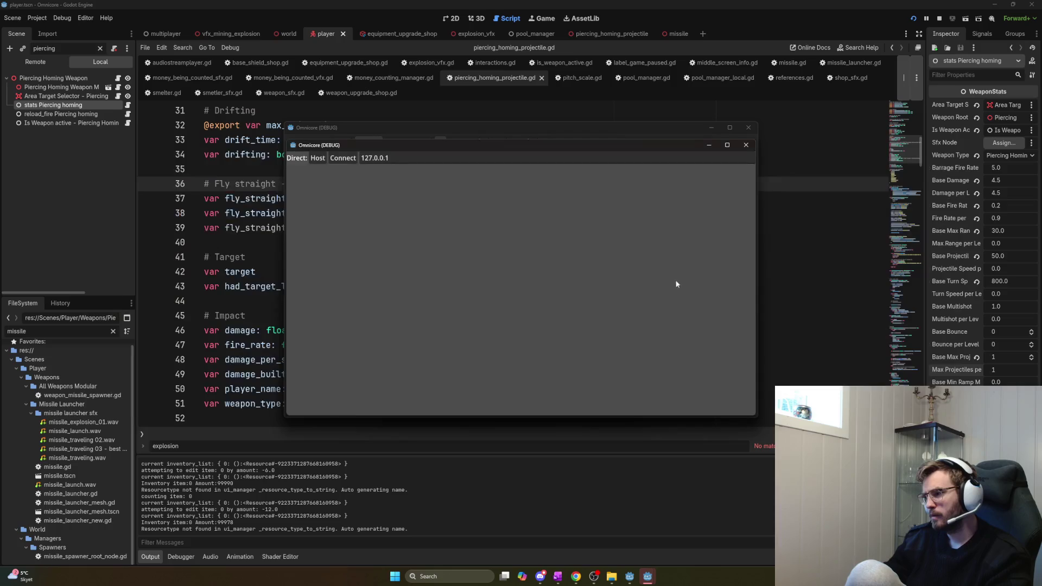
key(F8)
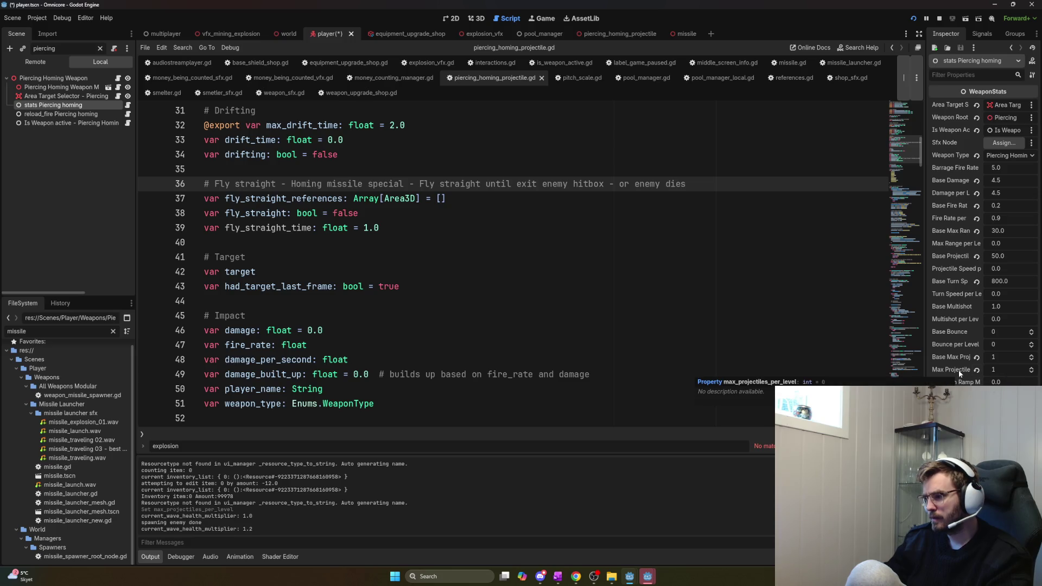
Run again, move toward the enemy, then open piercing_homing_projectile_weapon.gd
key(alt+Tab)
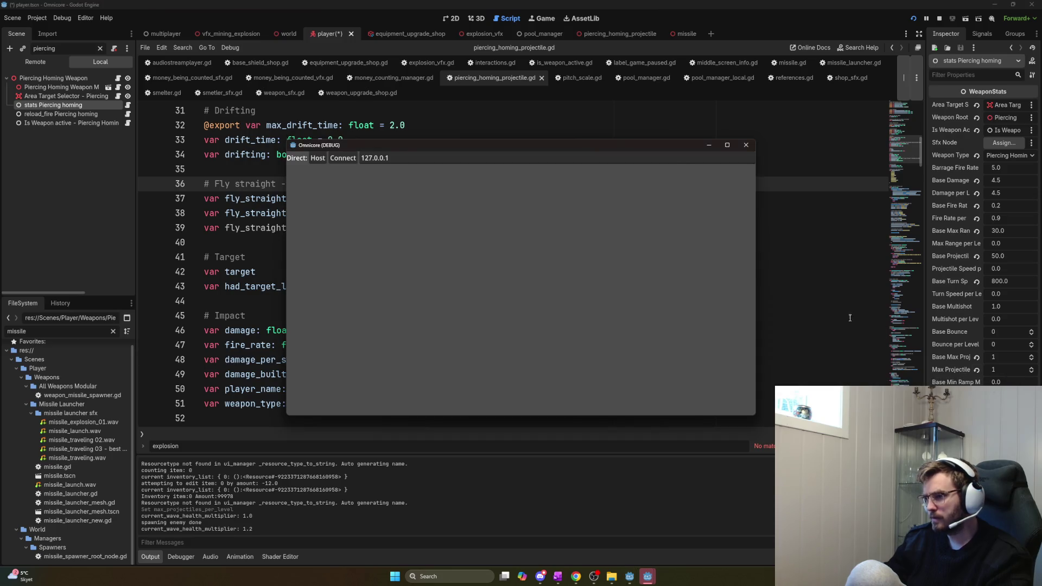
key(w)
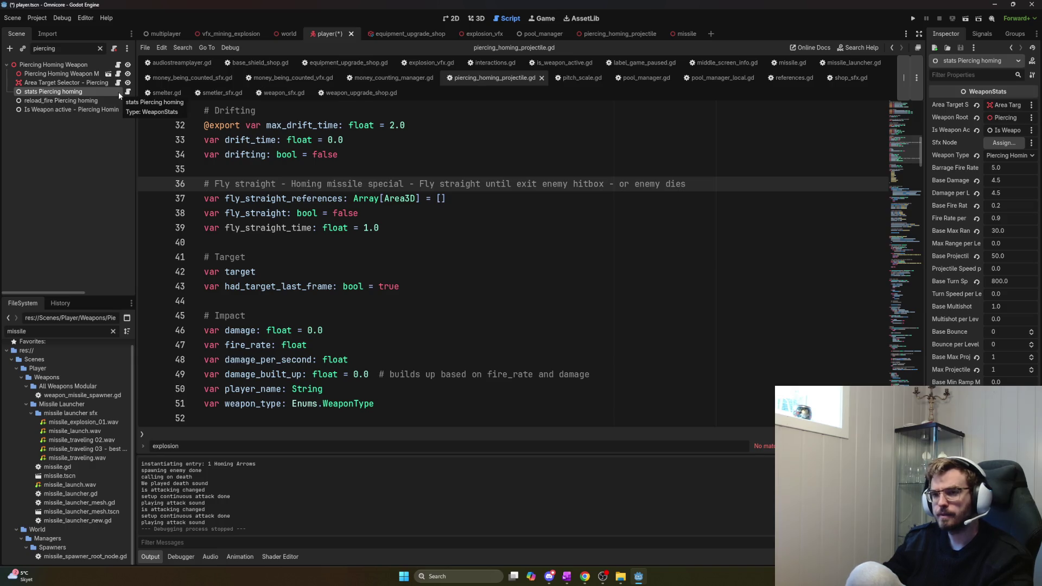
click(117, 66)
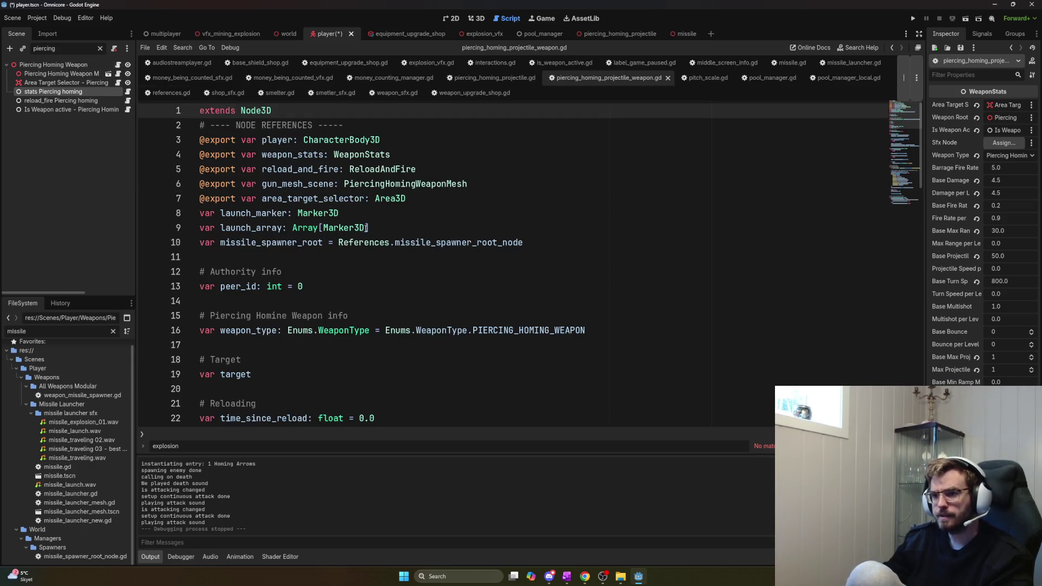
Open the reload_fire node's script and search it for max_projectiles
click(373, 228)
key(ctrl+f)
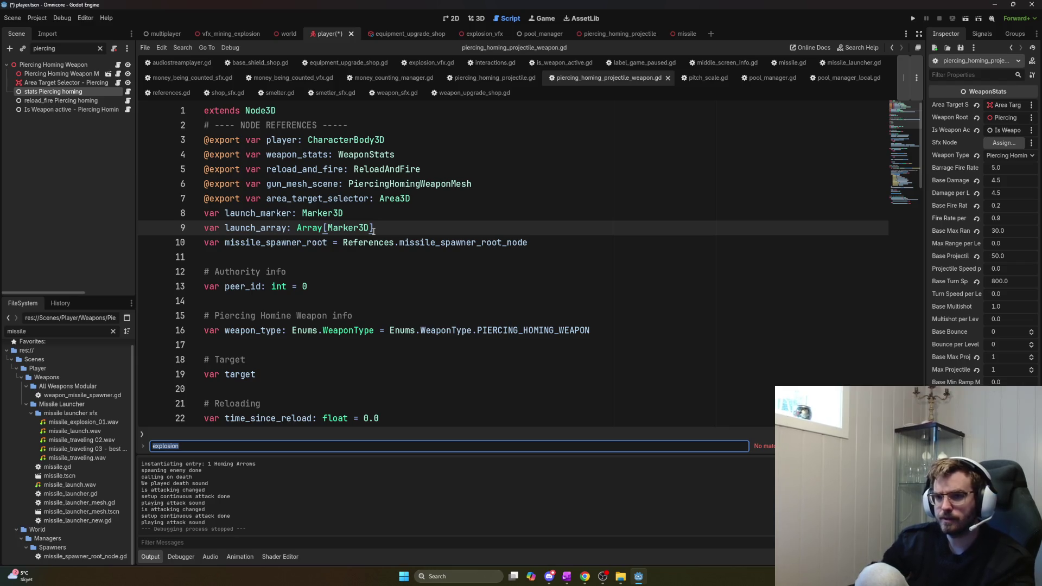
click(127, 101)
click(330, 188)
key(ctrl+f)
text(max_)
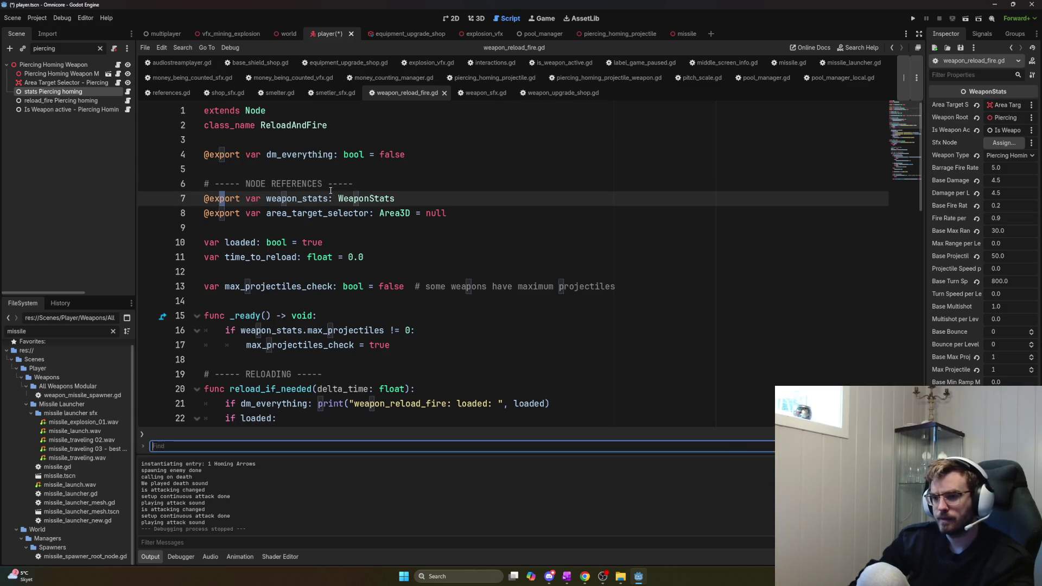
text(projectiles)
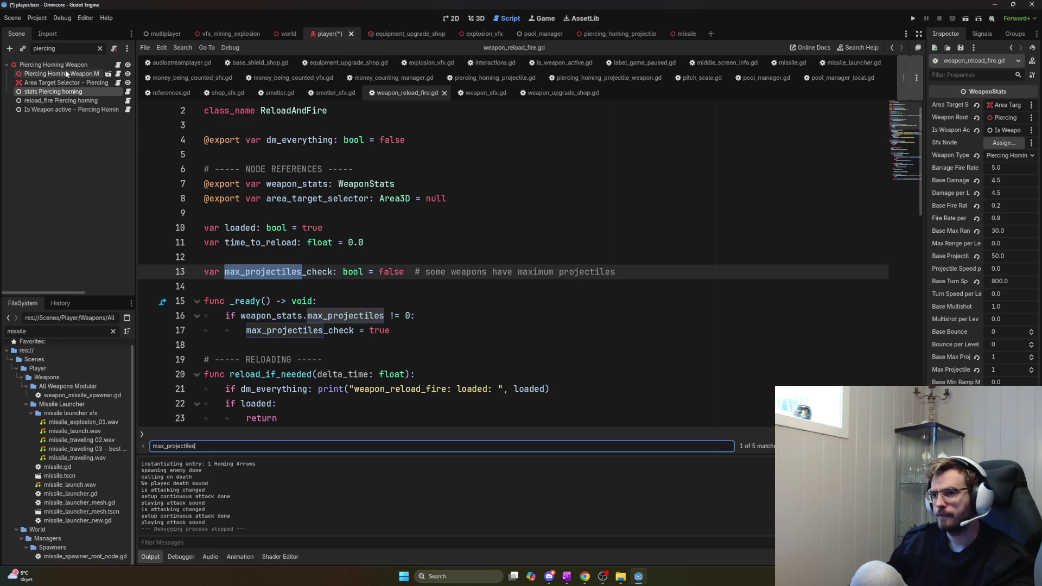
Inspect the reload_fire and stats nodes, mark the max_projectiles_check lines 16–17, and open weapon_stats.gd
click(64, 102)
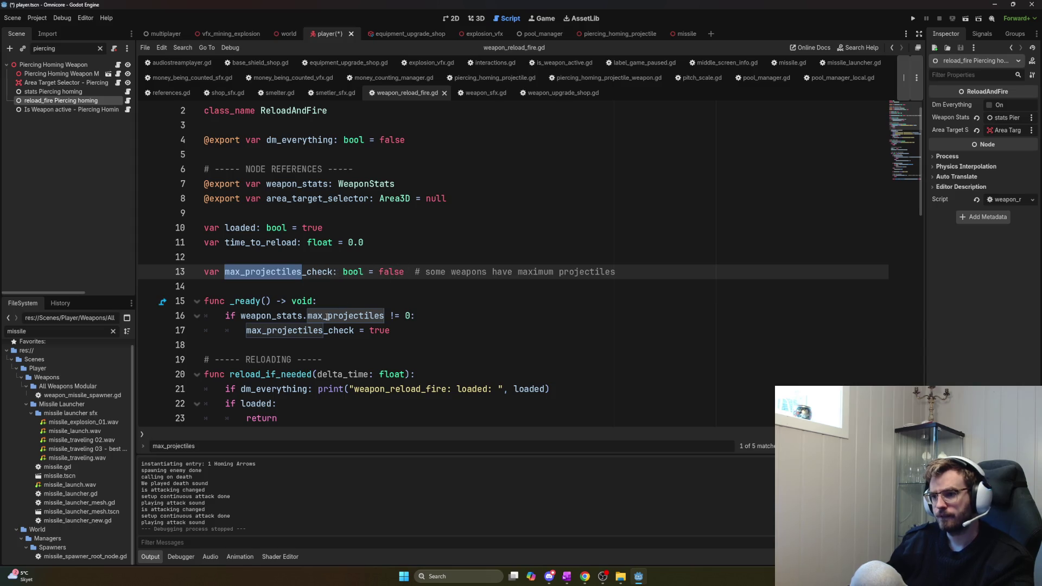
click(76, 92)
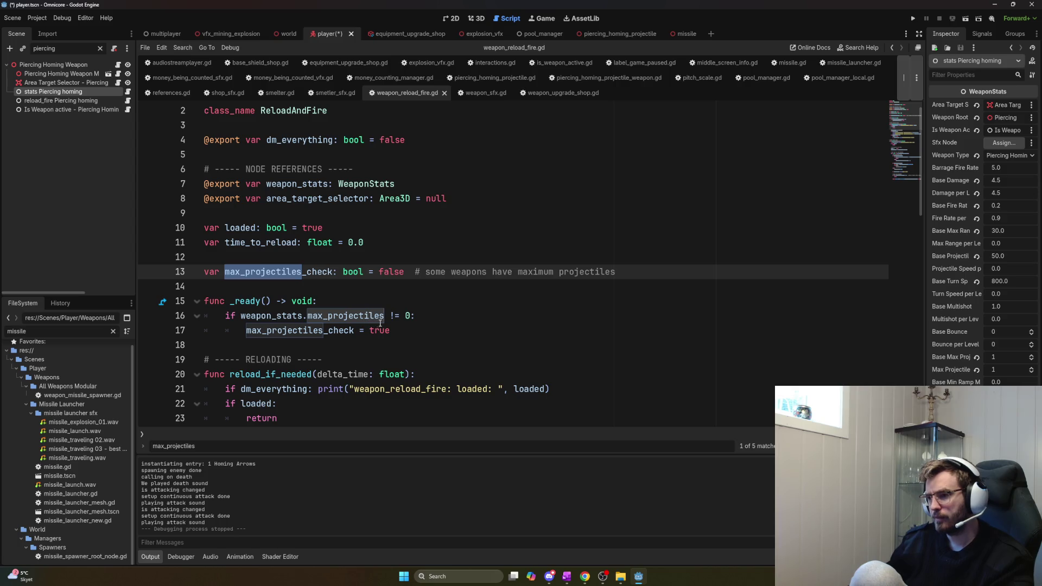
drag(390, 317, 423, 316)
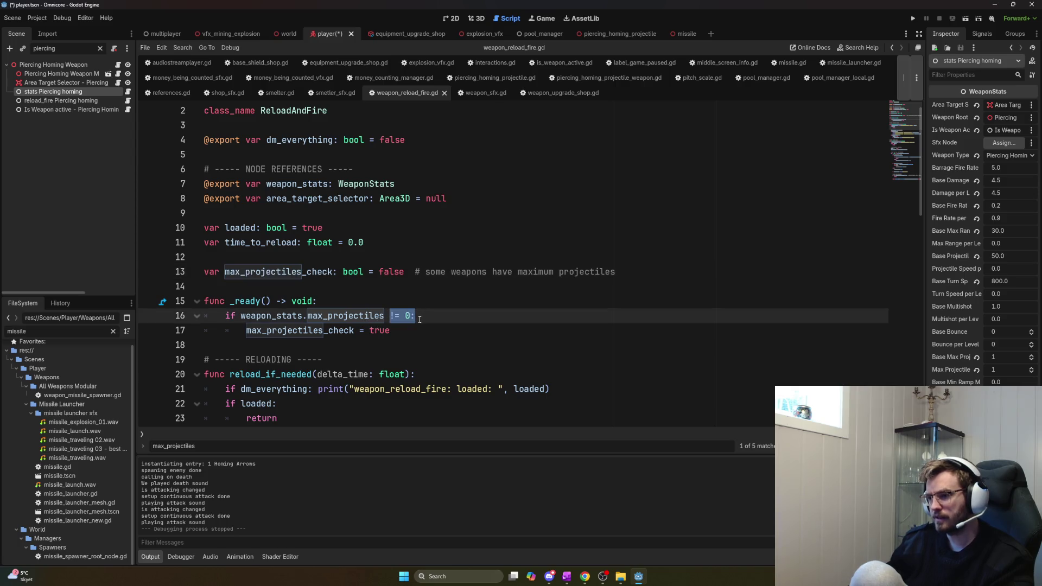
double_click(298, 330)
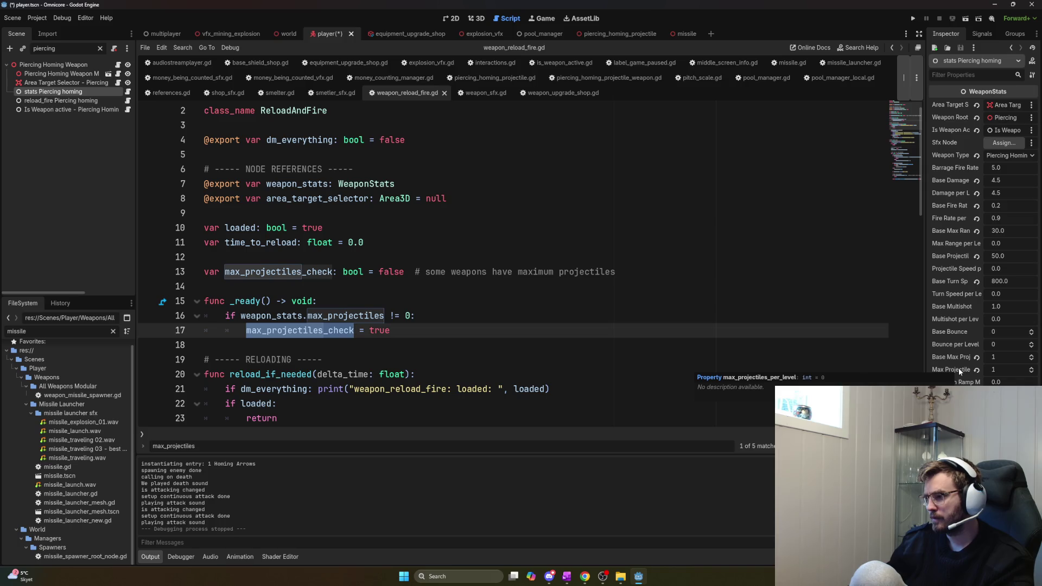
click(127, 91)
Search weapon_stats.gd for max_projectiles_per_level and jump to the match on line 129
text(max_porojewc)
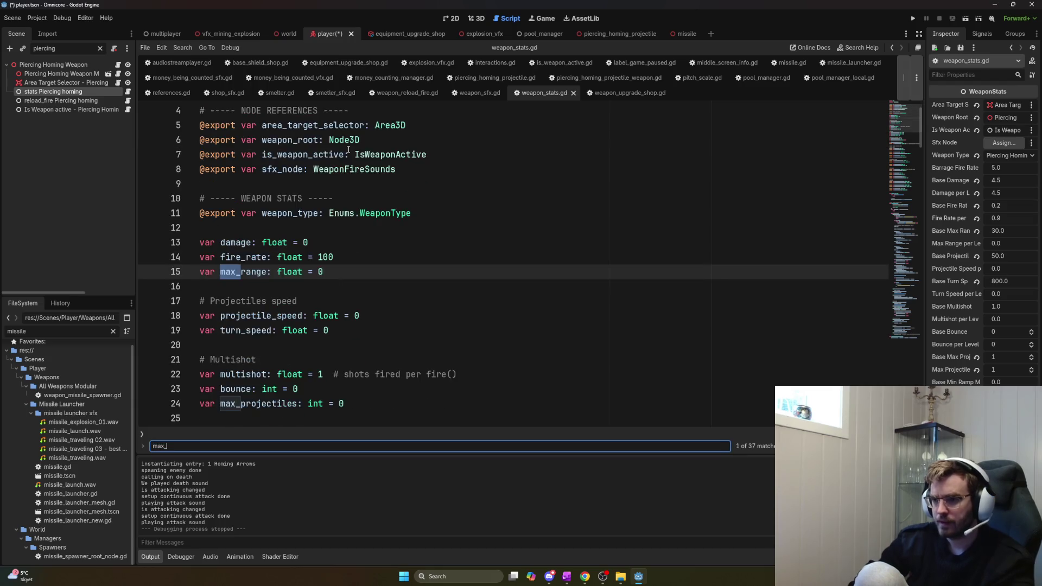
key(BackSpace)
key(BackSpace)
key(BackSpace)
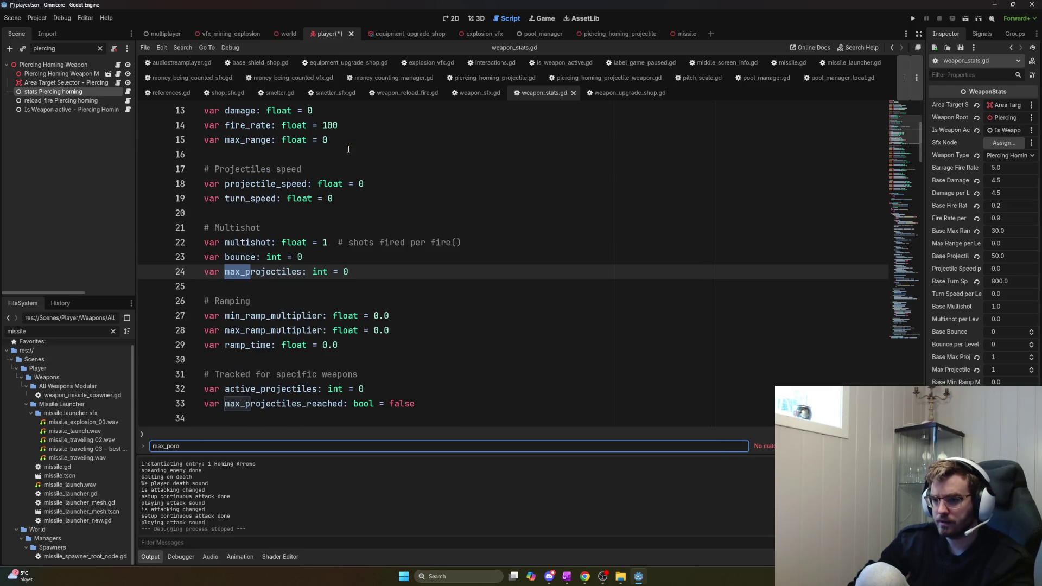
key(BackSpace)
key(BackSpace)
text(rojectil)
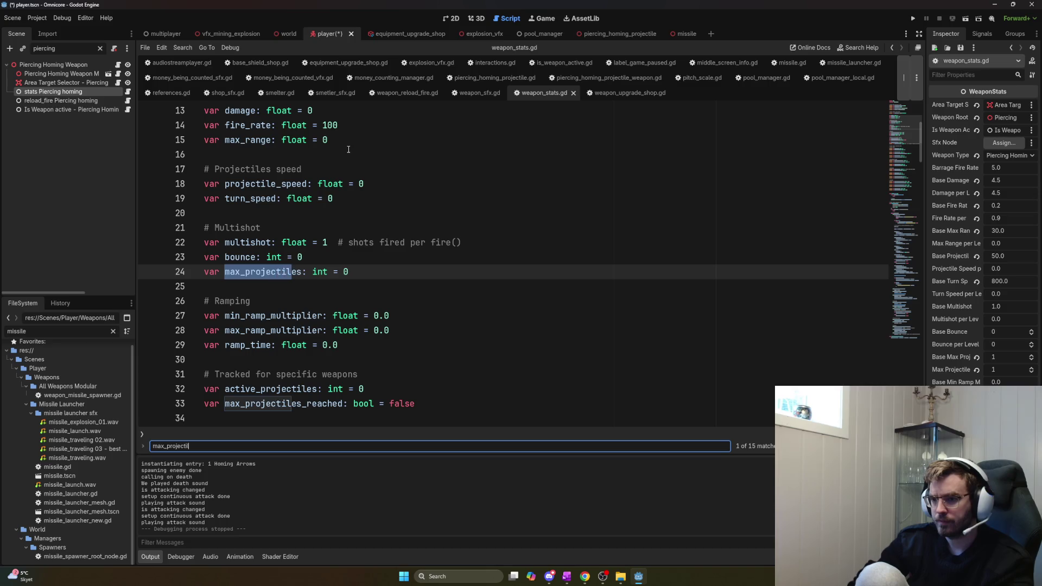
text(es_per_level)
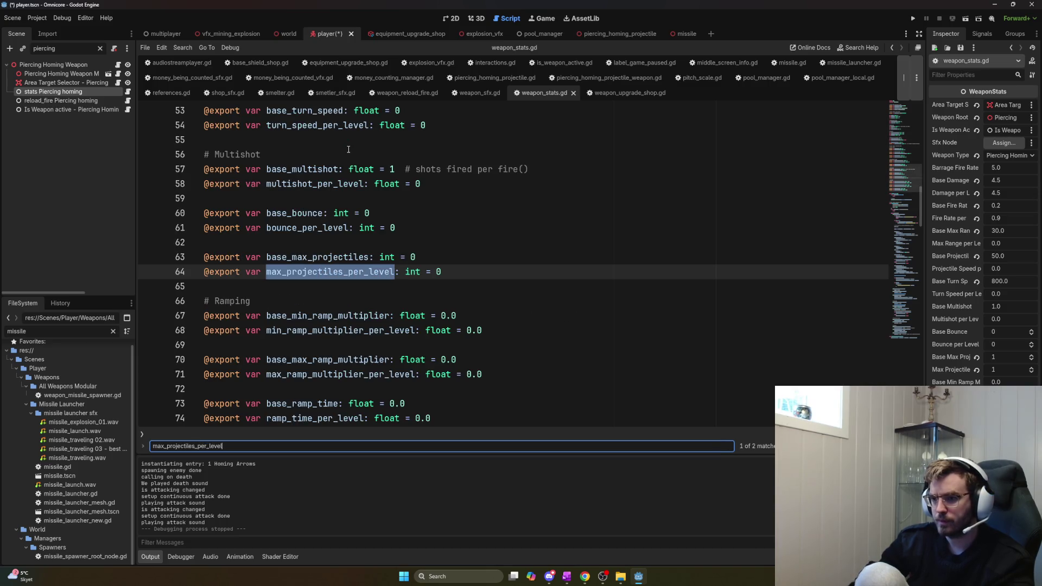
key(Return)
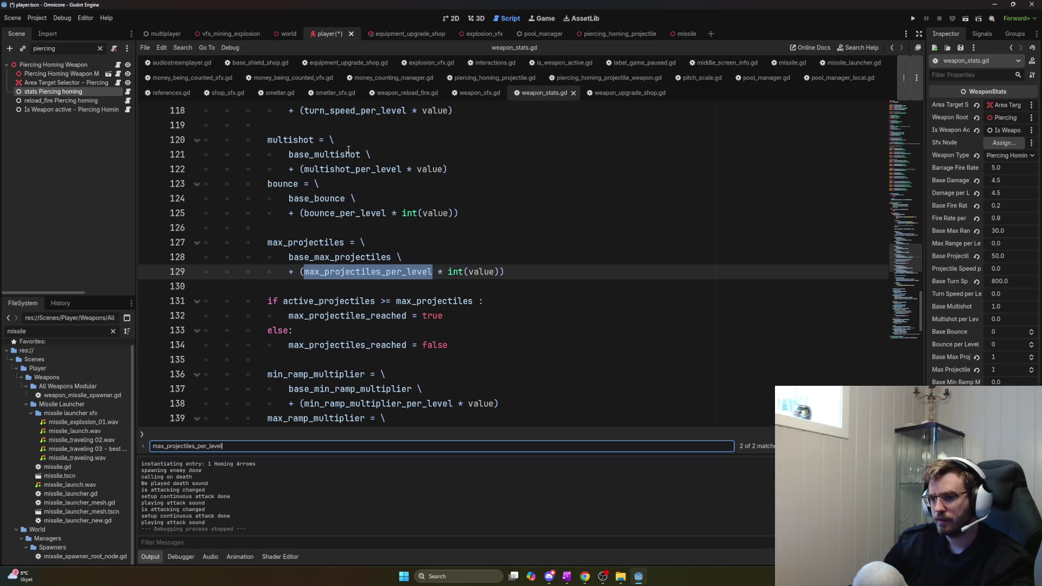
Scroll through the level-up code building max_projectiles, then return to weapon_reload_fire.gd
scroll(326, 256, up, 10)
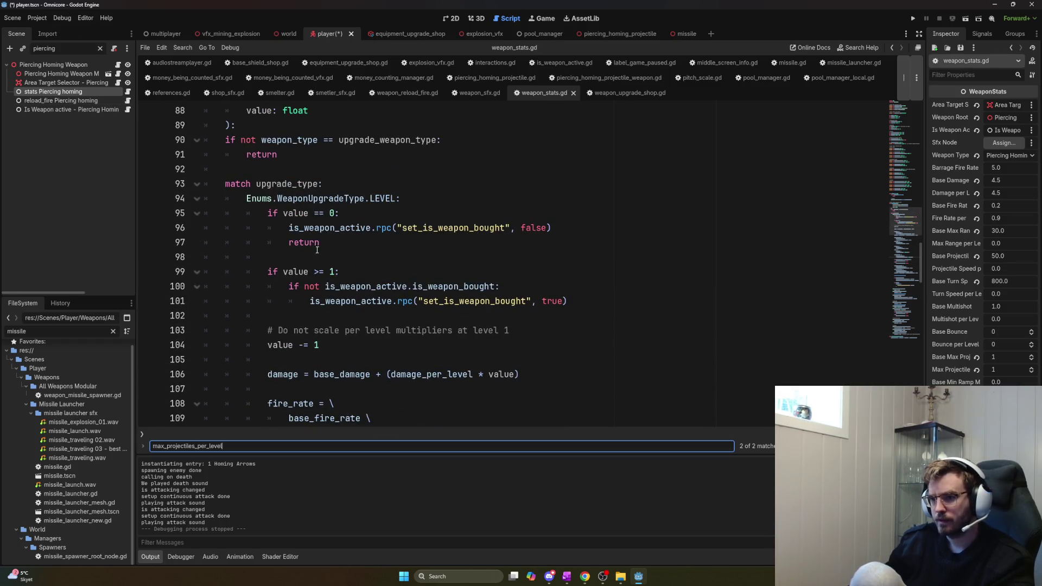
scroll(394, 302, down, 5)
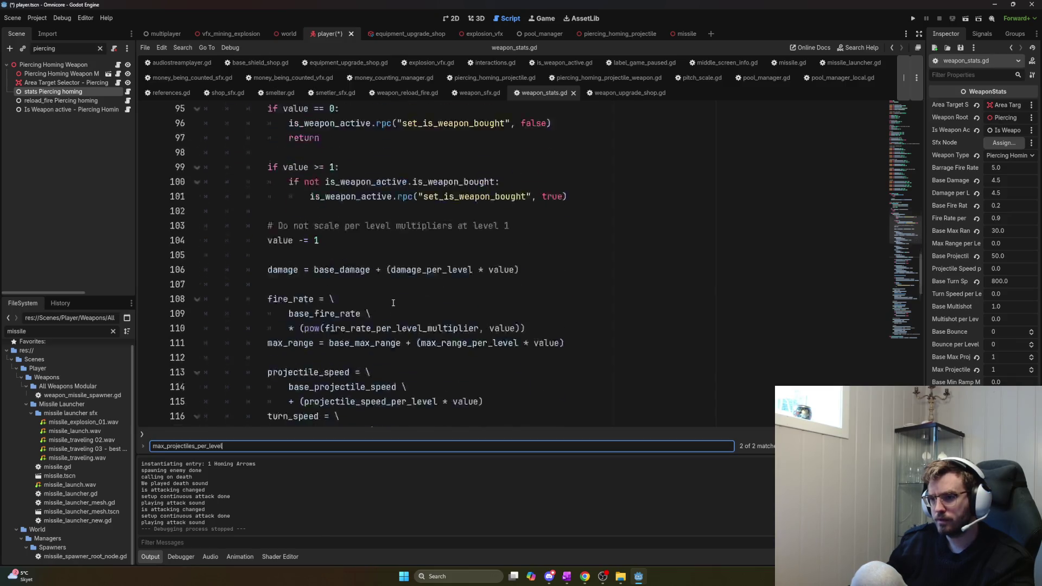
scroll(391, 303, down, 4)
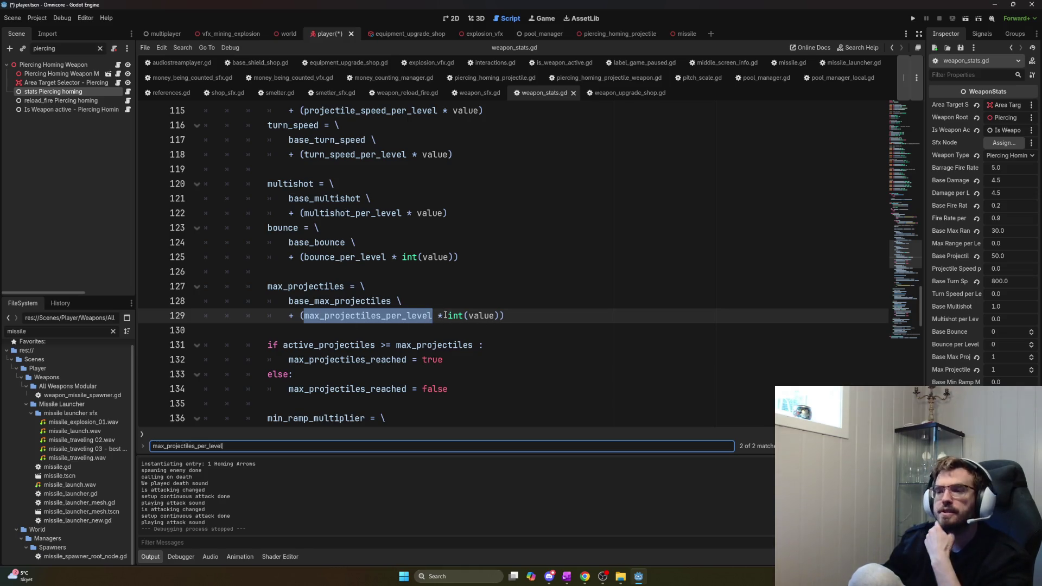
scroll(461, 321, down, 3)
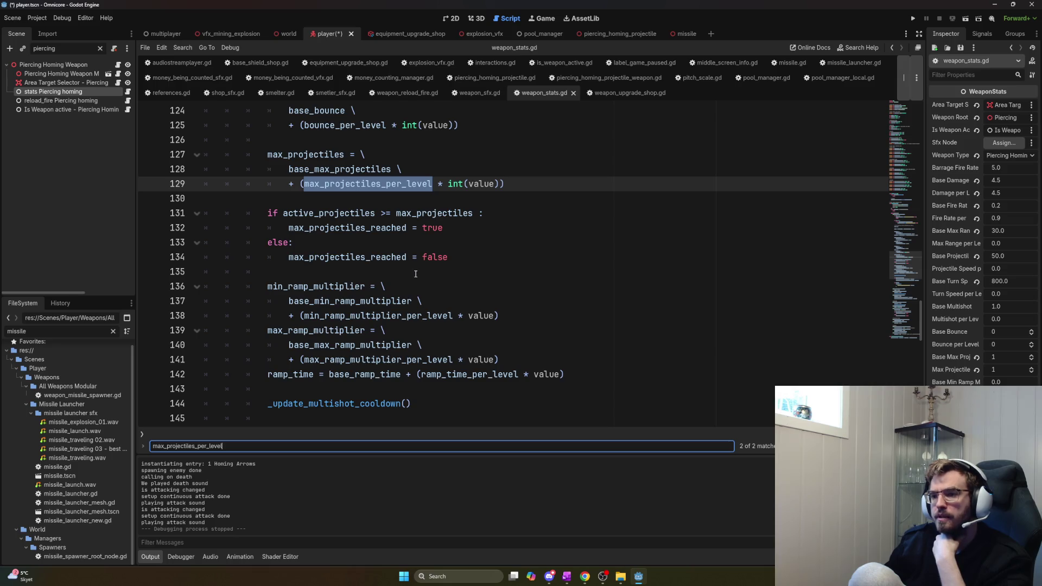
scroll(416, 274, down, 2)
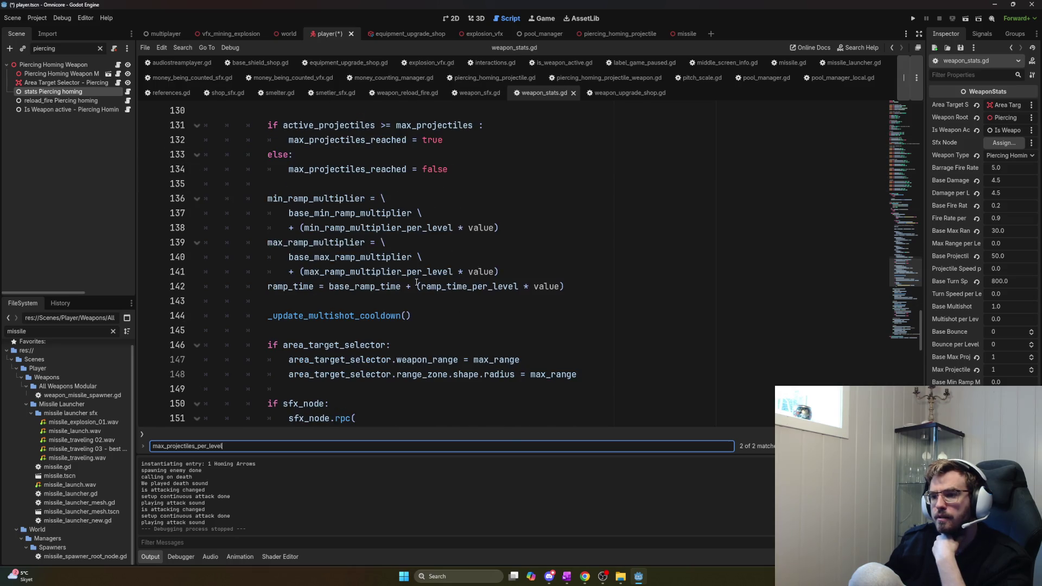
scroll(417, 283, down, 2)
scroll(417, 283, down, 2)
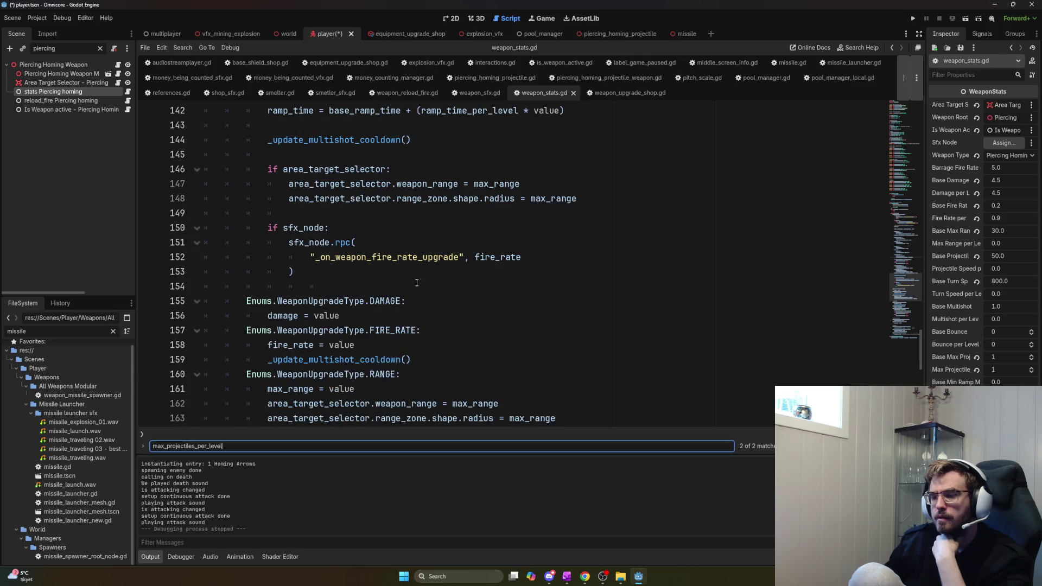
scroll(416, 283, up, 2)
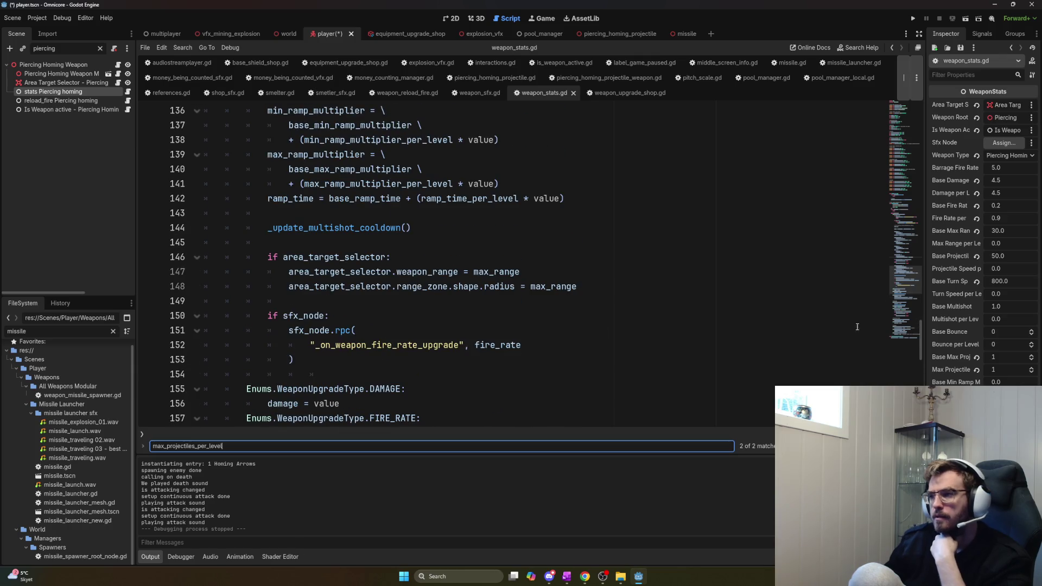
drag(921, 339, 922, 113)
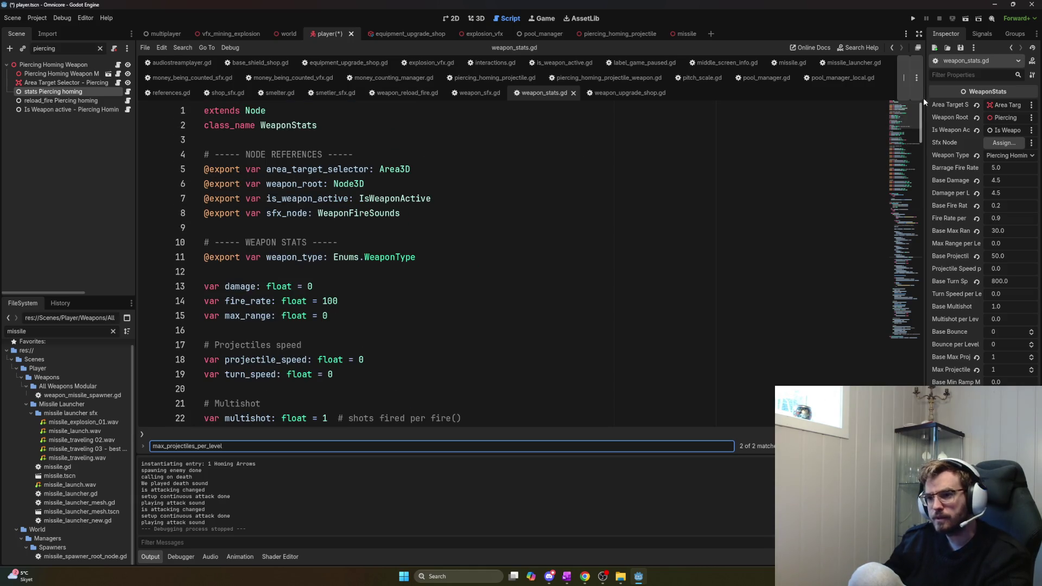
click(128, 101)
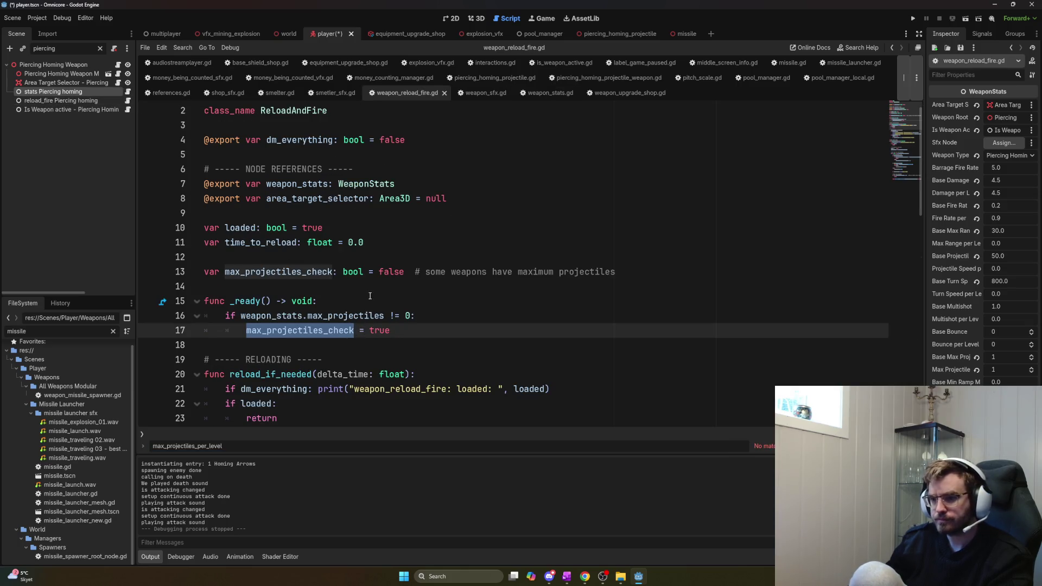
Select max_projectiles on line 16 and follow its uses down into the firing loop
double_click(362, 316)
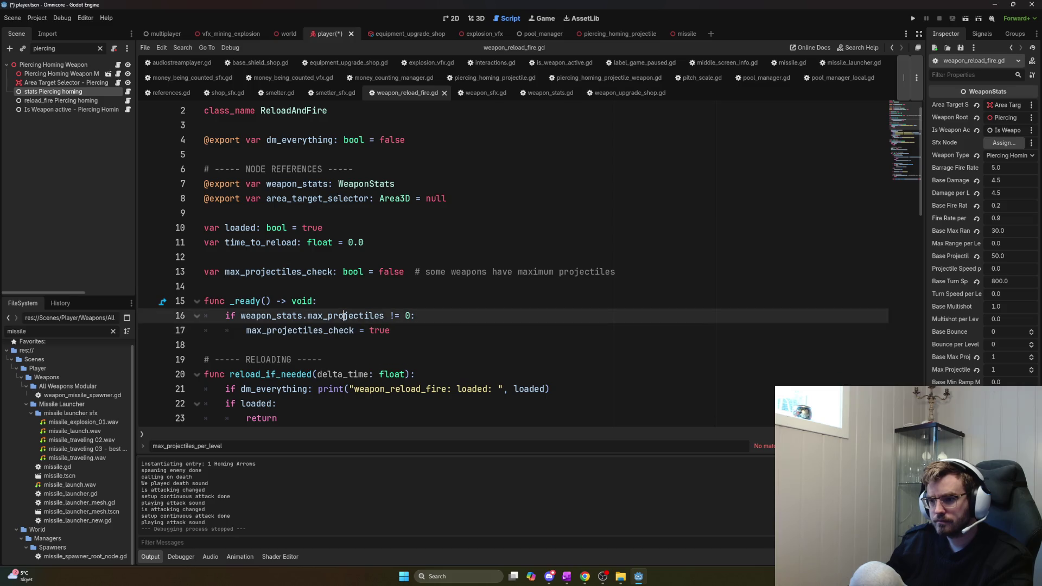
key(ctrl+d)
key(ctrl+d)
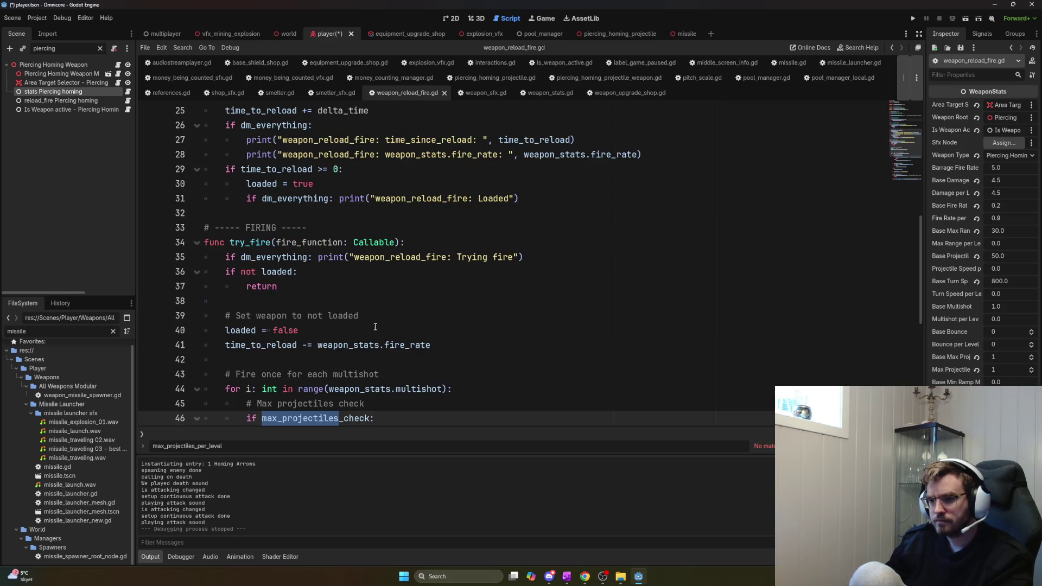
scroll(374, 326, down, 2)
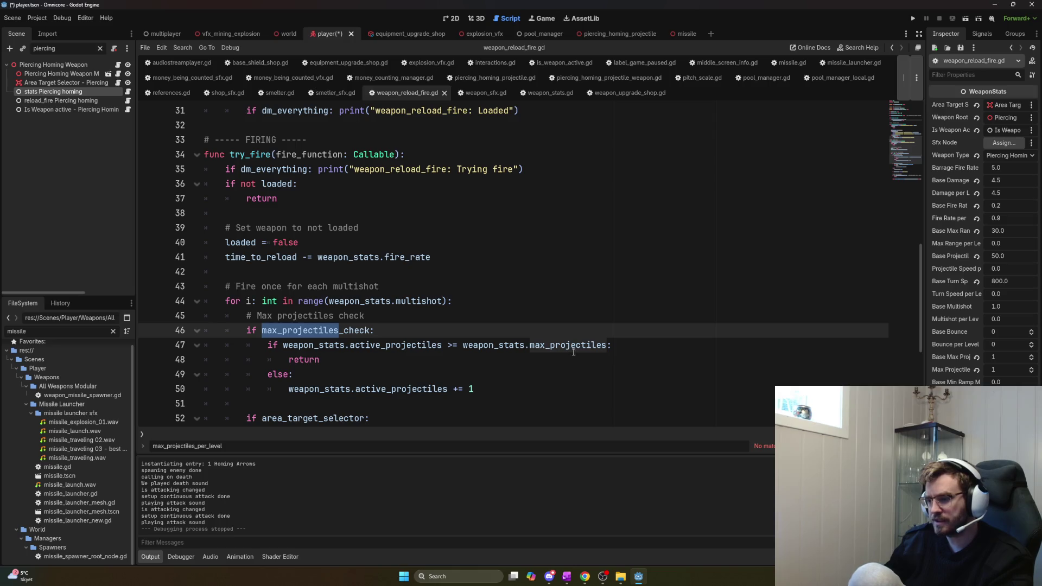
mouse_move(576, 351)
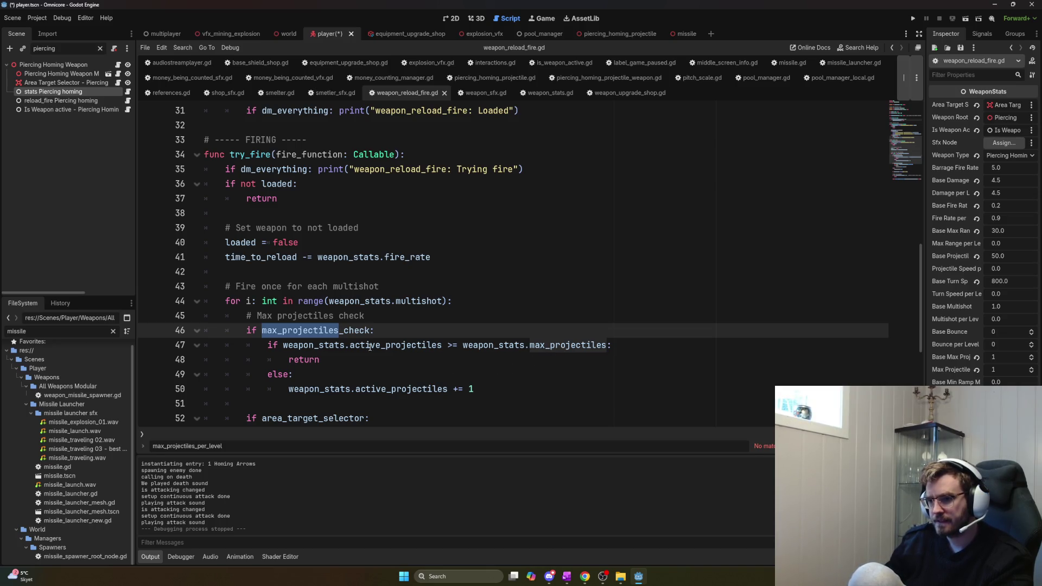
scroll(349, 308, down, 2)
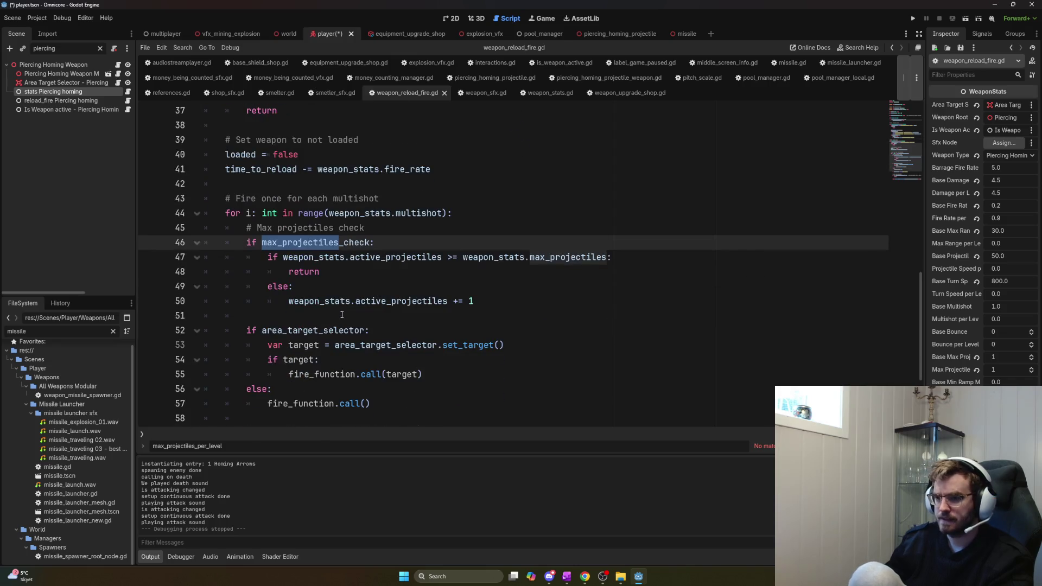
scroll(343, 315, down, 2)
scroll(343, 315, down, 1)
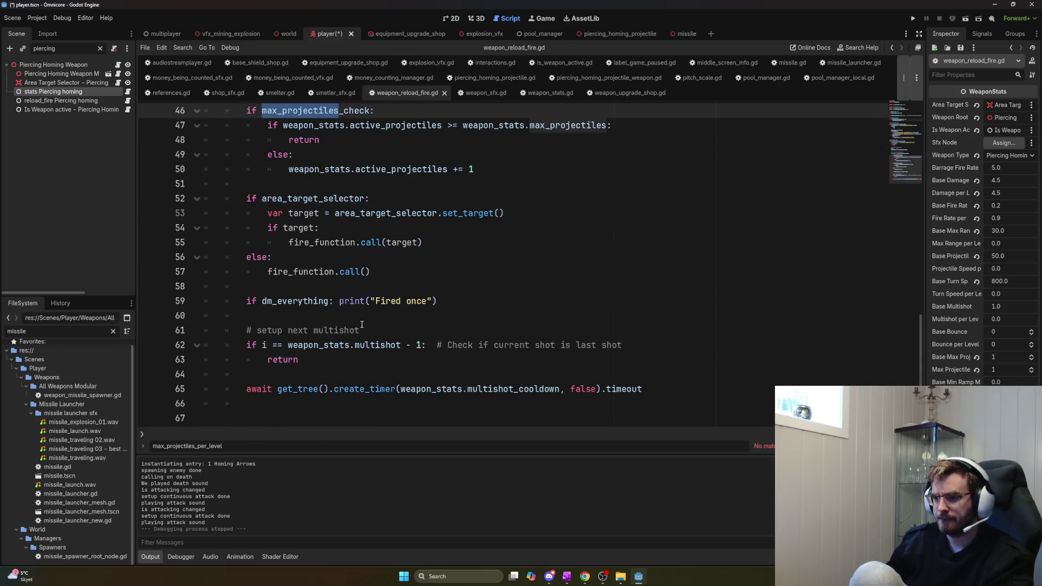
scroll(431, 356, up, 2)
scroll(431, 356, down, 2)
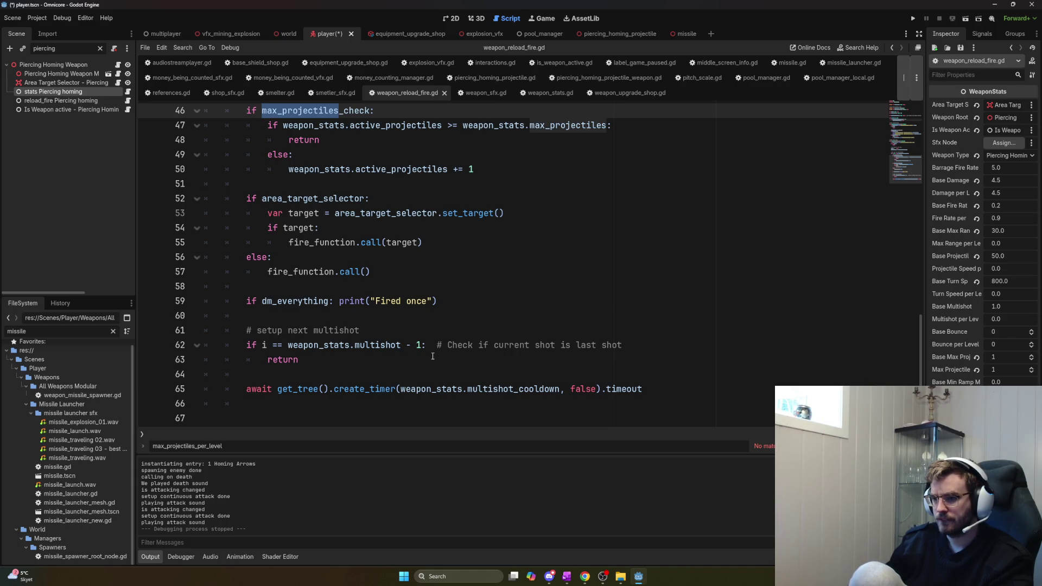
scroll(440, 362, up, 3)
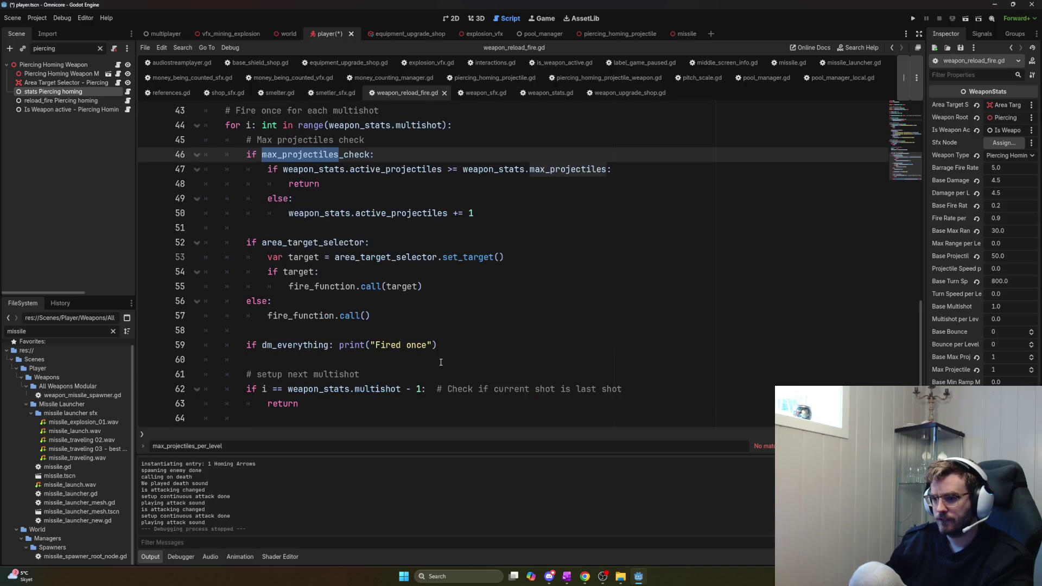
scroll(442, 363, up, 1)
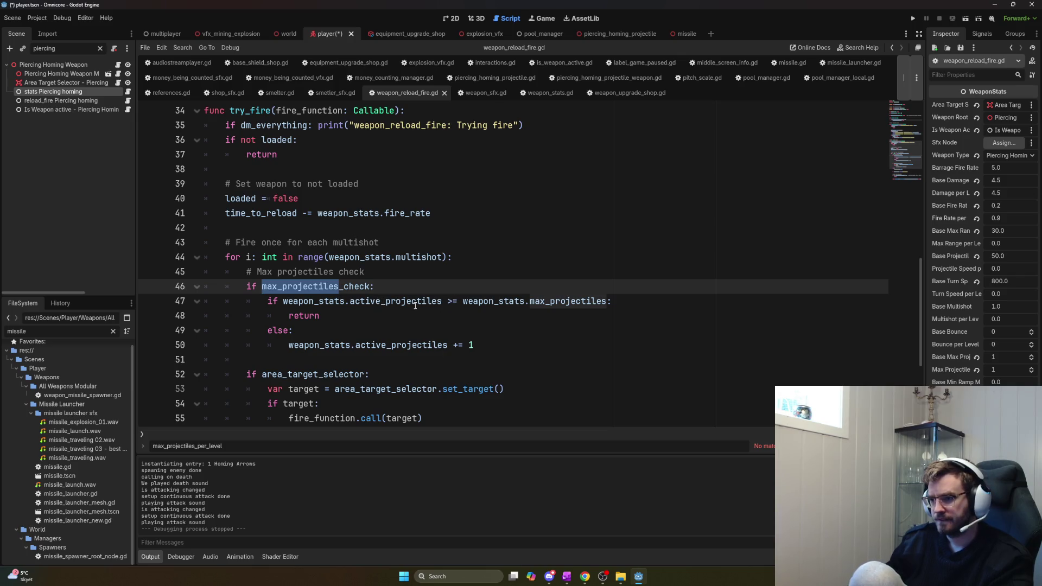
Select the max_projectiles comparison on line 47, then switch to weapon_stats.gd
click(449, 302)
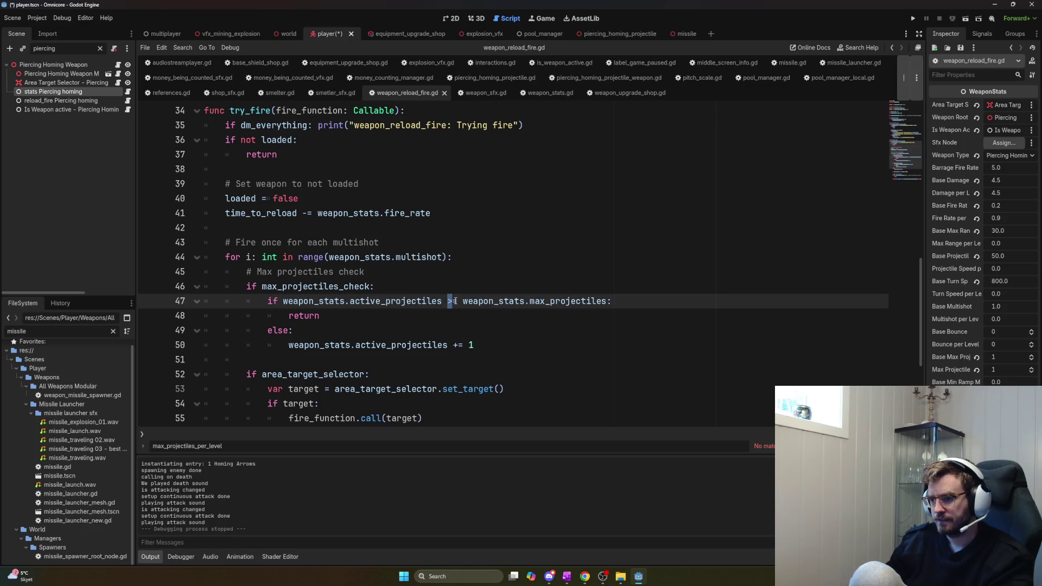
drag(454, 301, 605, 308)
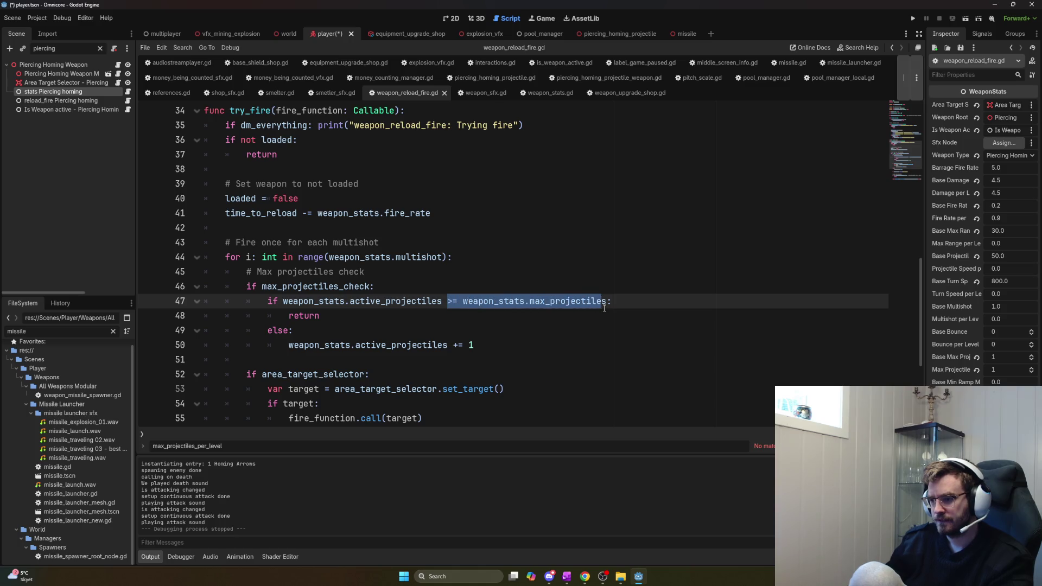
double_click(594, 302)
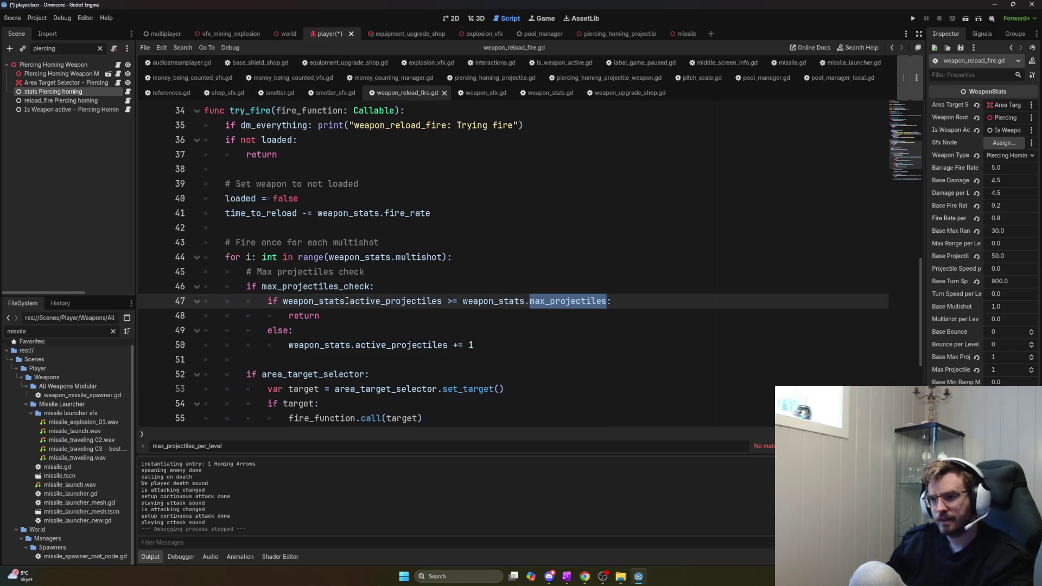
click(128, 92)
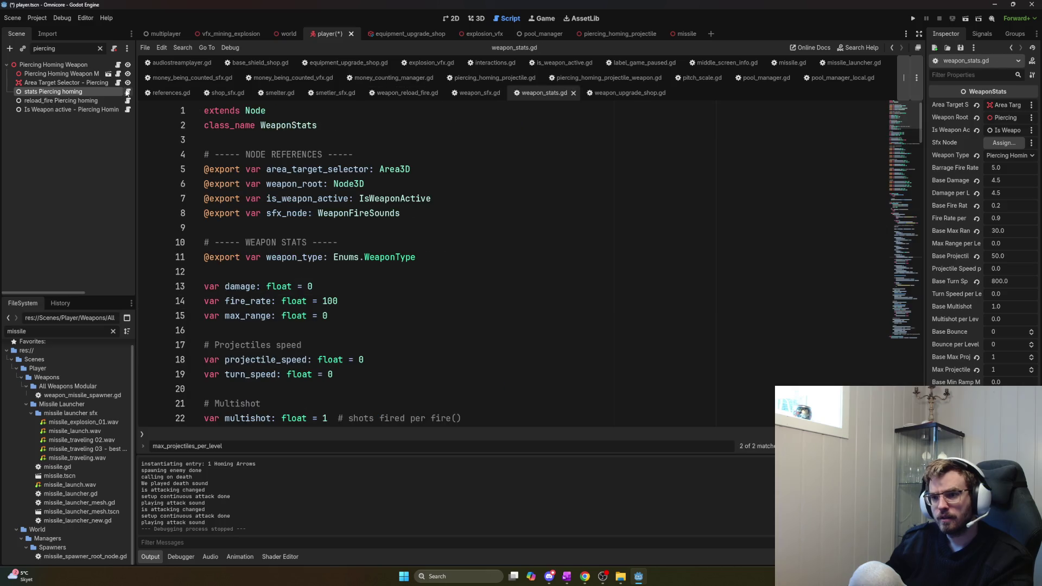
Search weapon_stats.gd for active_projectiles and step through the matches
key(ctrl+f)
text(act)
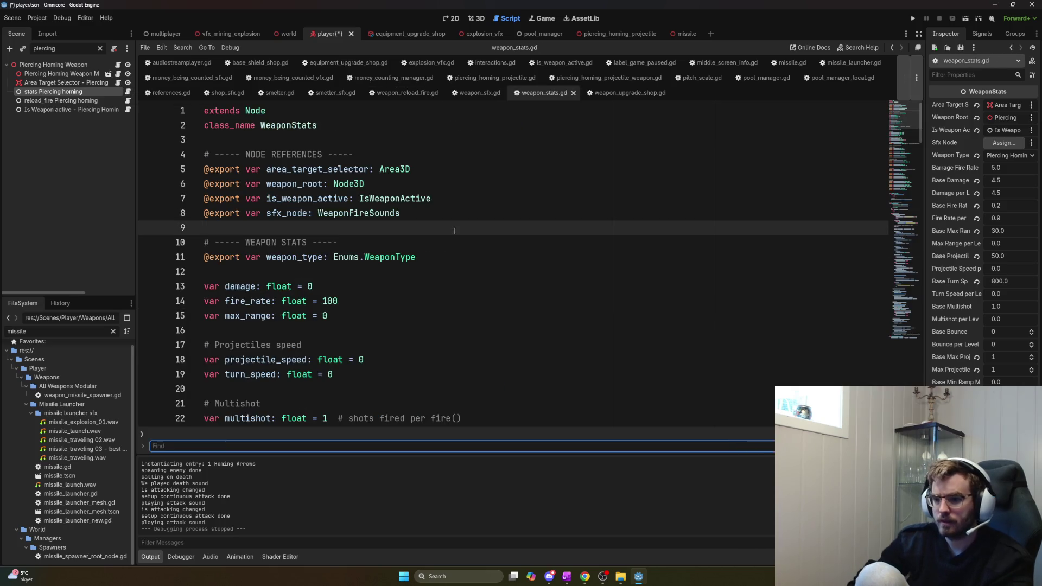
text(ive_p)
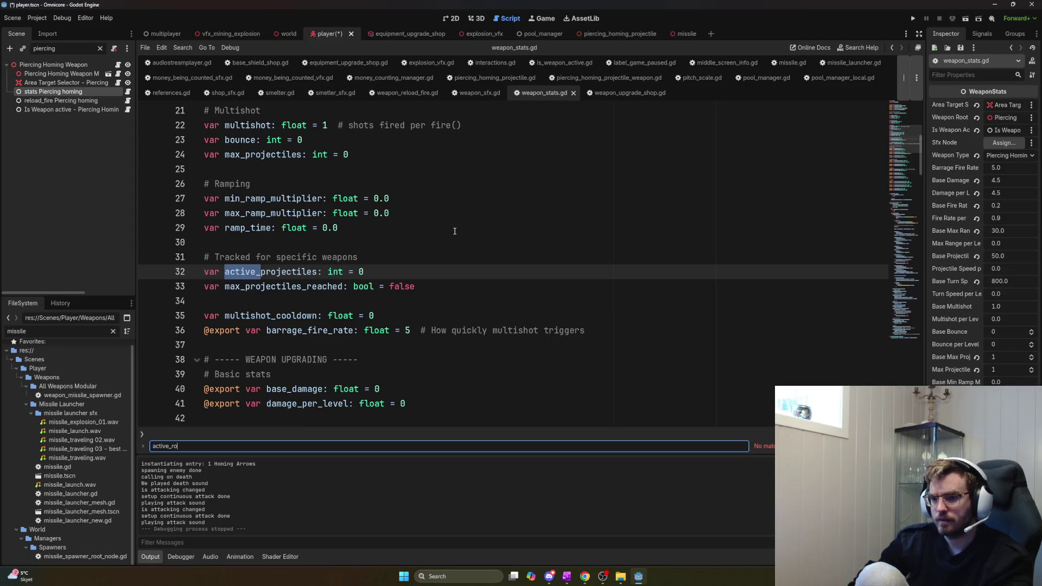
text(roject)
key(Return)
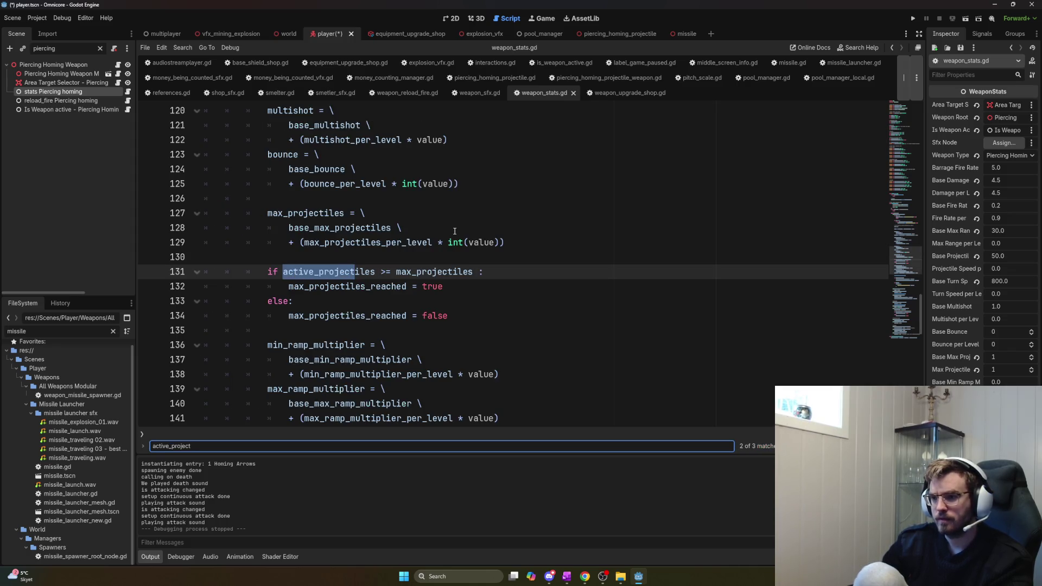
key(Return)
key(Return)
key(Return)
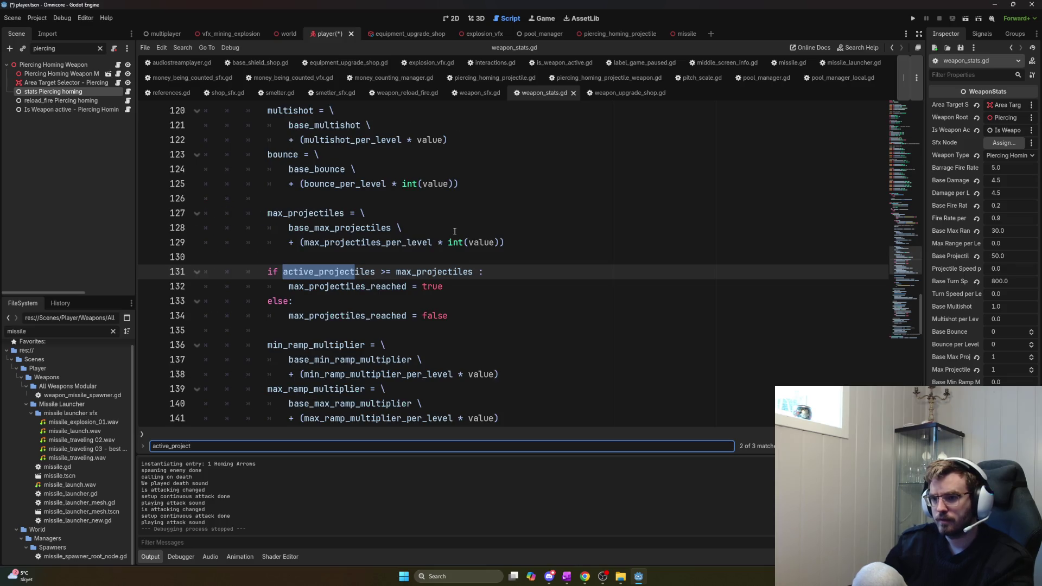
scroll(458, 235, up, 2)
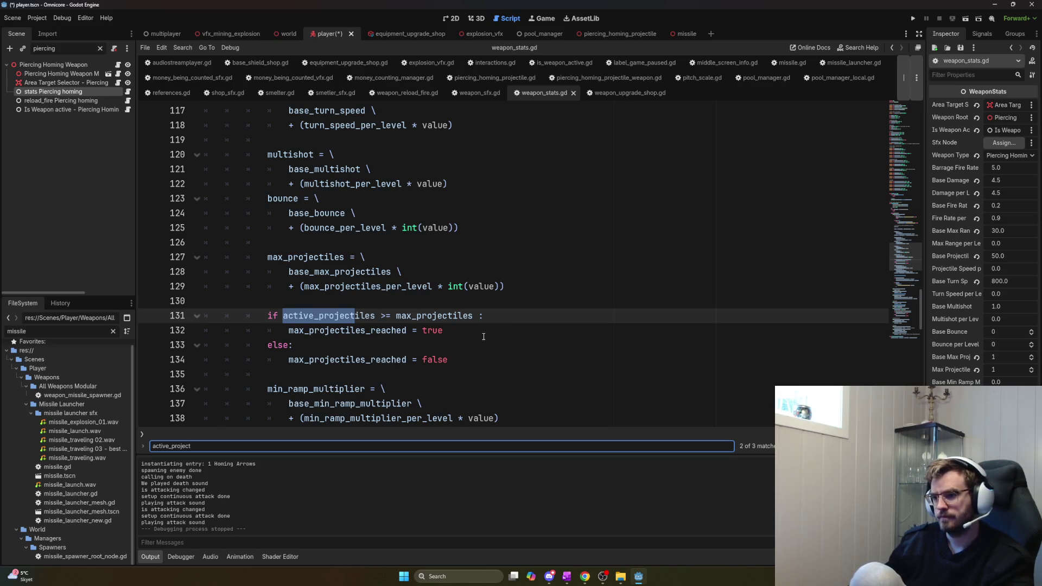
scroll(483, 337, down, 1)
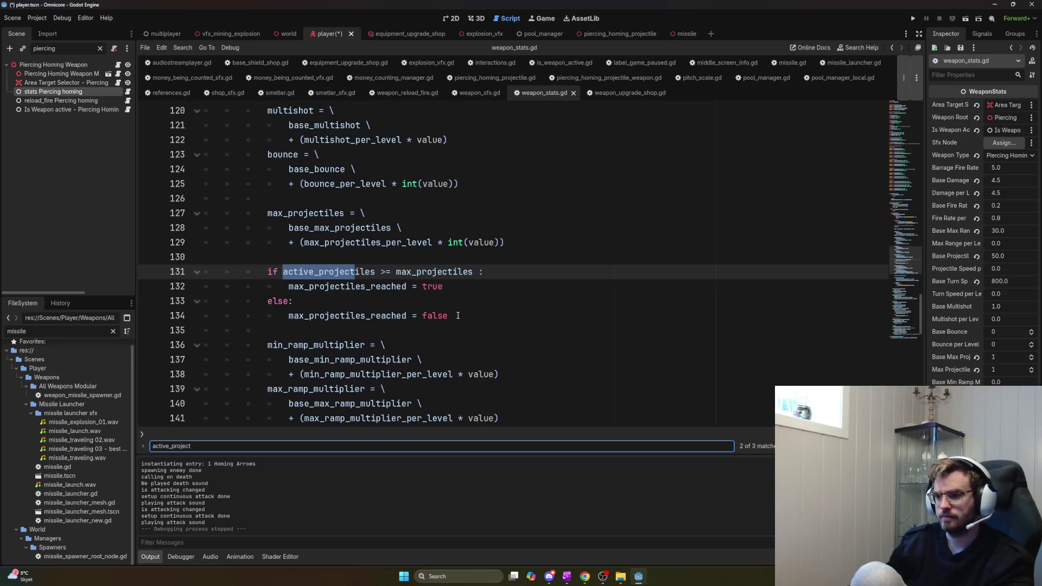
scroll(454, 314, down, 1)
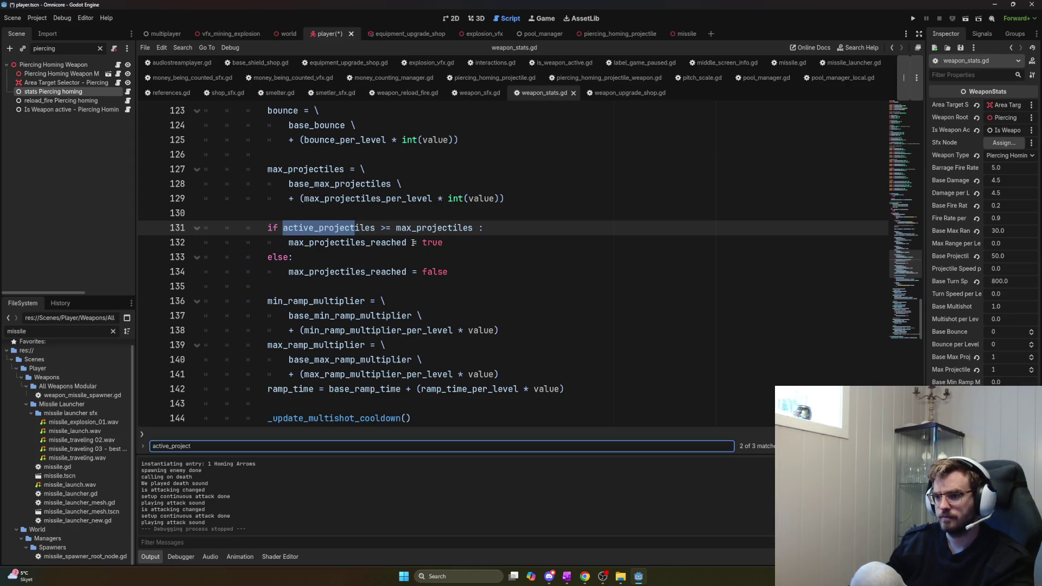
Trace active_projectiles and max_projectiles_reached occurrences, including the declaration on line 32 and lines 174–177
double_click(347, 272)
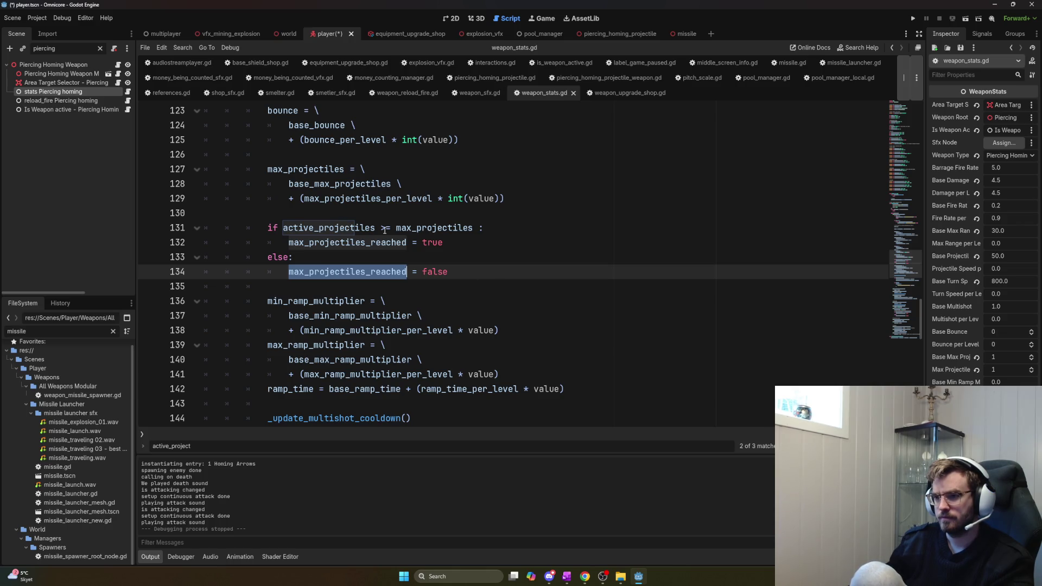
double_click(358, 228)
key(ctrl+d)
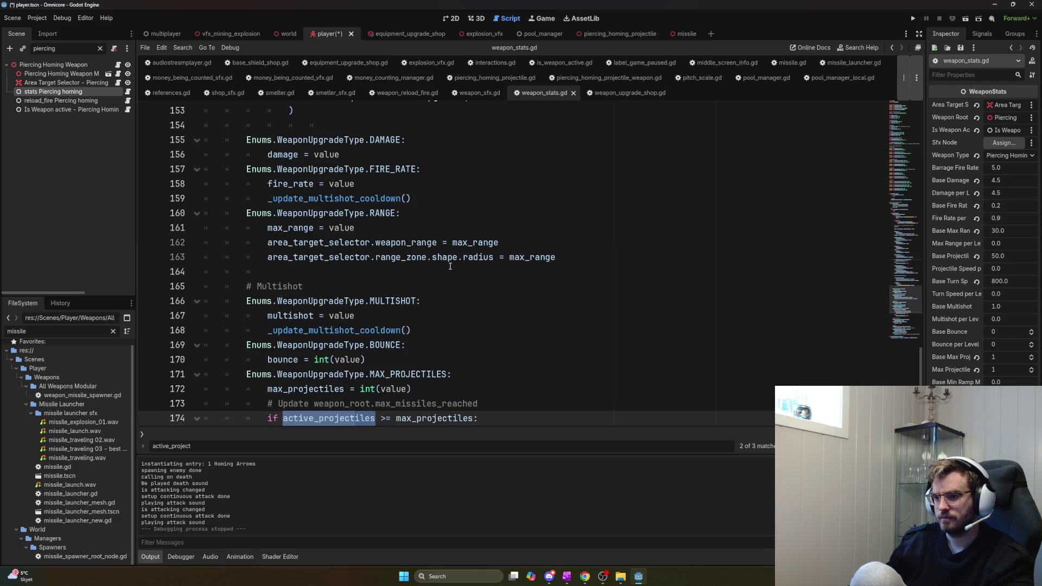
key(ctrl+d)
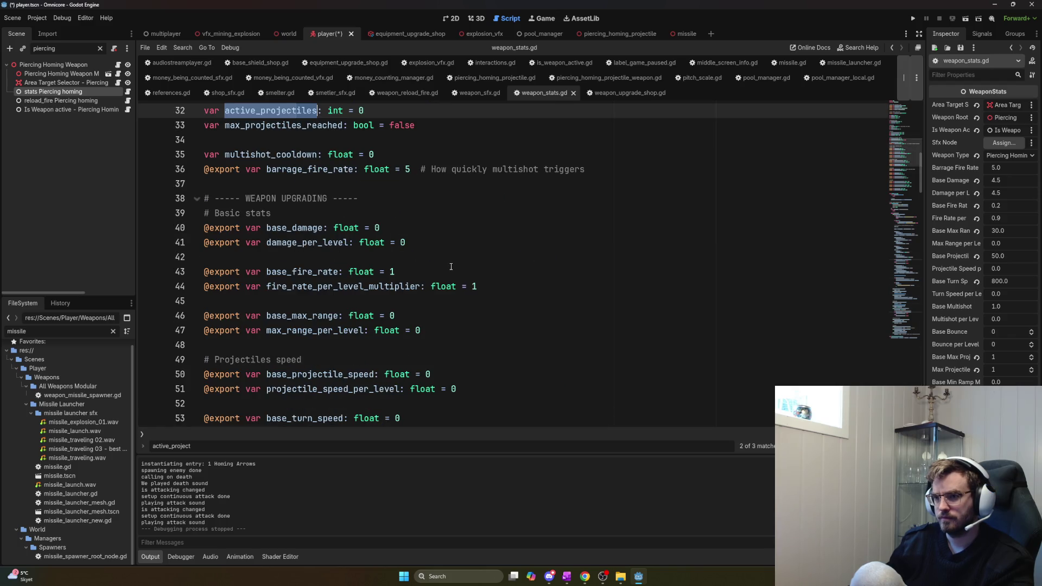
key(ctrl+d)
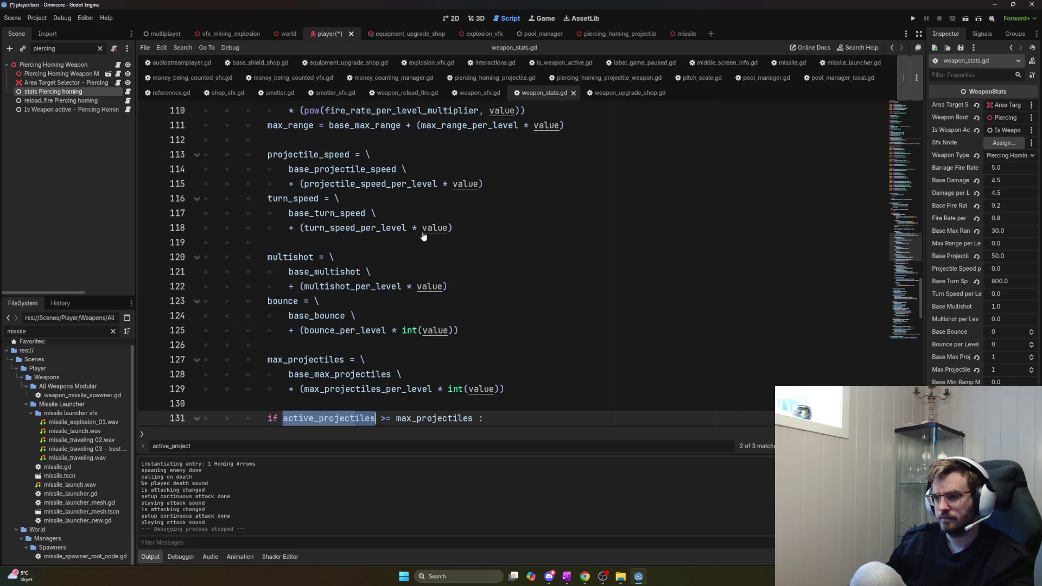
scroll(440, 254, down, 2)
key(ctrl+d)
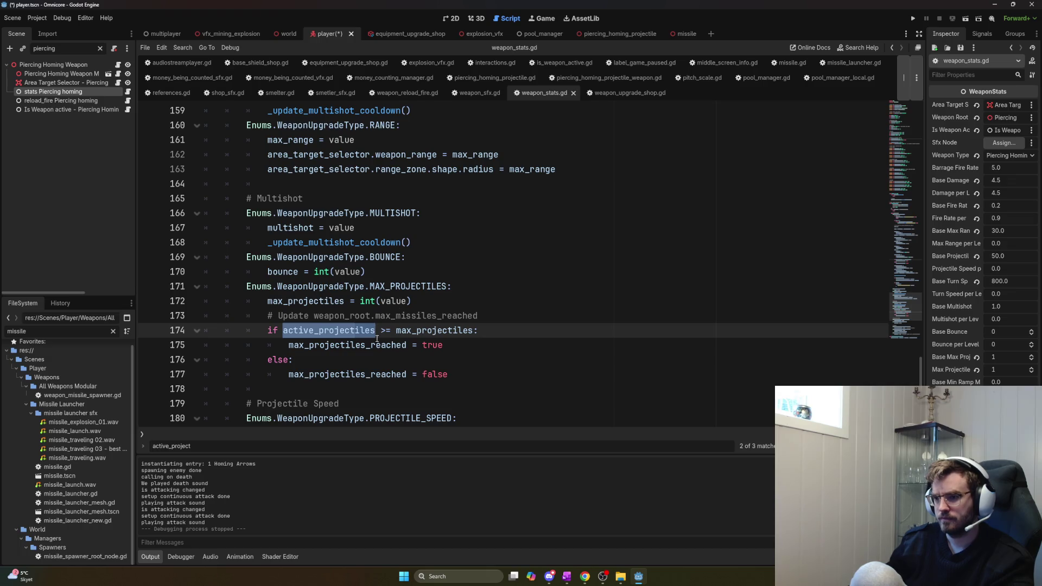
double_click(398, 346)
key(ctrl+d)
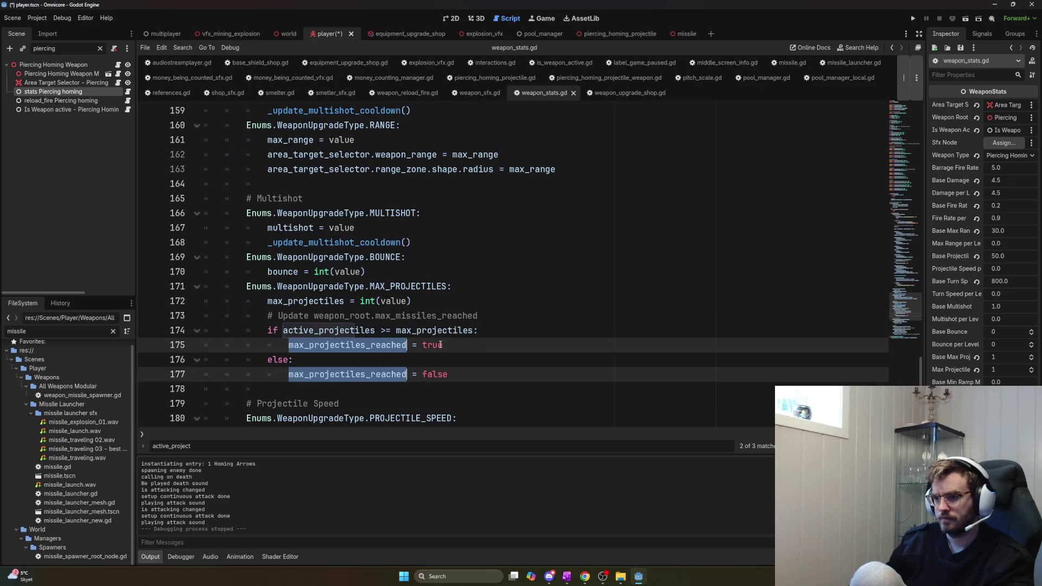
click(432, 323)
double_click(433, 331)
Scroll up through the stat calculations and highlight max_projectiles on line 127 to see its uses
scroll(451, 333, up, 5)
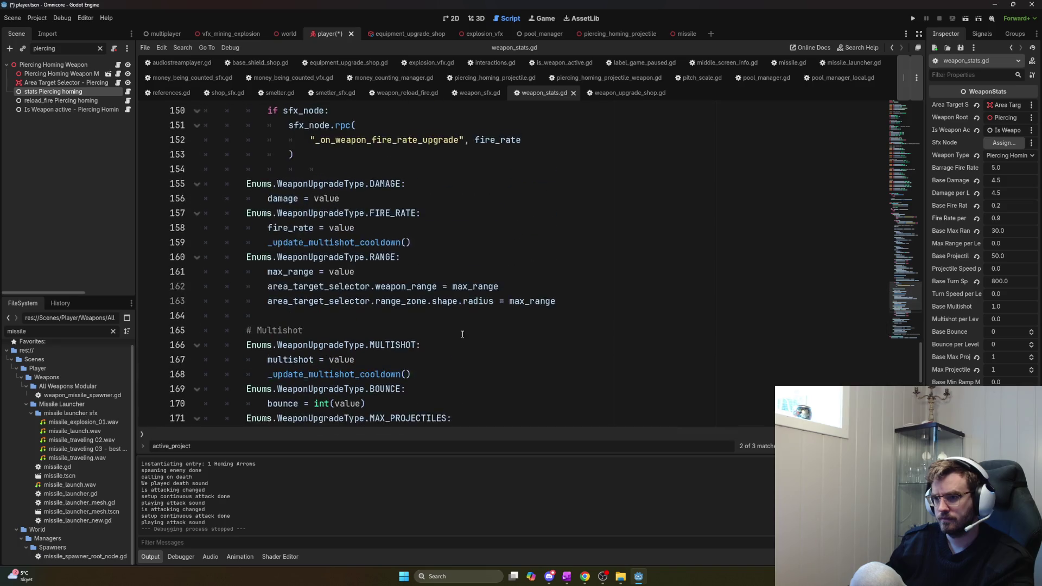
scroll(465, 338, up, 18)
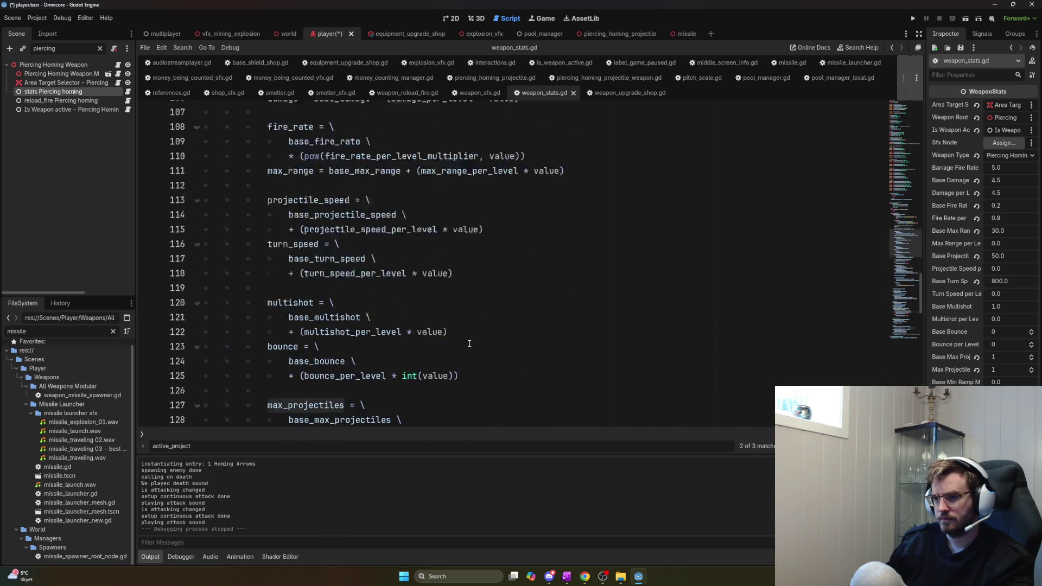
scroll(470, 345, up, 3)
scroll(472, 343, down, 20)
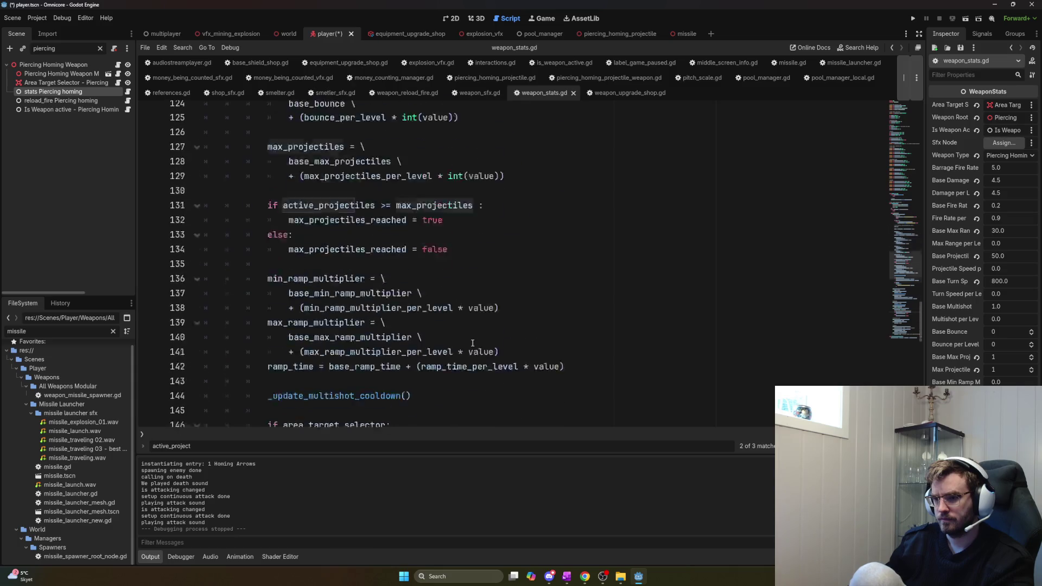
scroll(473, 341, down, 9)
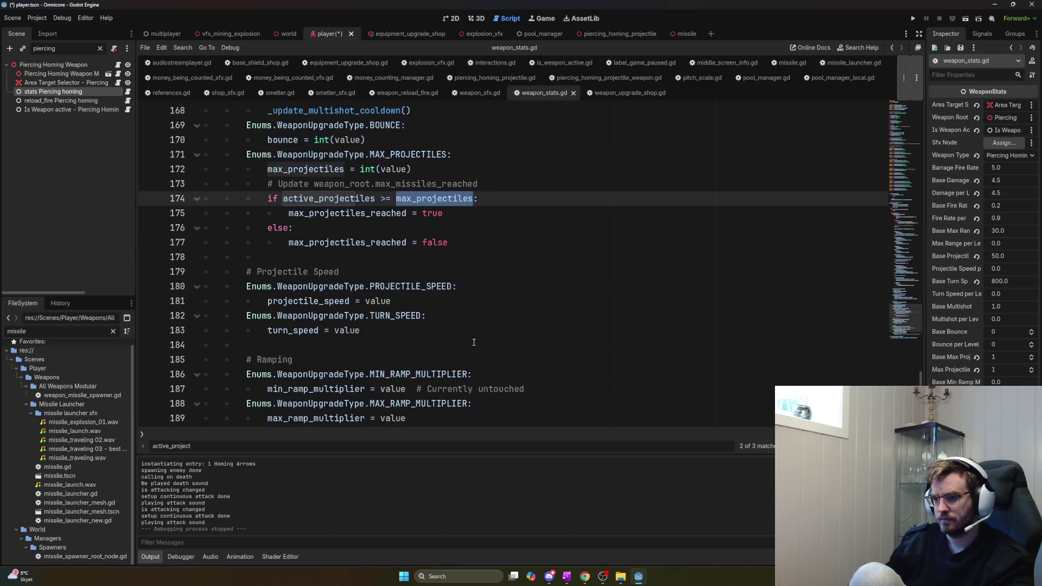
scroll(473, 342, up, 1)
mouse_move(450, 287)
mouse_down()
mouse_move(271, 286)
mouse_move(266, 213)
mouse_move(264, 226)
mouse_up()
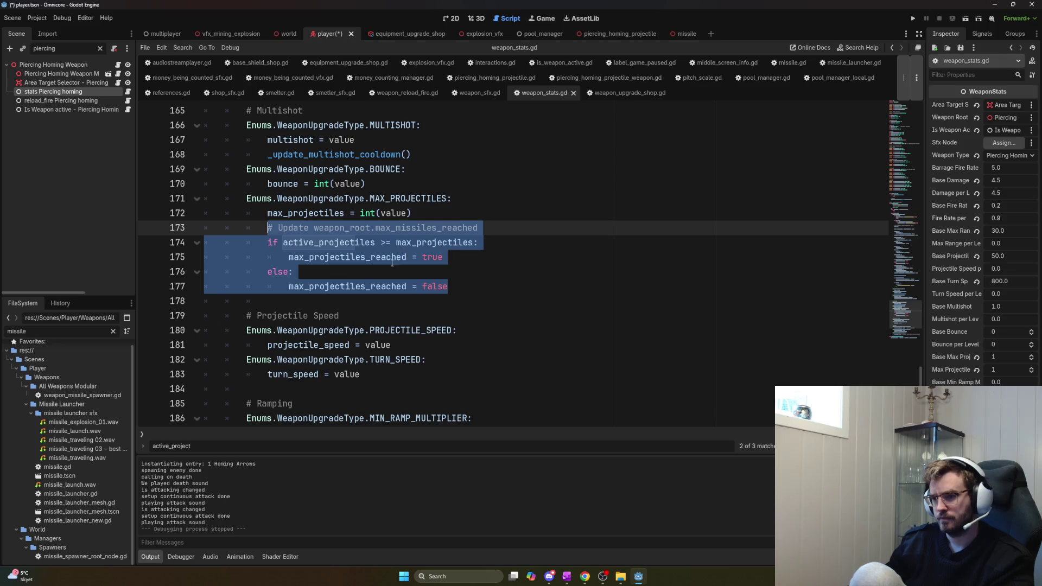
scroll(302, 262, up, 1)
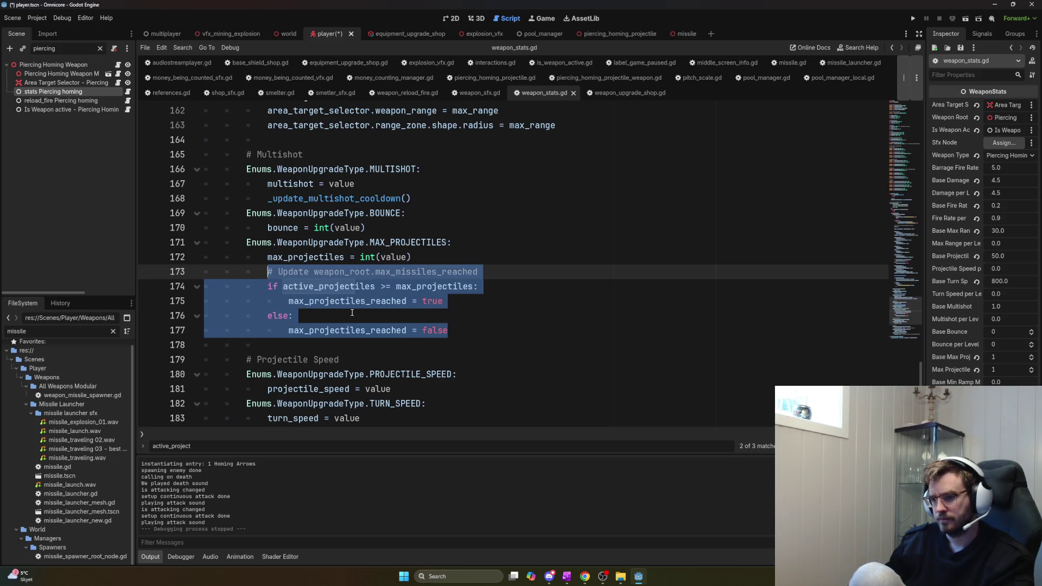
scroll(363, 318, up, 9)
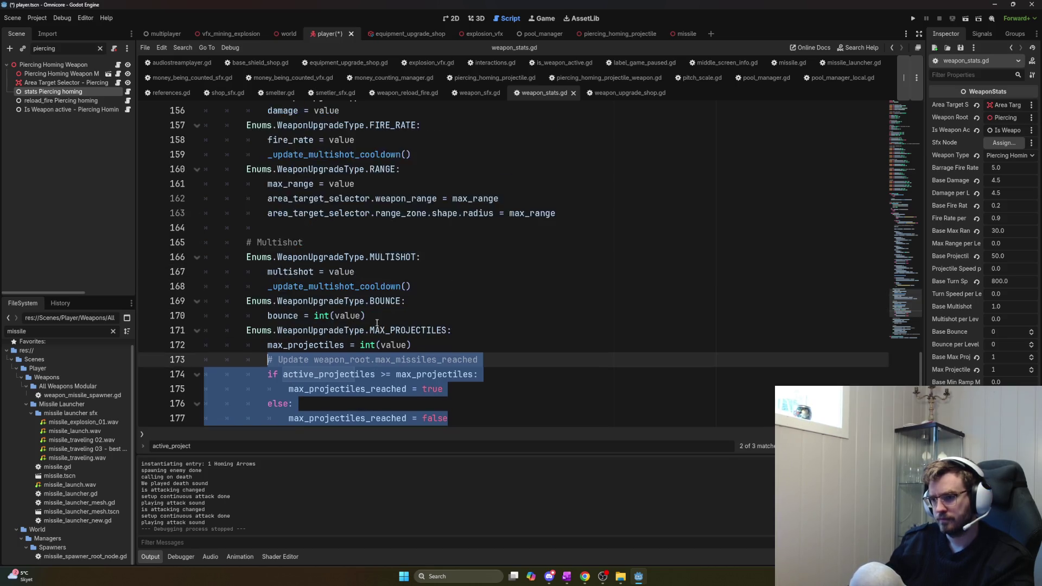
scroll(383, 332, up, 4)
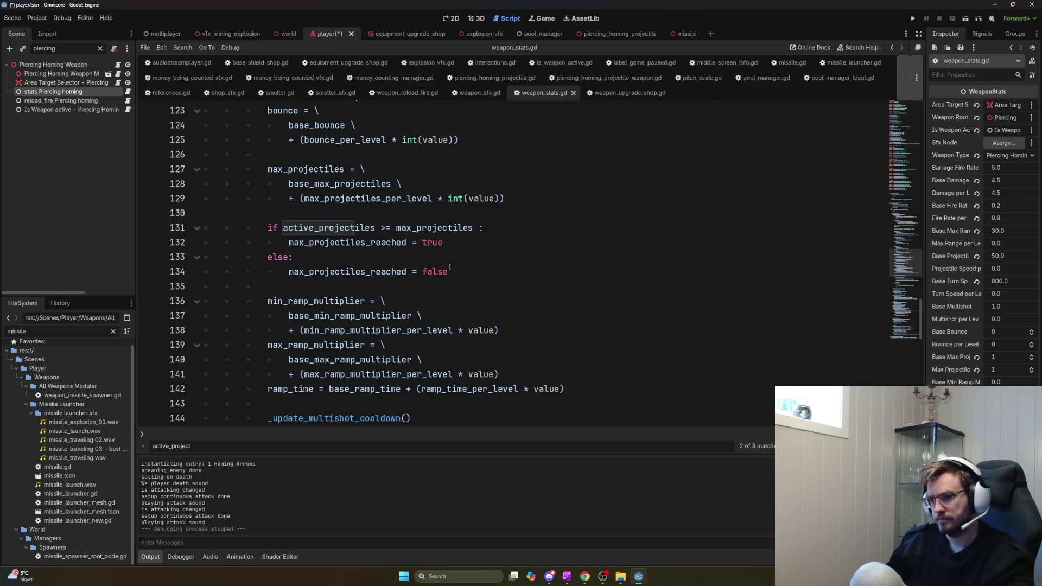
scroll(449, 267, up, 1)
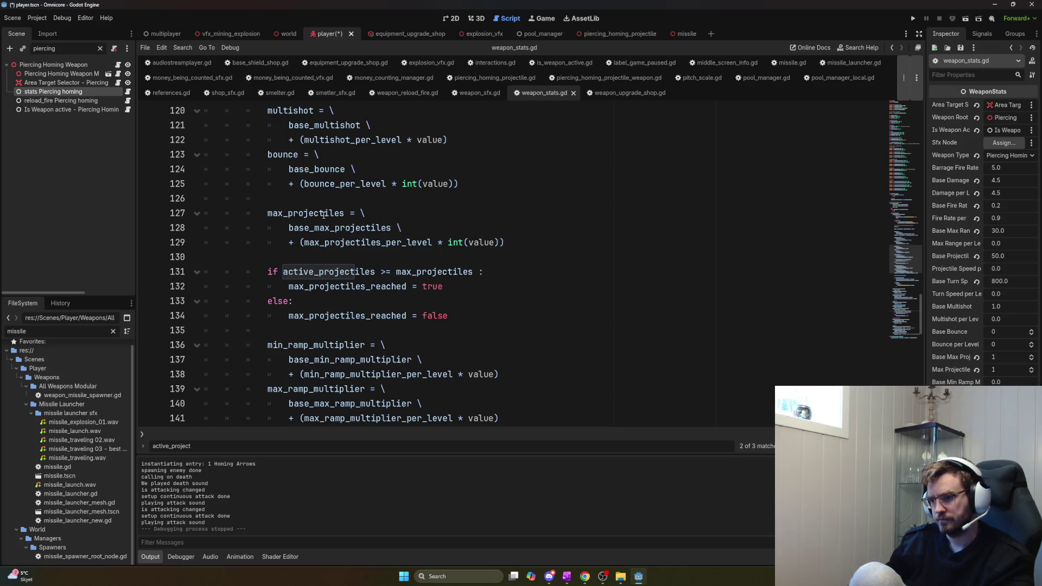
double_click(324, 215)
scroll(428, 294, up, 3)
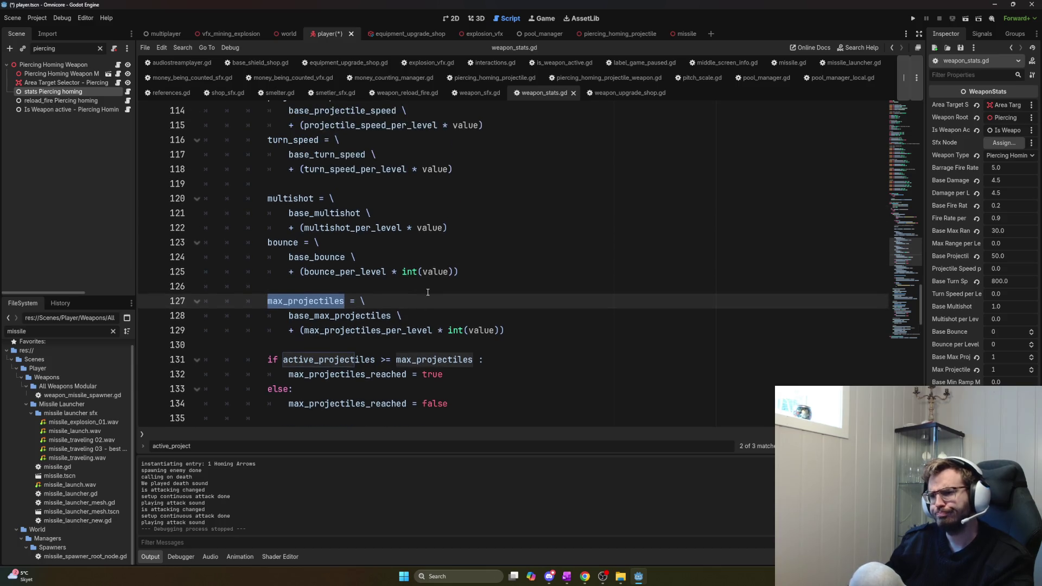
Add print("max projectiles reached") in the limit branch of weapon_reload_fire.gd, save, and run
click(128, 100)
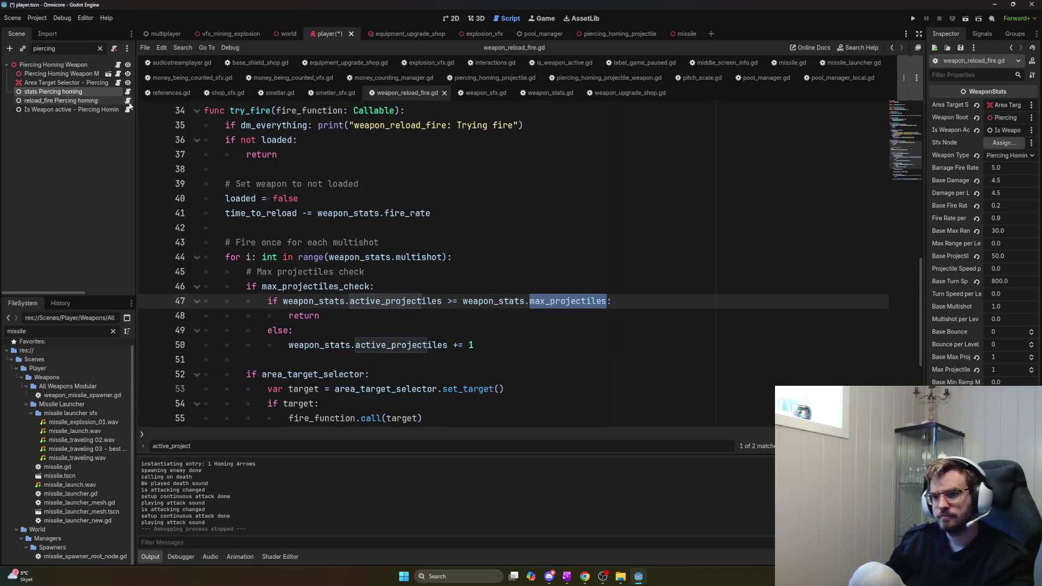
click(431, 289)
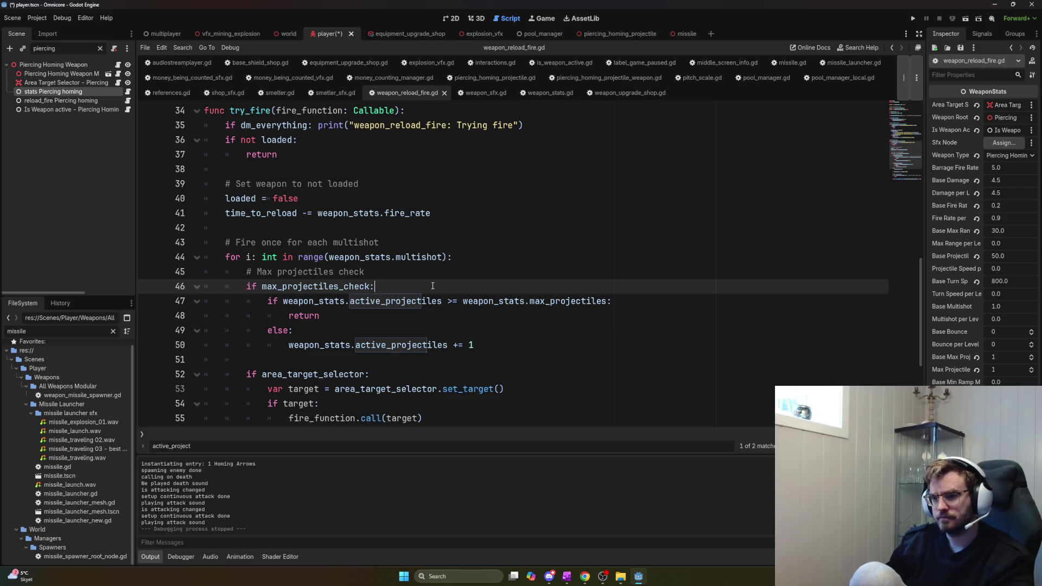
click(624, 304)
key(Return)
text(print(")
text(max projectiles )
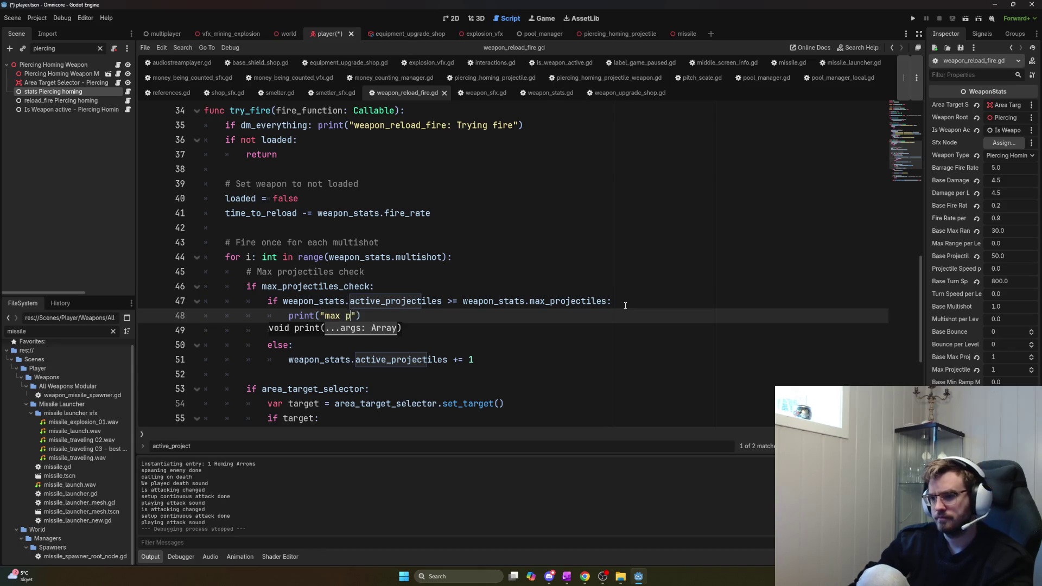
text(reached)
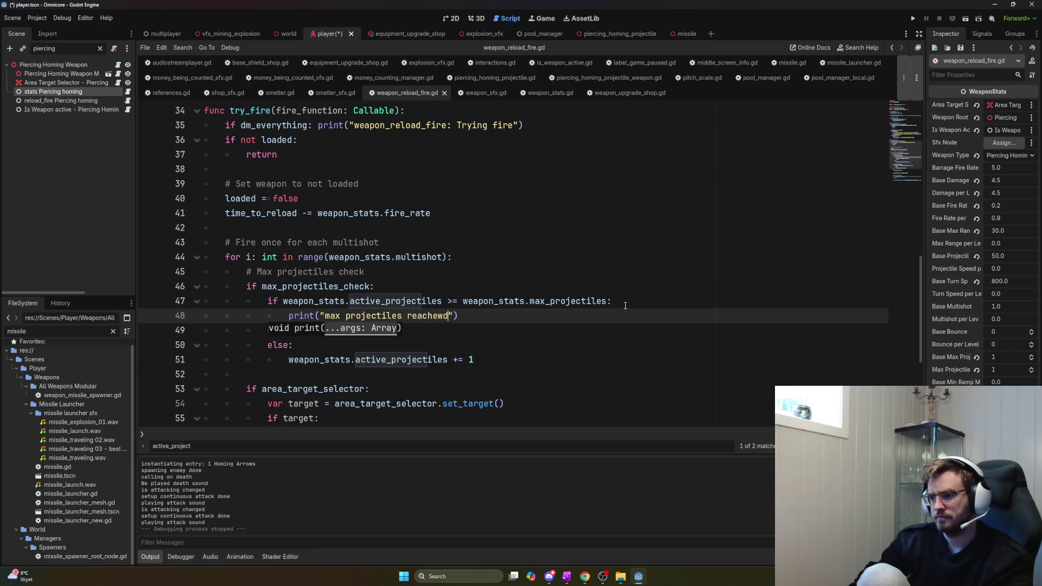
key(ctrl+s)
key(F5)
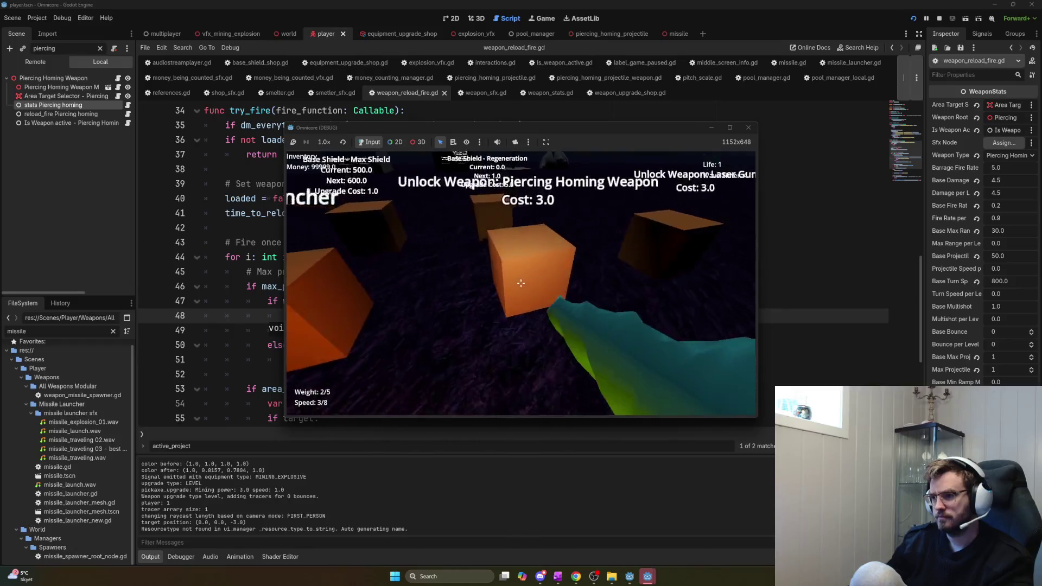
Buy the Piercing Homing Weapon in-game, stop the game, and filter the Output log for 'max'
key(e)
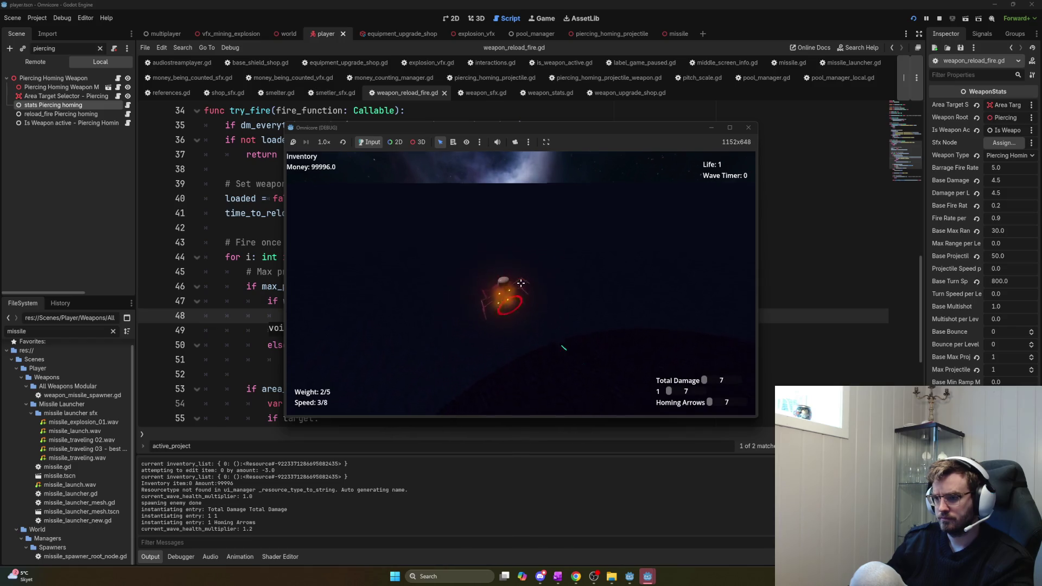
key(F8)
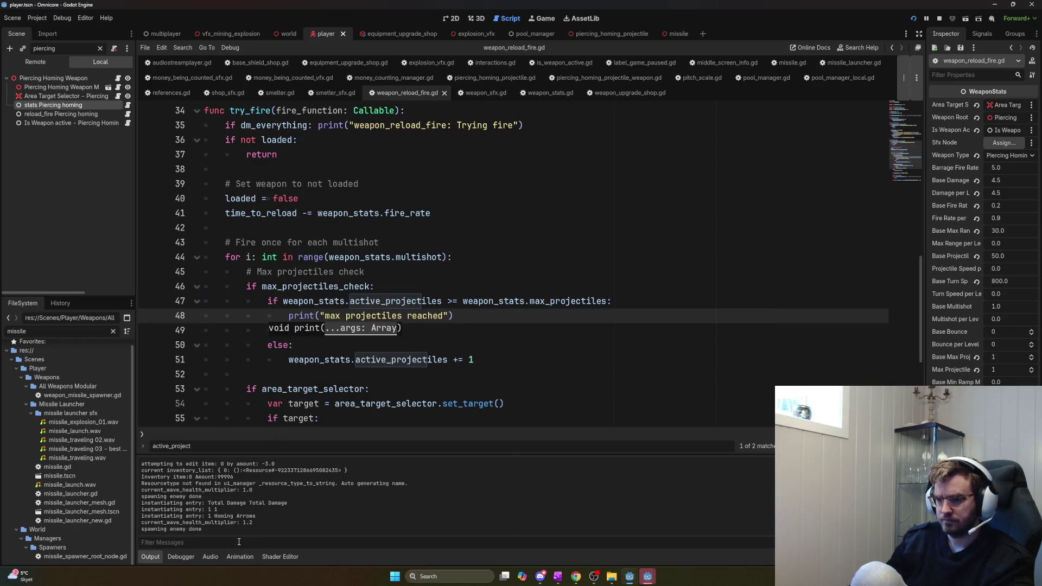
click(239, 541)
text(max)
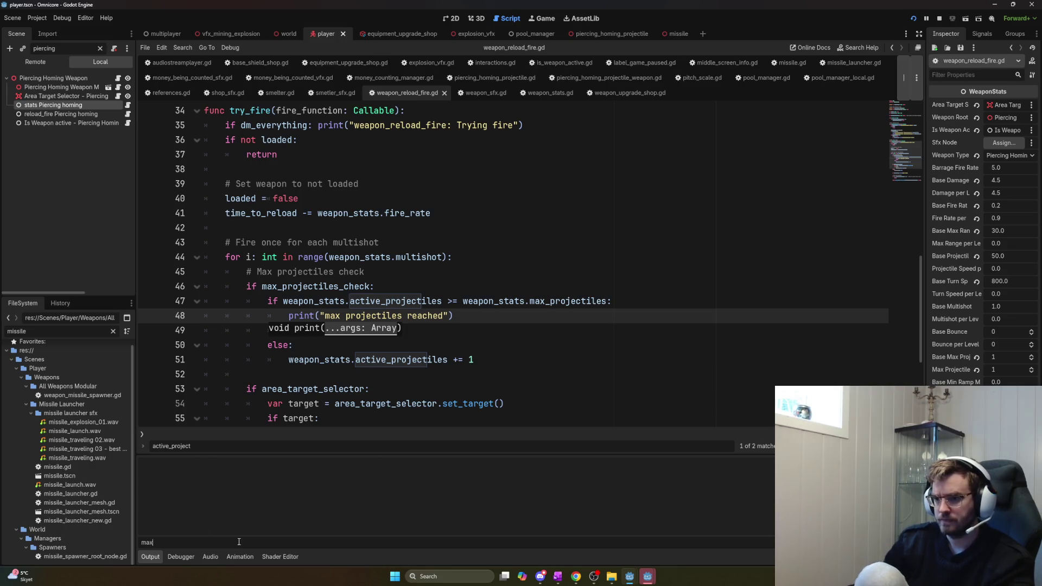
Select the new print line so its message reads "max projectiles reached"
click(480, 322)
drag(480, 323, 284, 315)
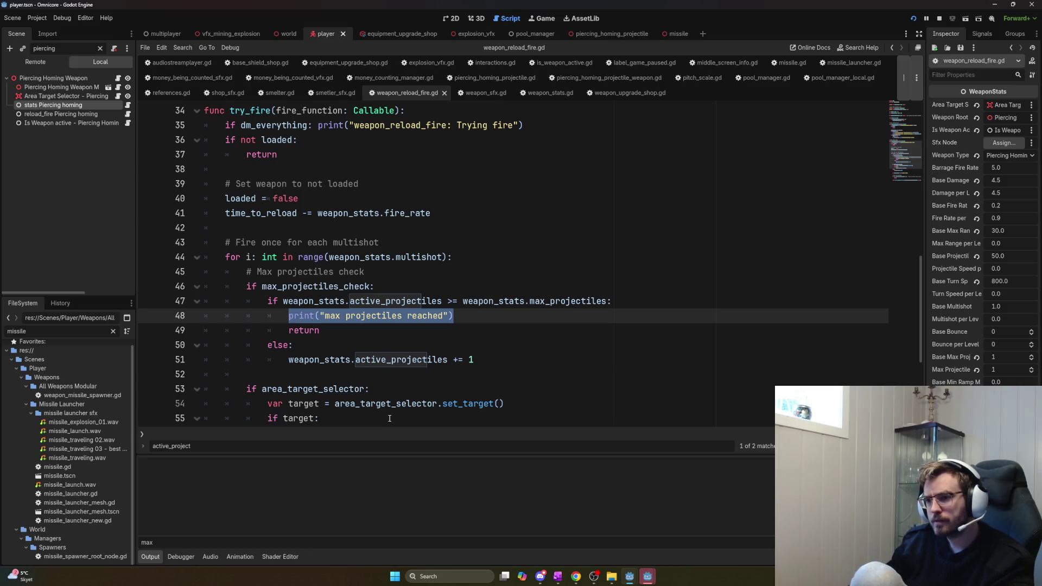
click(399, 270)
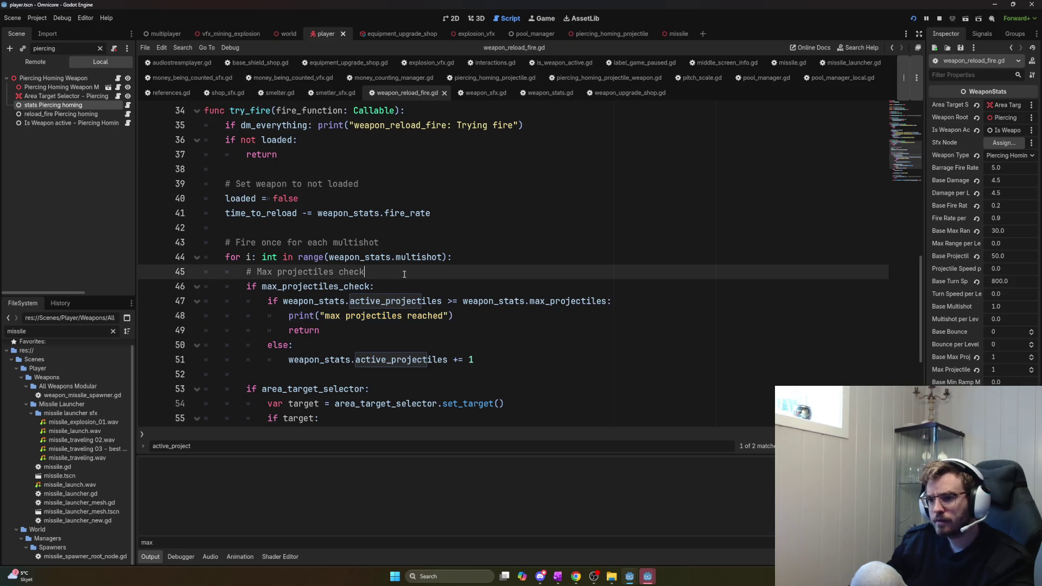
Add print("shoots") under the Max projectiles check comment in try_fire and save
key(Return)
text(print(")
text(shoots)
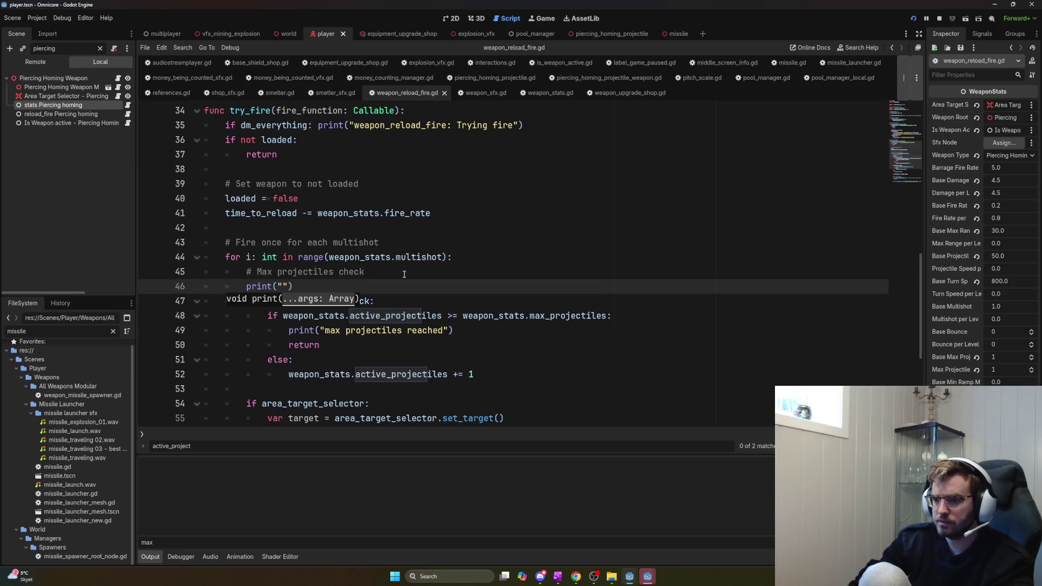
key(ctrl+s)
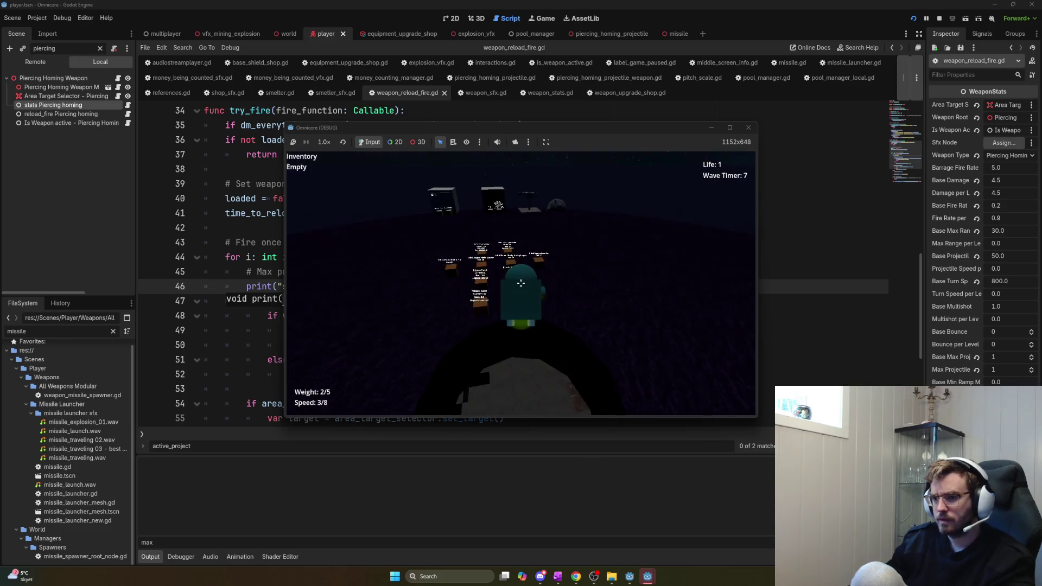
Walk to the shop, buy and fire the homing weapon, then restart the project
key(w)
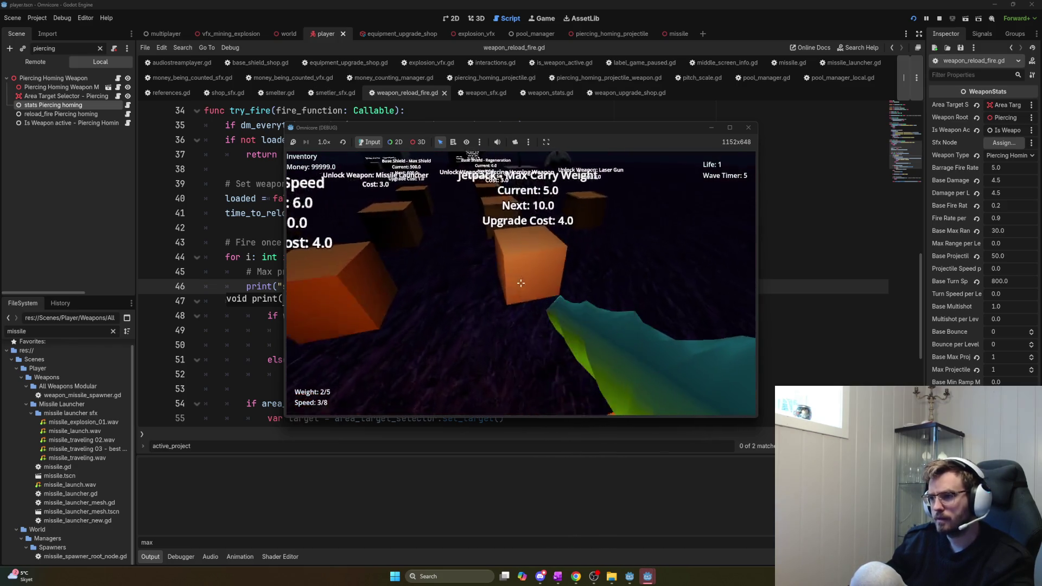
key(w)
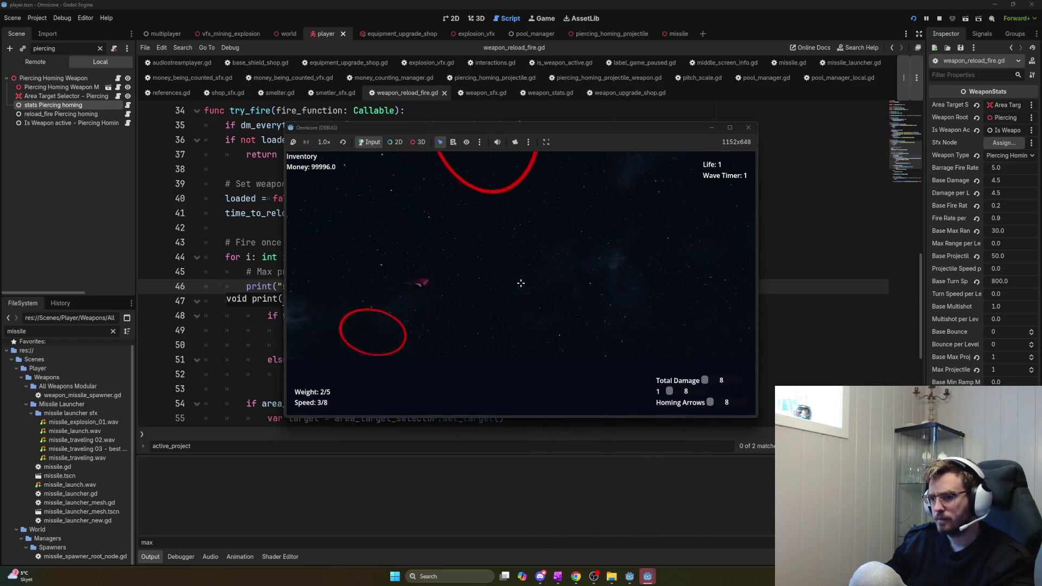
key(F5)
Replace the Output filter text with 'shoots' to show the shoots messages
click(164, 542)
key(BackSpace)
key(BackSpace)
key(BackSpace)
text(shoots)
click(304, 330)
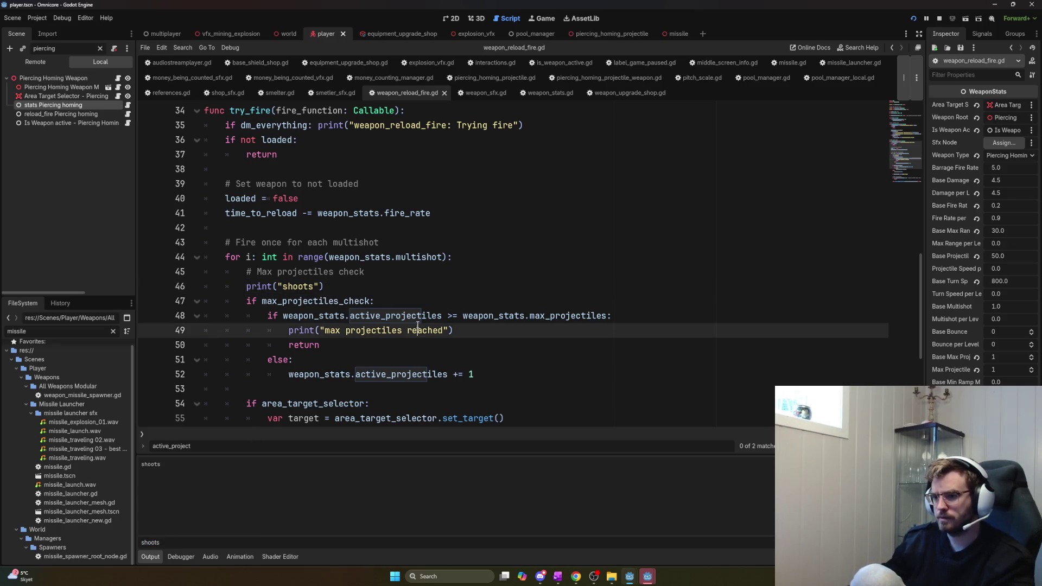
Select the print("shoots") line and review the surrounding try_fire code
click(329, 288)
drag(329, 288, 239, 284)
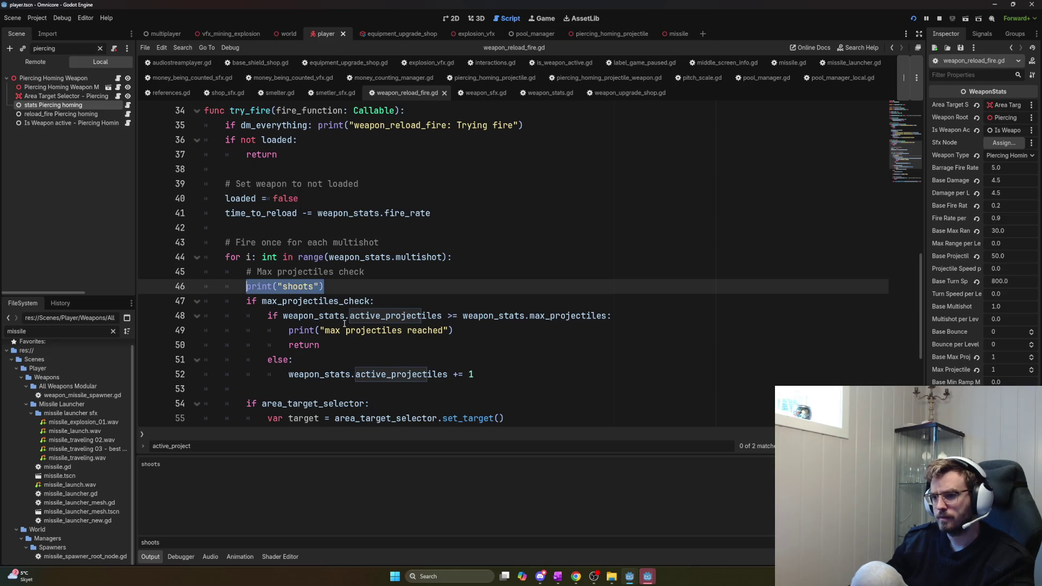
scroll(349, 336, down, 5)
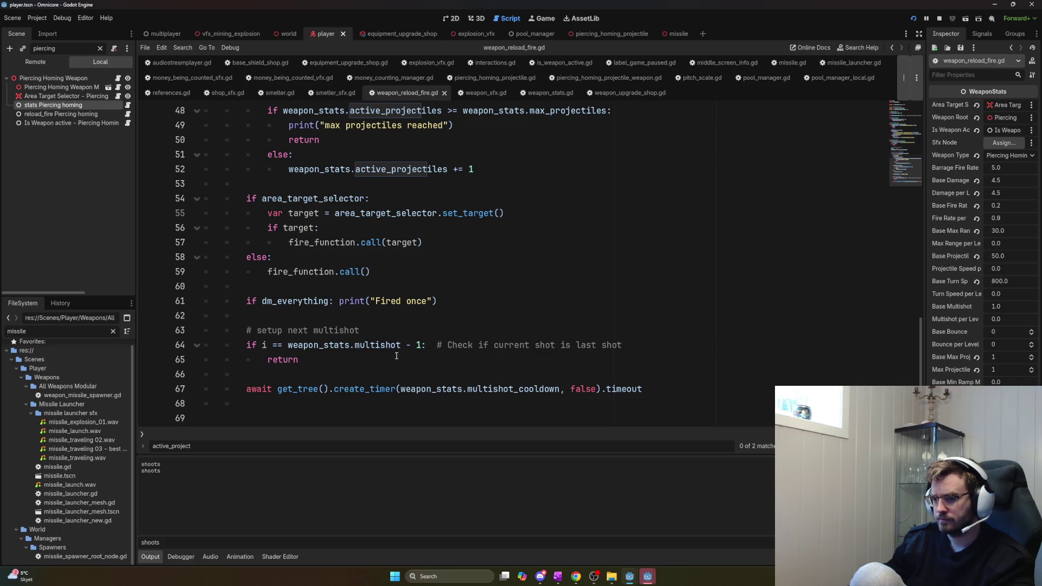
scroll(390, 356, up, 4)
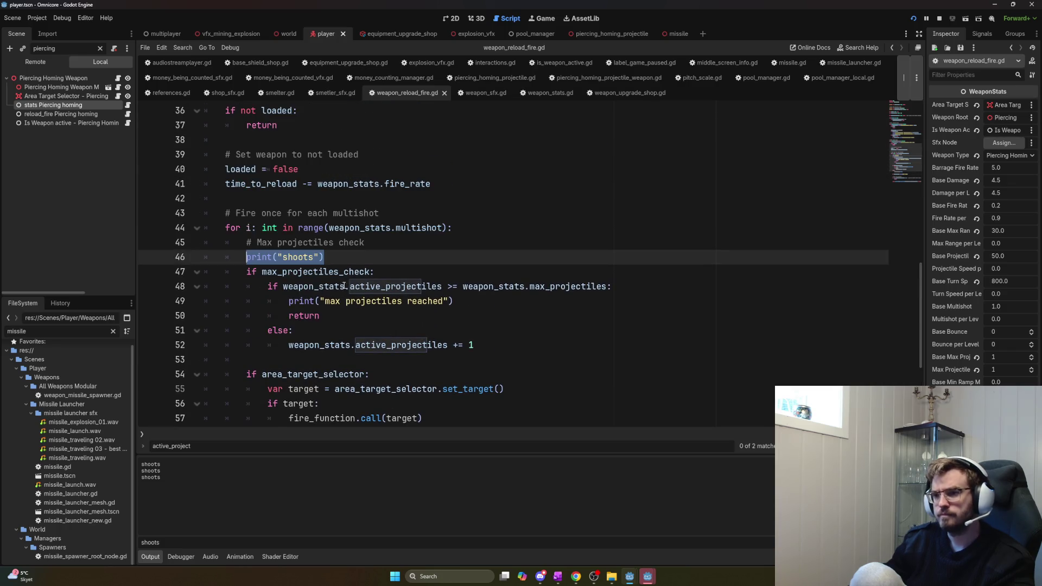
scroll(343, 286, up, 3)
scroll(356, 299, down, 1)
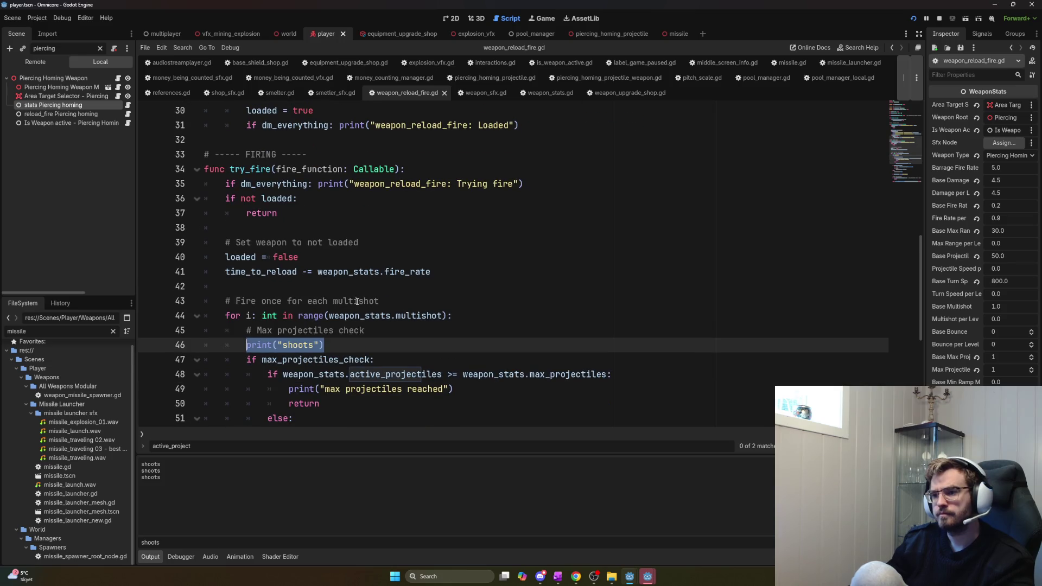
Open piercing_homing_projectile_weapon.gd from the weapon node's script with text search ready
scroll(357, 301, down, 1)
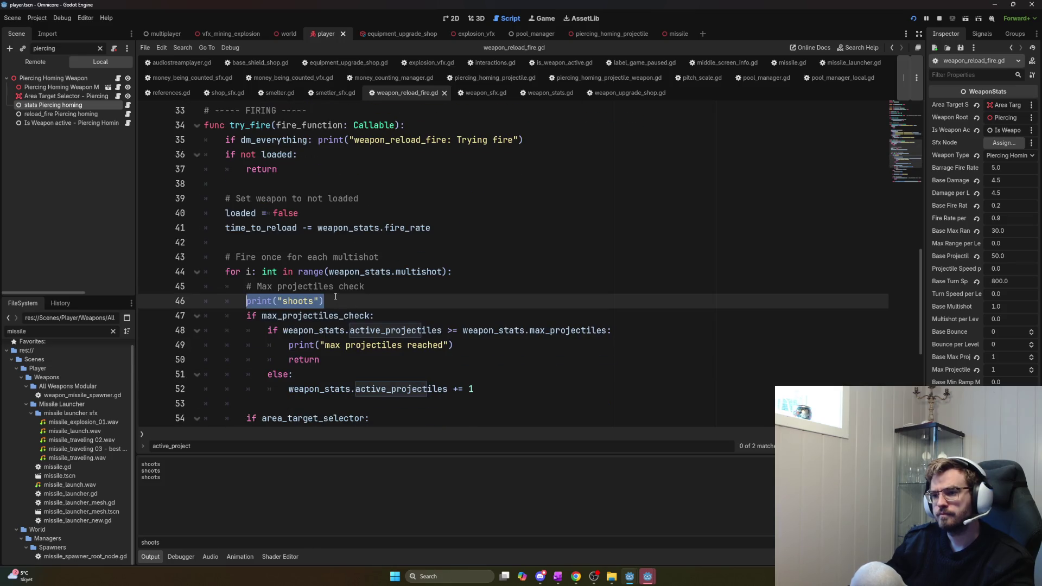
click(118, 78)
key(ctrl+f)
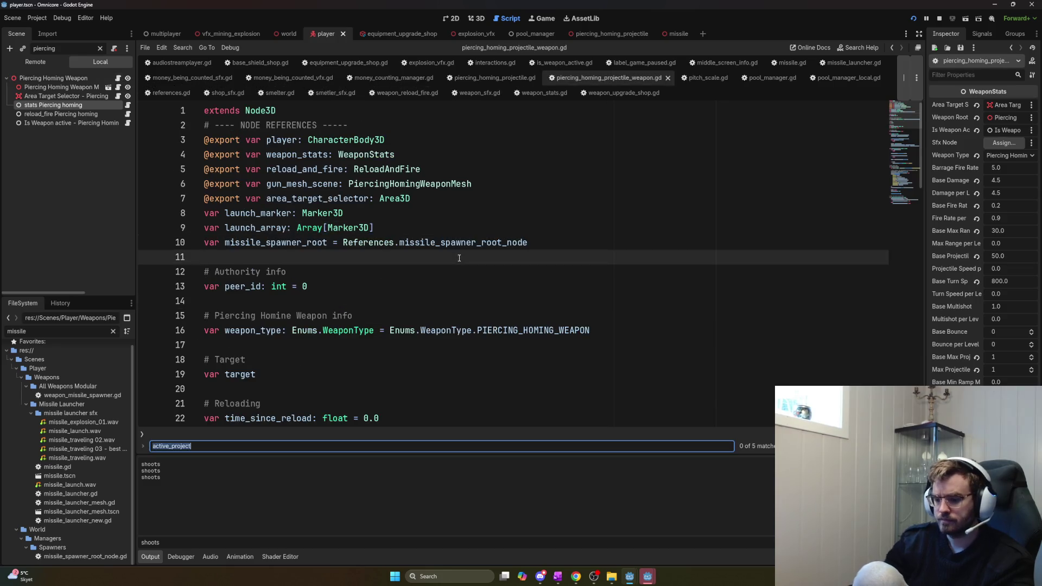
Search max_projectiles, then follow max_projectiles_reached from its line-46 check to the line-83 assignment
text(max_projectiles)
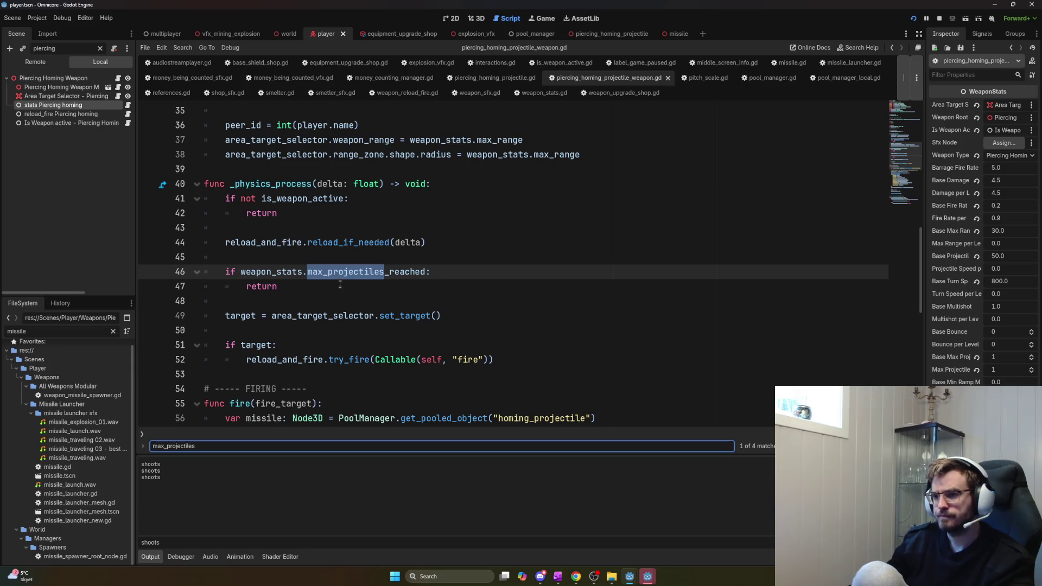
double_click(356, 272)
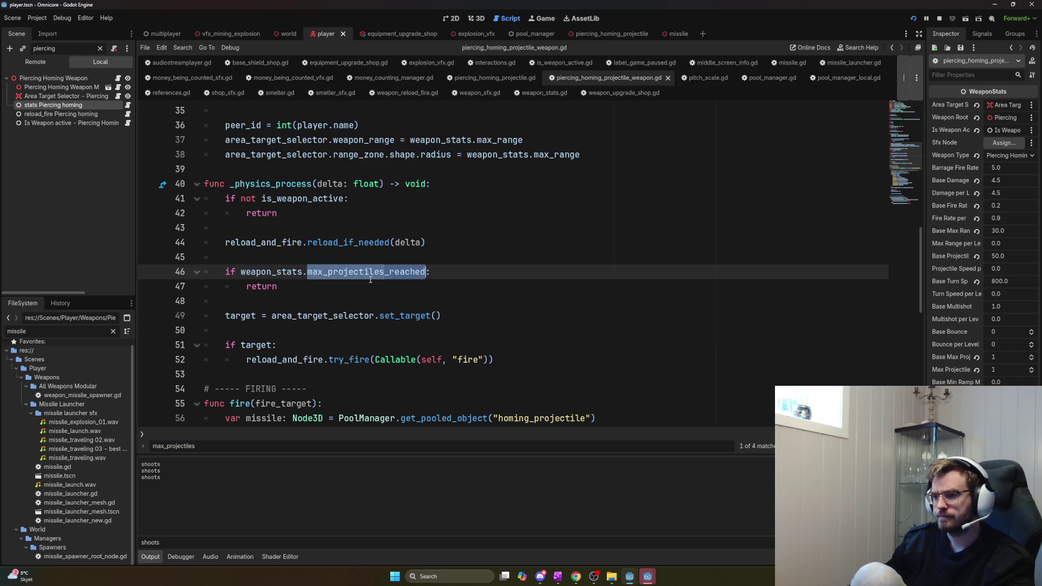
key(ctrl+d)
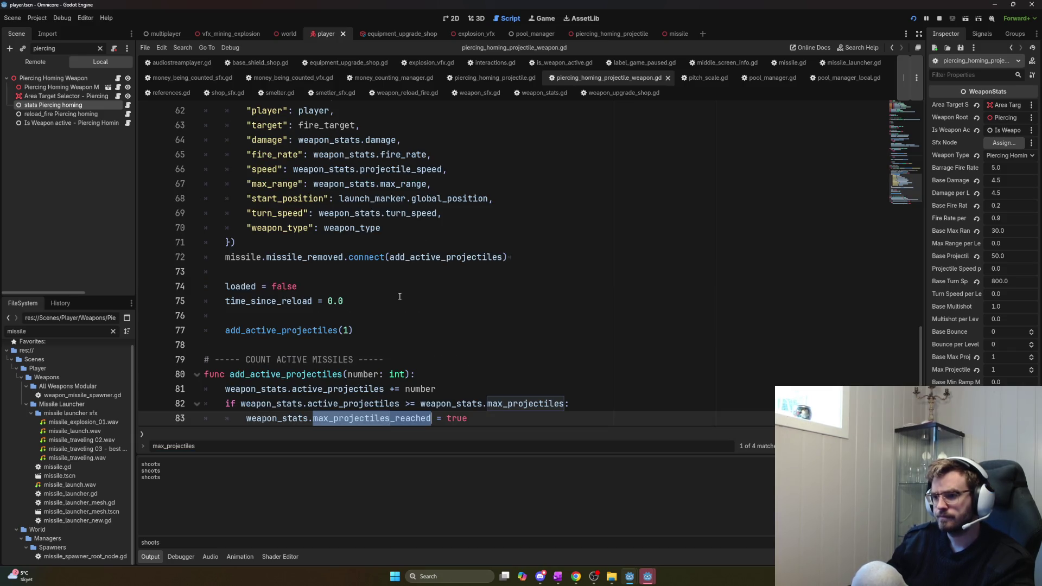
scroll(404, 300, down, 1)
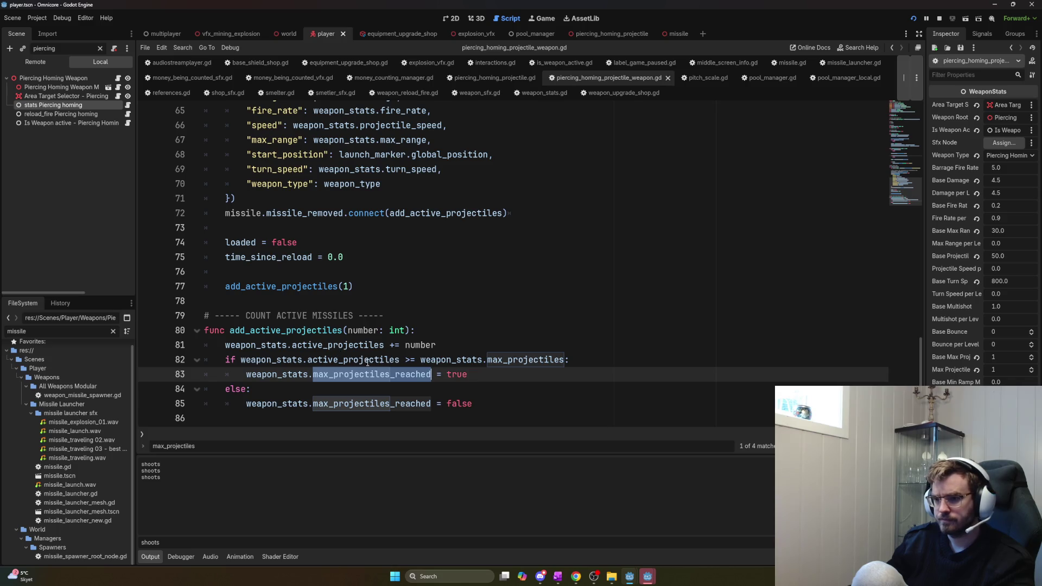
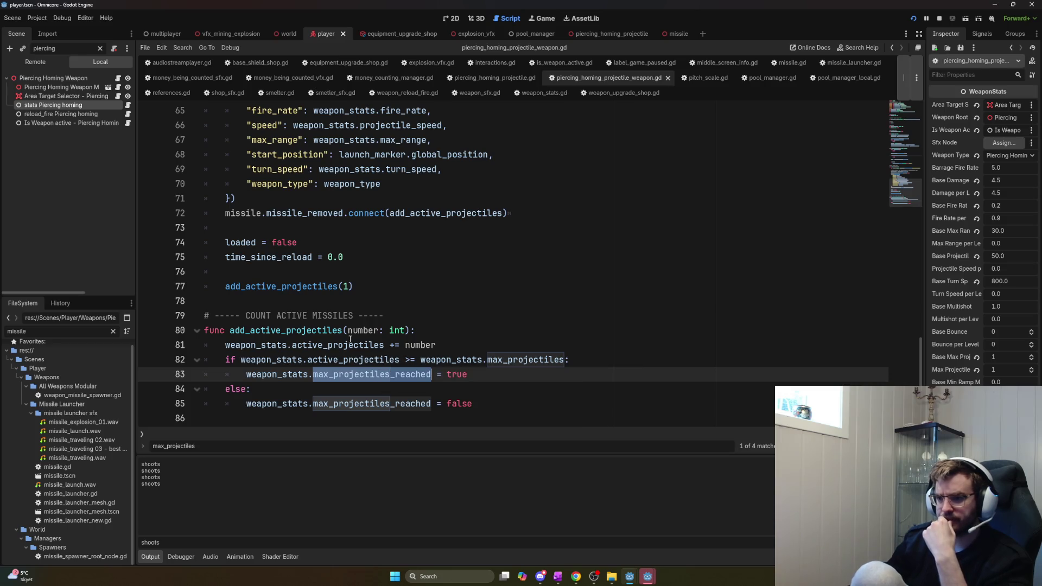
Search weapon_stats.gd for active_projectiles and step through its matches
click(127, 104)
key(ctrl+f)
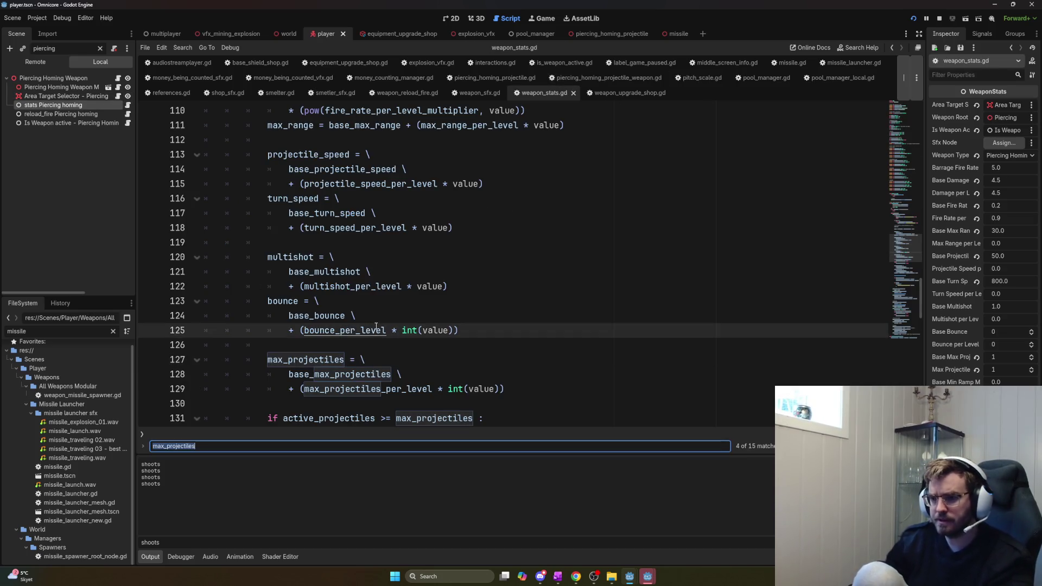
text(add)
key(ctrl+a)
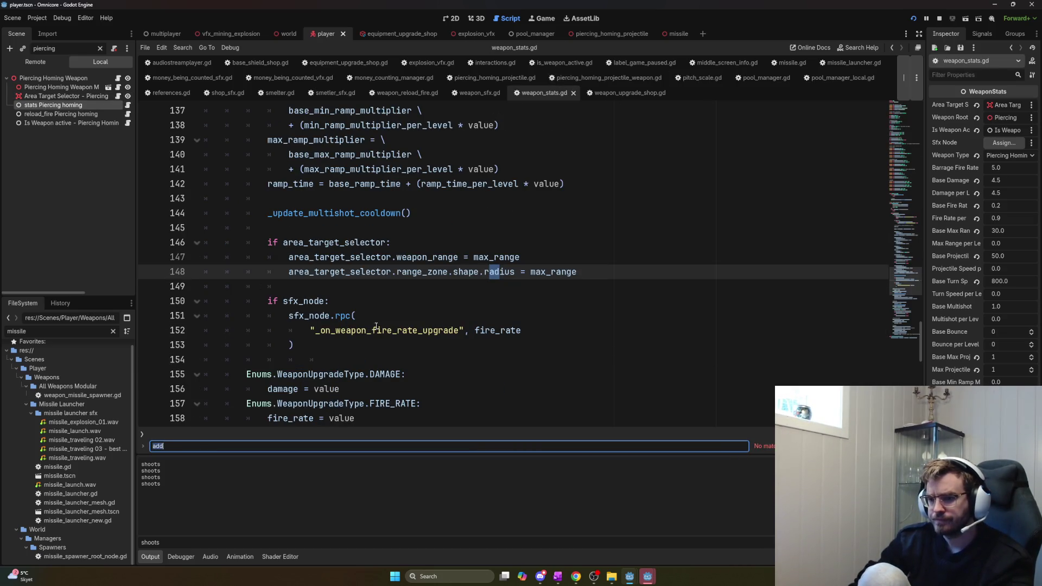
text(active_projectiles)
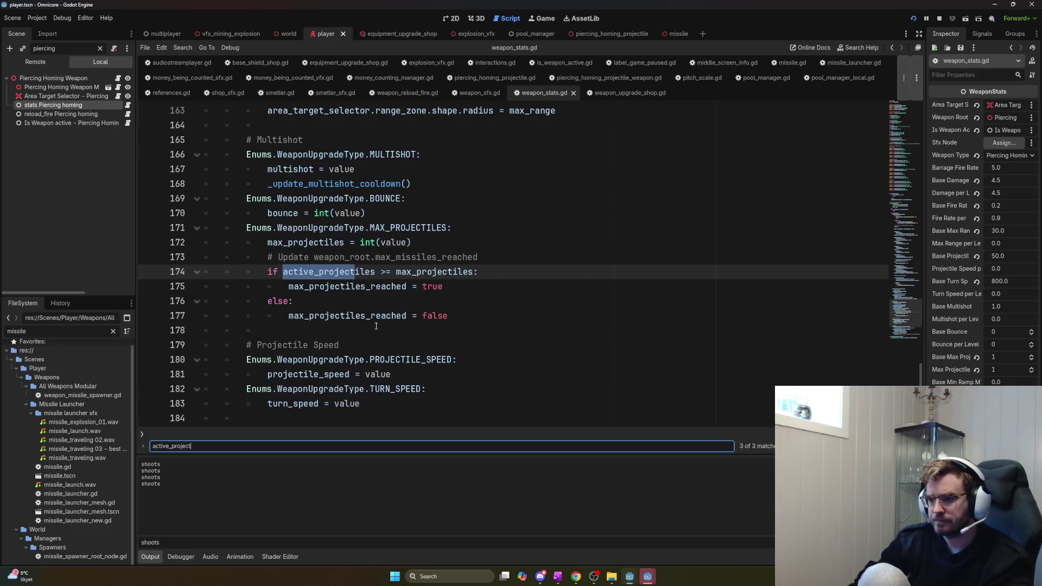
key(Return)
key(Return)
key(Return)
key(shift+Return)
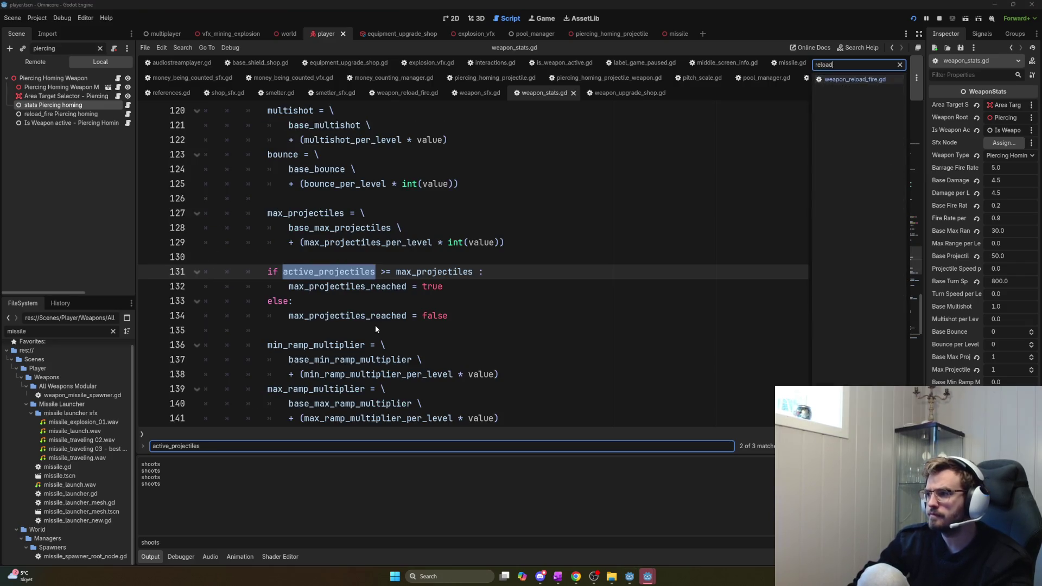
Find active_projectiles in weapon_reload_fire.gd and select the += 1 increment on line 52
key(alt+Left)
key(ctrl+f)
text(activ)
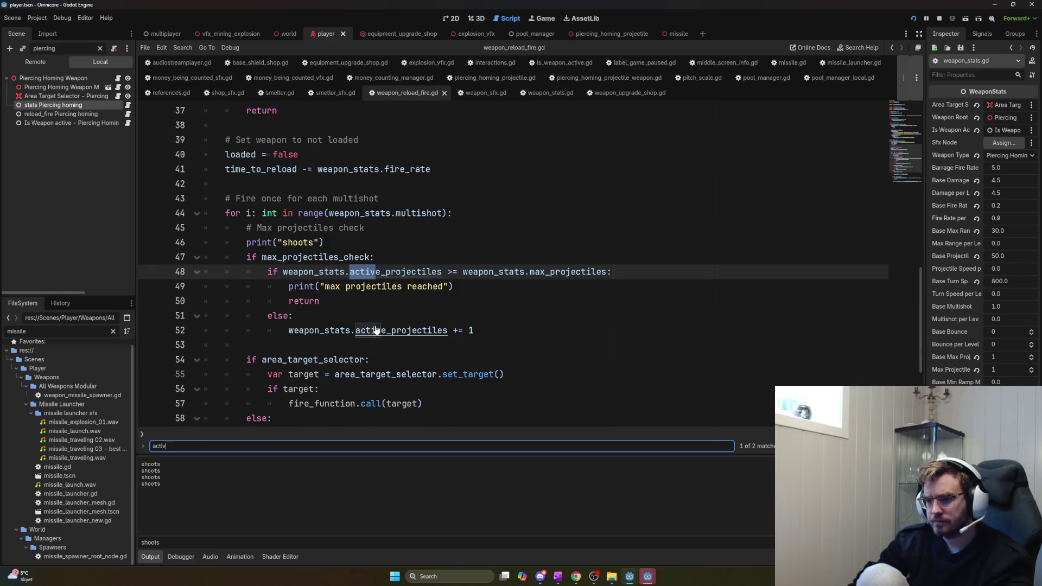
text(e_projectles)
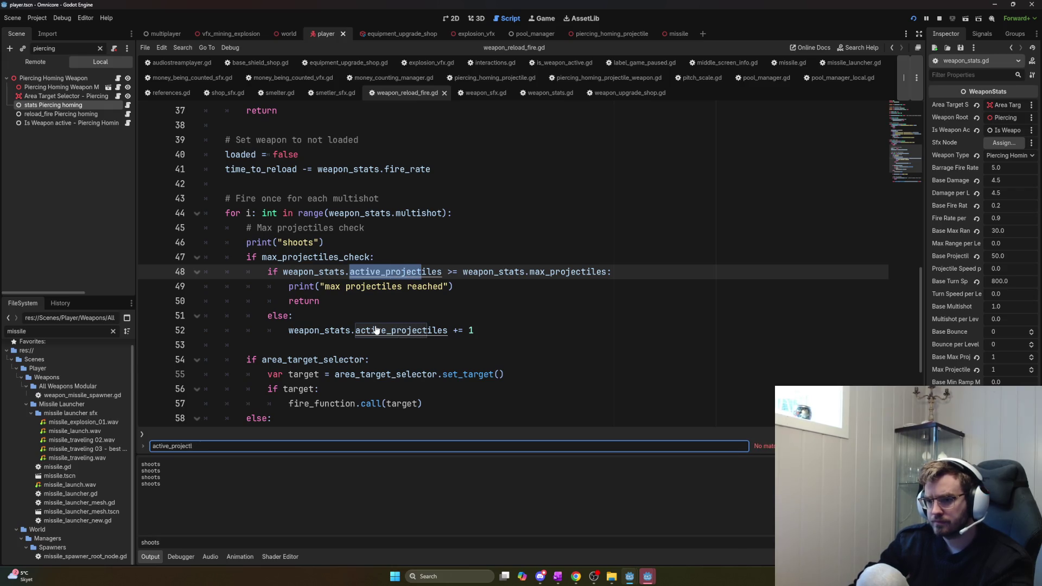
key(BackSpace)
key(BackSpace)
text(iles)
key(Return)
key(Return)
key(Return)
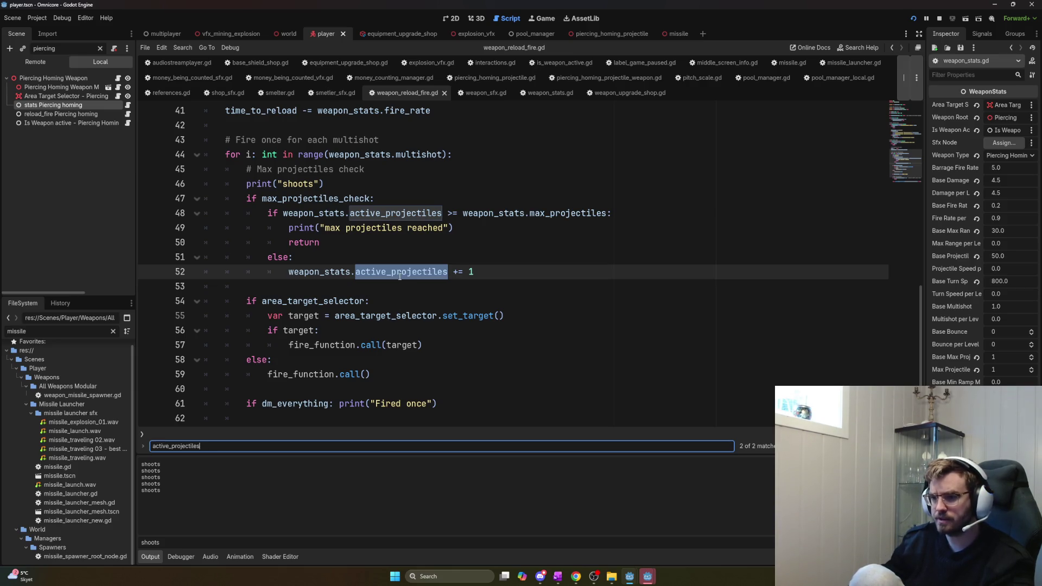
drag(490, 277, 286, 270)
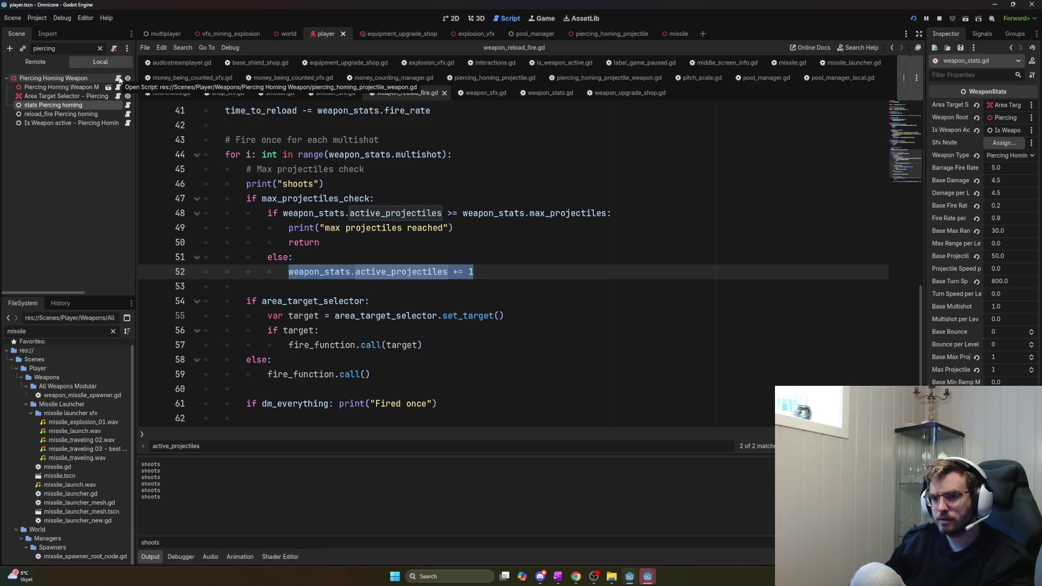
click(119, 79)
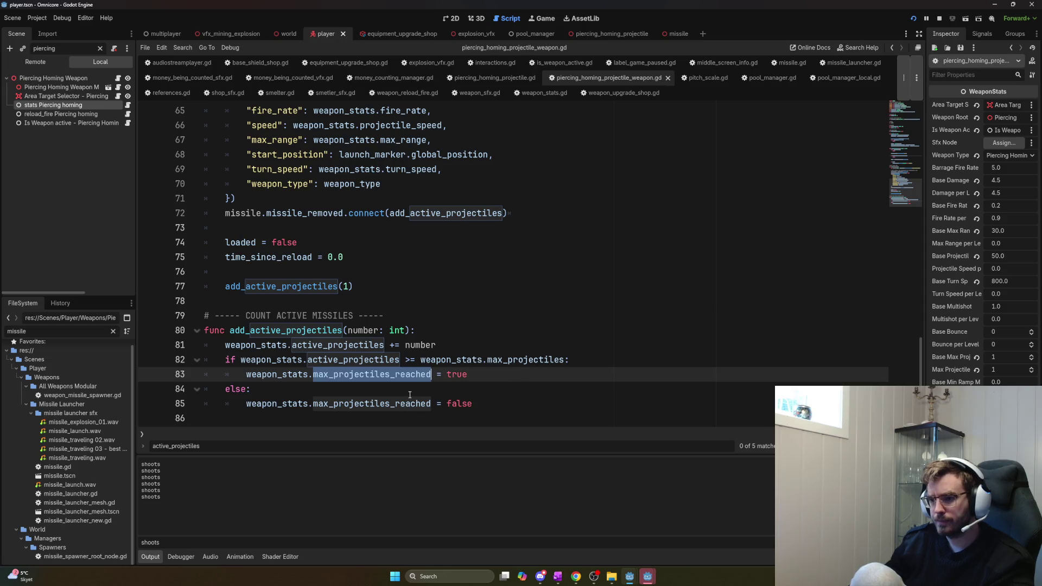
Comment out the add_active_projectiles(1) call on line 77 with #
click(436, 388)
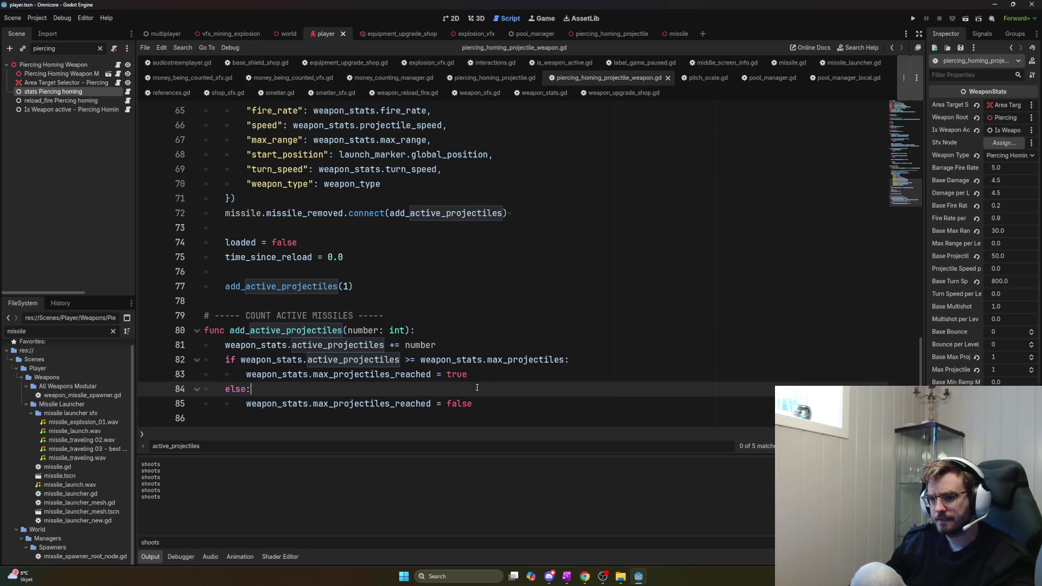
double_click(286, 330)
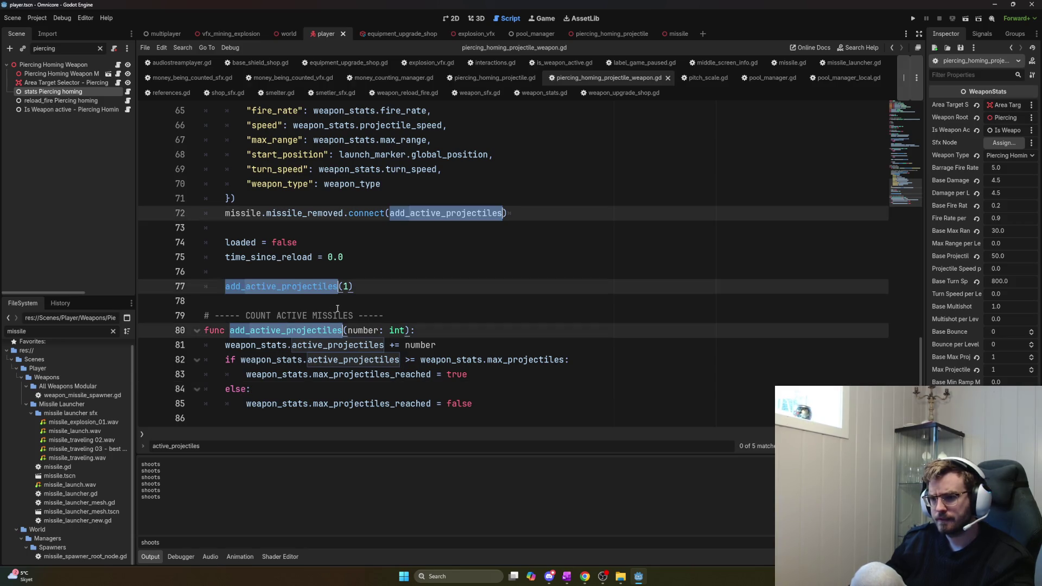
click(223, 286)
text(#)
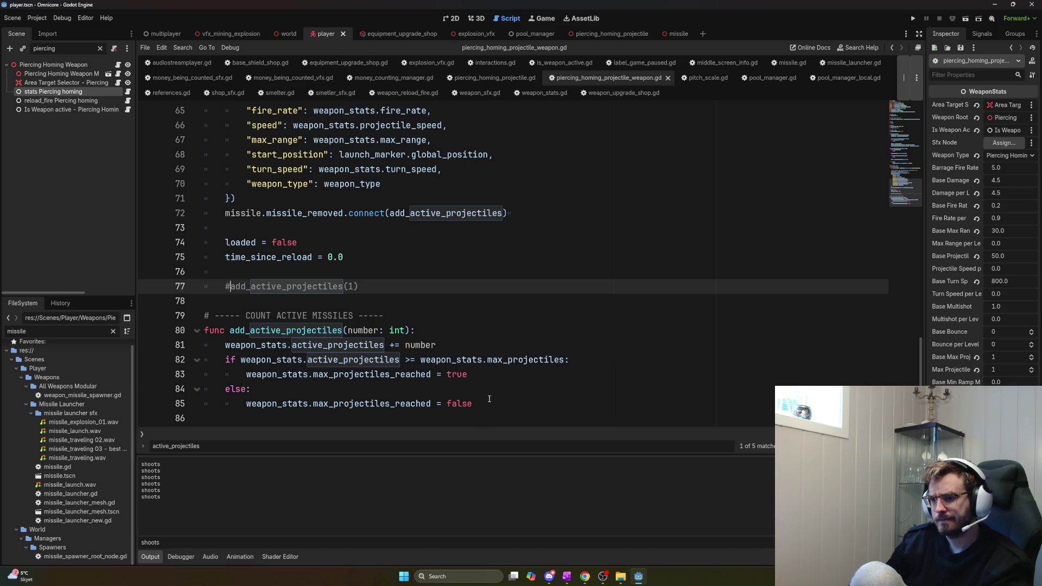
Wrap the counting function on lines 78–86 in triple quotes and save the script
scroll(477, 393, up, 2)
scroll(451, 374, down, 2)
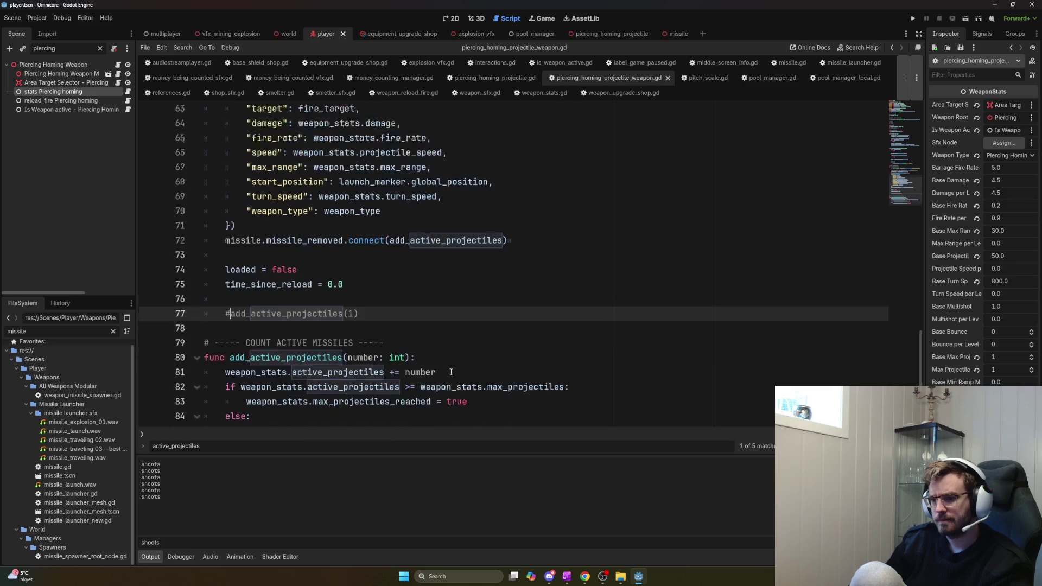
click(257, 298)
text(""")
key(shift+alt+o)
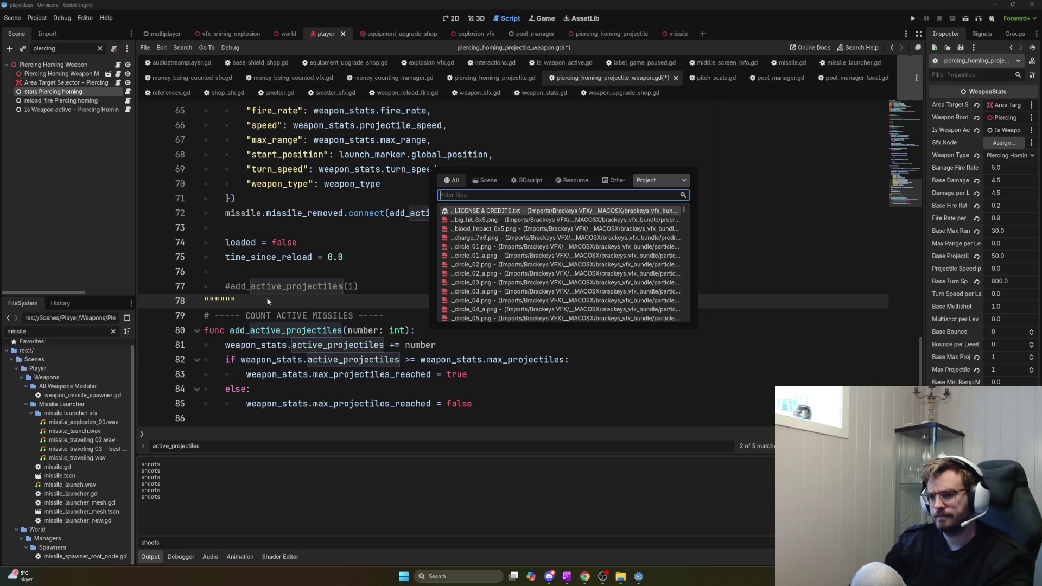
key(Escape)
key(Delete)
key(Delete)
key(Delete)
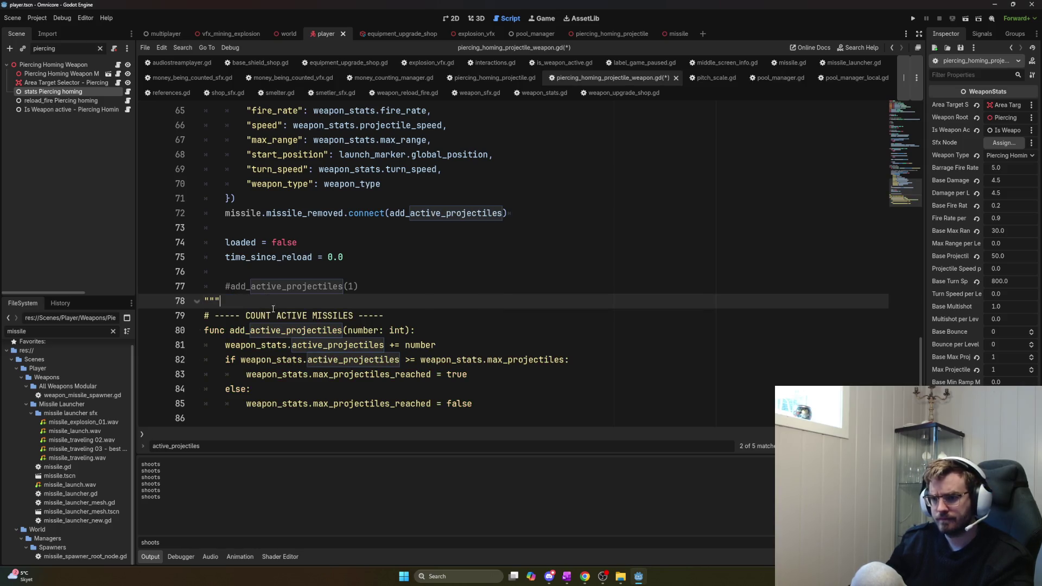
key(Down)
key(Down)
key(Down)
text(""")
key(ctrl+s)
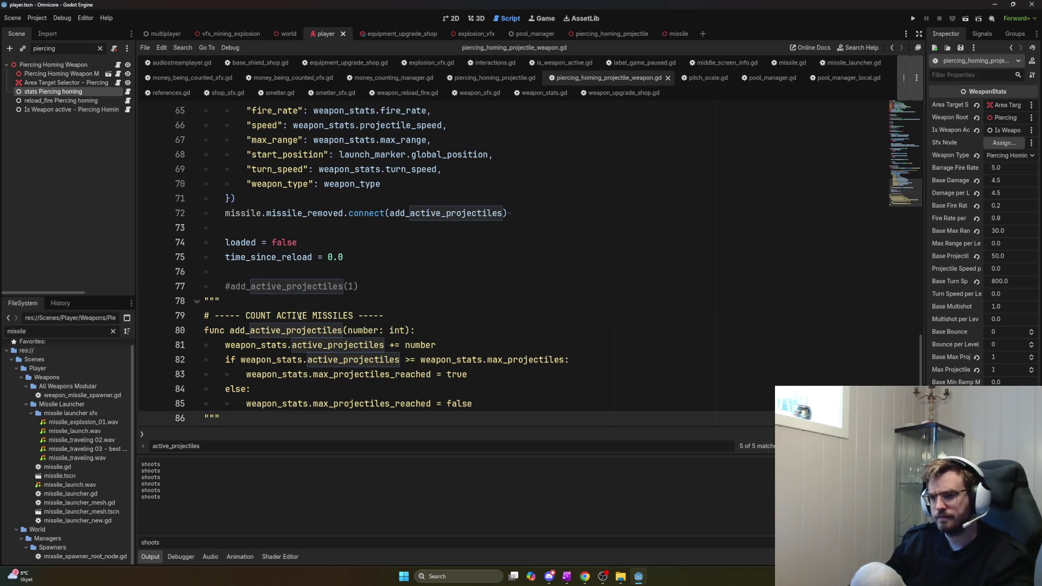
Highlight add_active_projectiles uses, including the missile_removed connection on line 72
double_click(287, 286)
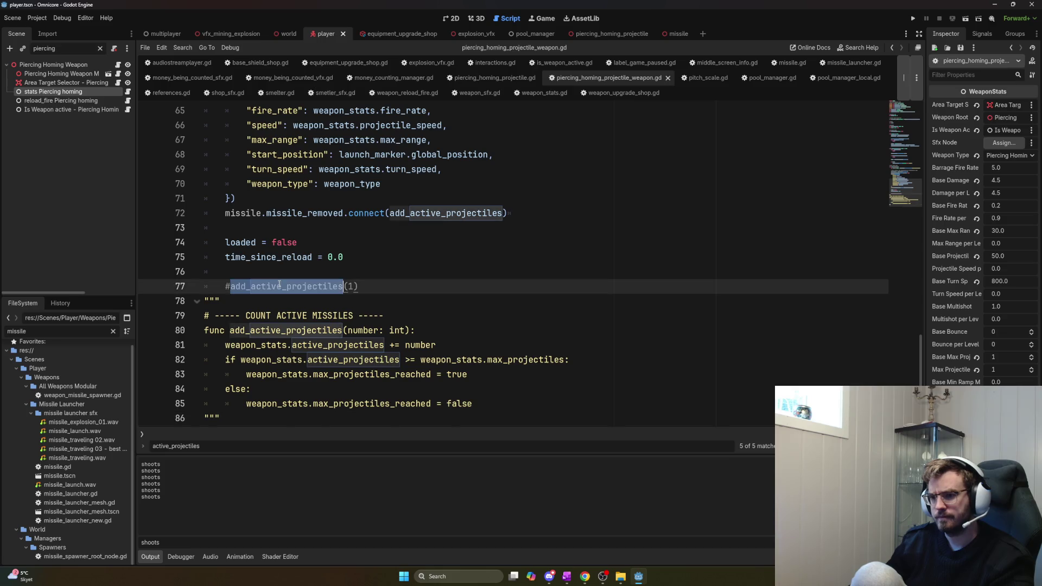
click(457, 267)
scroll(447, 281, up, 1)
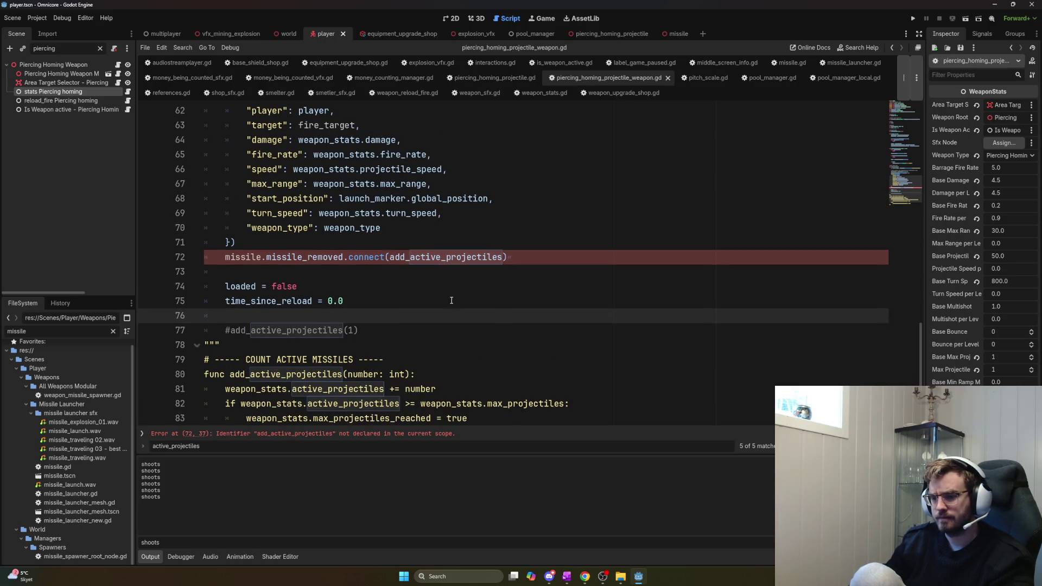
triple_click(286, 257)
click(531, 258)
double_click(483, 259)
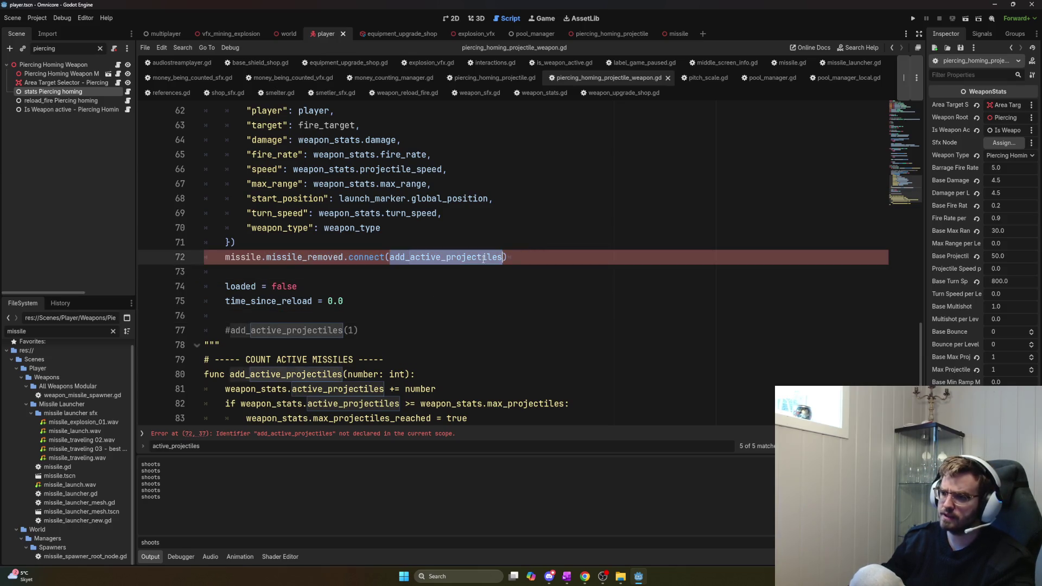
Open weapon_reload_fire.gd, search it for 'removed', then clear the search field
click(127, 101)
click(502, 272)
key(ctrl+f)
text(removed)
key(ctrl+a)
key(BackSpace)
scroll(448, 256, up, 1)
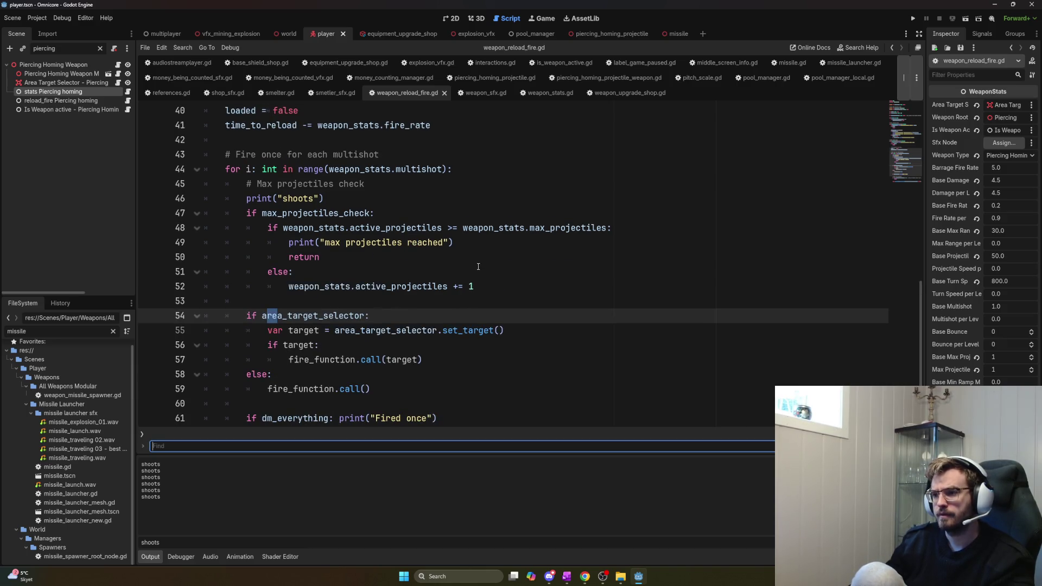
Review the active_projectiles += 1 increment and the else branch on lines 51–52
drag(512, 282, 284, 284)
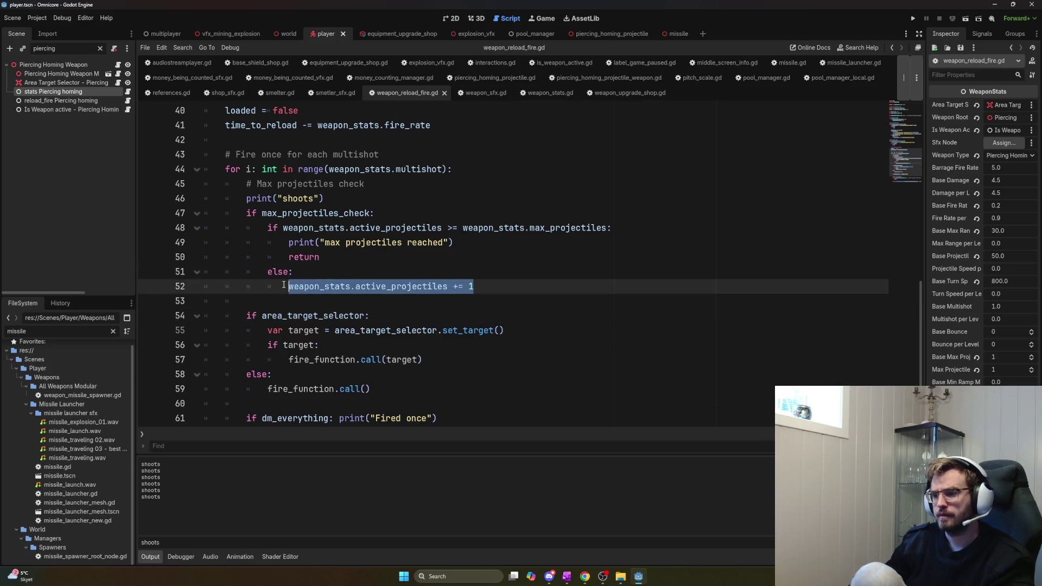
scroll(318, 307, down, 3)
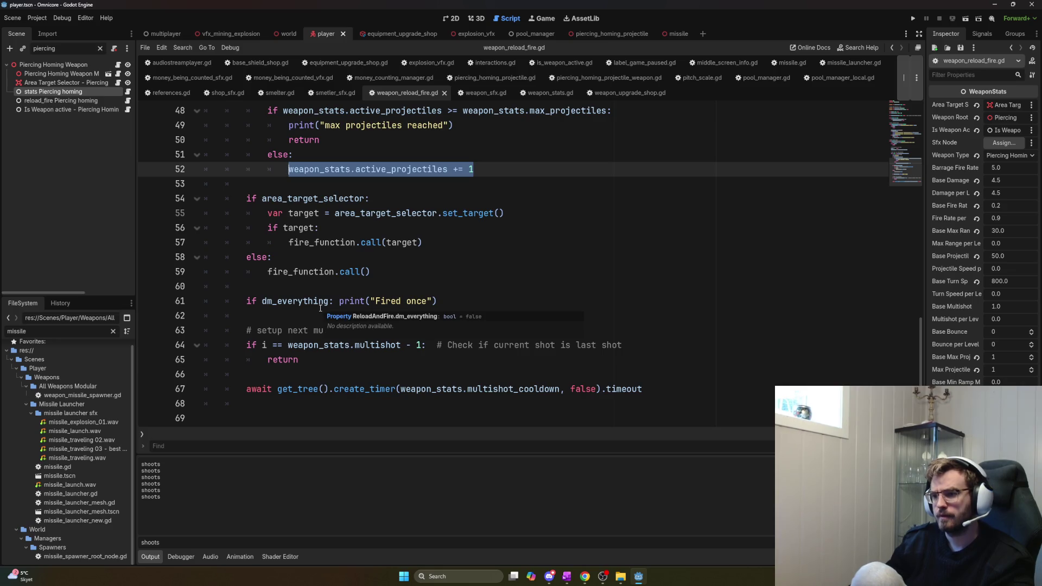
scroll(323, 310, up, 2)
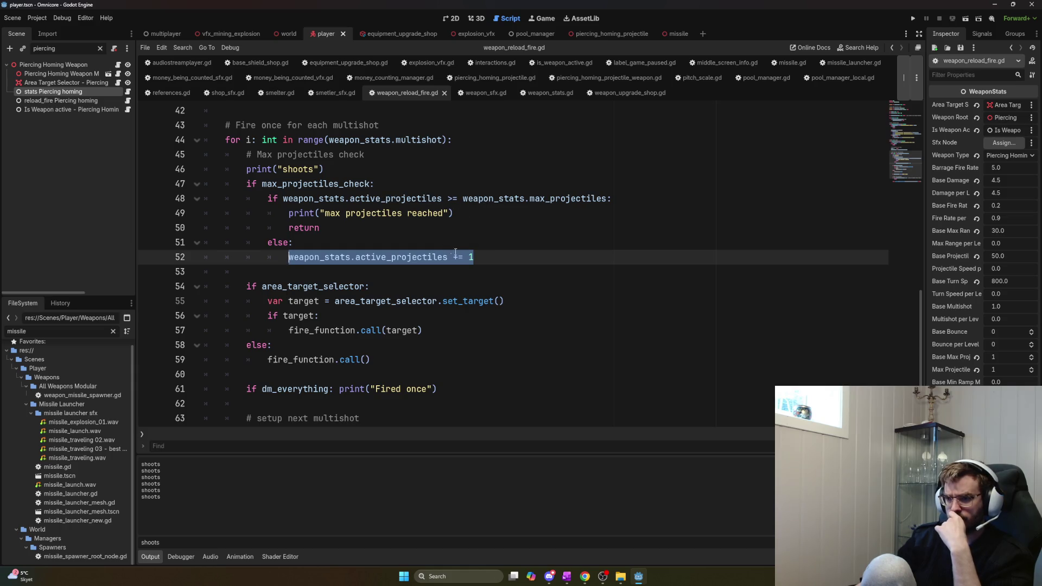
mouse_move(489, 258)
mouse_down()
mouse_move(225, 242)
mouse_move(243, 242)
mouse_up()
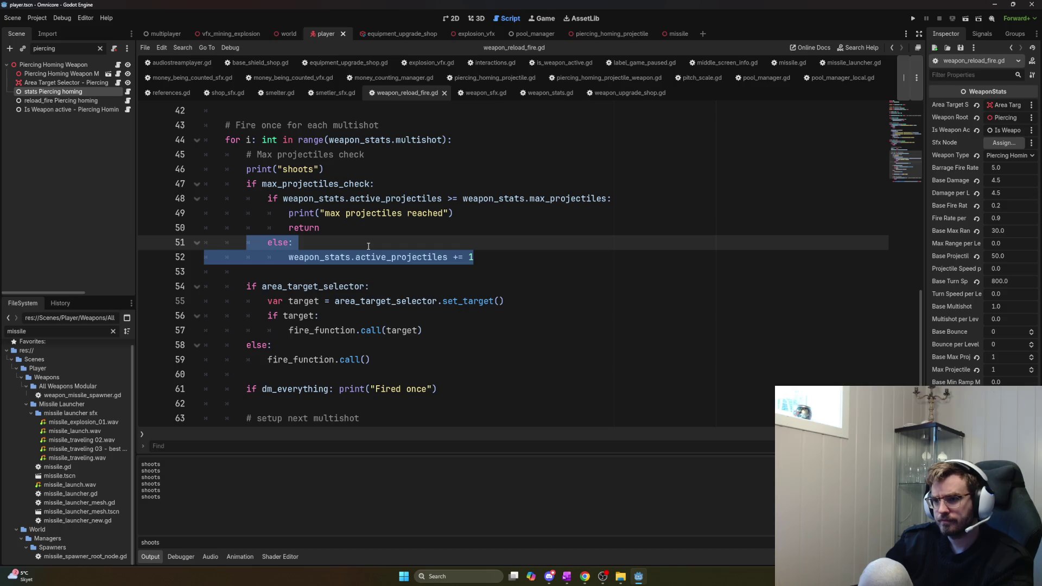
scroll(368, 246, up, 3)
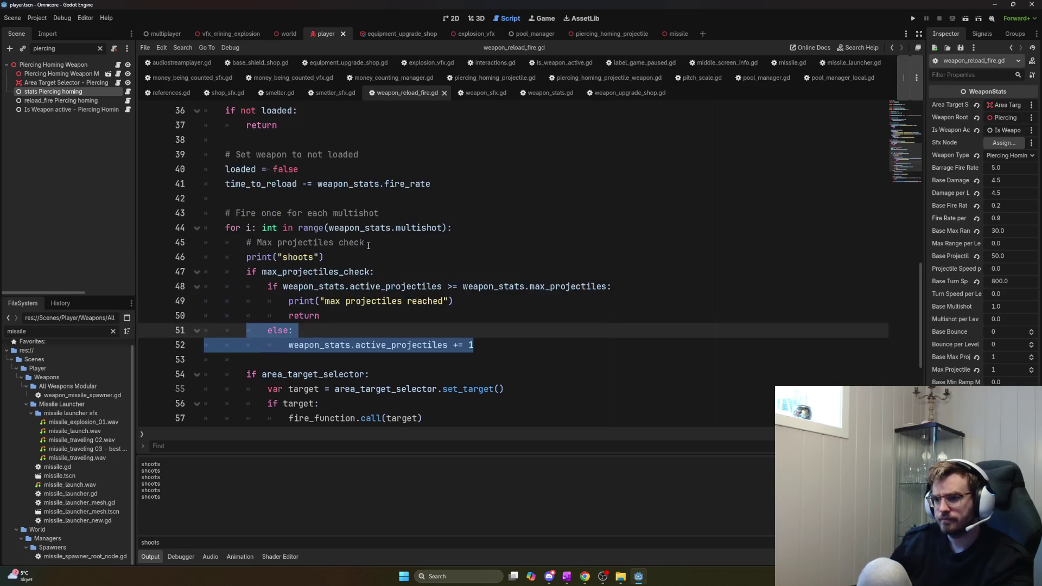
scroll(367, 271, down, 4)
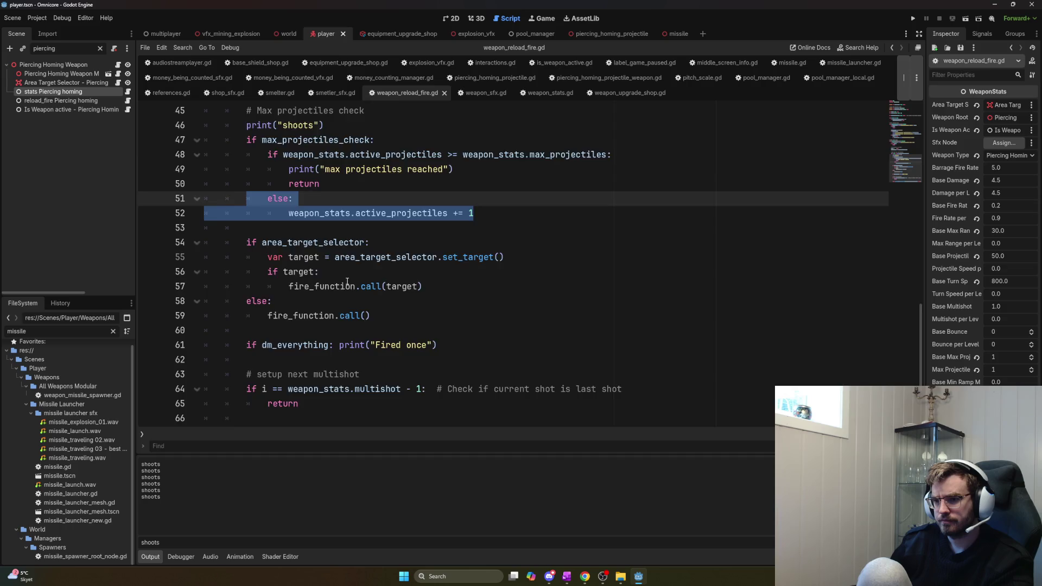
scroll(353, 287, down, 1)
scroll(377, 313, up, 2)
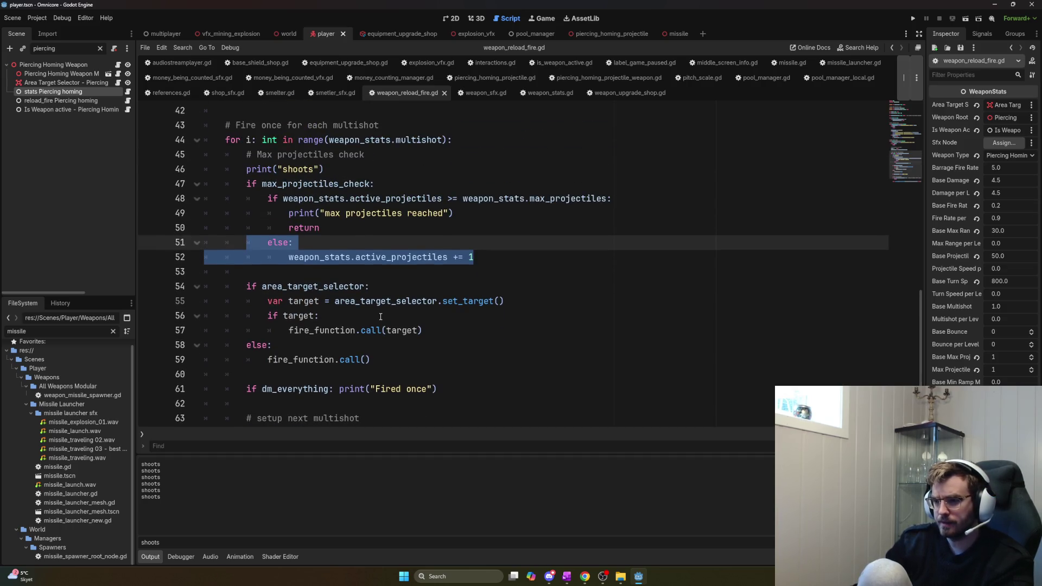
Save weapon_reload_fire.gd and switch back to piercing_homing_projectile_weapon.gd
key(Home)
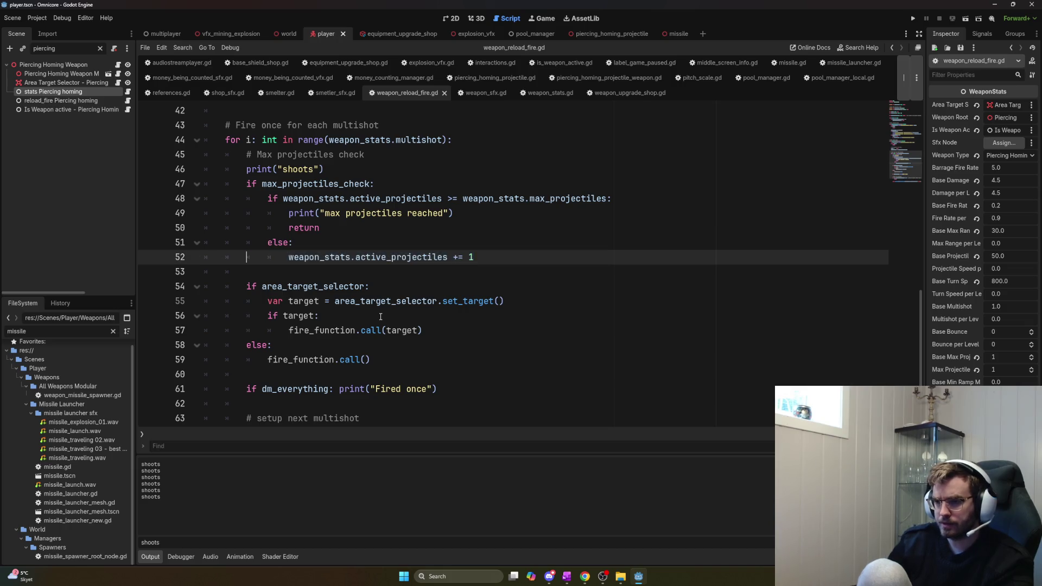
key(Down)
key(F5)
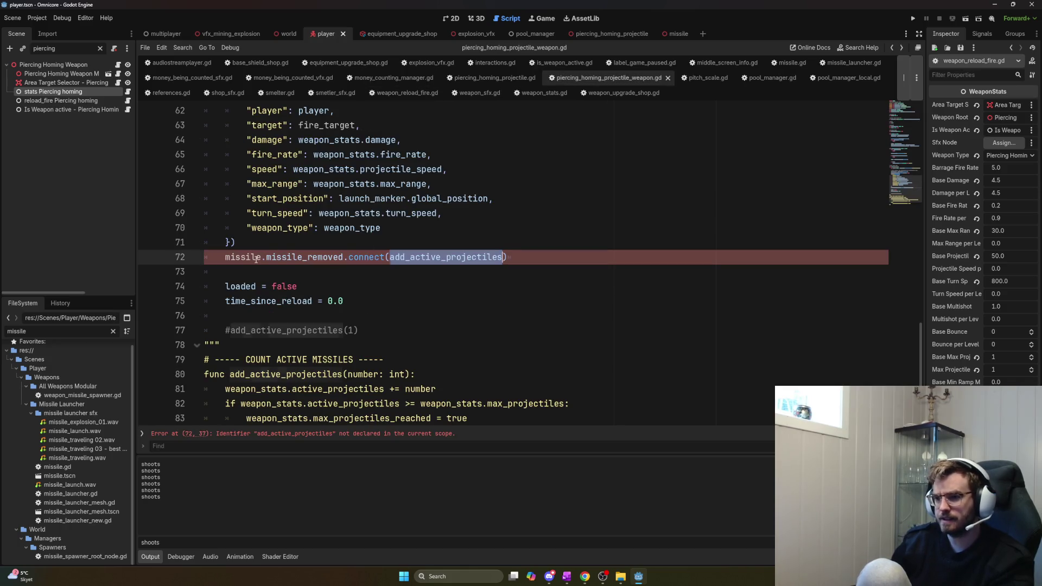
Uncomment the add_active_projectiles(1) call on line 77 and save the script
click(258, 259)
double_click(253, 258)
scroll(377, 303, down, 1)
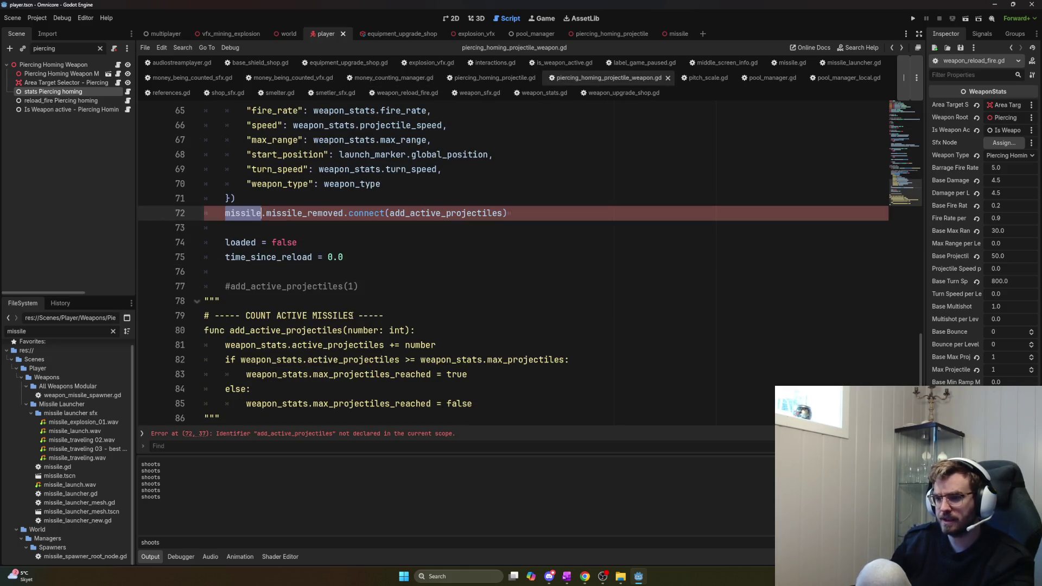
double_click(212, 299)
drag(211, 299, 188, 417)
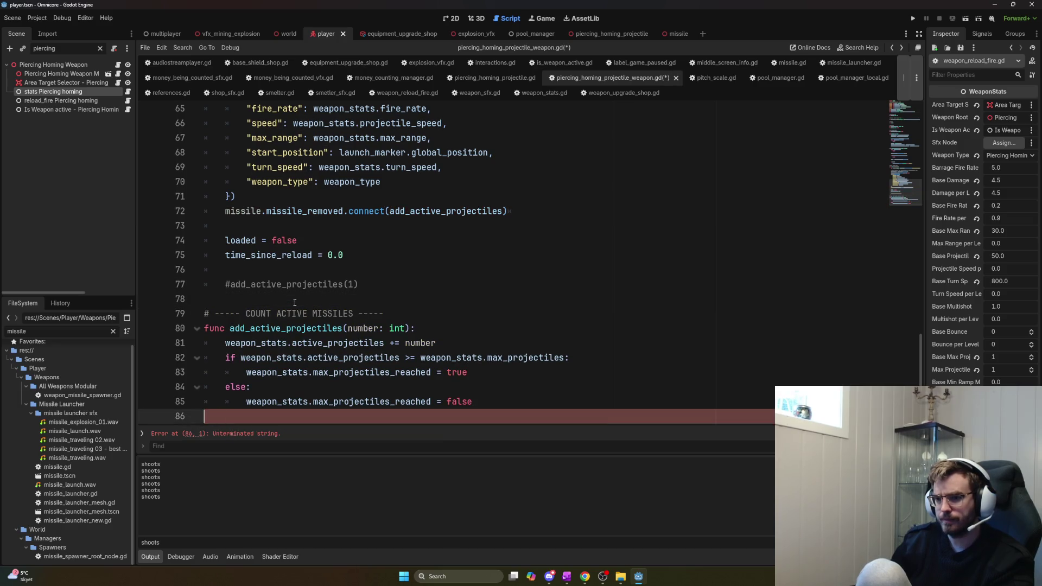
click(346, 284)
key(ctrl+k)
key(ctrl+s)
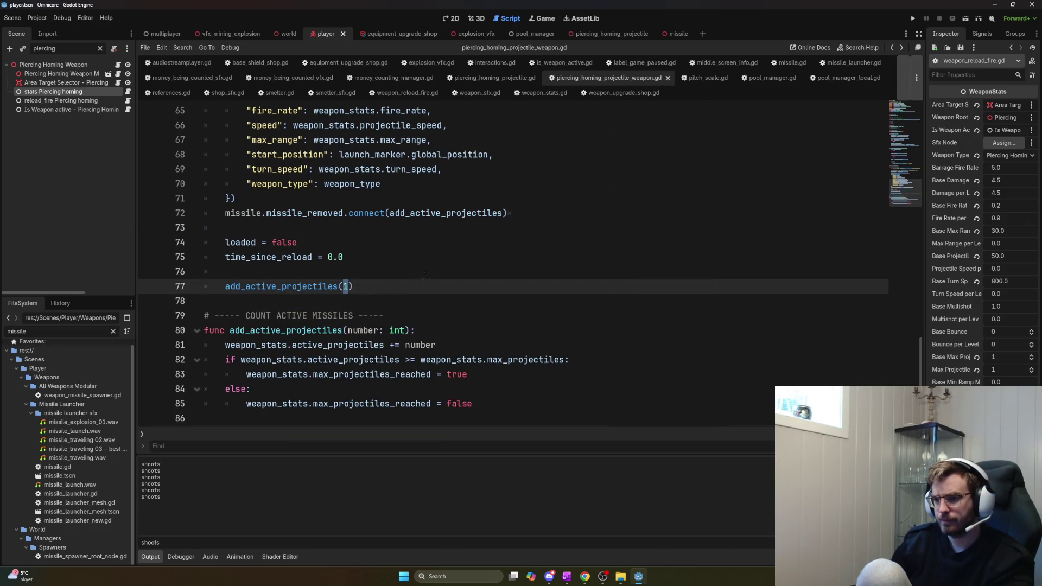
Add a print("max projectiles reached = ", max_projectiles_reached) line to both if/else branches
click(403, 305)
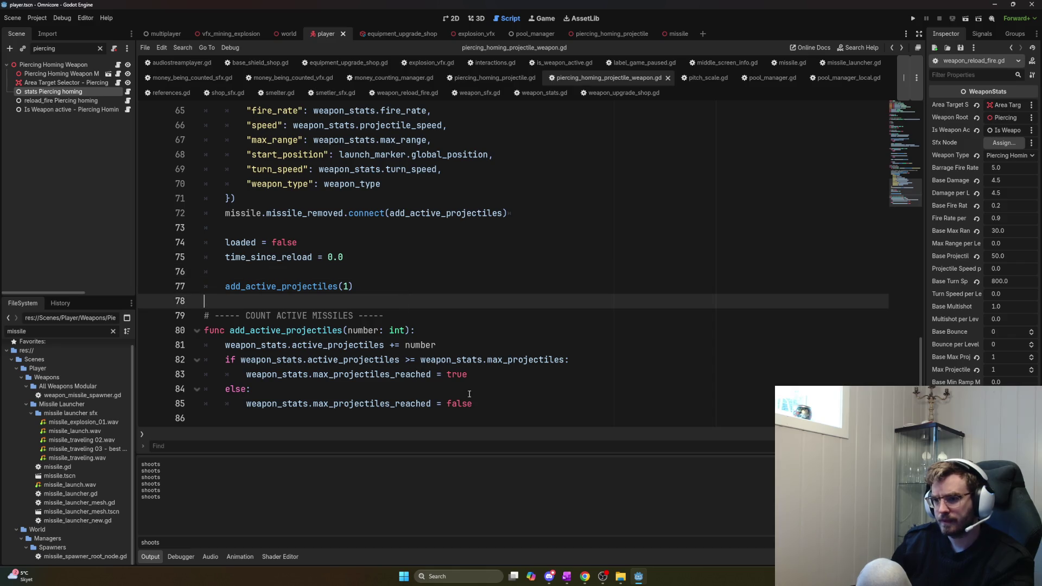
click(502, 377)
key(Return)
text(rint("max projectiles reached =)
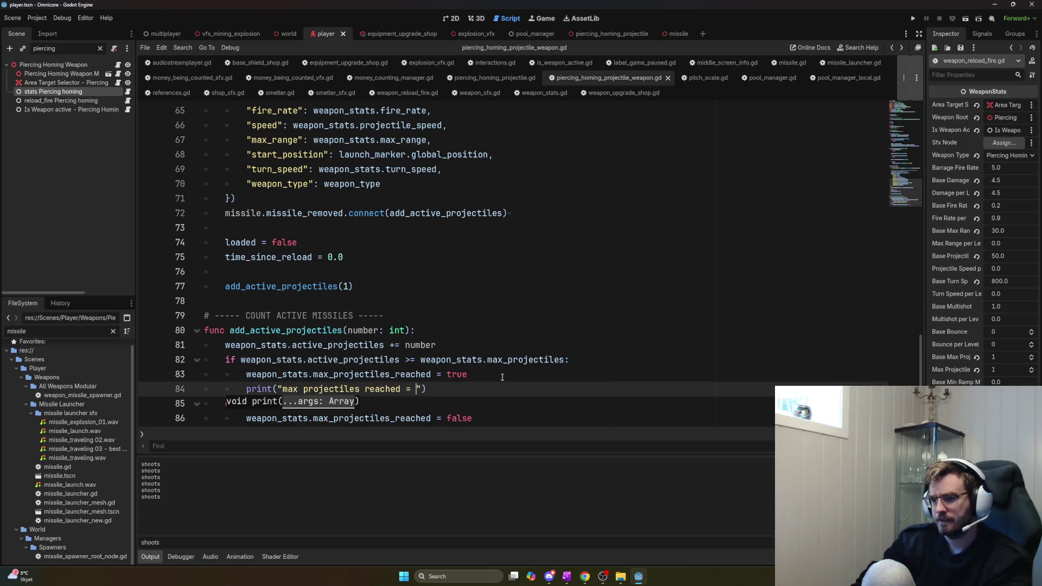
text(max_projectiles_reached)
key(shift+Home)
key(ctrl+c)
click(484, 412)
key(Return)
key(ctrl+v)
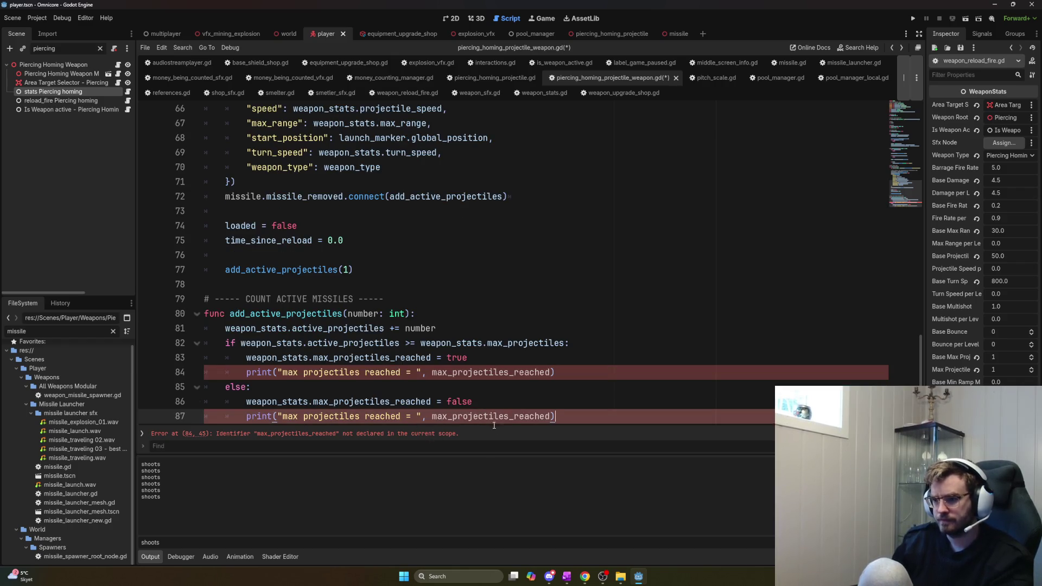
Prefix max_projectiles_reached with weapon_stats. in both print lines and save
double_click(302, 357)
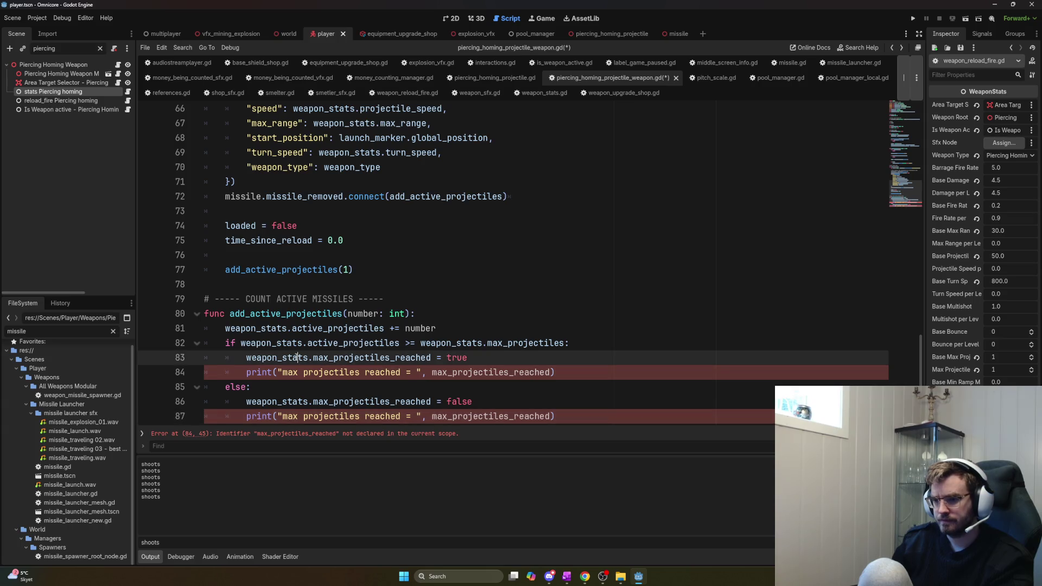
key(shift+Right)
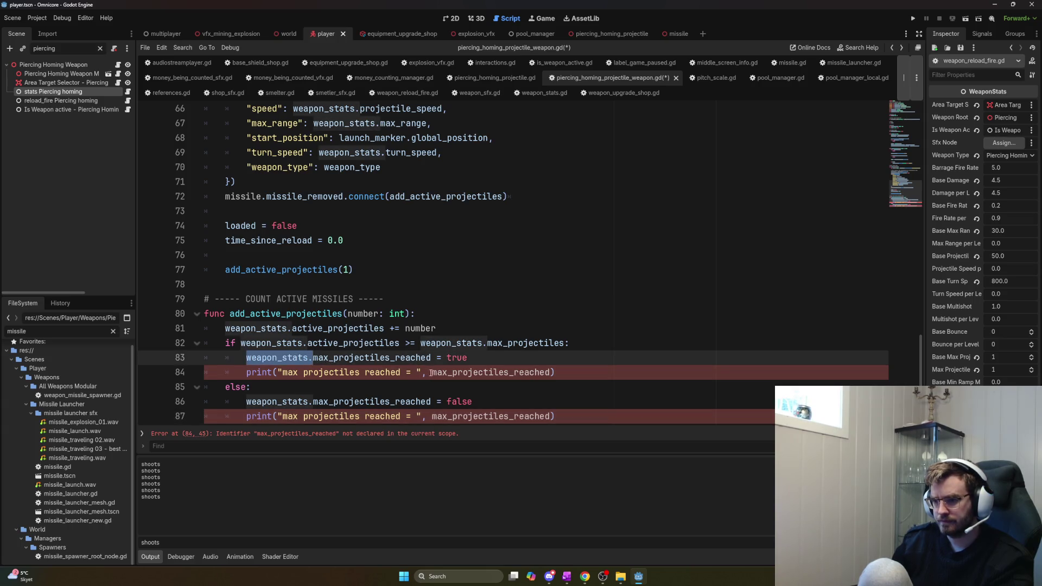
click(430, 372)
key(ctrl+v)
click(431, 416)
key(ctrl+v)
key(Up)
key(F5)
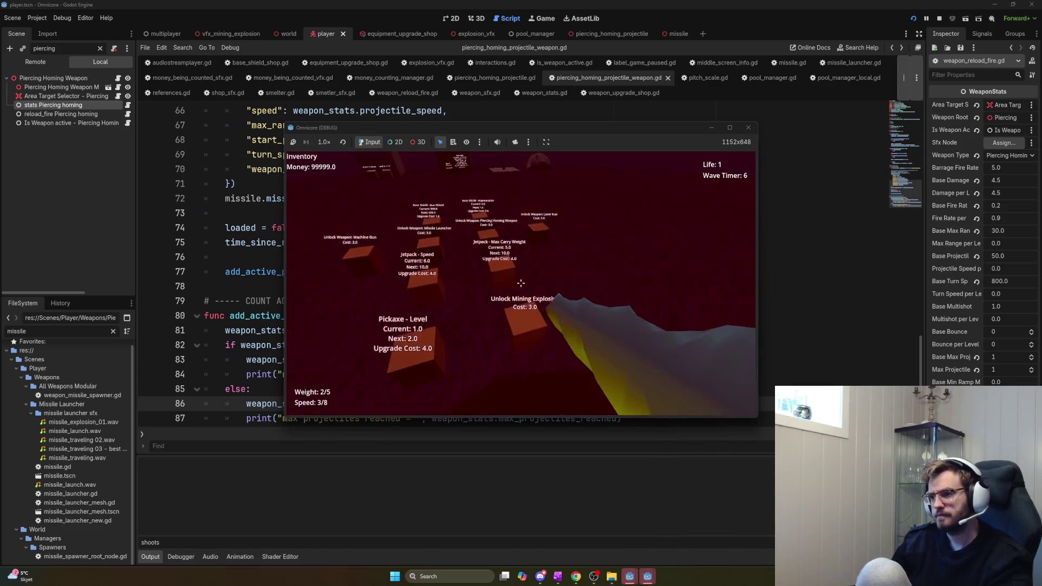
In the running game, unlock the Piercing Homing Weapon, upgrade it to level 4, then stop
click(521, 283)
click(520, 282)
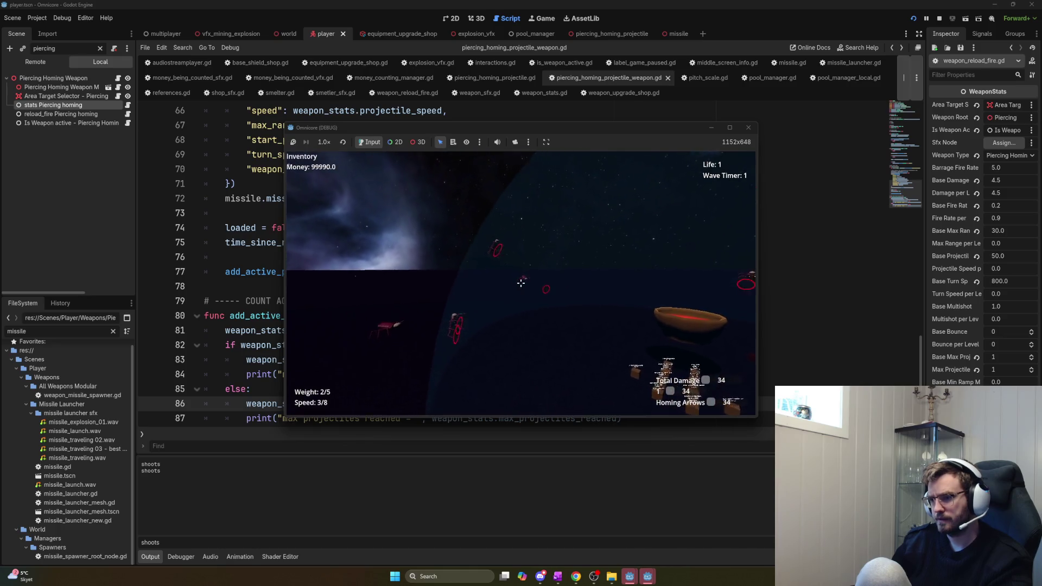
key(w)
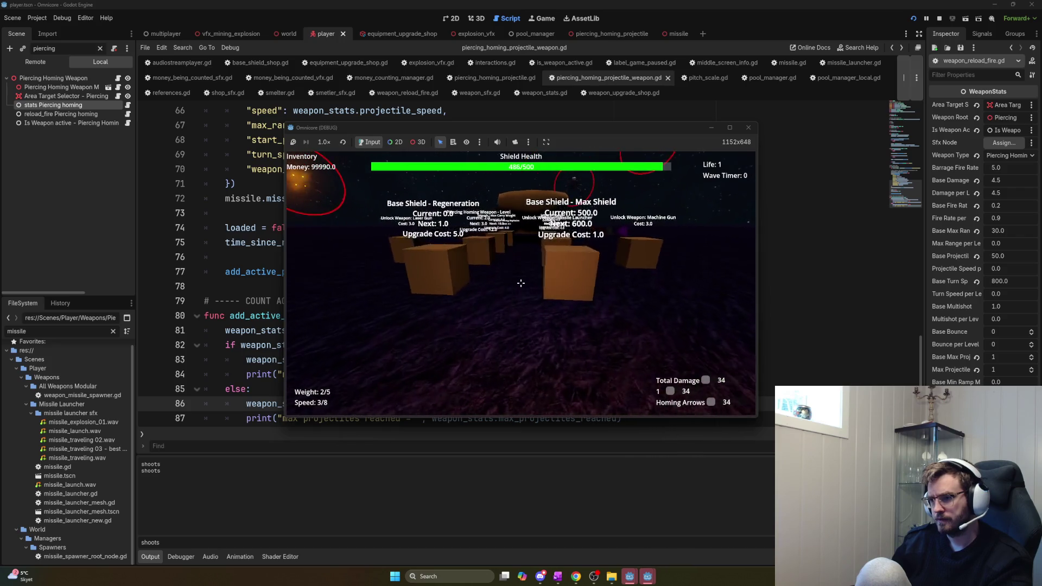
key(w)
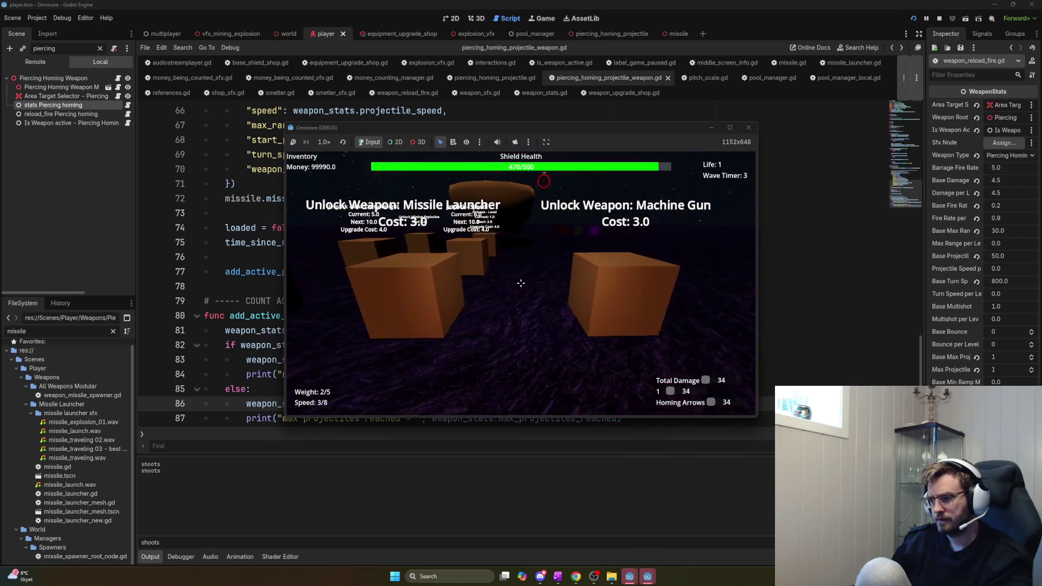
key(a)
key(w)
key(e)
key(e)
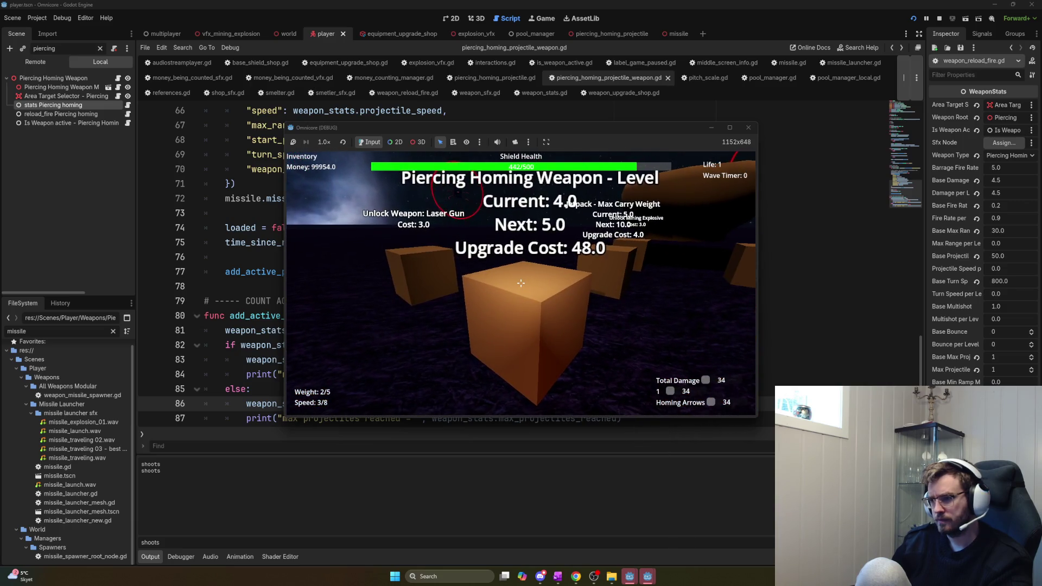
key(e)
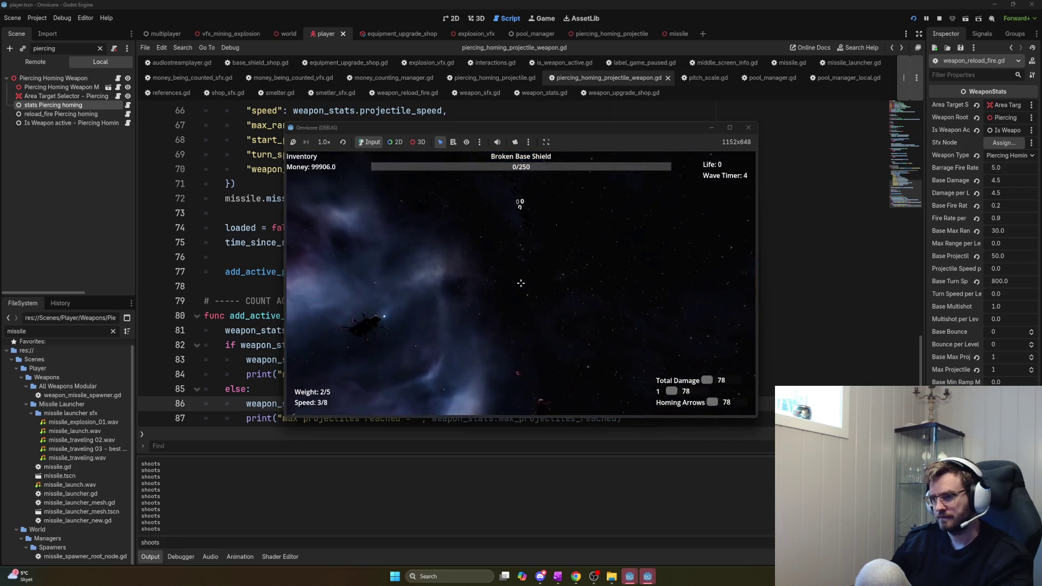
key(F8)
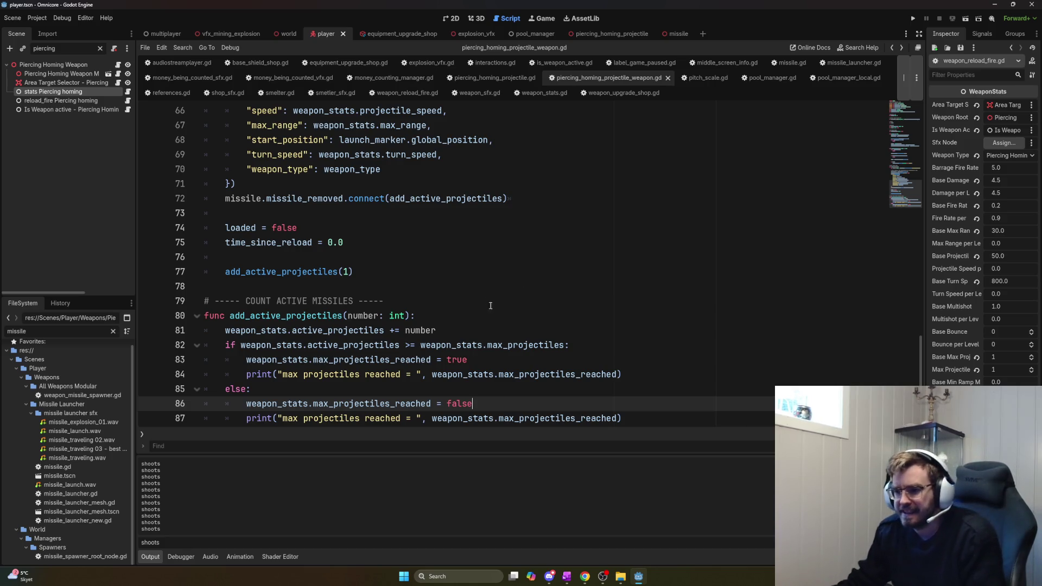
Inspect lines 82–87 of add_active_projectiles, including both print statements
mouse_move(481, 404)
mouse_down()
mouse_move(226, 404)
mouse_move(630, 418)
mouse_up()
click(235, 407)
click(657, 416)
scroll(721, 383, down, 1)
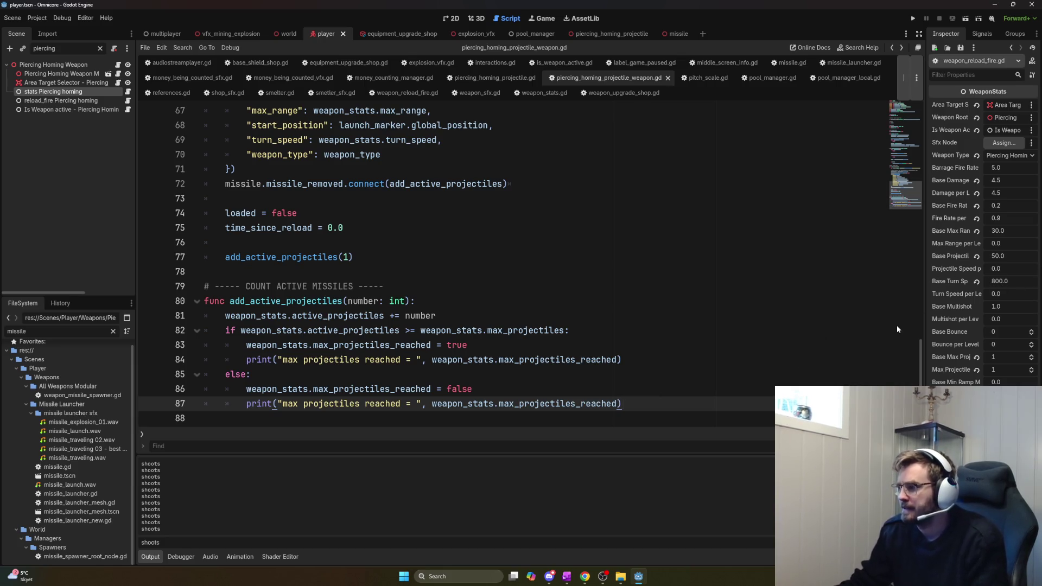
click(679, 331)
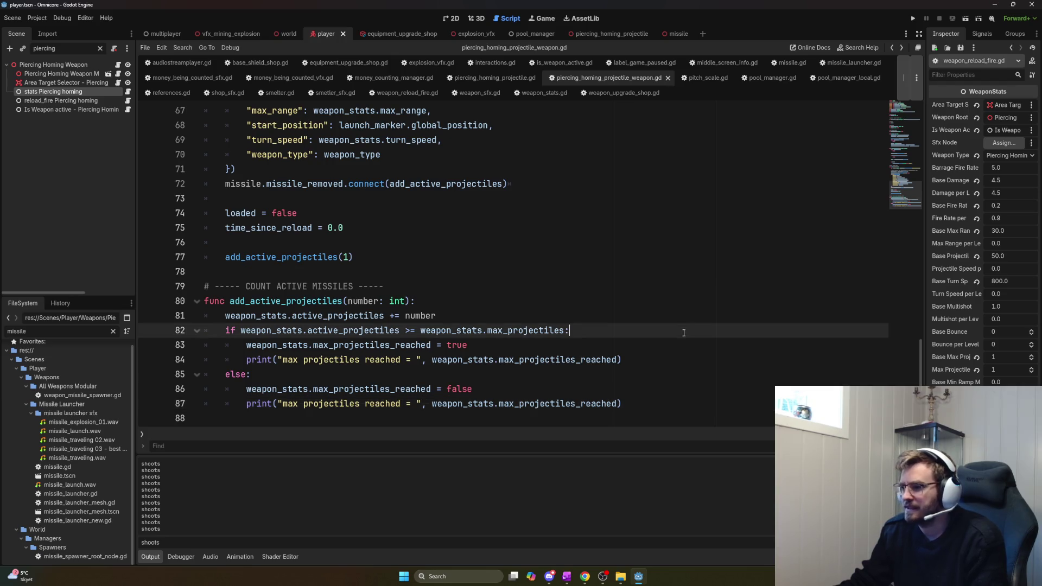
click(681, 347)
click(685, 361)
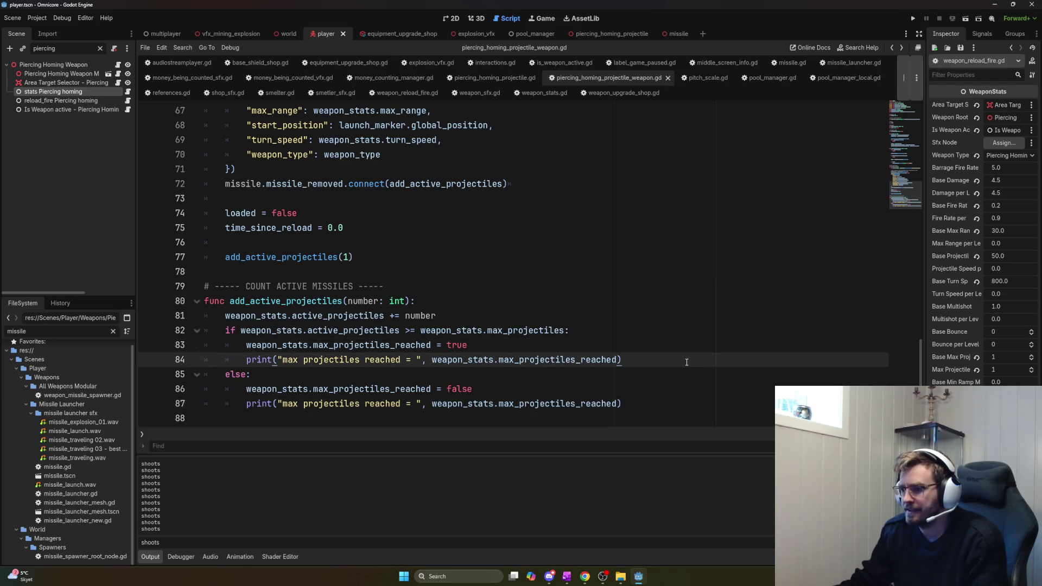
click(688, 403)
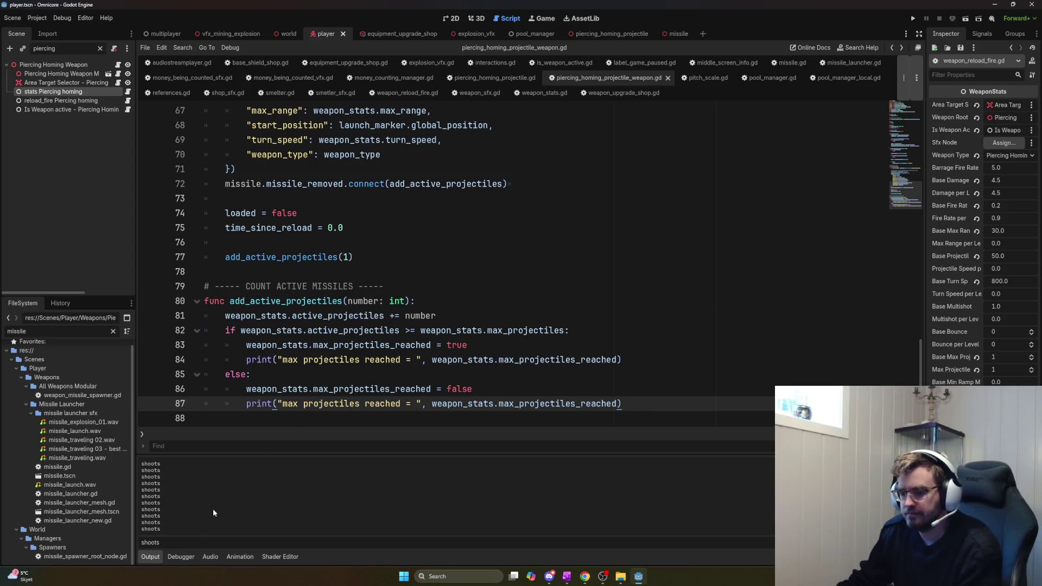
Filter the Output panel by 'max project' to list only those messages
key(BackSpace)
key(BackSpace)
key(BackSpace)
text(max project)
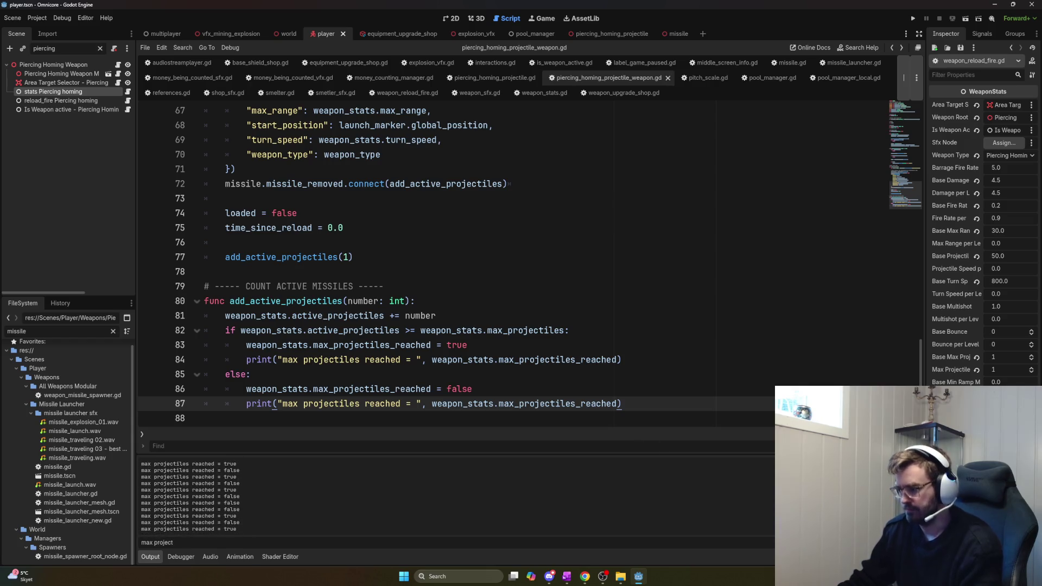
key(shift+Home)
Delete the print statements on lines 84 and 87 plus the leftover empty lines
key(BackSpace)
drag(622, 360, 417, 359)
key(shift+Home)
key(BackSpace)
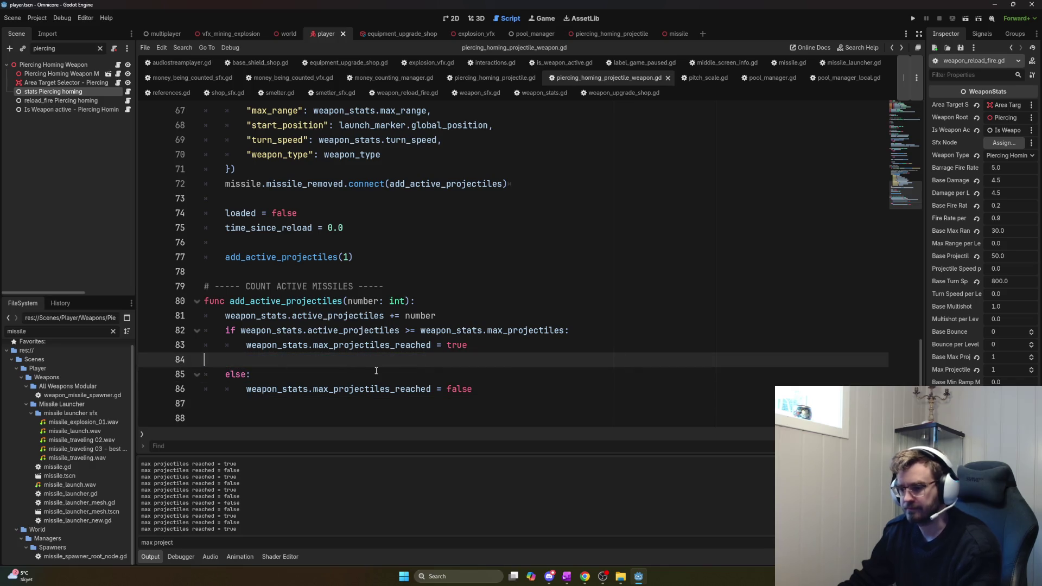
key(BackSpace)
key(BackSpace)
key(BackSpace)
click(380, 385)
key(BackSpace)
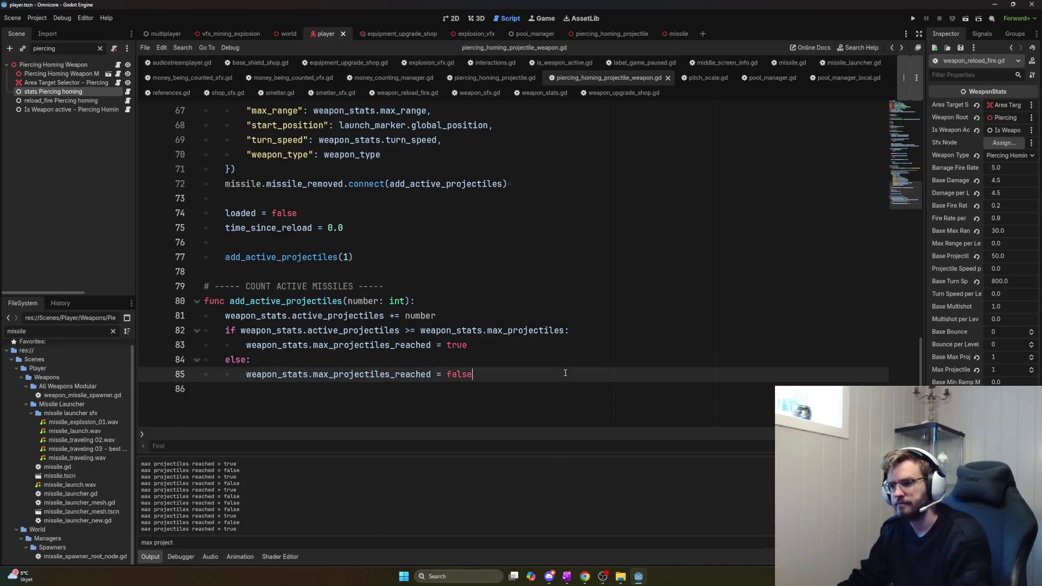
scroll(230, 176, up, 6)
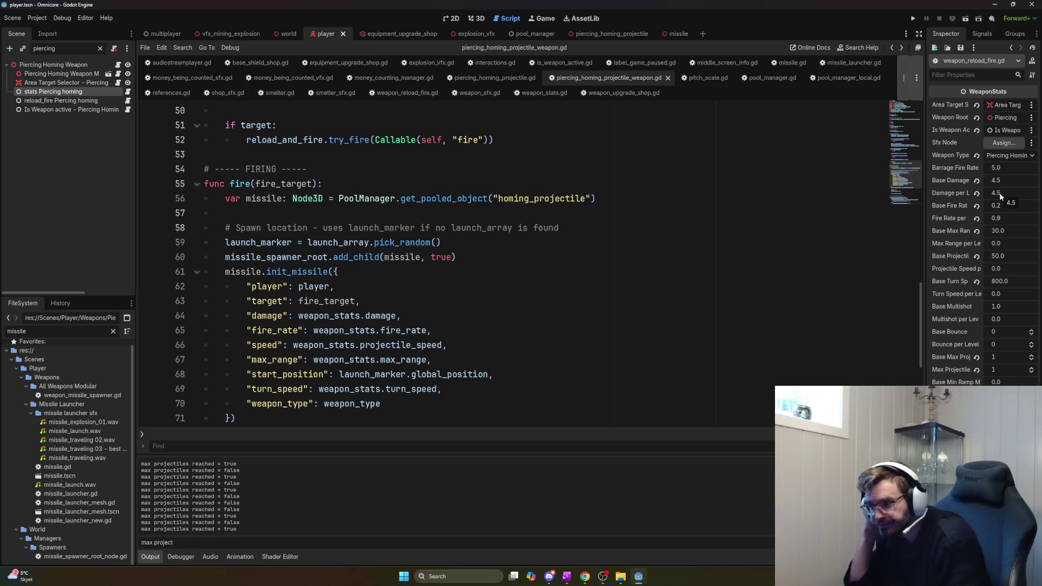
key(alt+Tab)
key(alt+Tab)
key(alt+Tab)
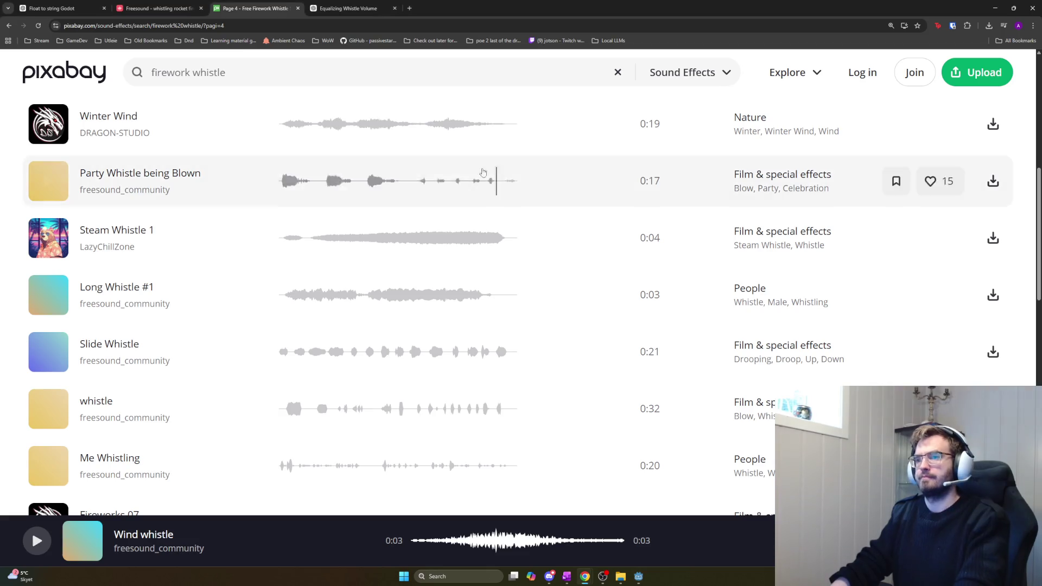
Return to the Pixabay 'firework whistle' results and drag the Chrome profile setup window off screen
click(365, 7)
key(ctrl+t)
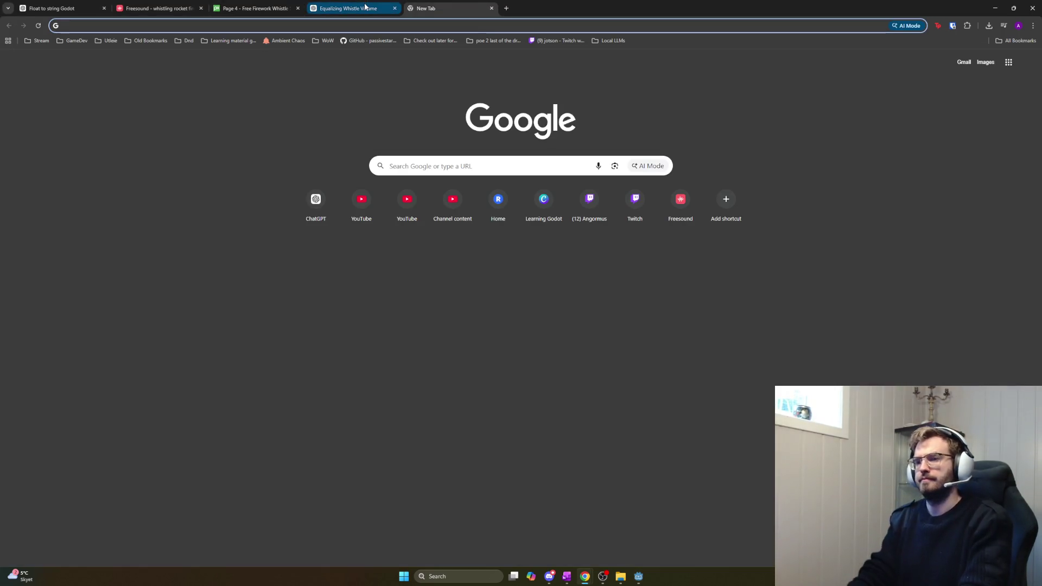
key(ctrl+w)
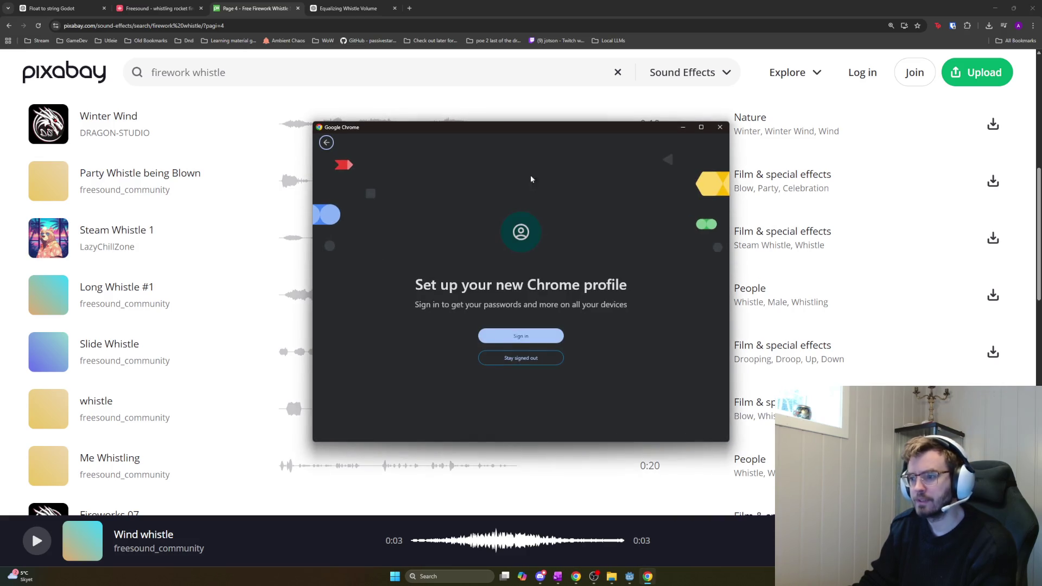
drag(490, 123, 0, 125)
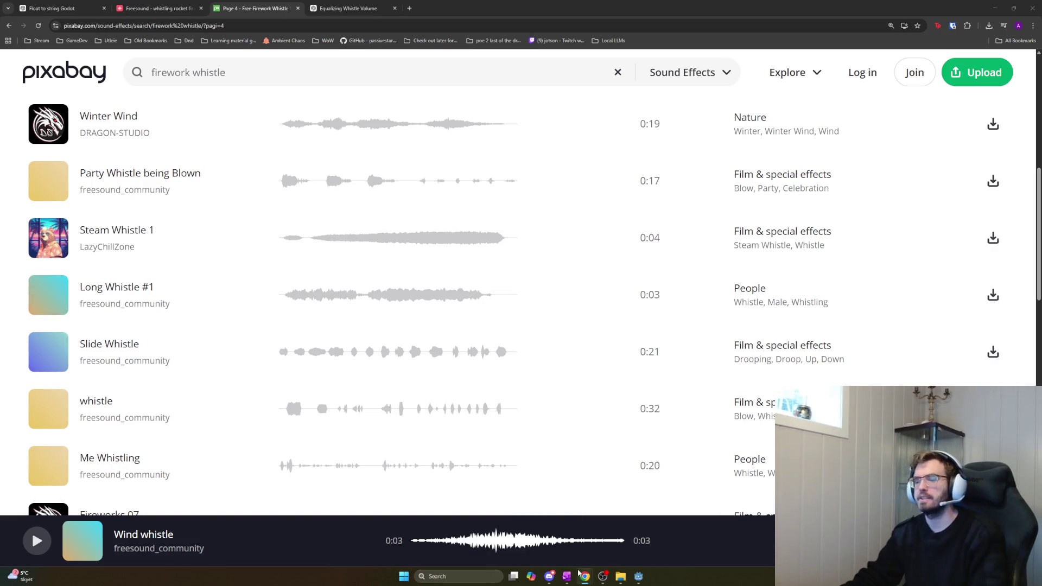
mouse_move(584, 578)
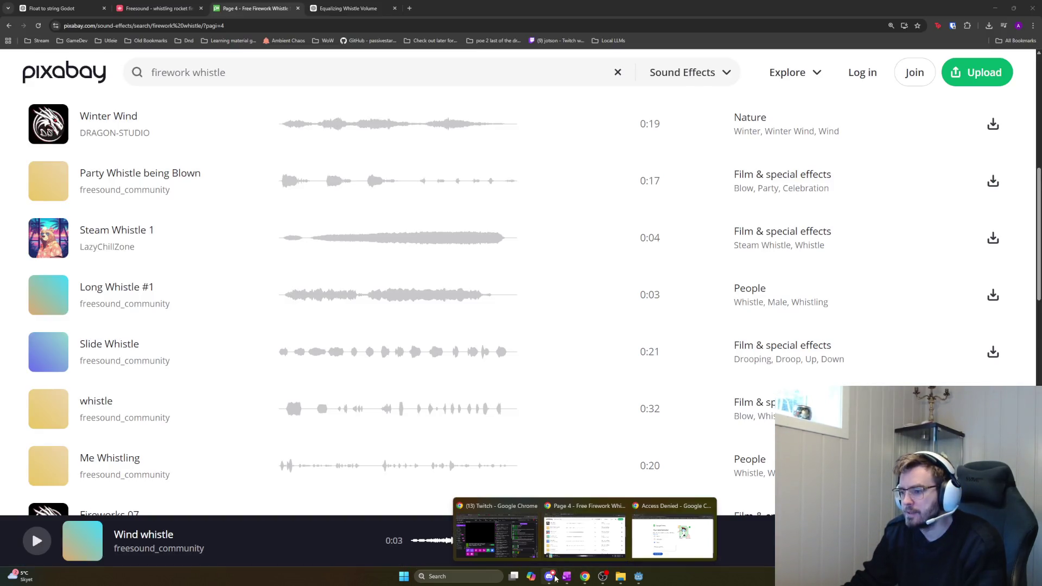
Open OneNote's Current task page and tick the Traveling Sound to-do, made and implemented boxes
click(566, 576)
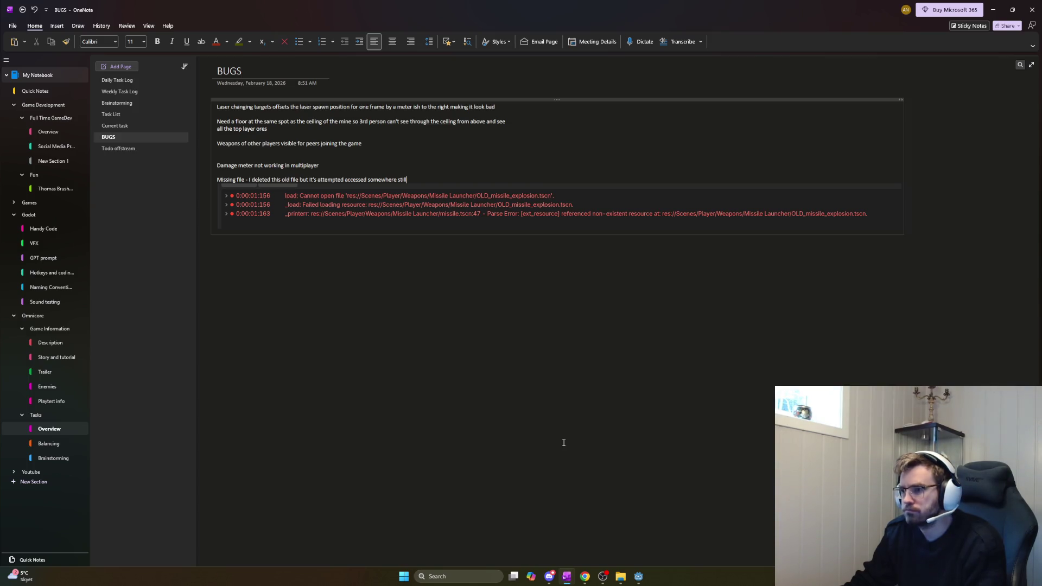
click(117, 115)
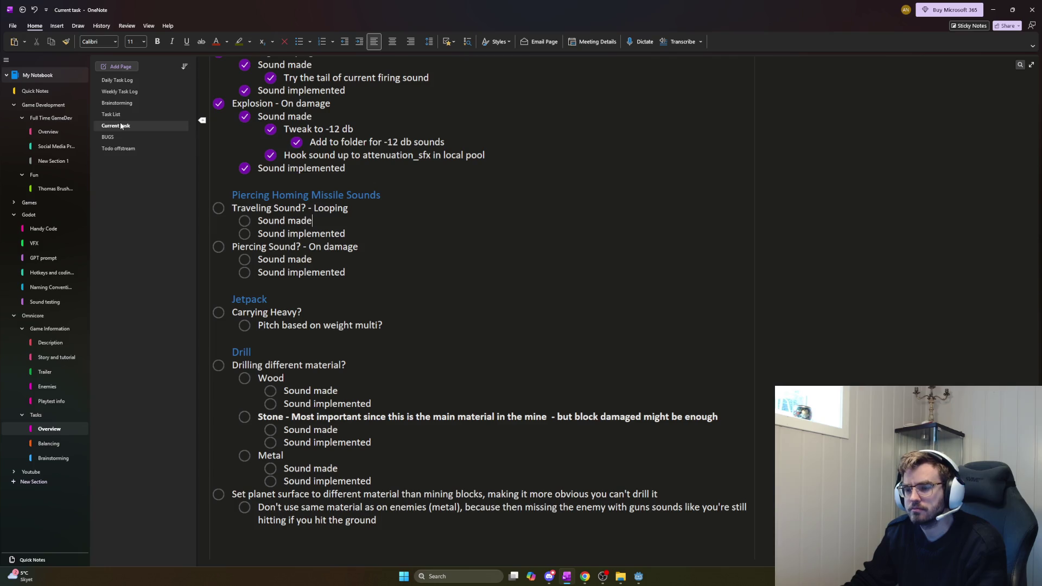
click(218, 208)
click(244, 220)
click(244, 233)
drag(348, 272, 232, 246)
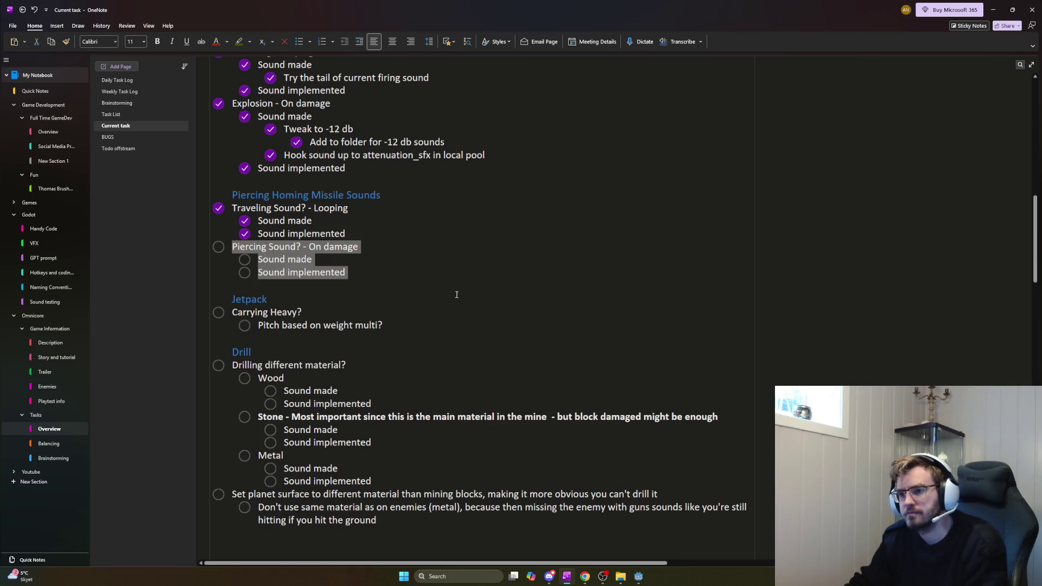
Return to the OneNote page and place the caret in the Wood sound tasks
click(585, 576)
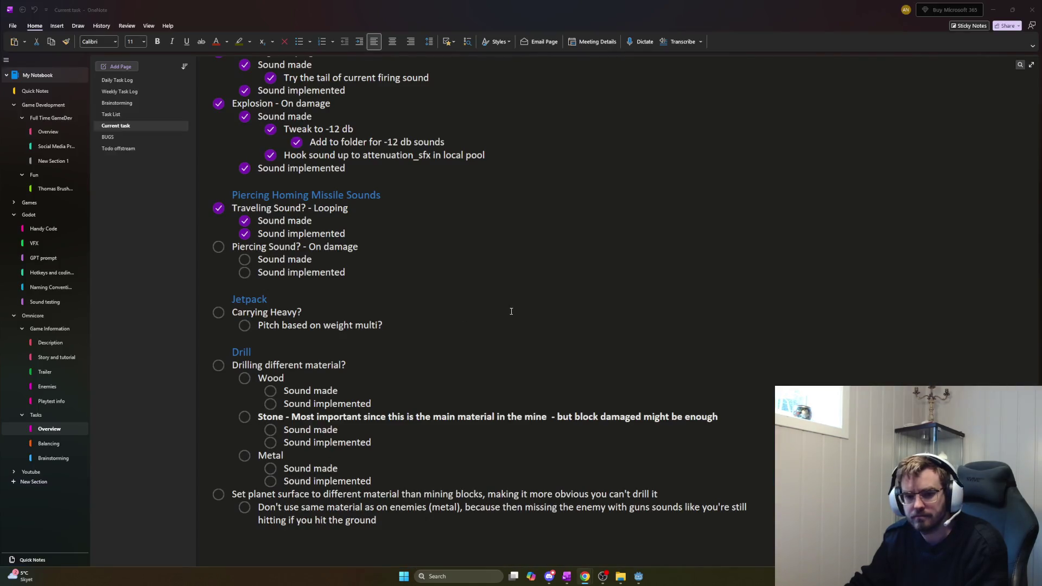
click(511, 311)
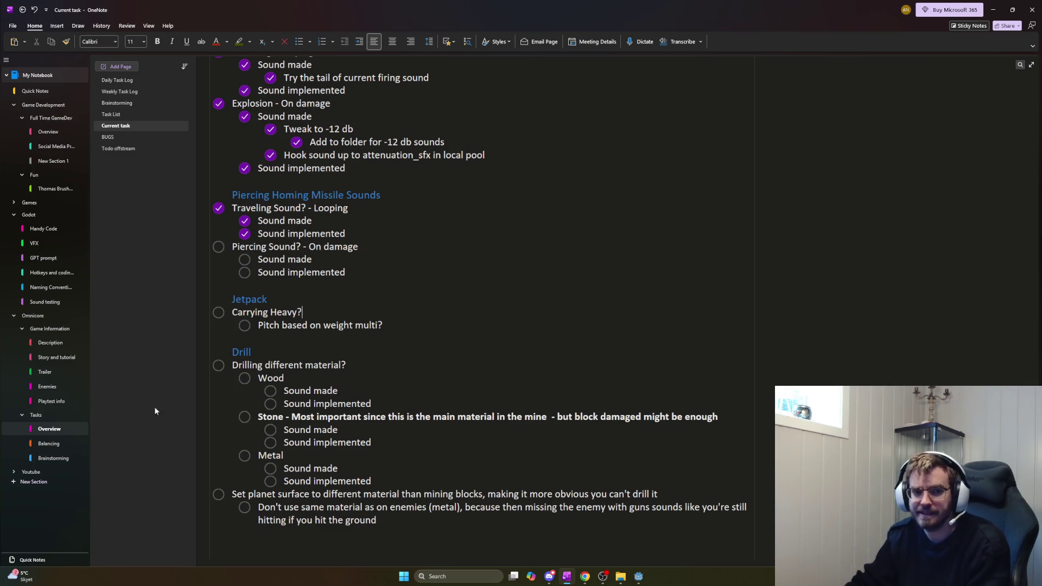
click(417, 388)
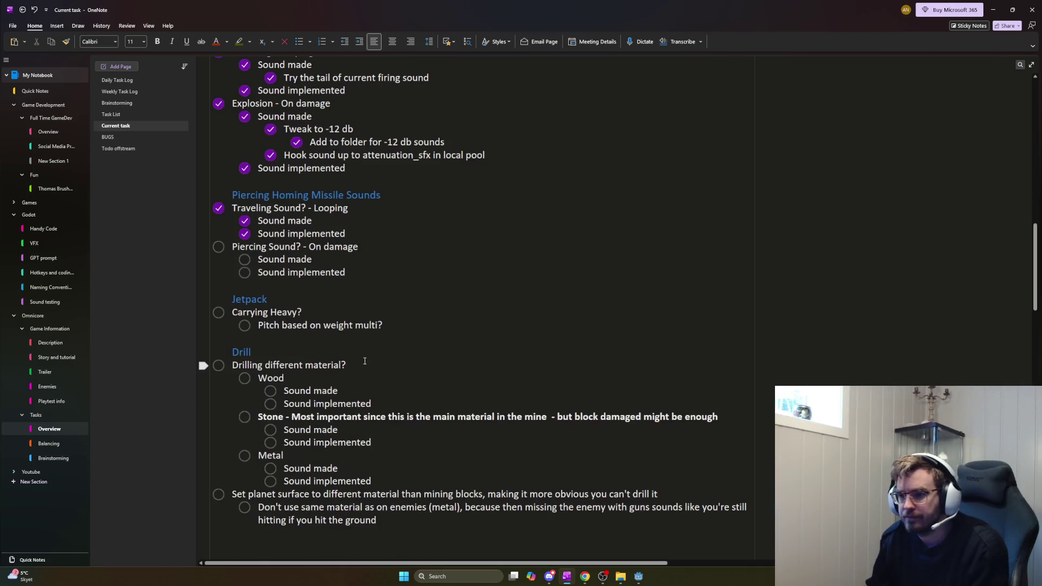
scroll(364, 360, up, 5)
scroll(358, 360, down, 5)
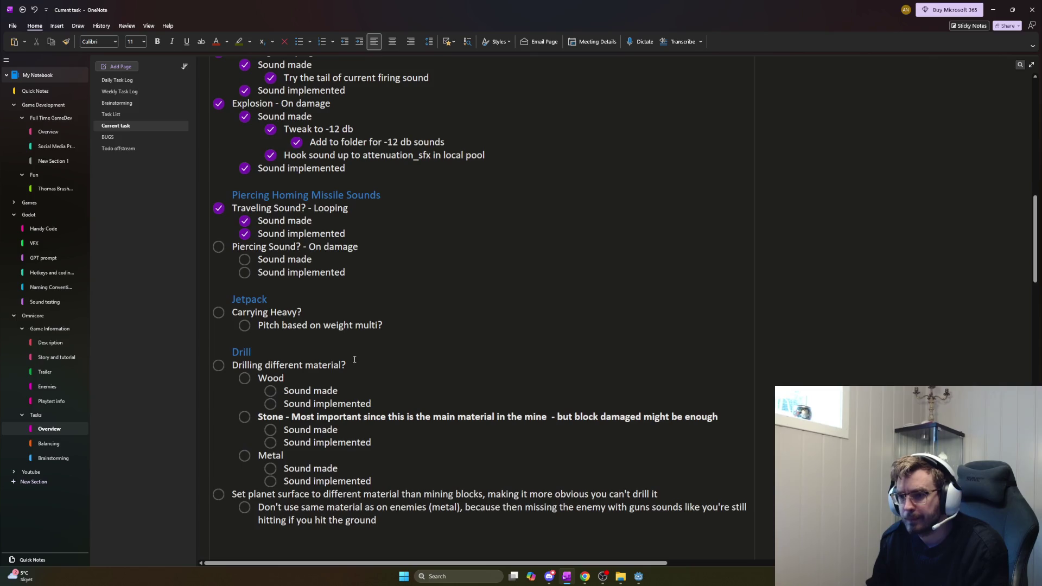
scroll(402, 335, down, 8)
scroll(399, 340, up, 5)
scroll(396, 345, up, 2)
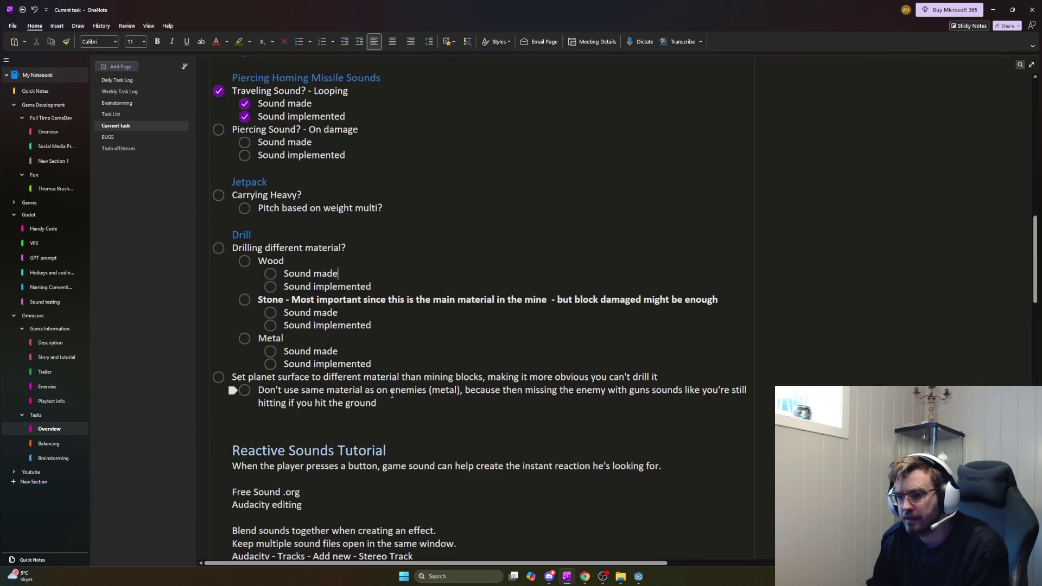
scroll(395, 345, up, 10)
scroll(355, 390, down, 3)
mouse_move(355, 389)
mouse_down()
mouse_move(303, 377)
mouse_move(304, 363)
mouse_up()
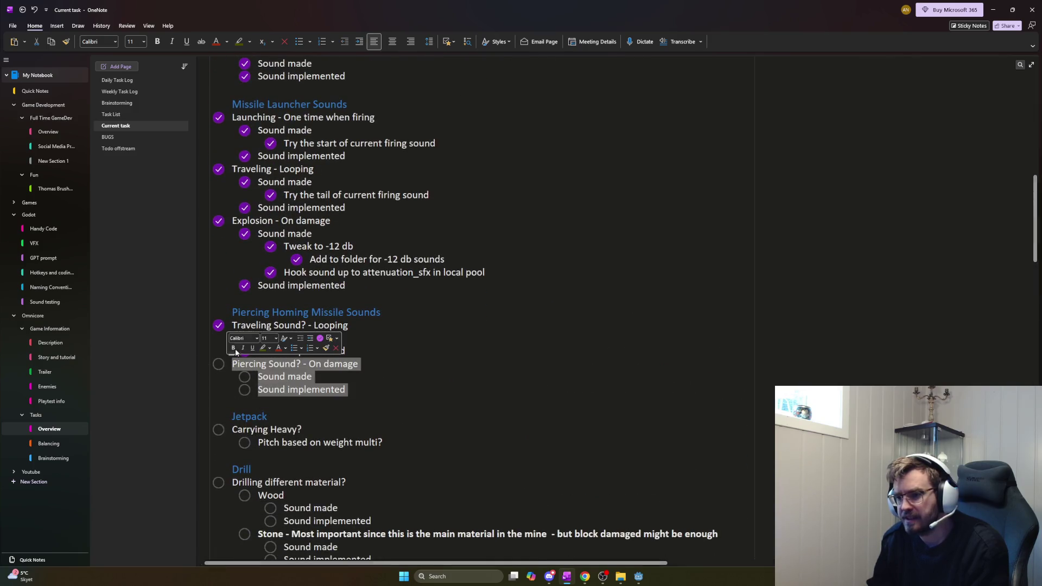
drag(232, 312, 399, 317)
mouse_move(408, 444)
mouse_down()
mouse_move(242, 437)
mouse_move(229, 419)
mouse_move(336, 443)
mouse_move(415, 441)
mouse_up()
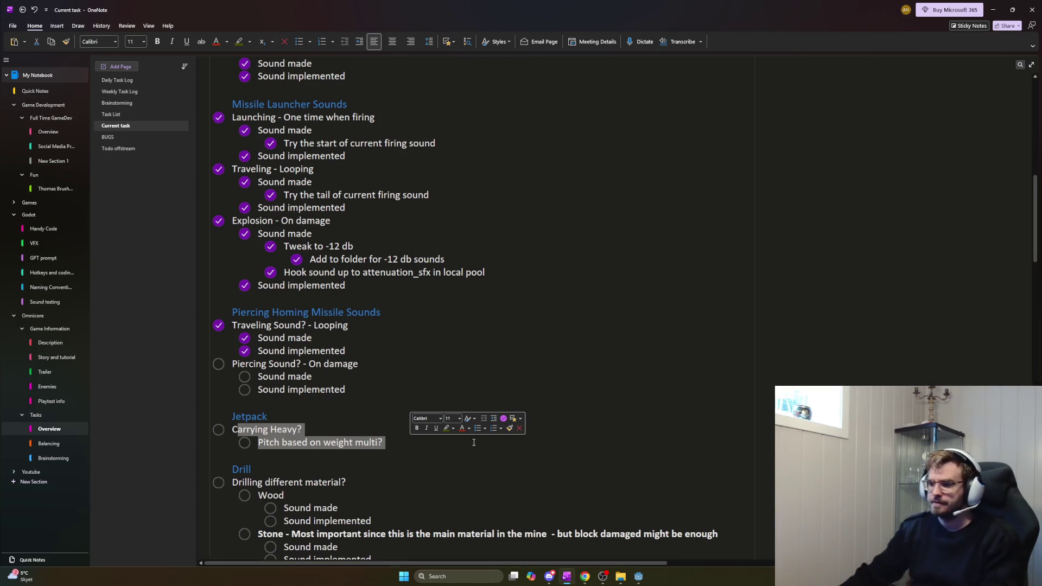
mouse_move(585, 575)
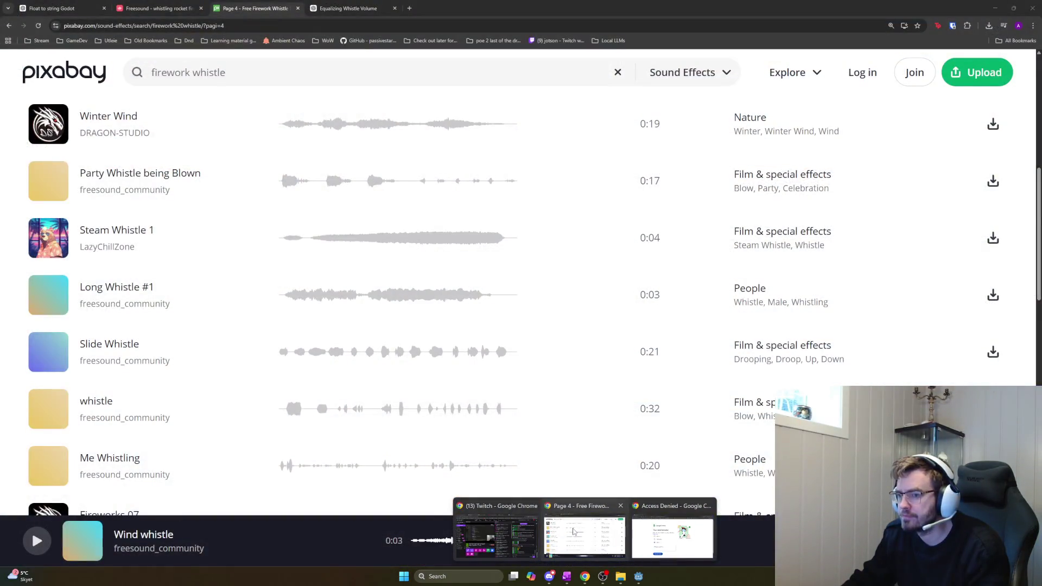
Search Pixabay's sound effects for 'pierce'
click(562, 530)
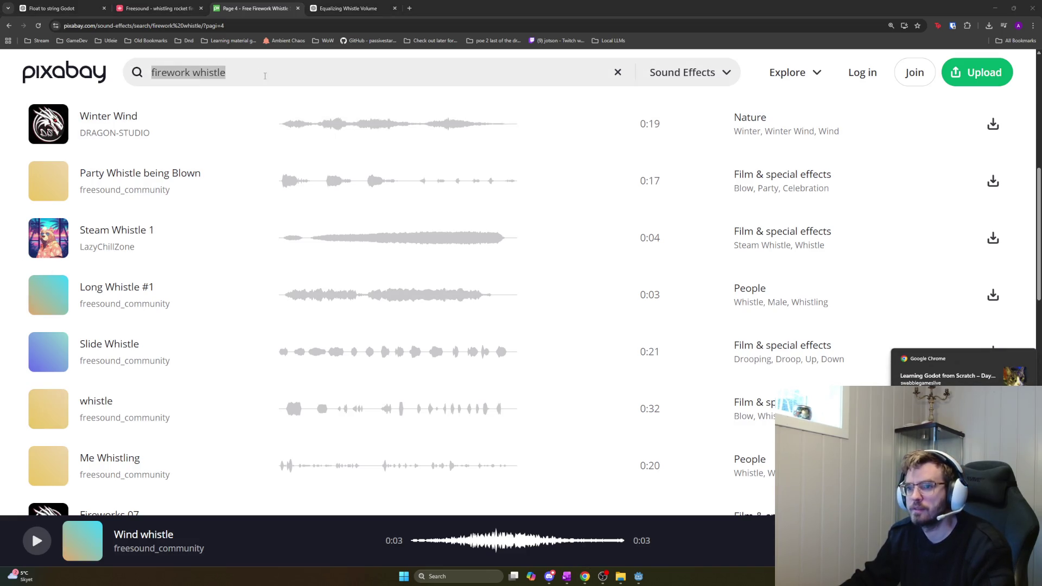
click(277, 77)
text(pierce)
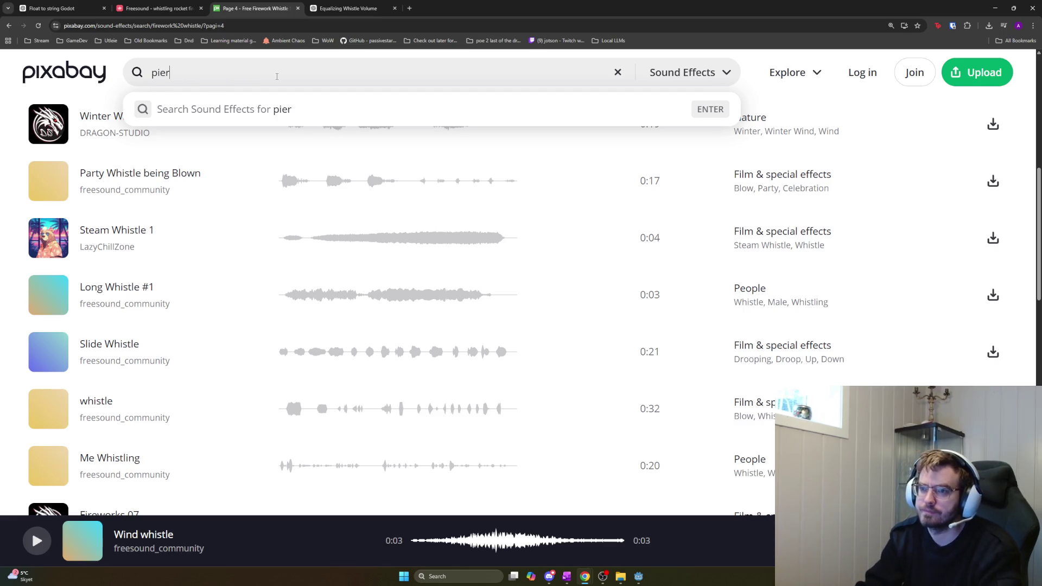
key(Return)
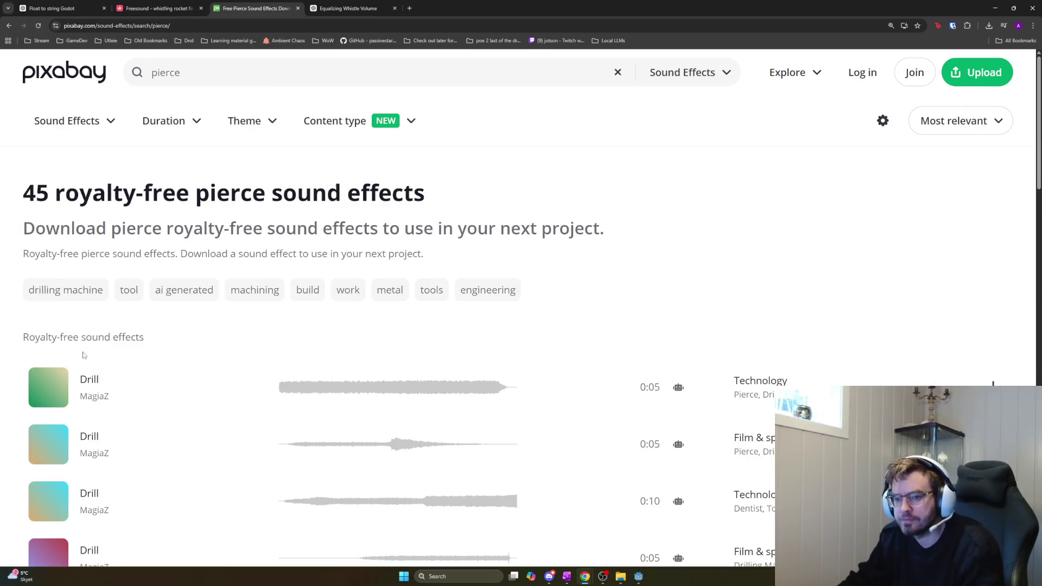
Preview the Drill results on the first page, including the 0:10 Drill clip
click(296, 391)
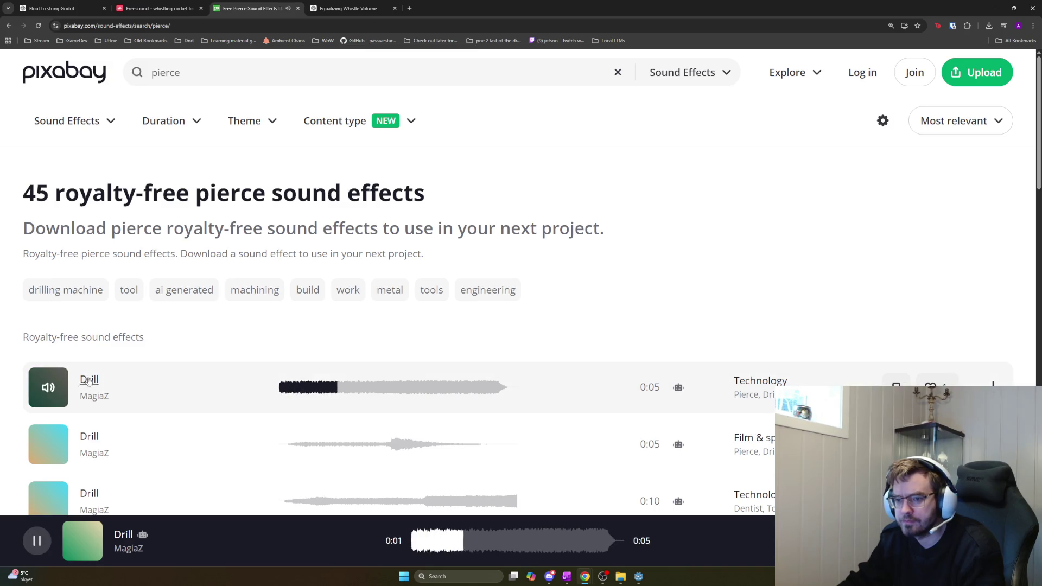
click(49, 445)
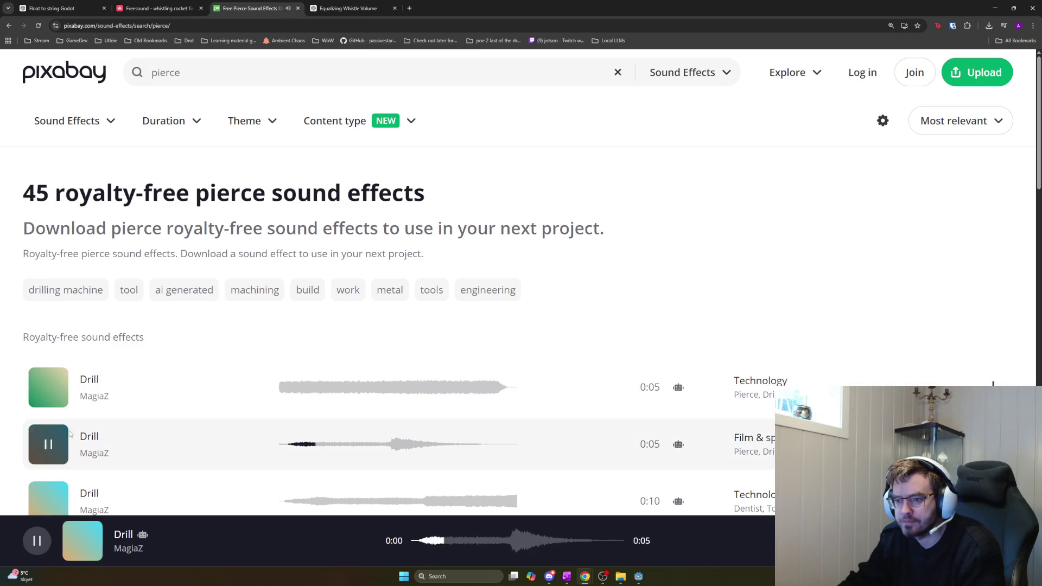
scroll(54, 444, down, 2)
click(48, 393)
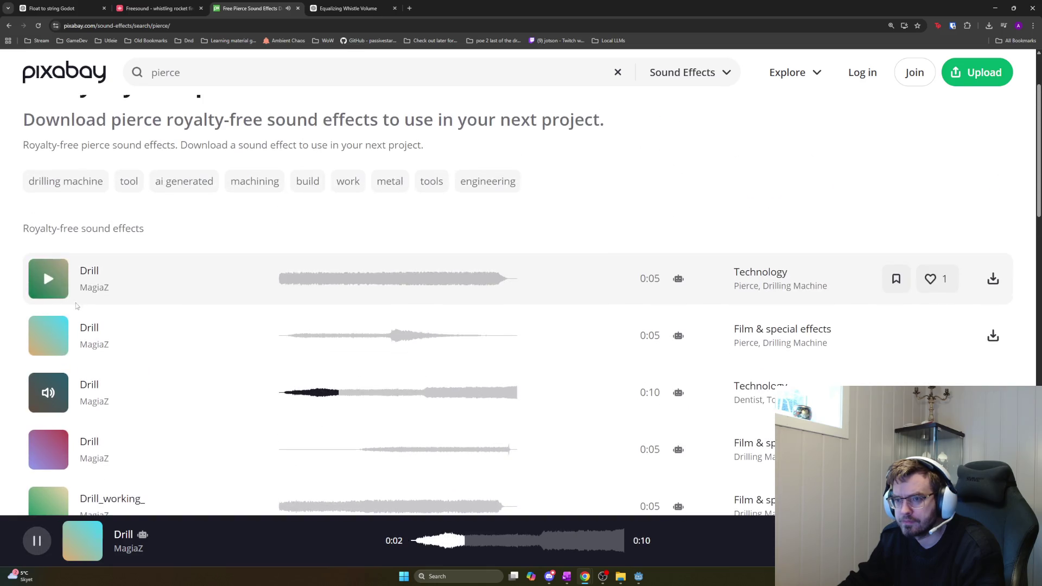
scroll(76, 305, up, 2)
scroll(56, 347, down, 3)
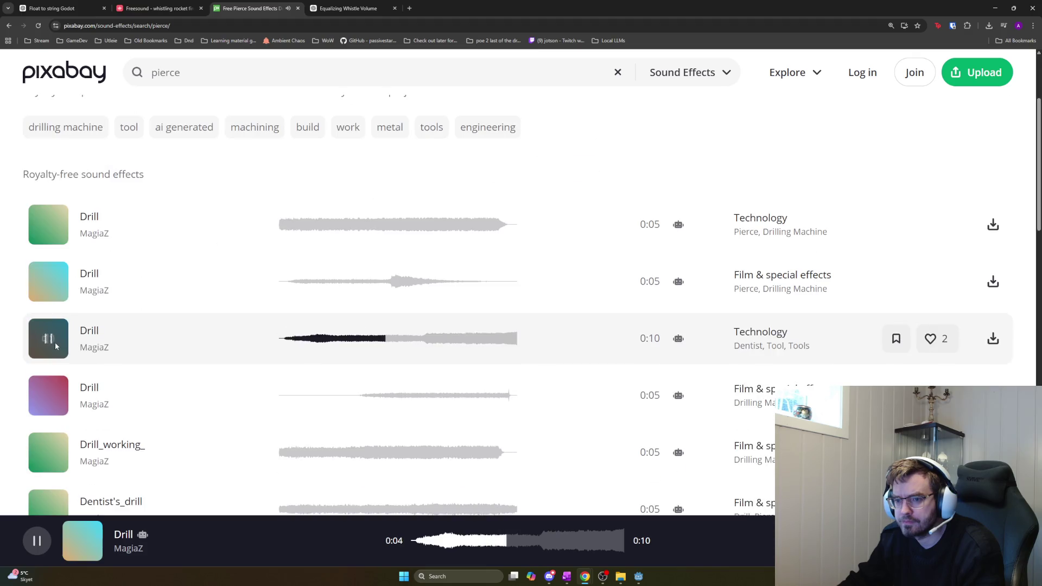
scroll(56, 347, down, 4)
click(59, 354)
click(58, 353)
scroll(59, 353, down, 6)
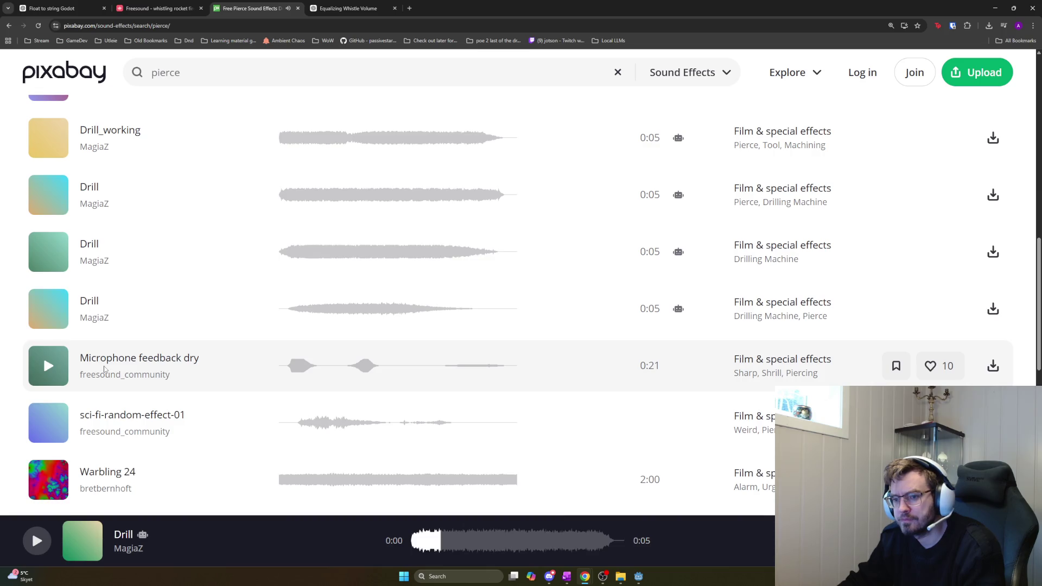
scroll(104, 369, down, 2)
scroll(109, 341, down, 2)
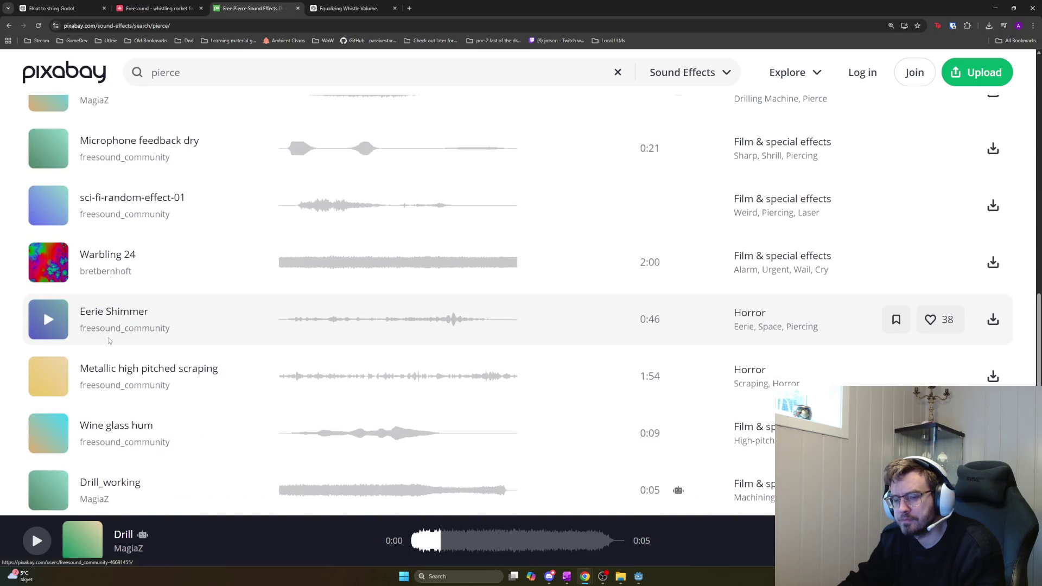
scroll(111, 337, down, 5)
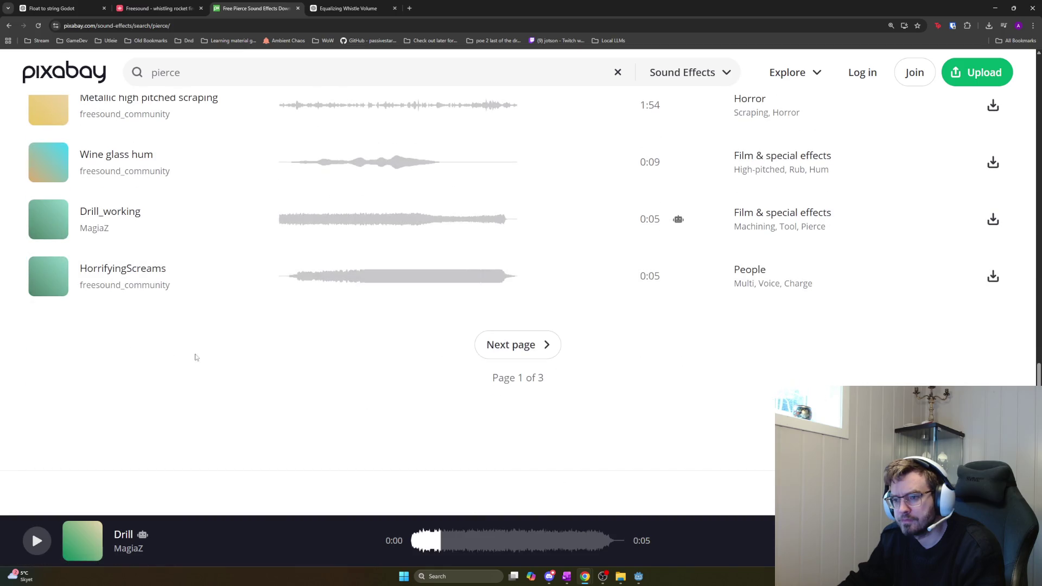
On page 2, audition spear_thrust (1), (6), (2), (4) and (5)
click(511, 352)
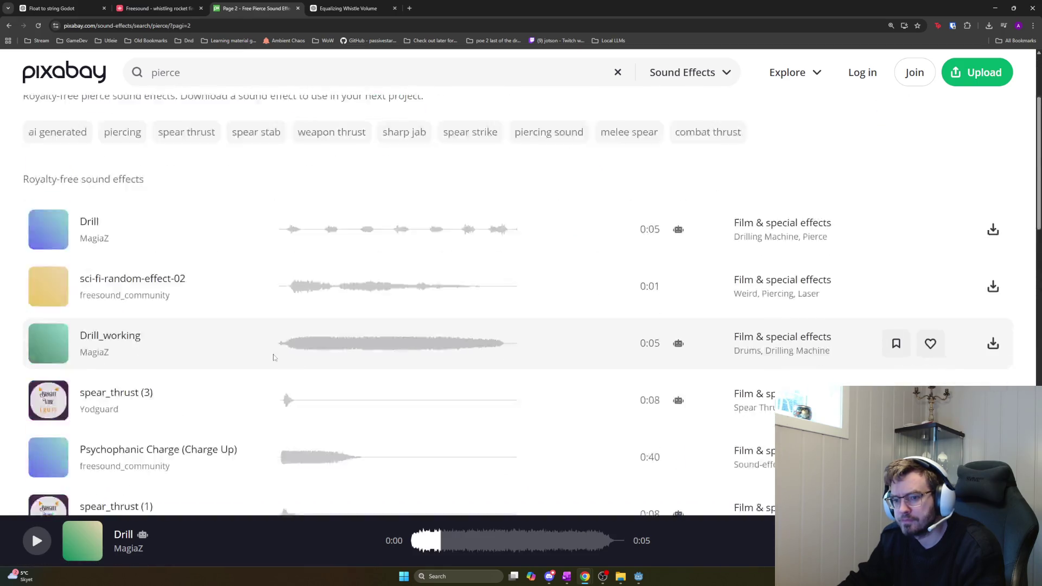
scroll(274, 357, down, 9)
scroll(270, 357, up, 3)
click(52, 185)
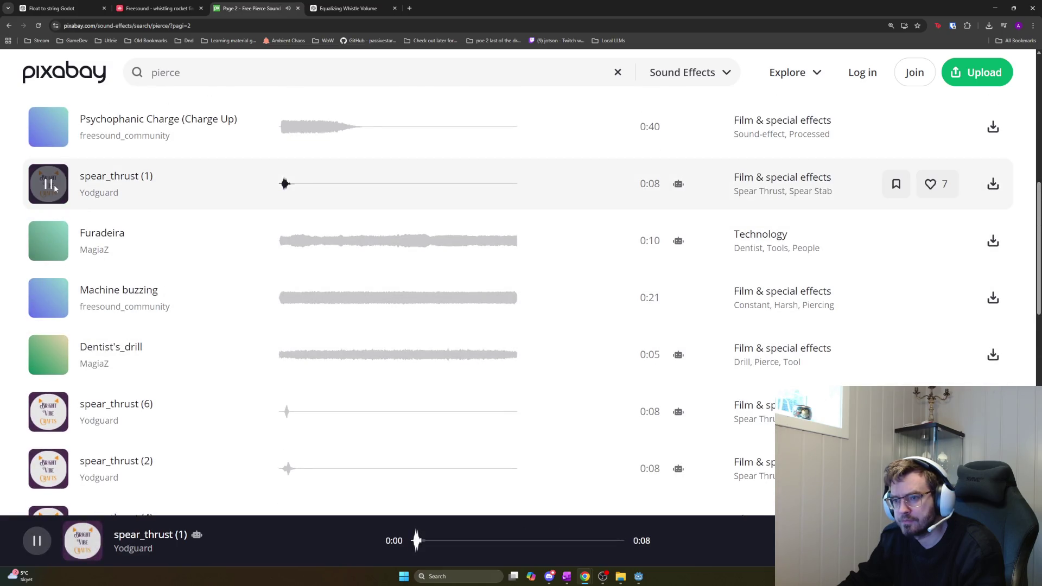
click(48, 411)
scroll(102, 406, down, 4)
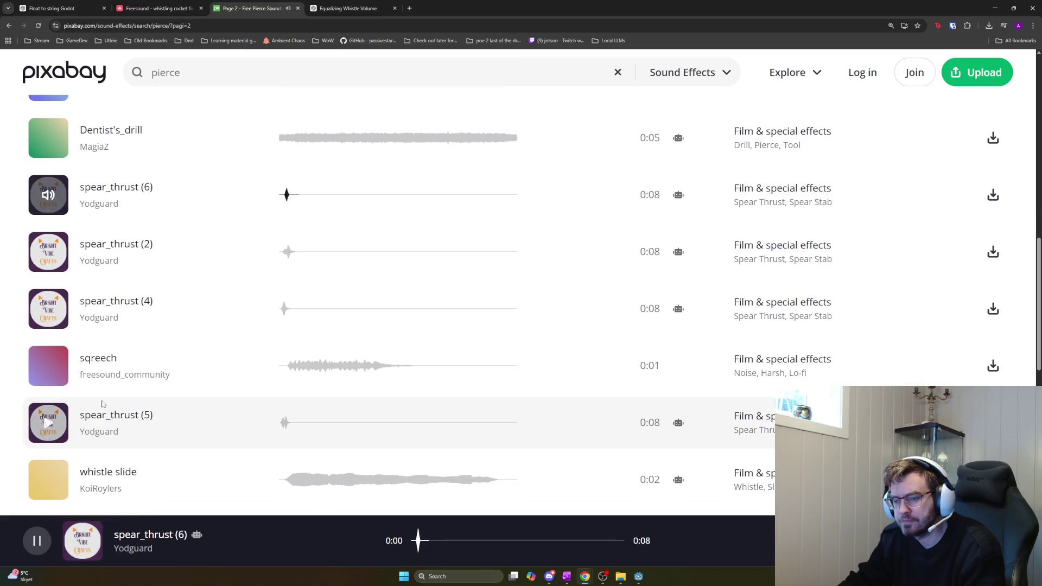
click(48, 251)
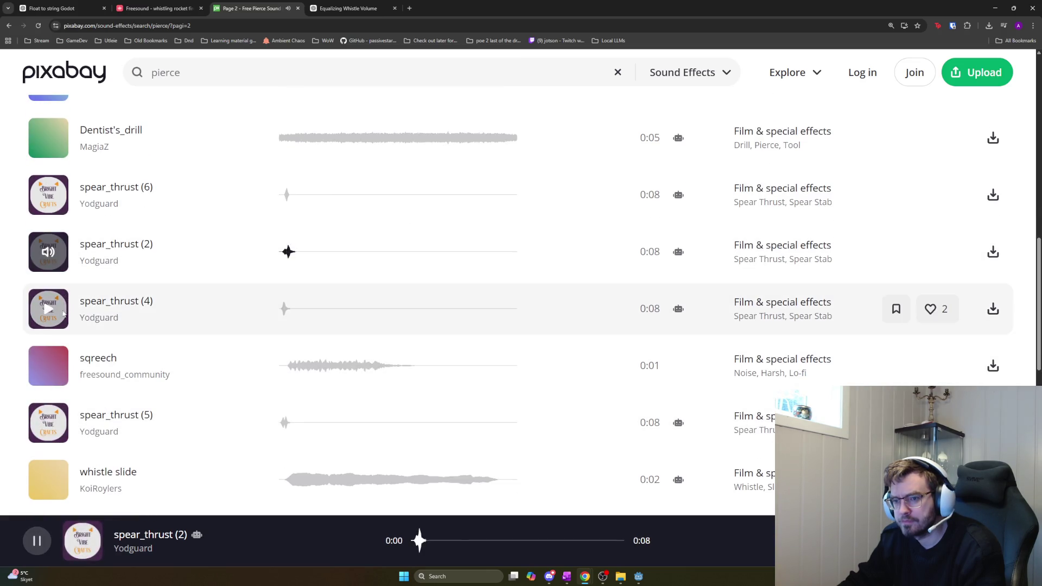
click(64, 311)
scroll(60, 312, down, 2)
click(52, 313)
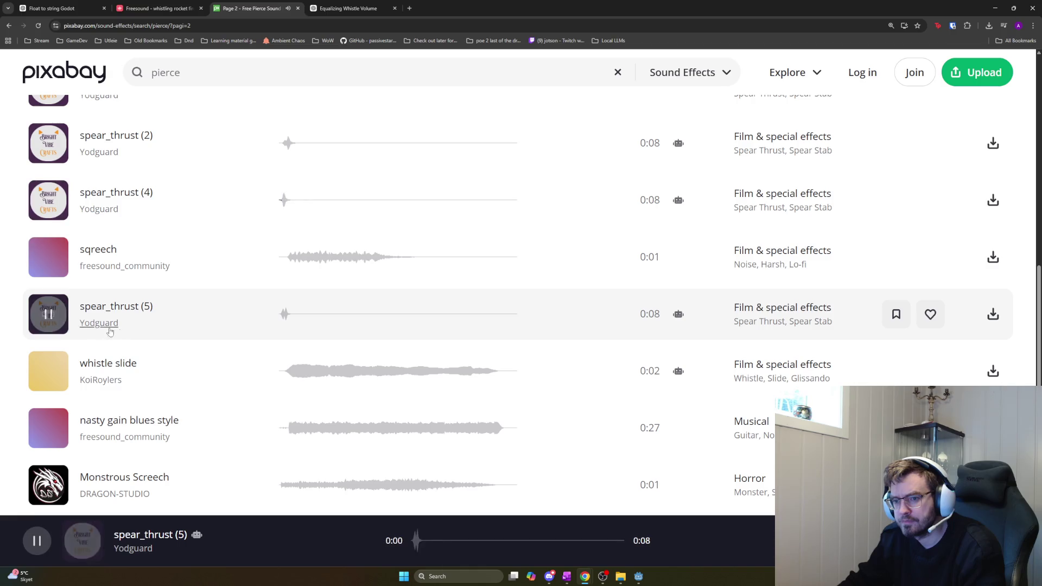
scroll(98, 329, down, 4)
scroll(128, 312, up, 2)
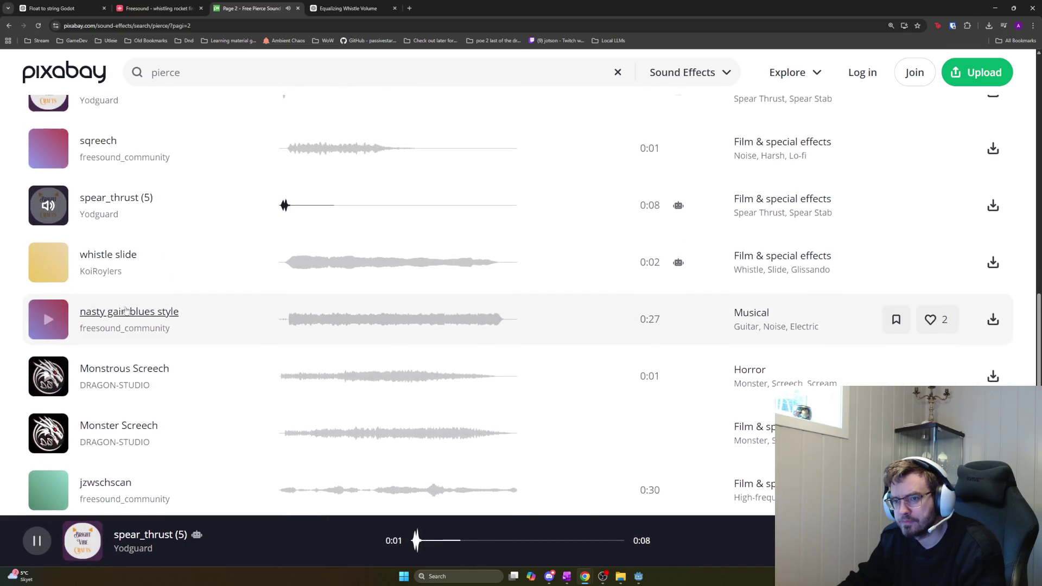
scroll(129, 312, up, 4)
click(58, 428)
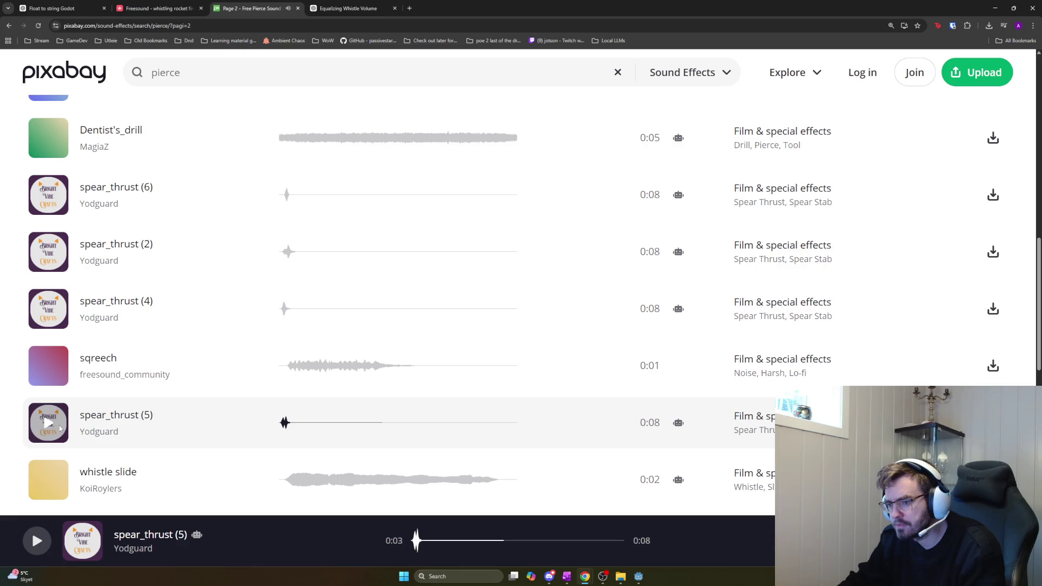
click(54, 427)
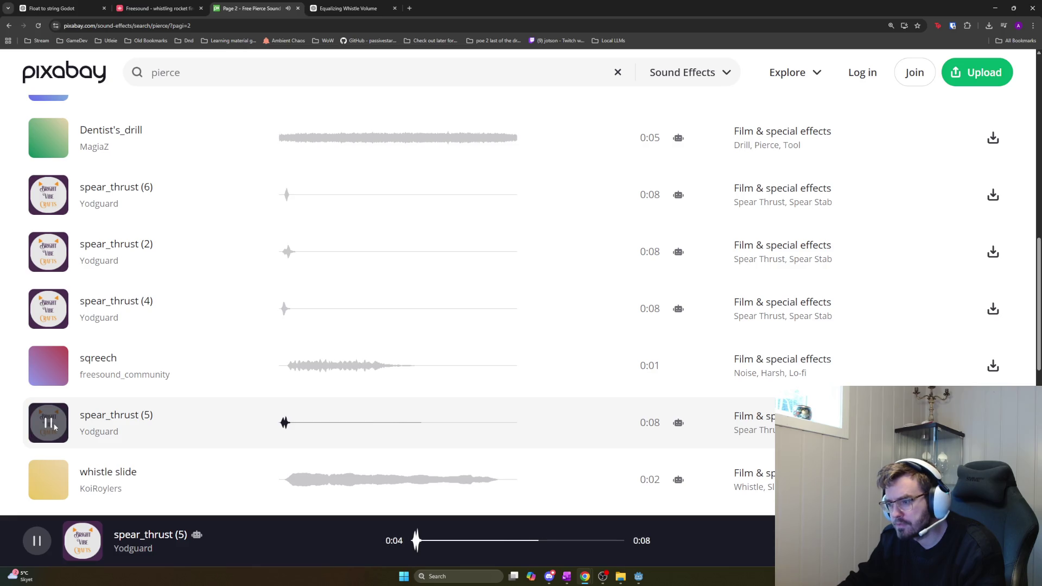
scroll(212, 419, down, 6)
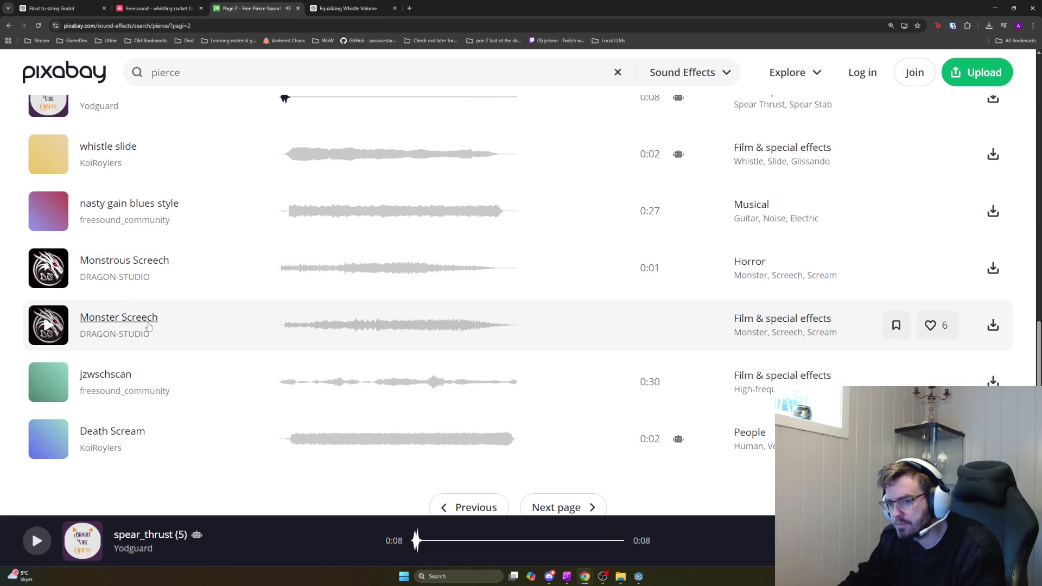
scroll(251, 414, down, 2)
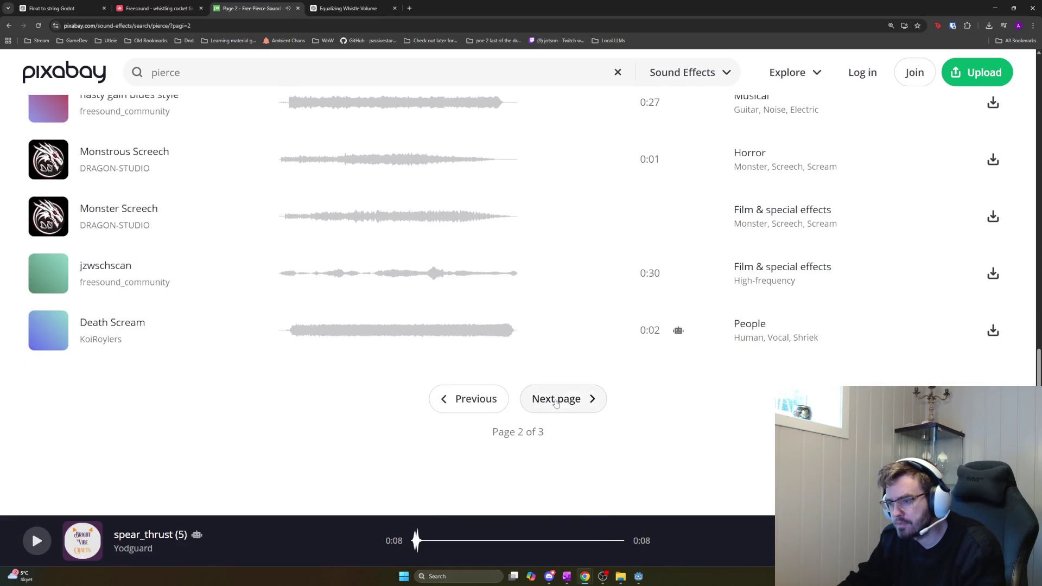
Move on to page 3 of the pierce results
click(563, 397)
scroll(214, 298, up, 4)
scroll(212, 361, down, 2)
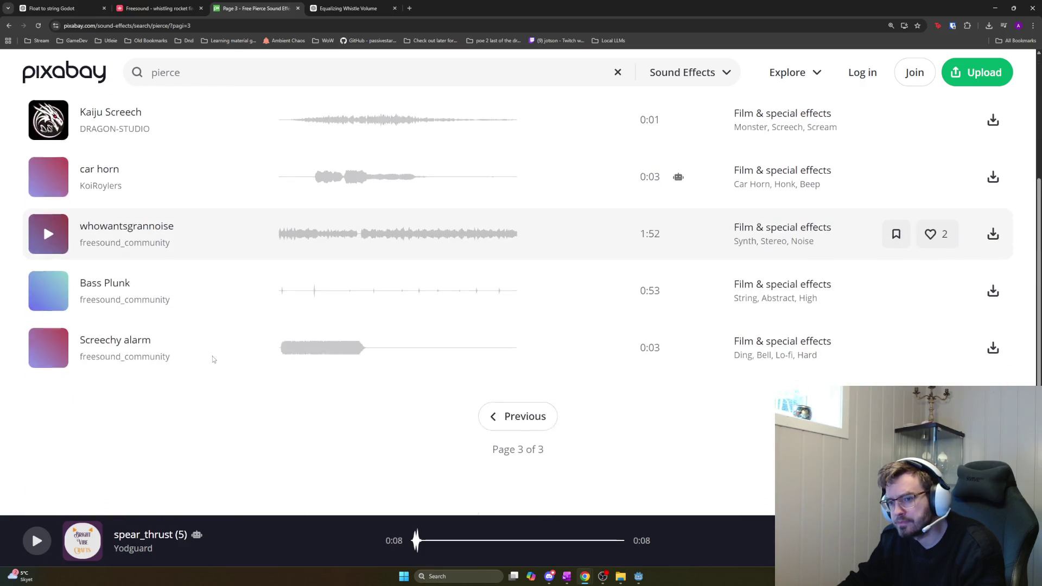
click(167, 7)
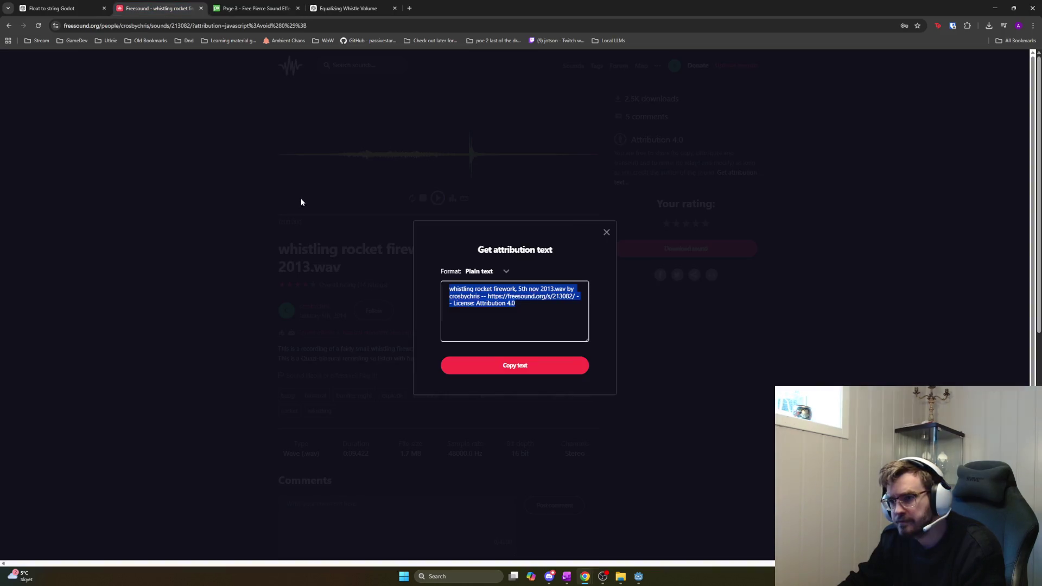
Close the attribution dialog and search Freesound for 'pierce'
click(606, 231)
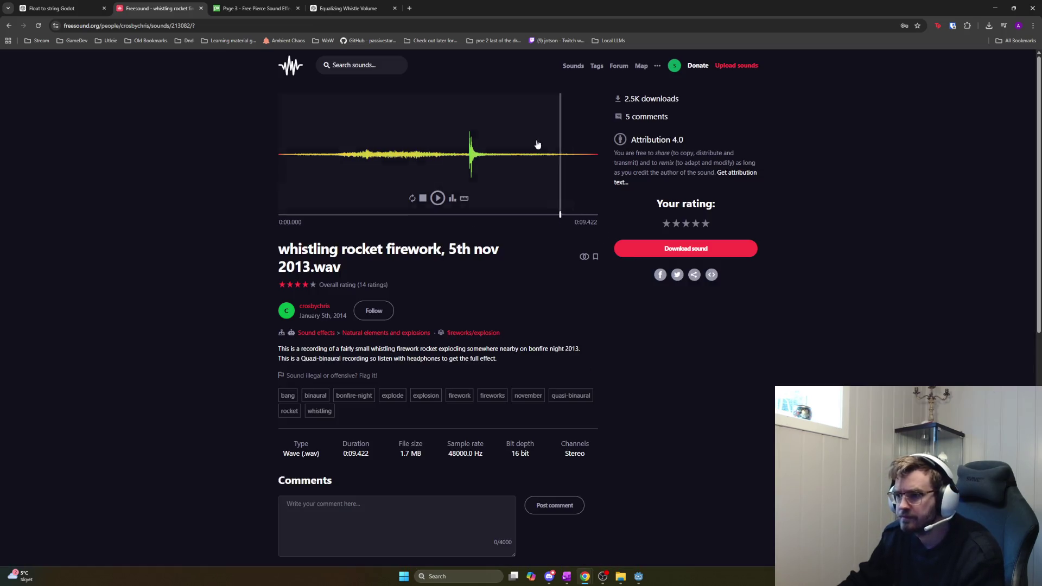
click(363, 65)
text(pierce)
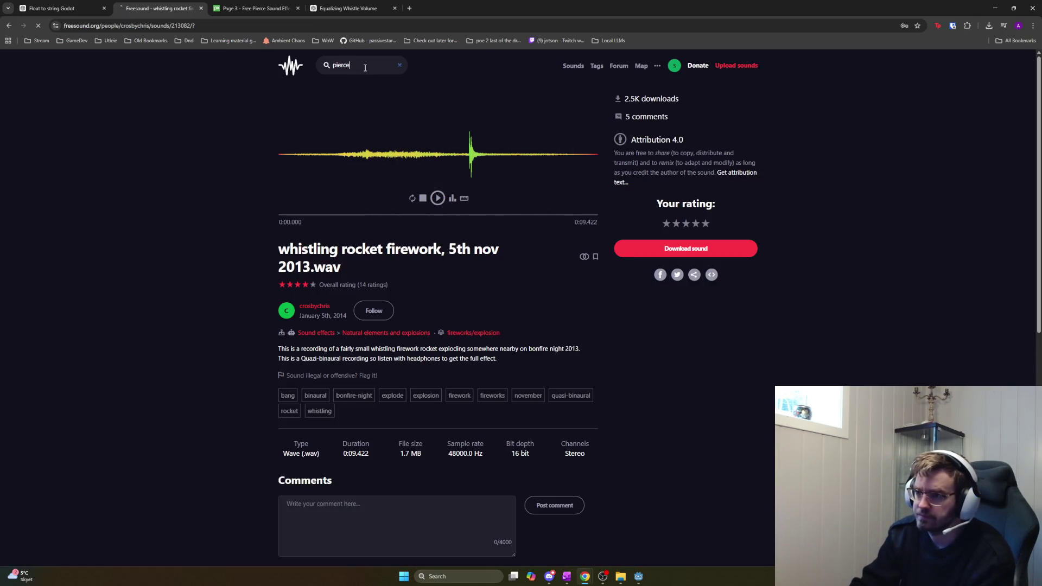
key(Return)
Preview the Anime piercing impact, then replay Spike Strike 4 repeatedly
click(417, 206)
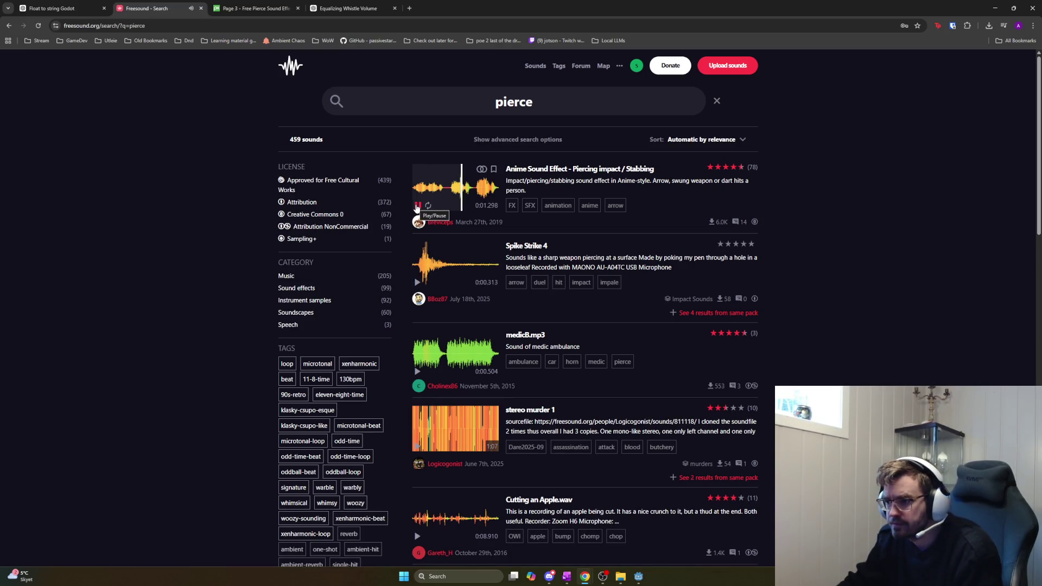
click(418, 207)
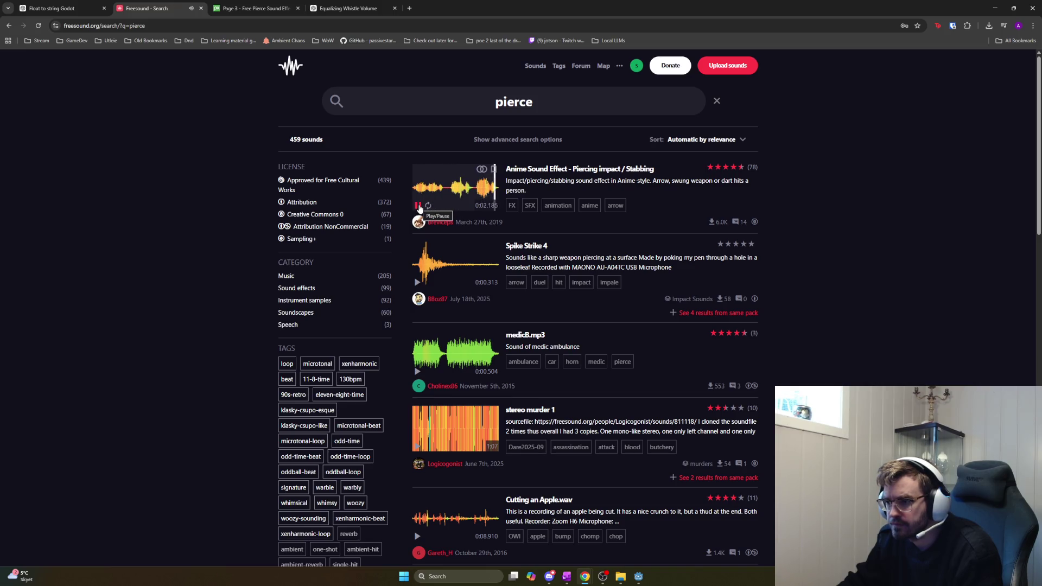
click(417, 282)
click(417, 283)
click(417, 282)
click(417, 283)
click(416, 282)
click(416, 282)
click(416, 282)
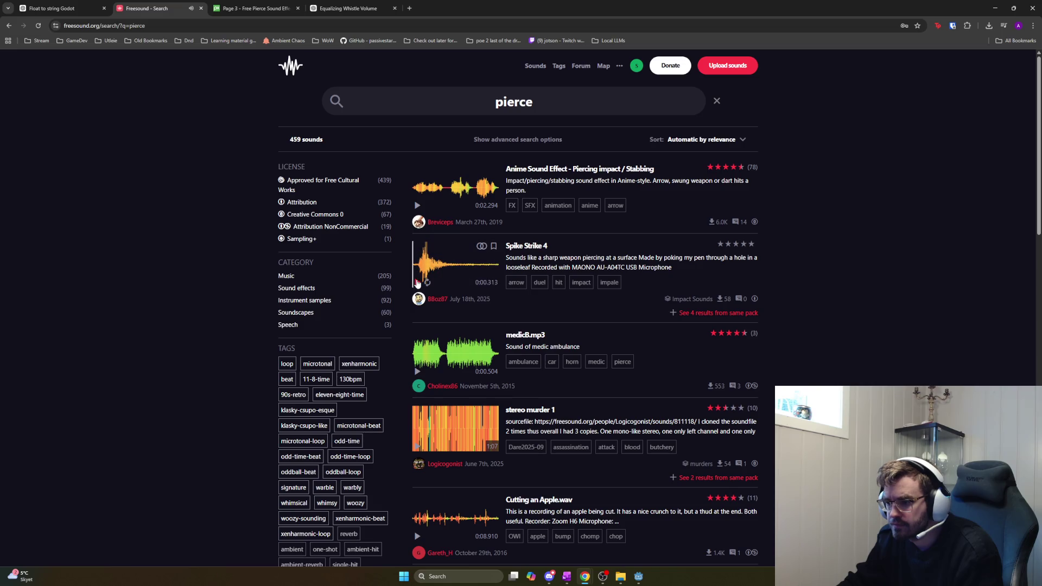
click(417, 282)
click(417, 282)
click(417, 282)
Preview Cutting an Apple.wav, the robot metal chassis sound, and Stab, Metal Knife in Lettuce
scroll(429, 340, down, 1)
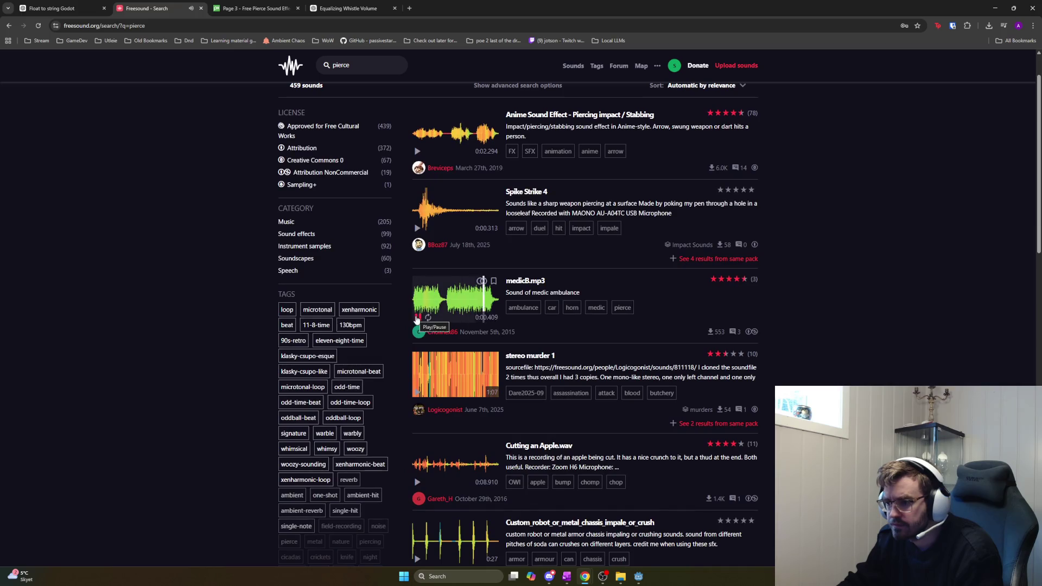
scroll(417, 319, down, 3)
click(416, 319)
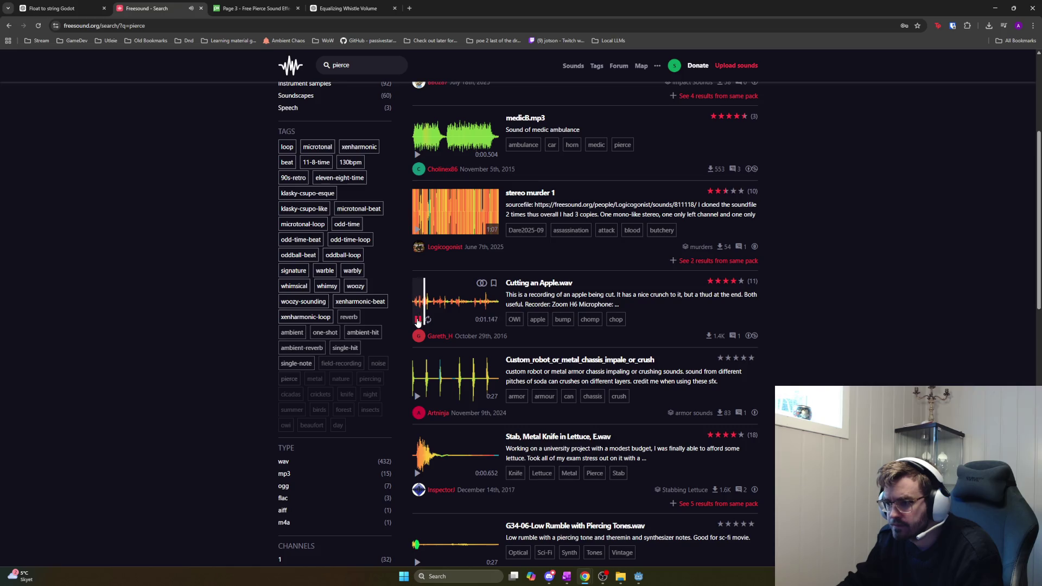
click(417, 396)
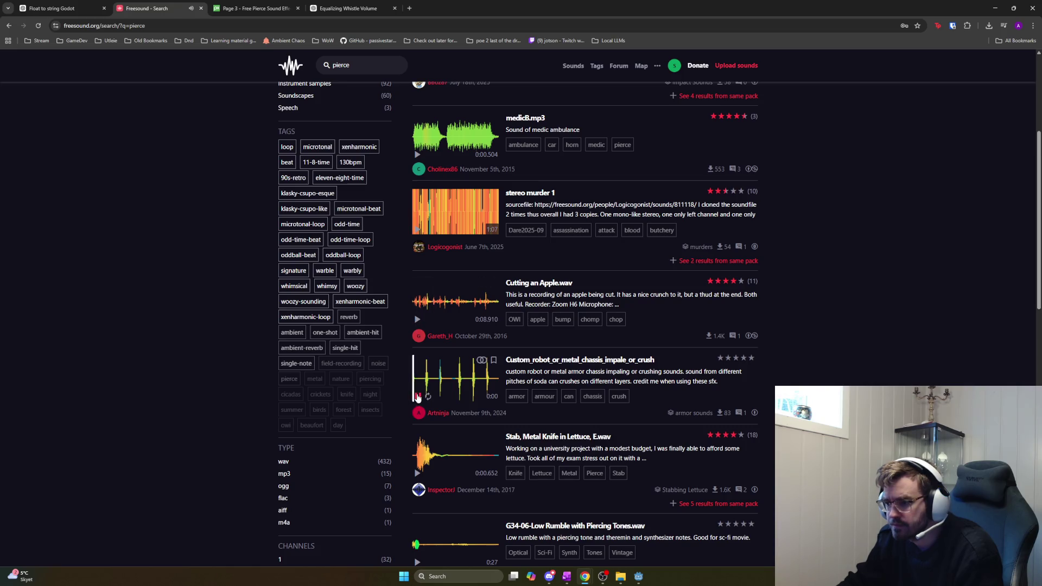
click(416, 473)
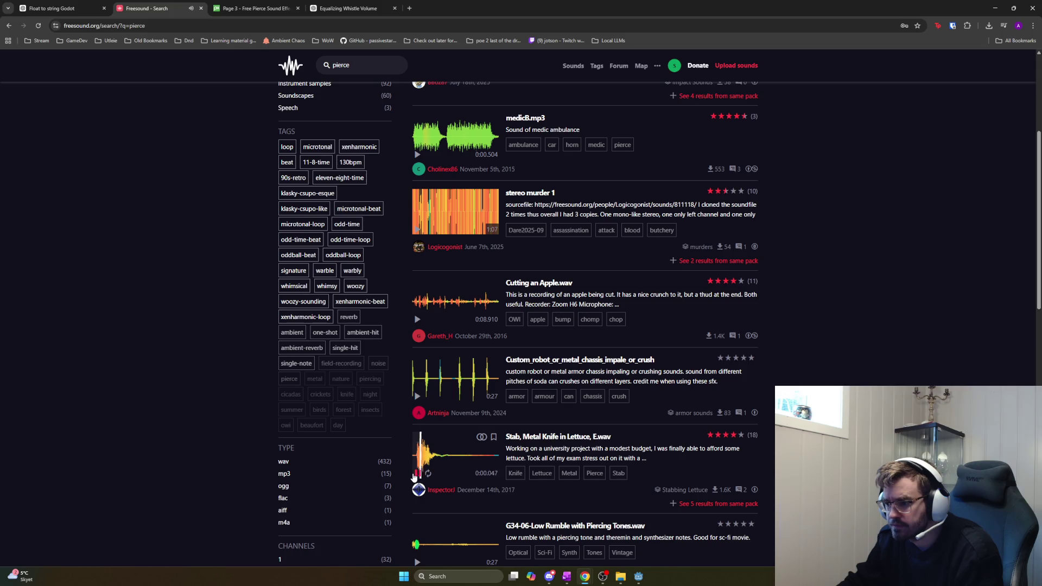
click(414, 474)
click(414, 474)
click(414, 475)
scroll(414, 477, down, 2)
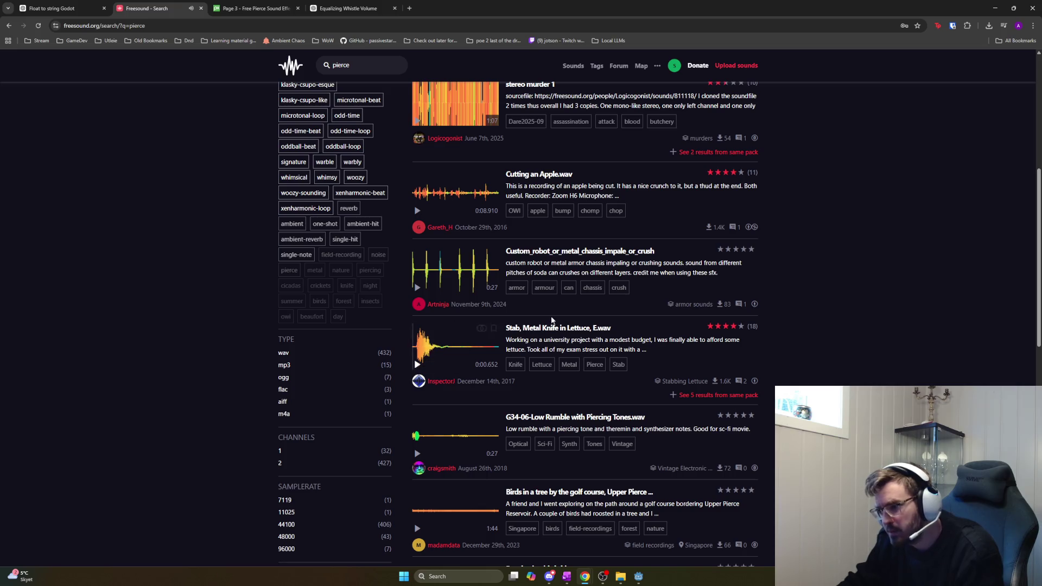
click(417, 364)
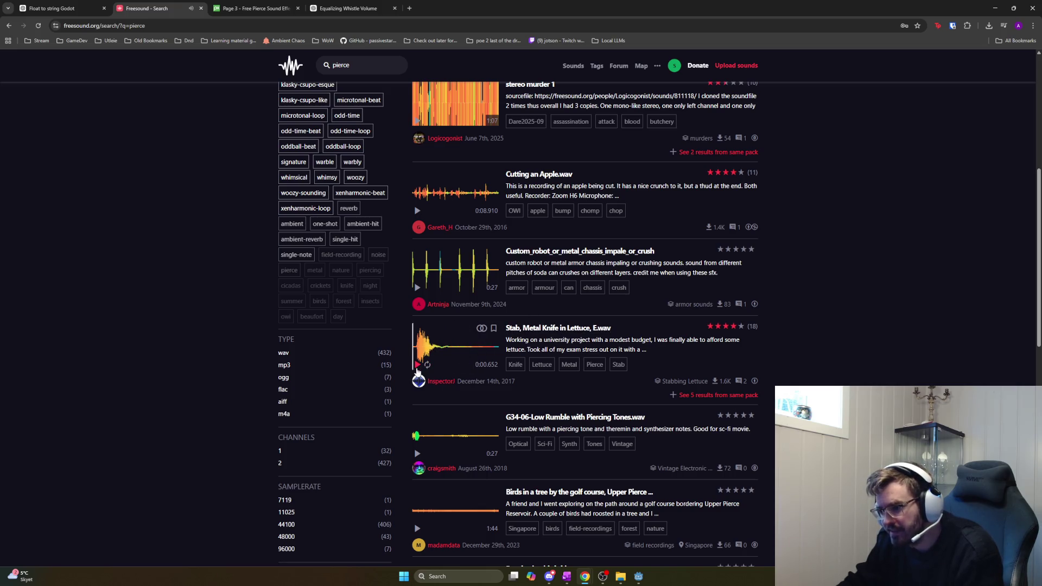
Replay the Stab, Metal Knife in Lettuce clip many more times
click(417, 367)
click(417, 368)
click(417, 367)
click(417, 367)
click(417, 367)
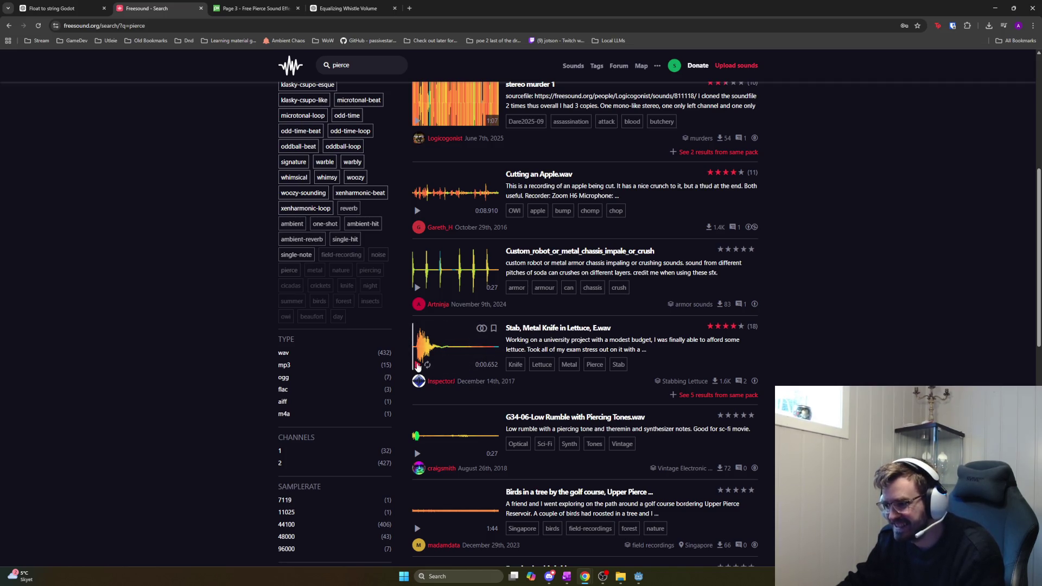
click(417, 365)
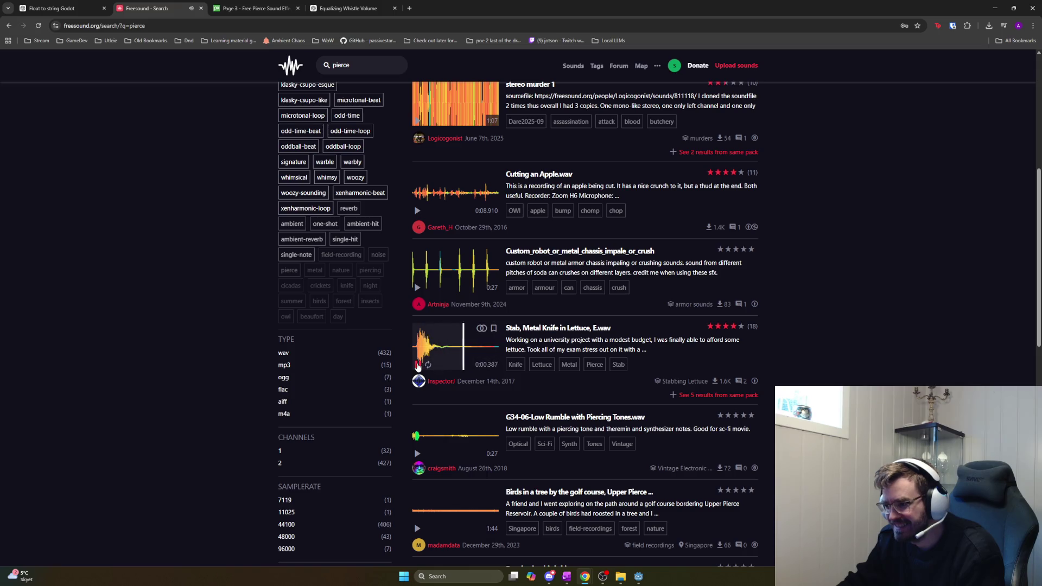
click(417, 365)
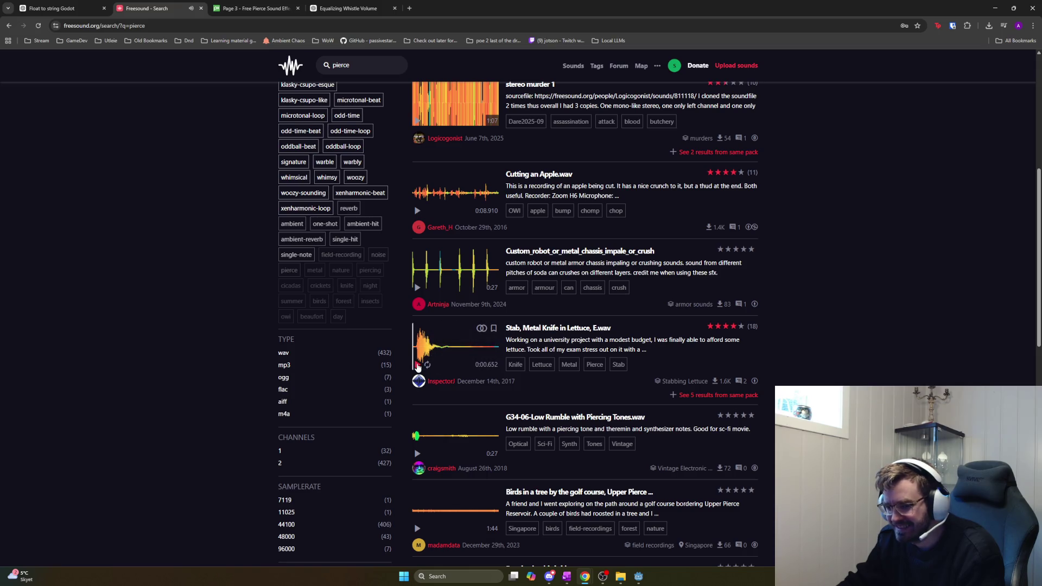
click(417, 364)
click(417, 365)
click(417, 365)
click(418, 365)
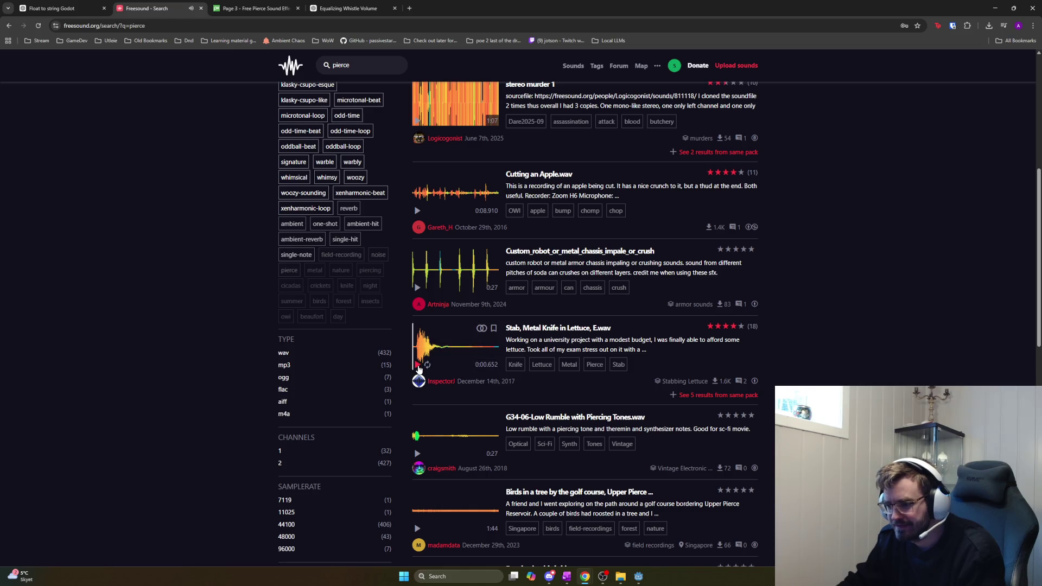
click(418, 365)
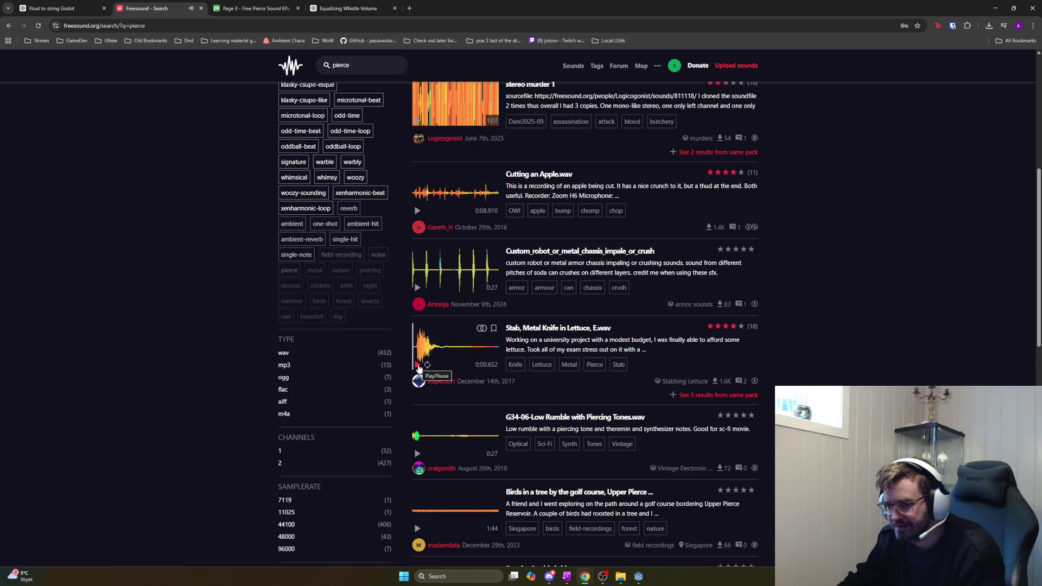
Try the G34-06 Low Rumble sound, then scroll down to the page links
scroll(418, 369, down, 4)
click(417, 237)
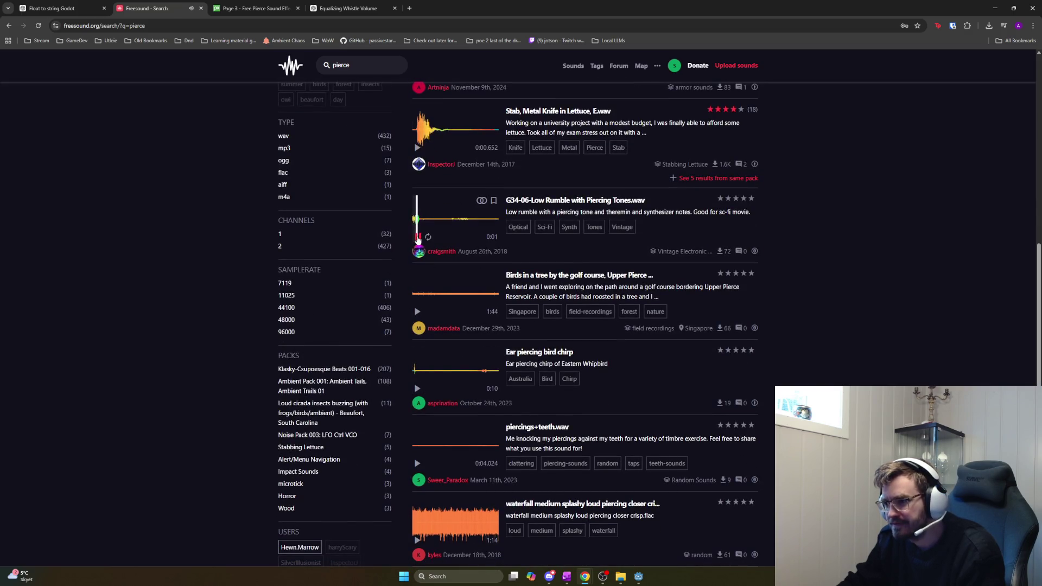
click(417, 239)
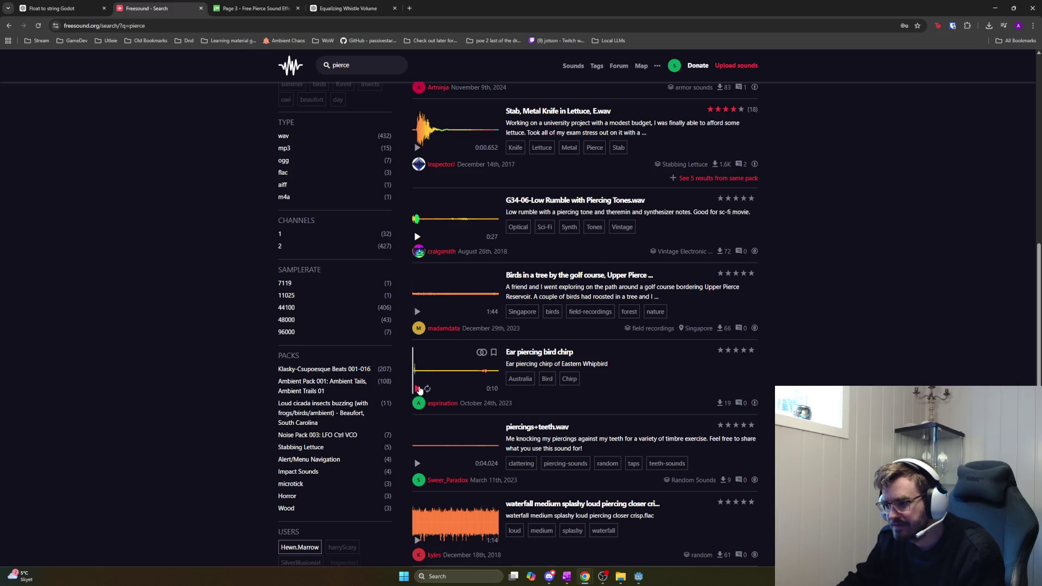
scroll(419, 390, down, 3)
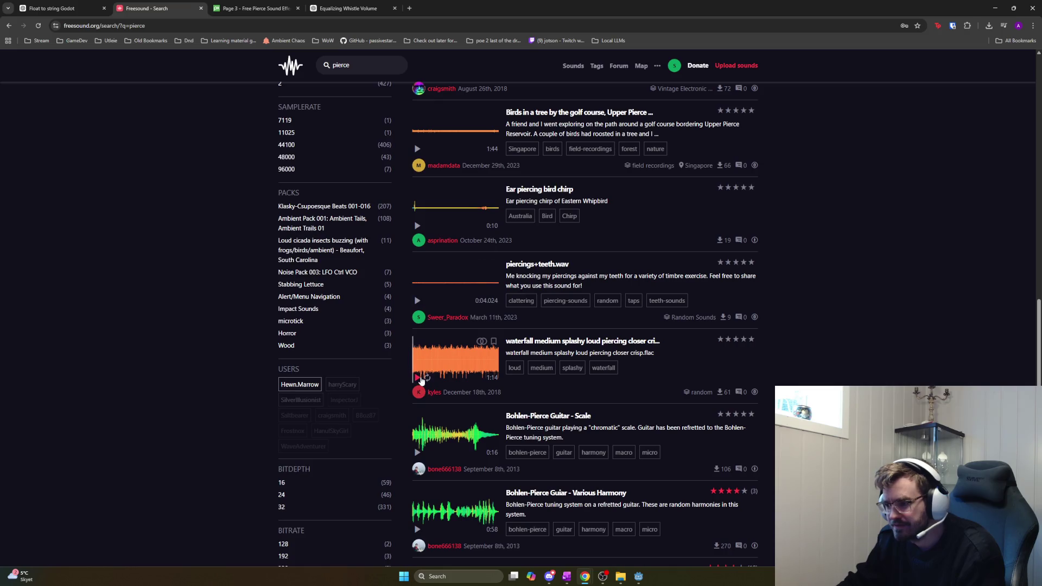
scroll(421, 382, down, 3)
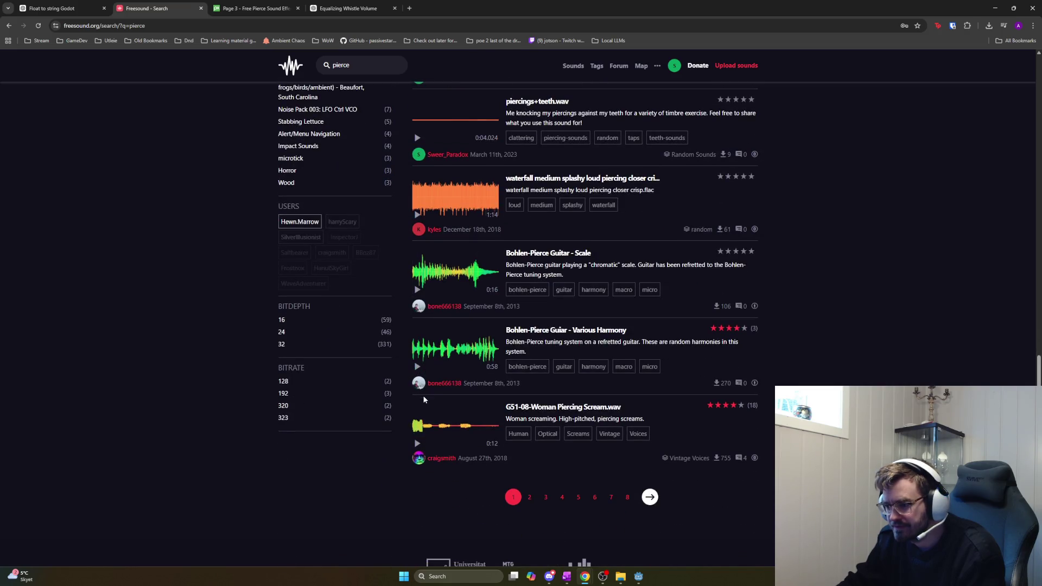
Go to page 2 of the results and reveal the hidden Bullet-scifi sound
click(650, 497)
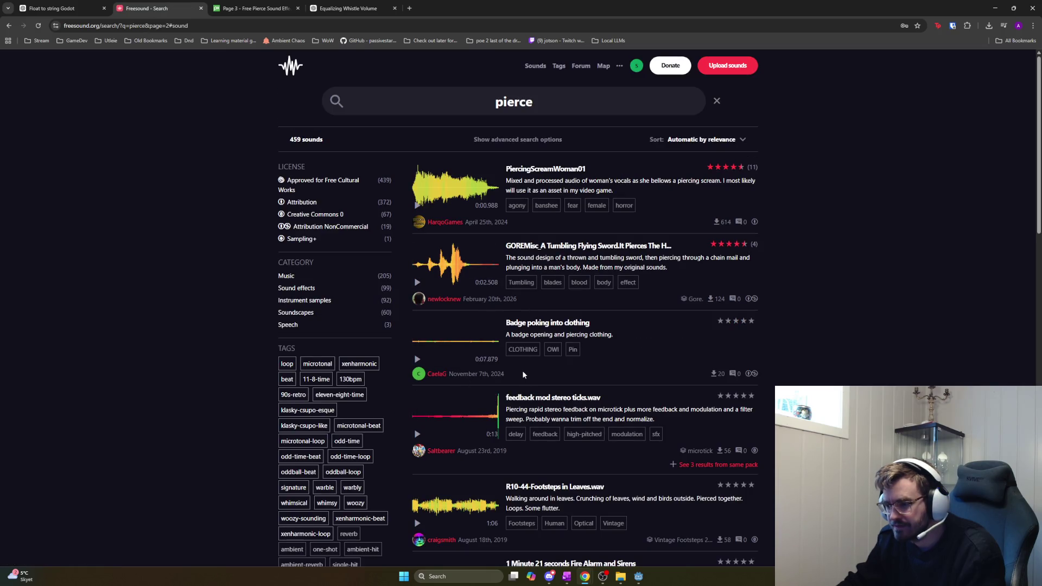
scroll(523, 374, down, 3)
scroll(523, 374, down, 1)
text(bullet)
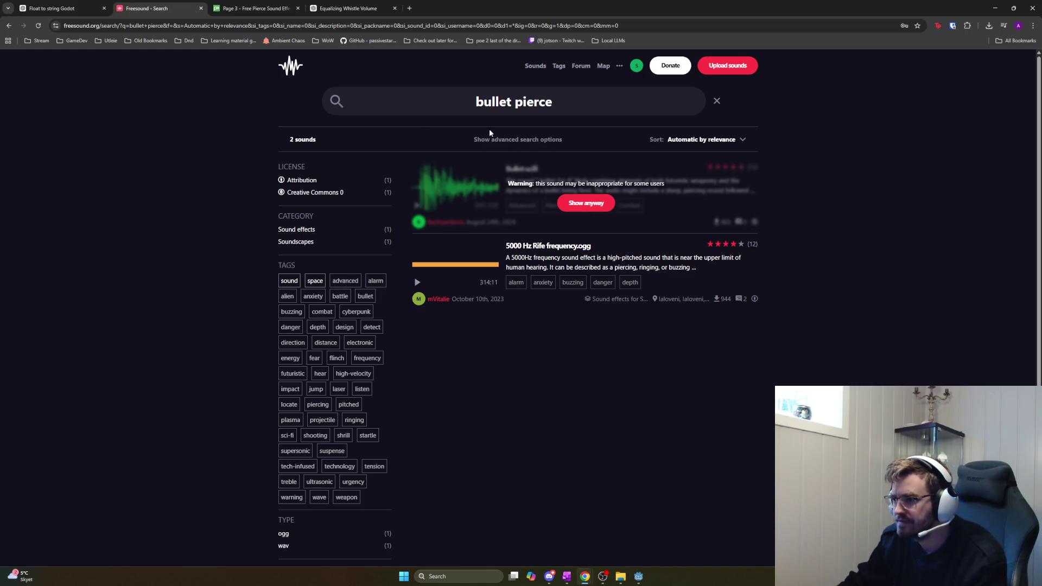
click(560, 201)
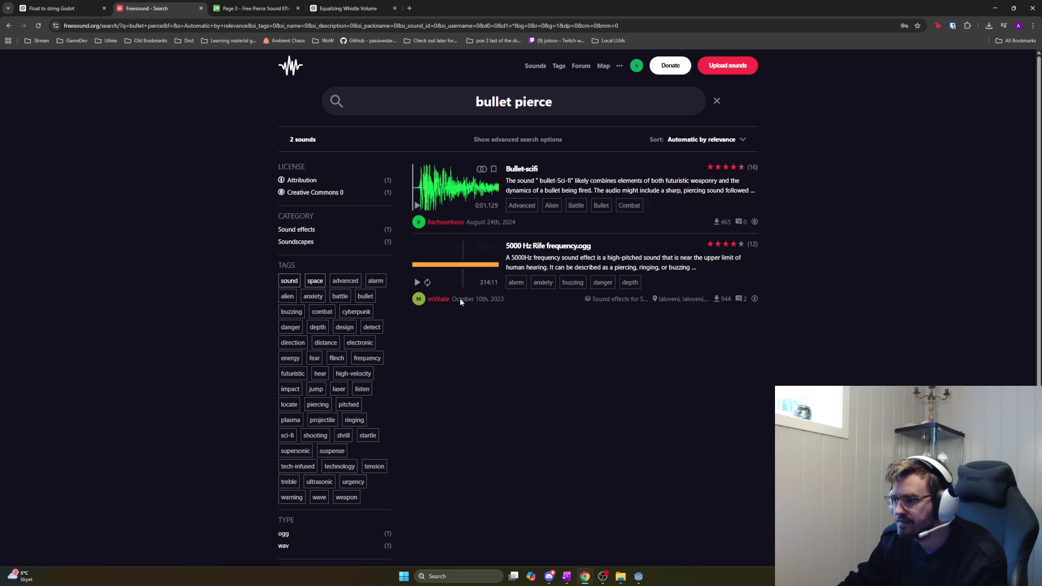
click(454, 96)
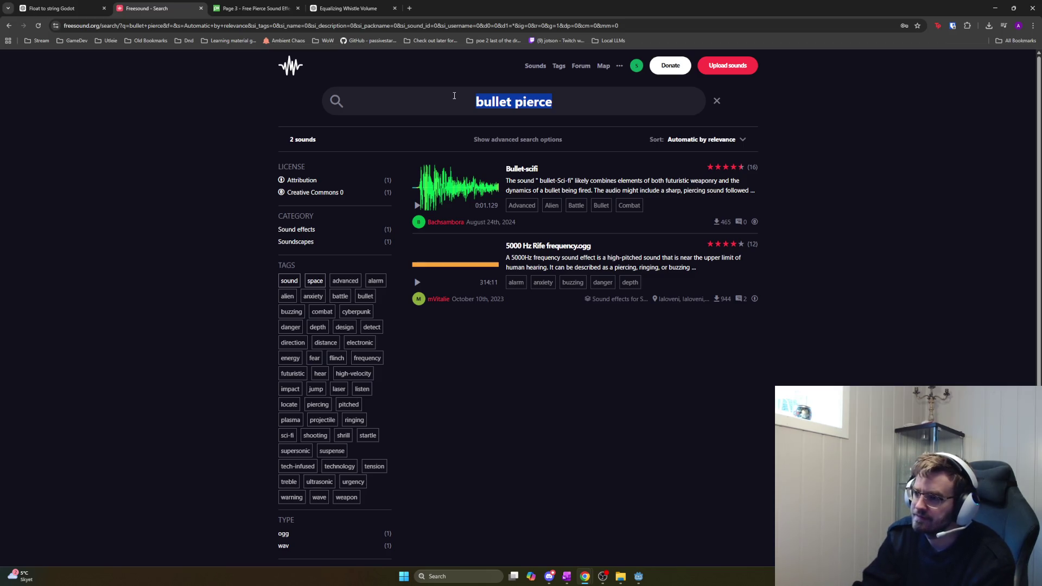
Search for 'stab' and preview Bell Pepper Stab and electronic stab 1 mono.mp3
text(stab)
key(Return)
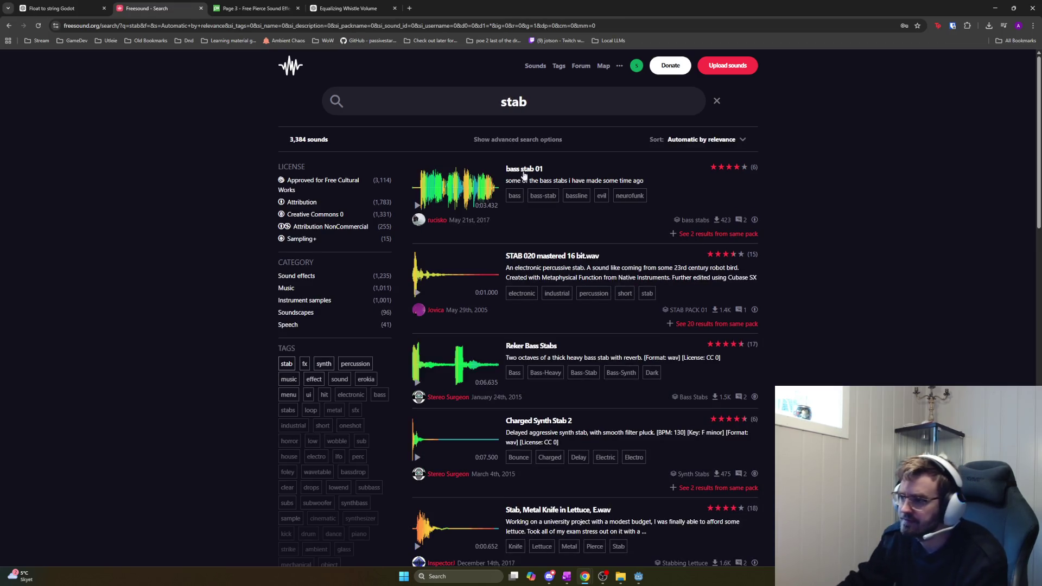
scroll(499, 292, down, 3)
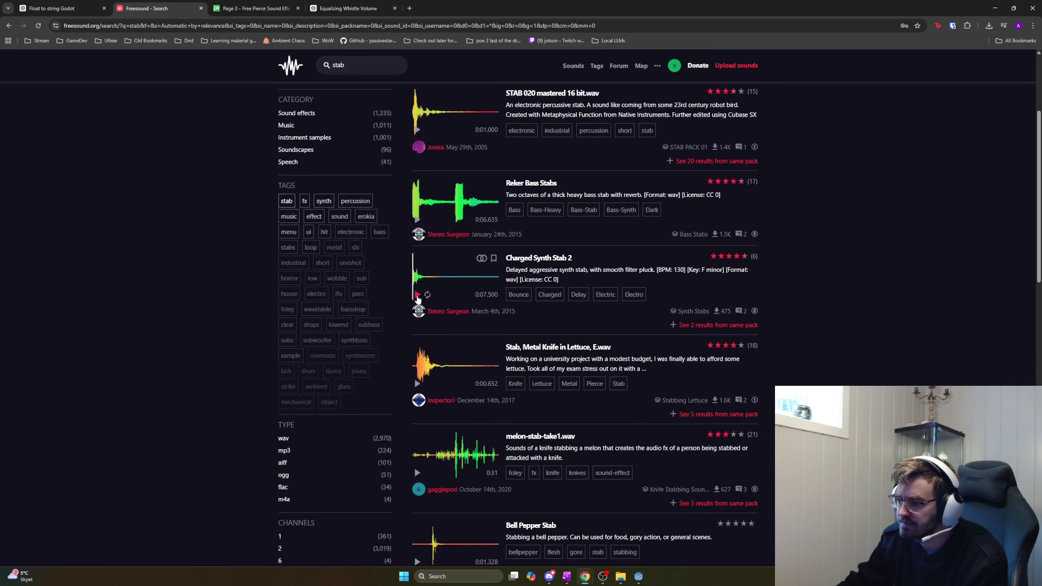
scroll(434, 300, down, 4)
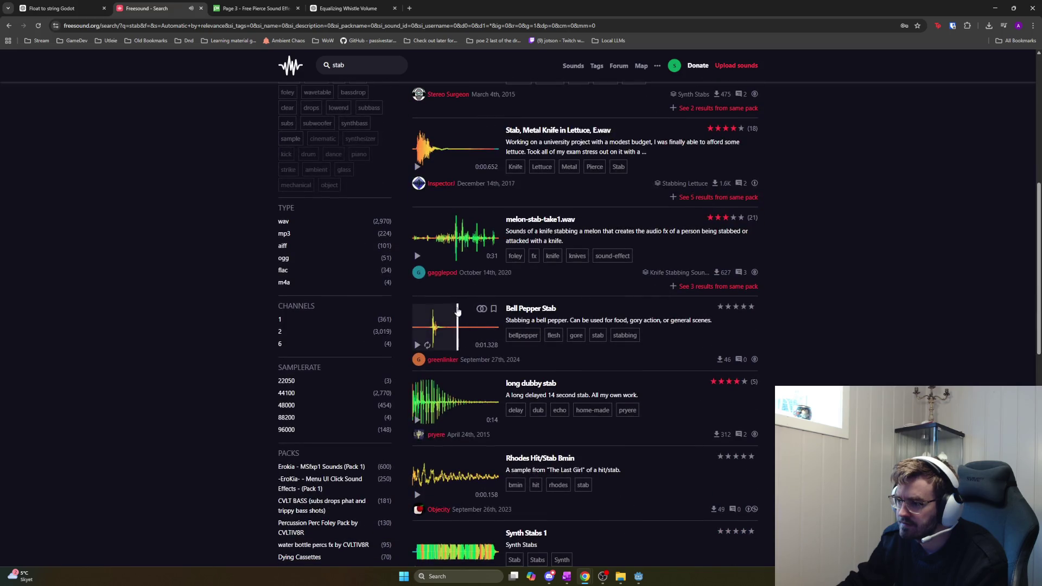
scroll(449, 304, up, 2)
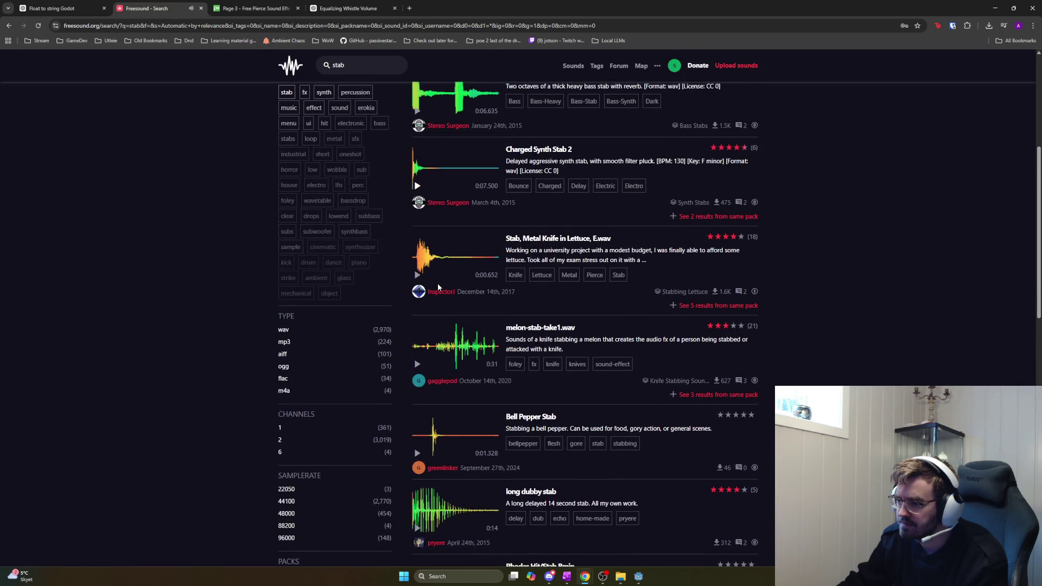
scroll(438, 298, down, 1)
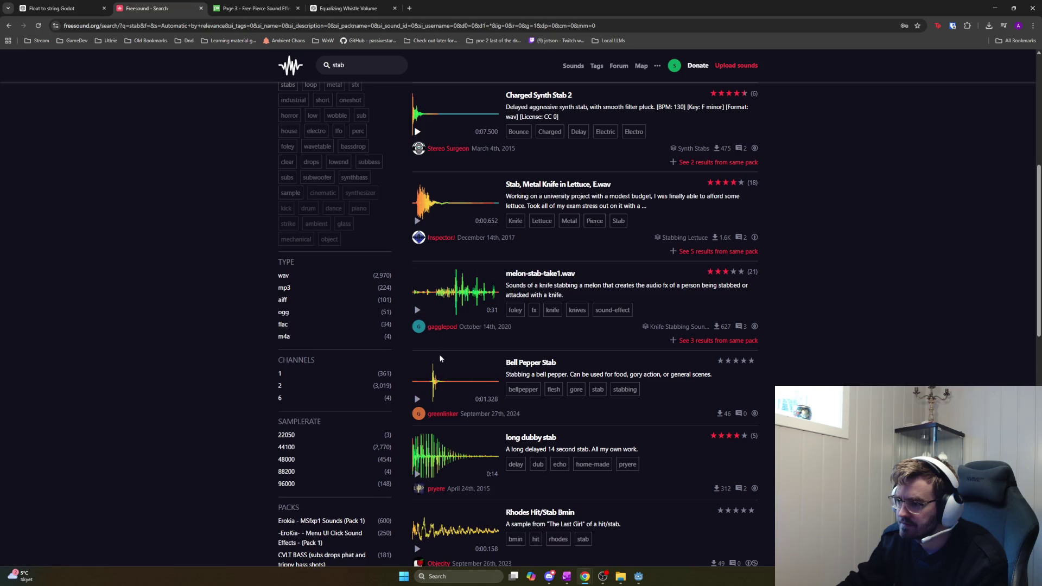
click(417, 402)
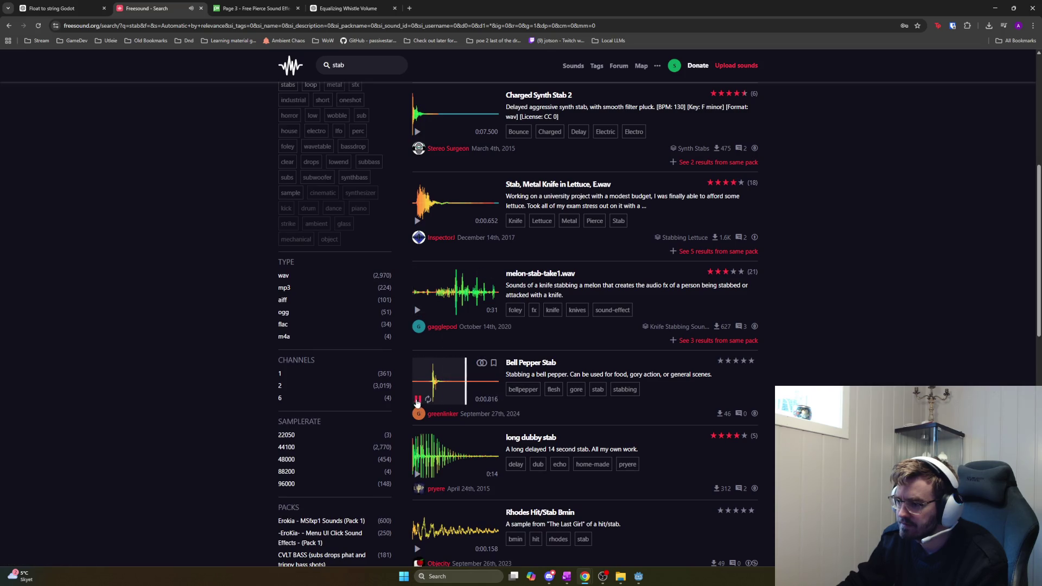
scroll(422, 359, down, 4)
scroll(420, 347, down, 3)
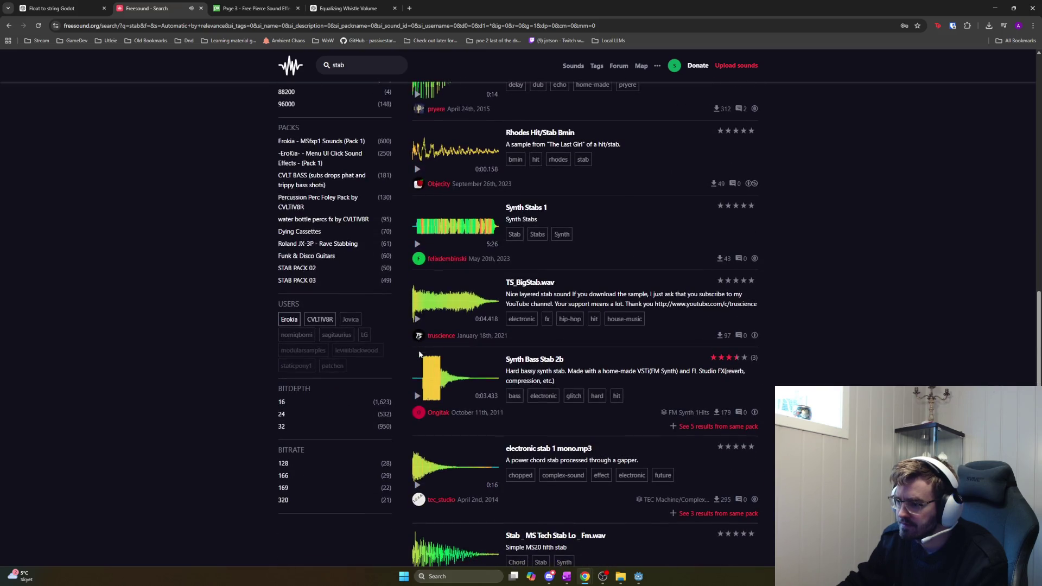
scroll(417, 394, down, 2)
click(417, 380)
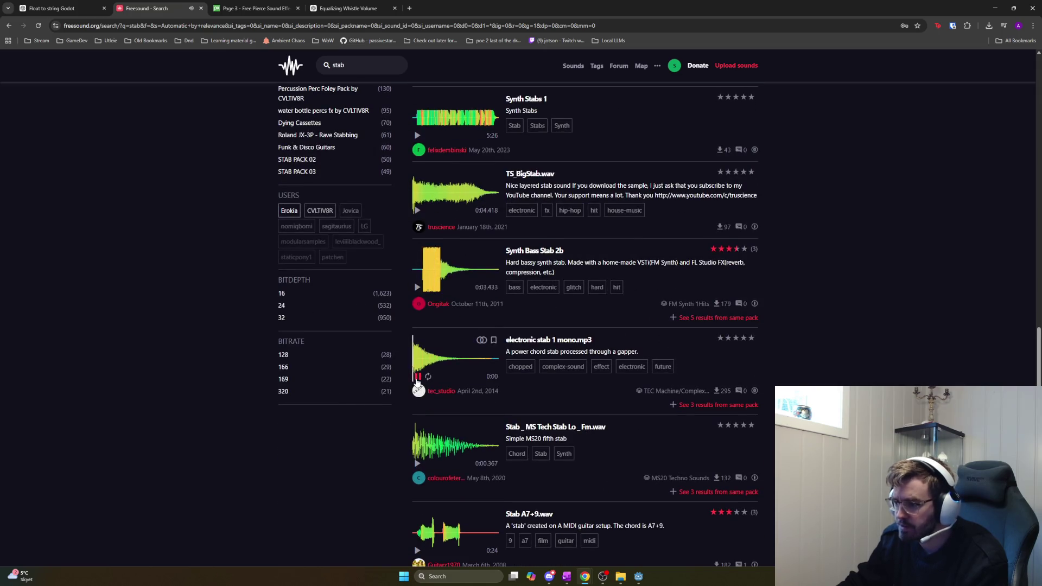
click(417, 377)
scroll(434, 402, down, 2)
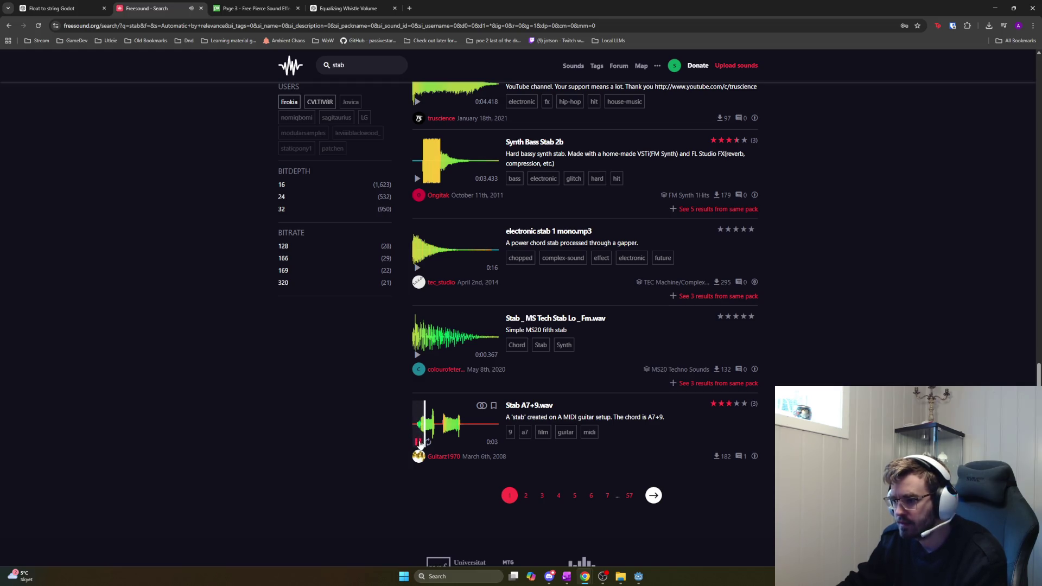
On page 2 of the stab results, preview Industrial Stab.wav
click(654, 495)
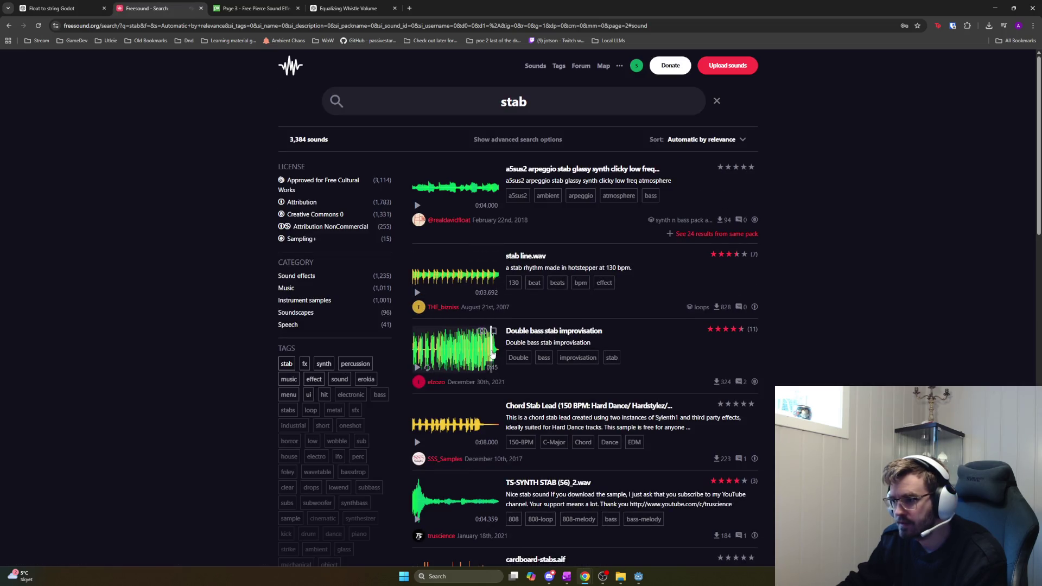
scroll(430, 304, down, 3)
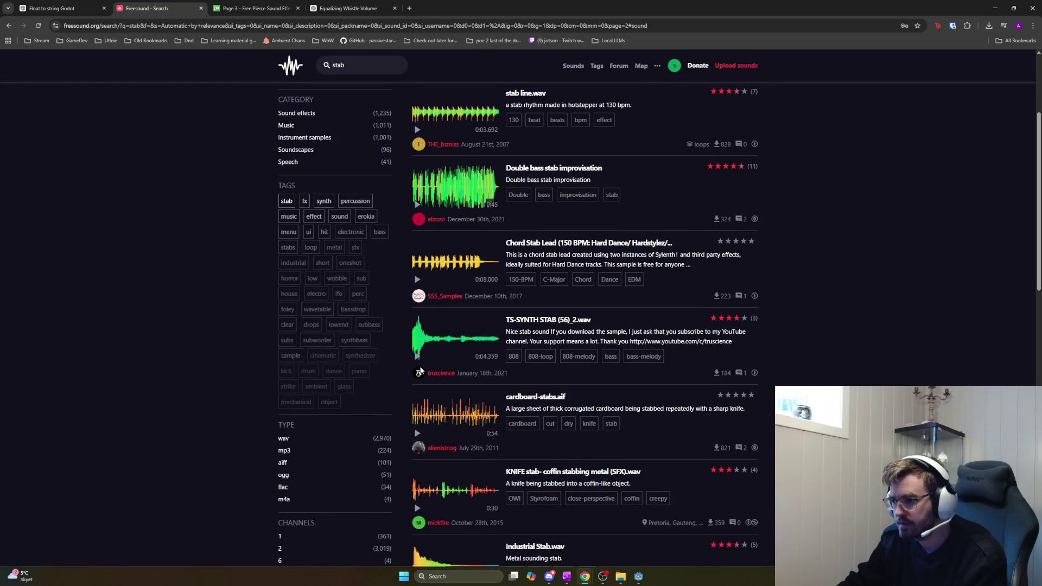
scroll(418, 363, down, 3)
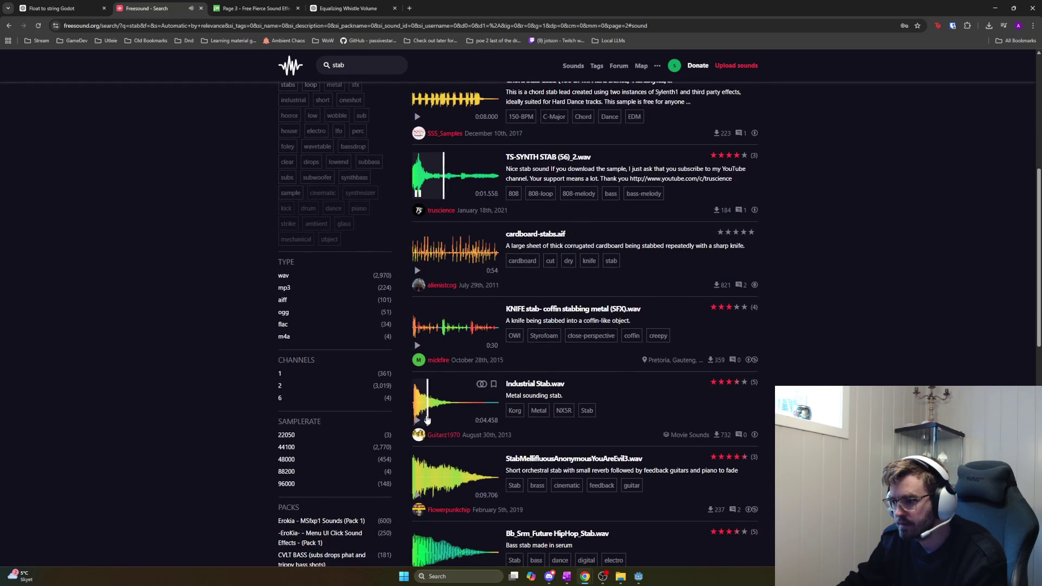
click(418, 415)
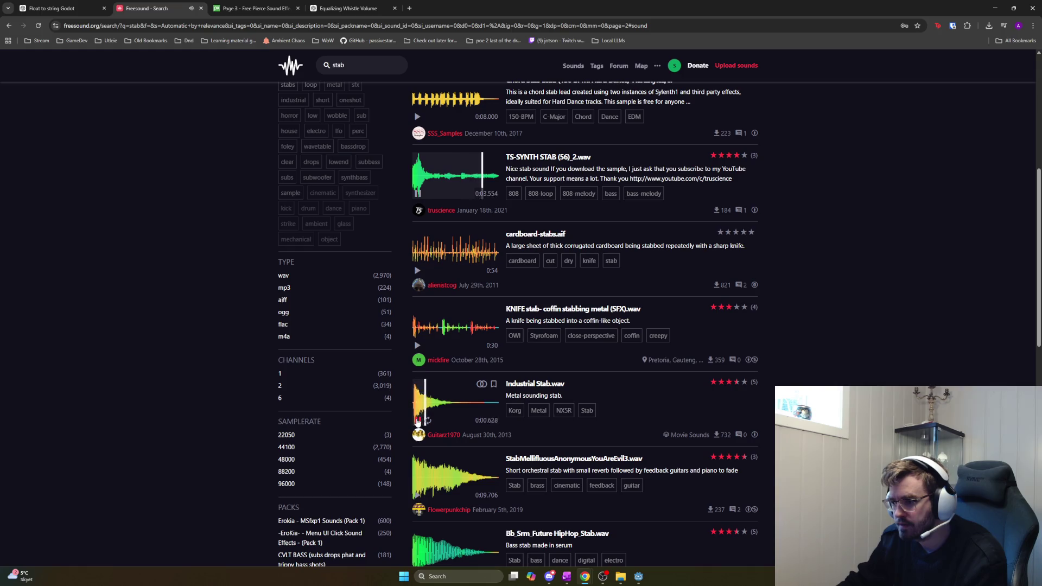
scroll(425, 473, down, 2)
scroll(425, 475, down, 4)
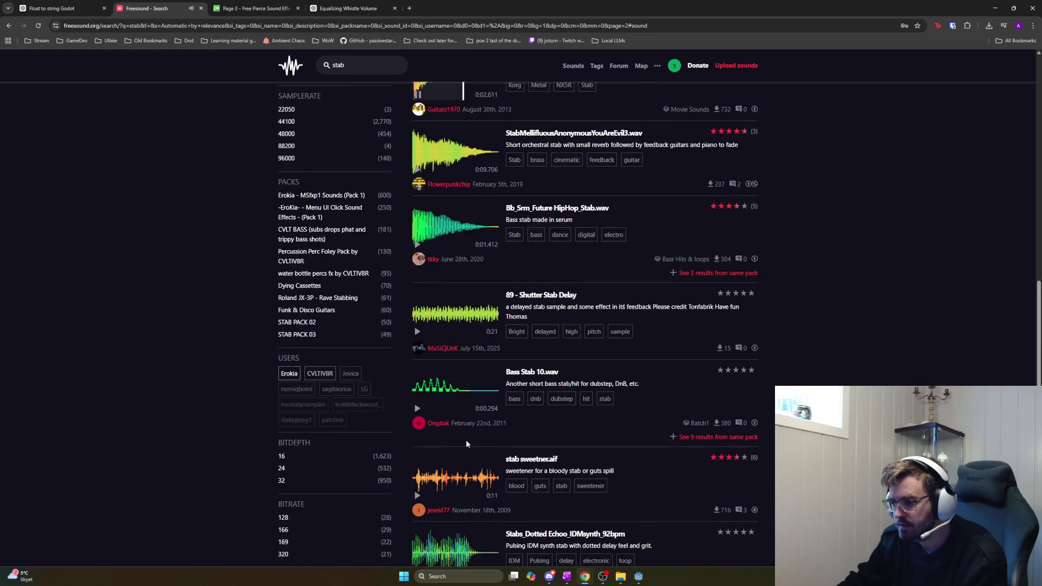
scroll(466, 442, down, 5)
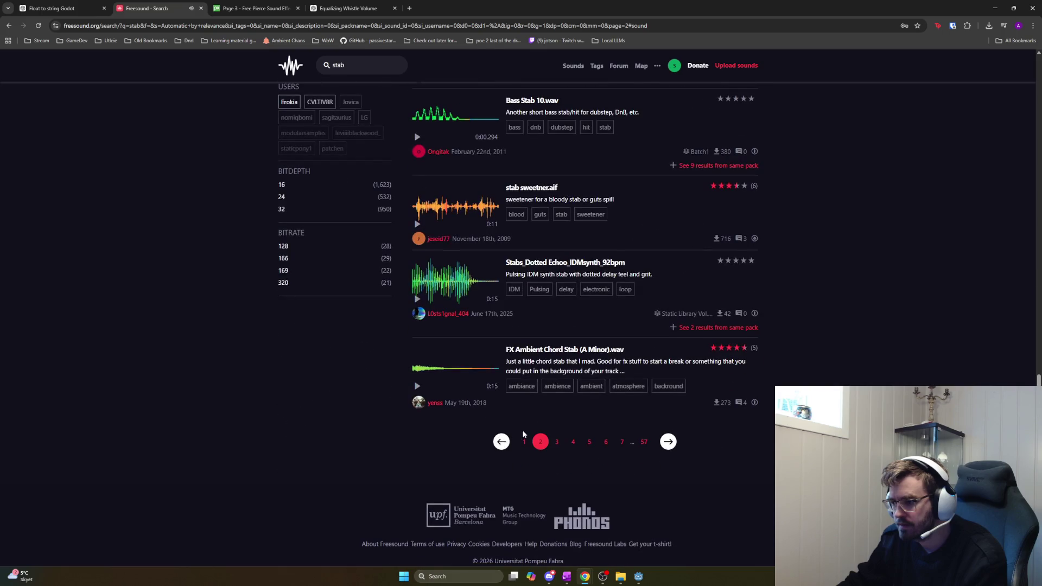
scroll(521, 271, up, 15)
double_click(486, 104)
Search for 'impact' and preview FX Impact, book-impact-11.aif, Impact 2 and PlasticImpactA9.wav
text(impact)
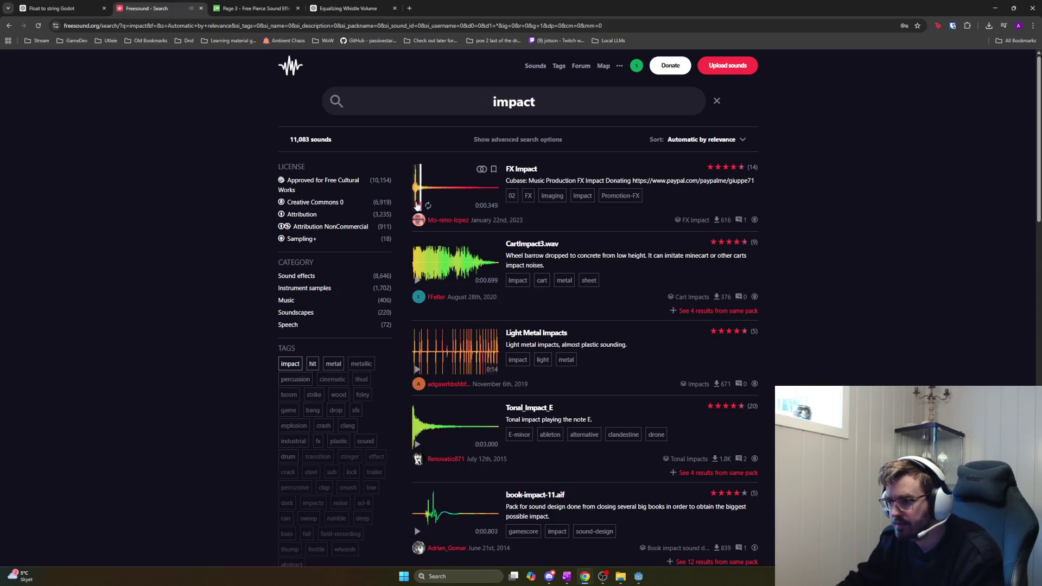
click(417, 205)
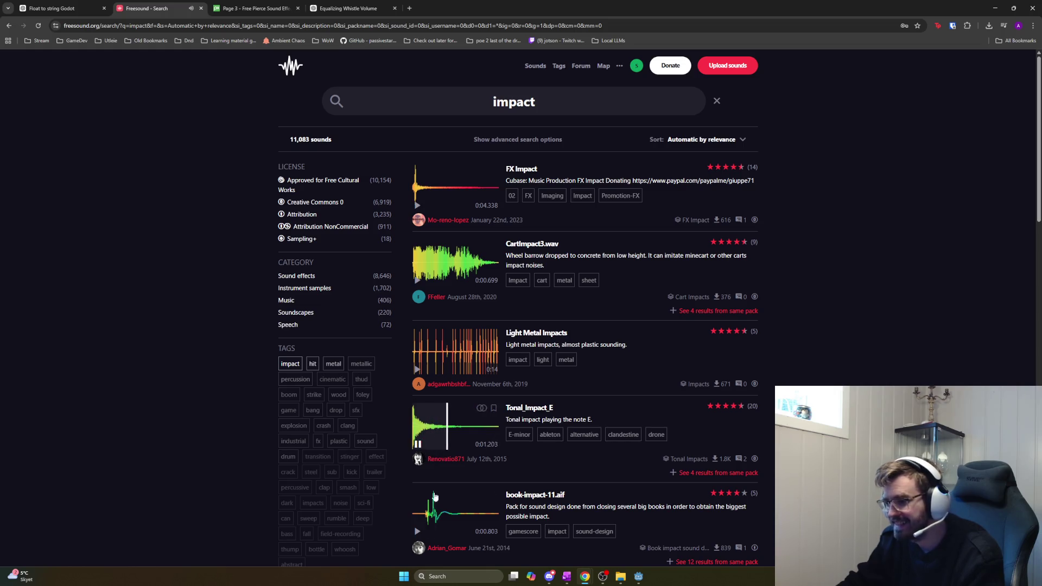
scroll(418, 446, down, 3)
click(417, 369)
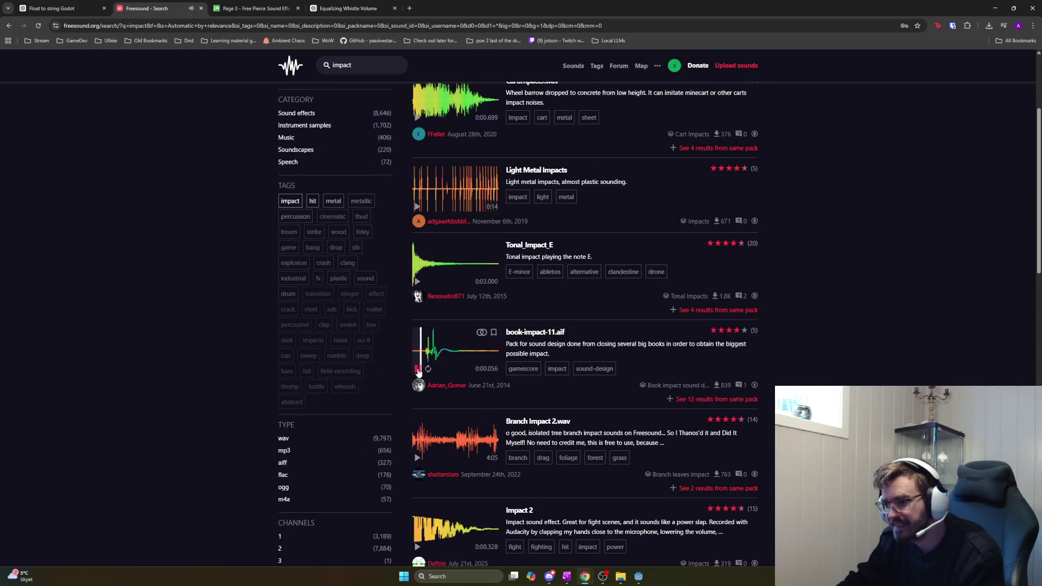
scroll(429, 391, down, 2)
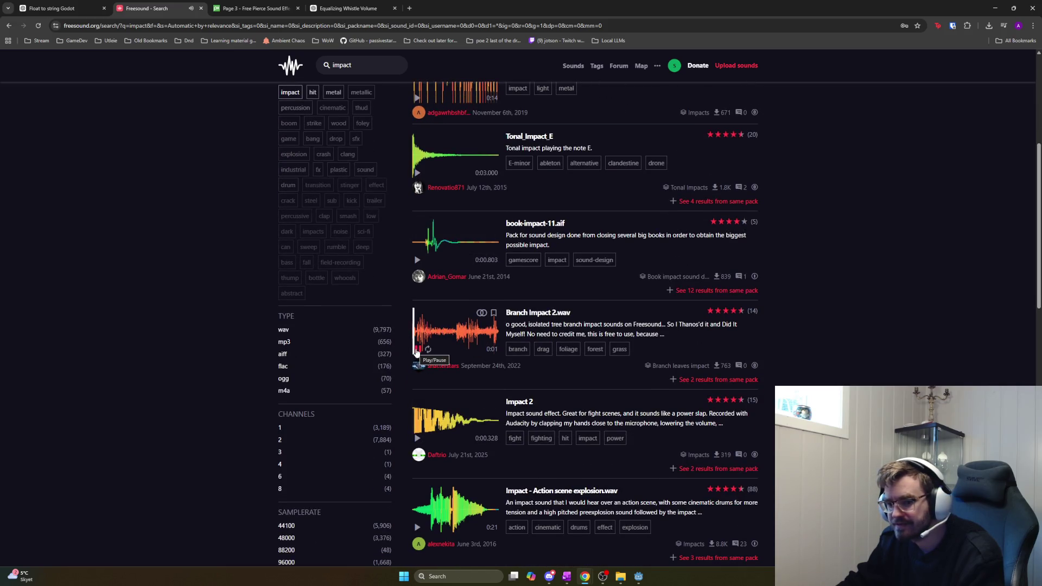
scroll(417, 358, down, 1)
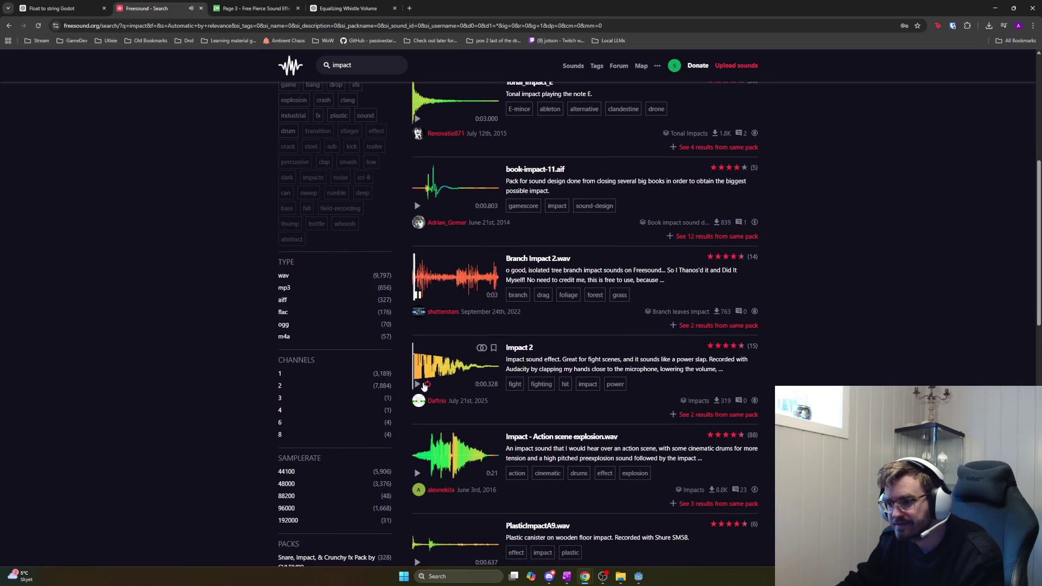
click(417, 384)
click(417, 385)
click(418, 384)
scroll(418, 384, down, 1)
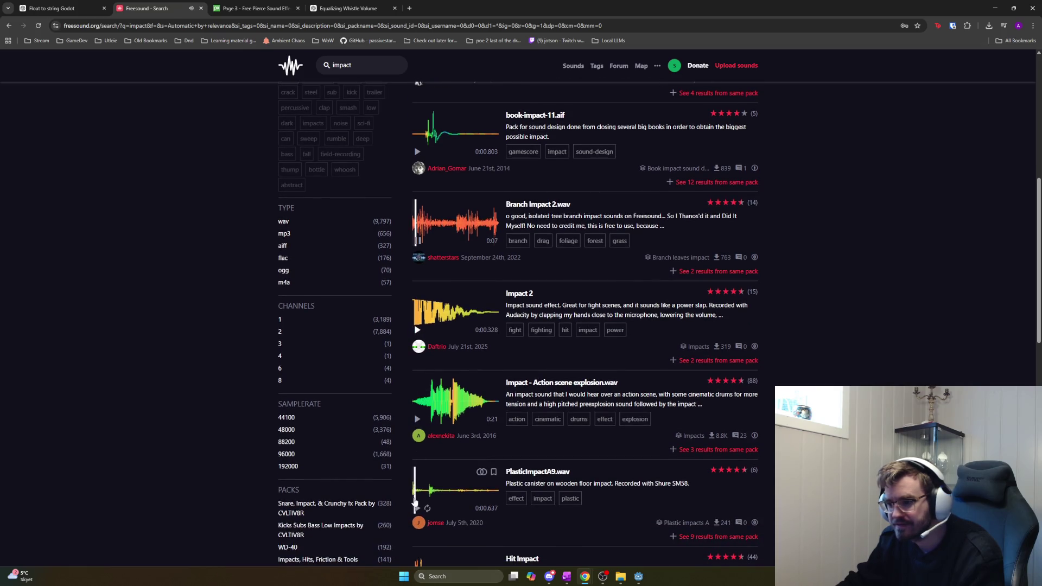
click(416, 507)
Audition Hit Impact and heavy impact 1.wav, then open its Impacts pack
scroll(417, 461, down, 4)
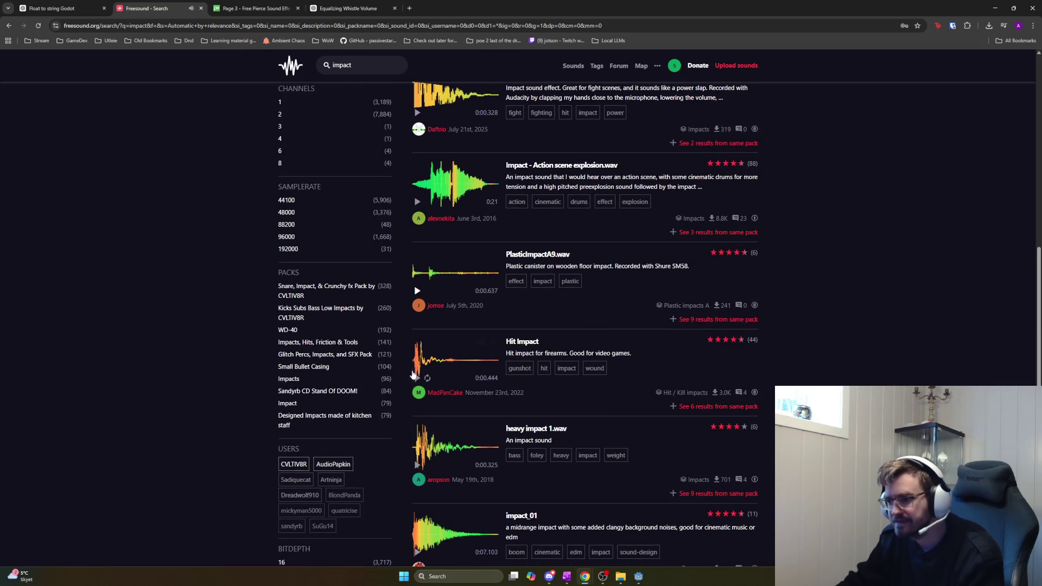
click(417, 379)
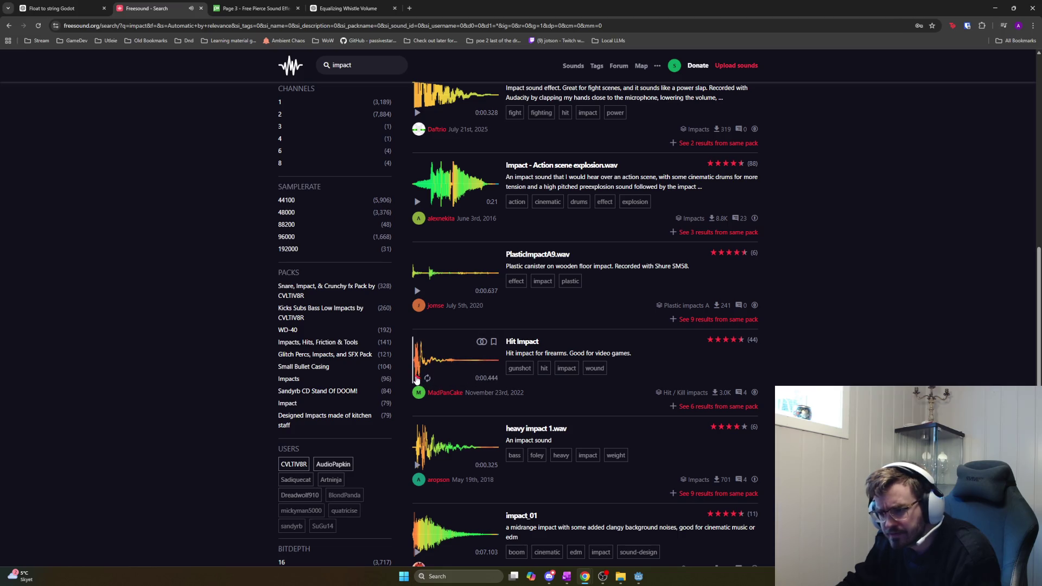
click(419, 381)
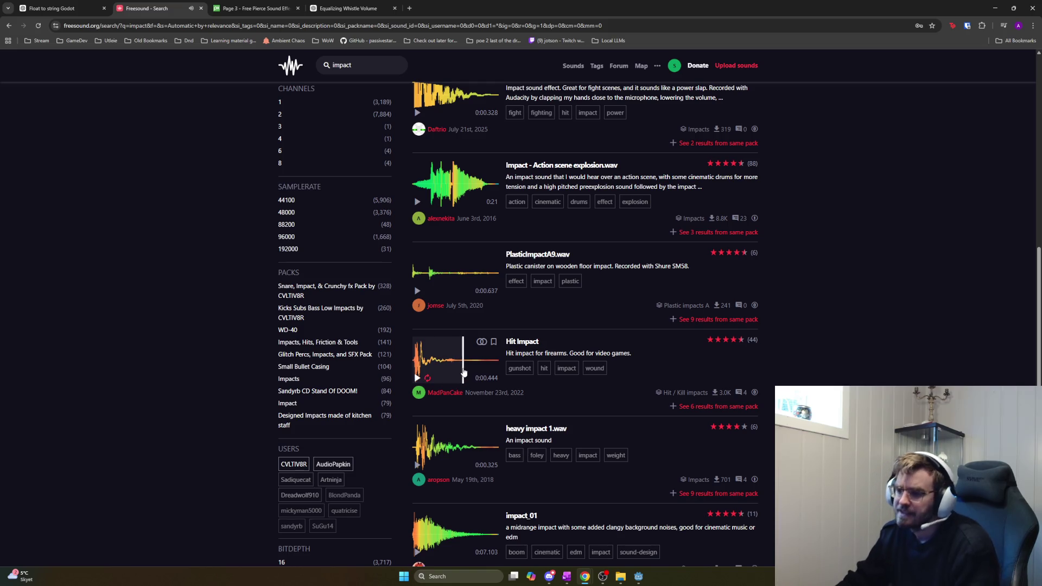
click(417, 465)
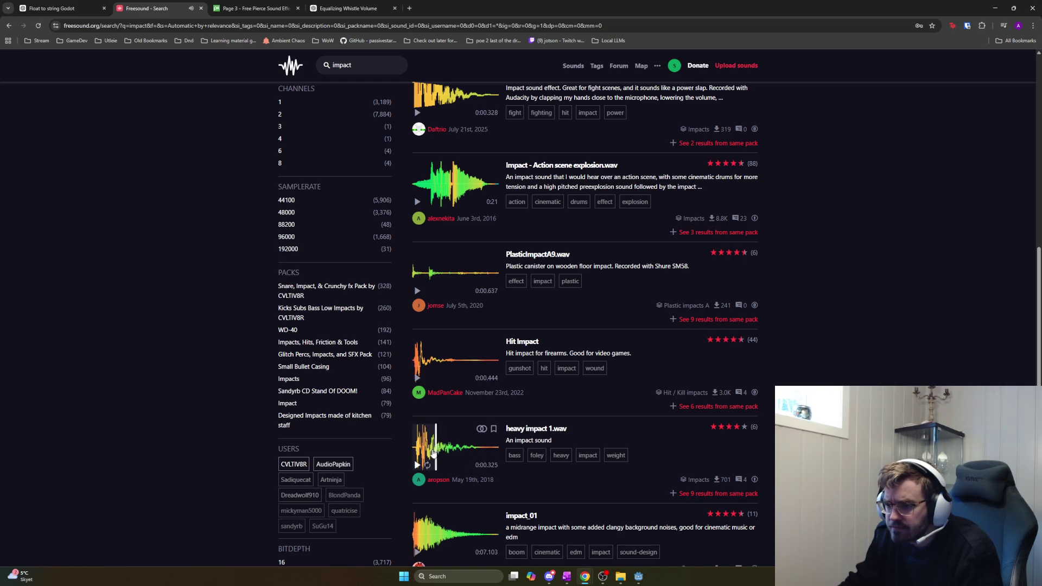
click(422, 466)
click(417, 466)
click(417, 465)
click(418, 465)
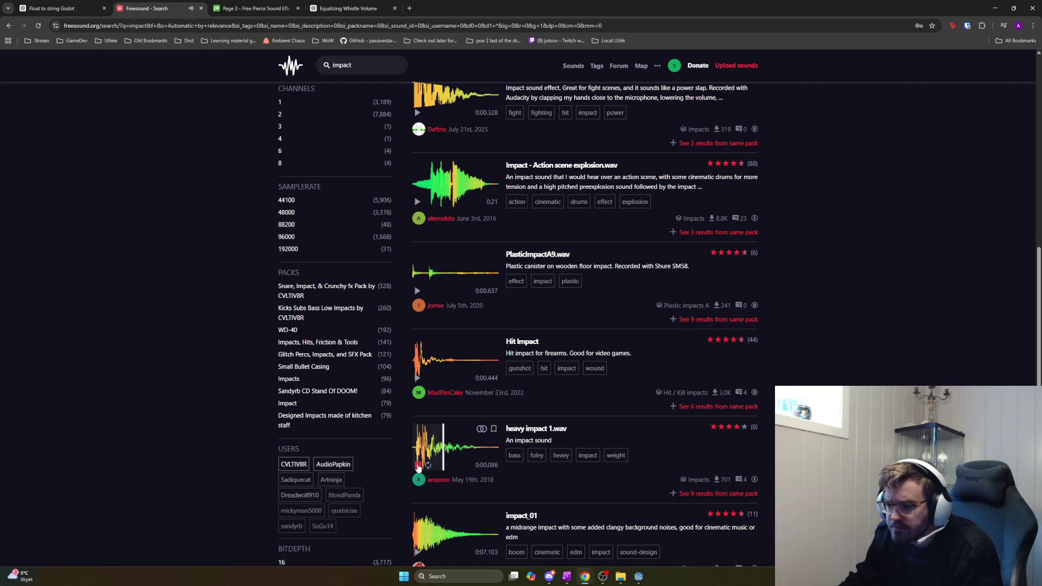
click(689, 481)
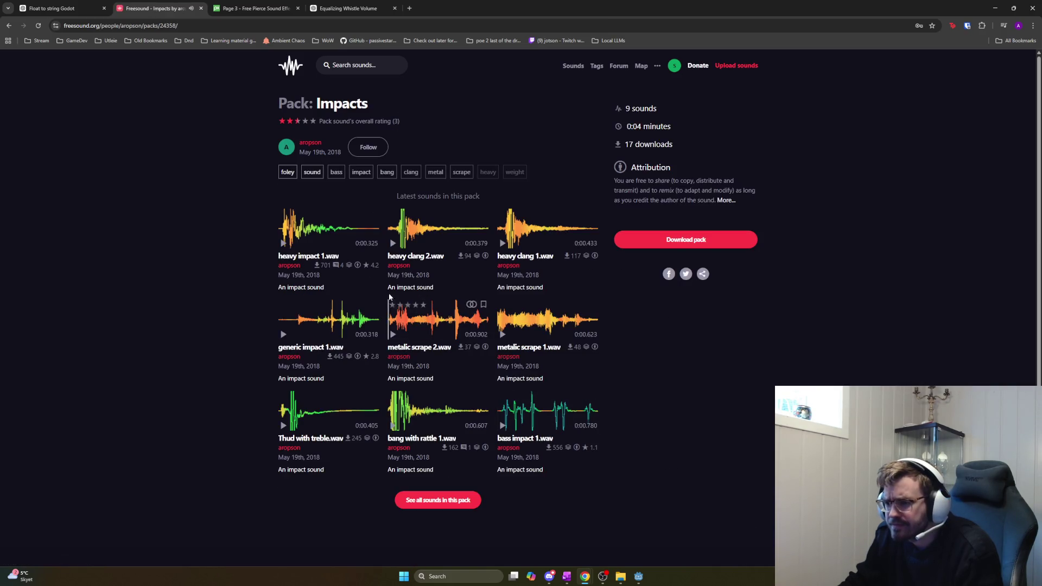
Audition the heavy clang 2.wav and heavy clang 1.wav previews several times
click(415, 233)
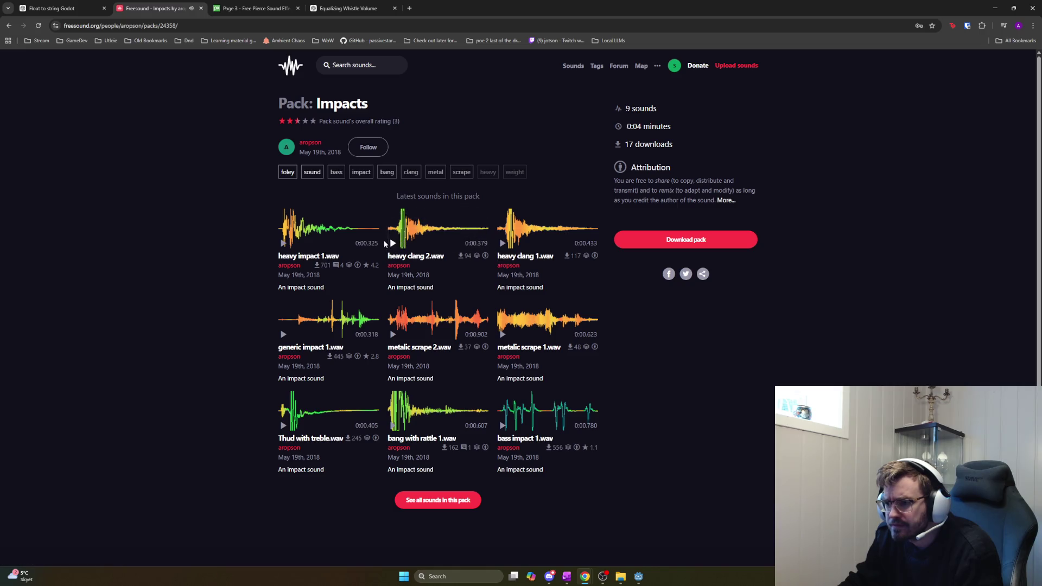
click(394, 245)
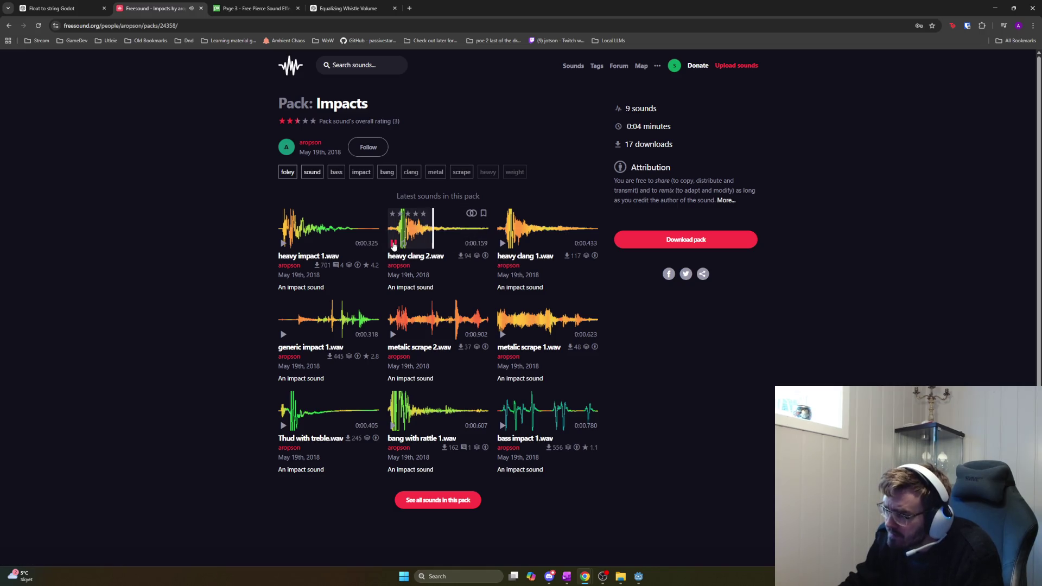
click(394, 245)
click(393, 245)
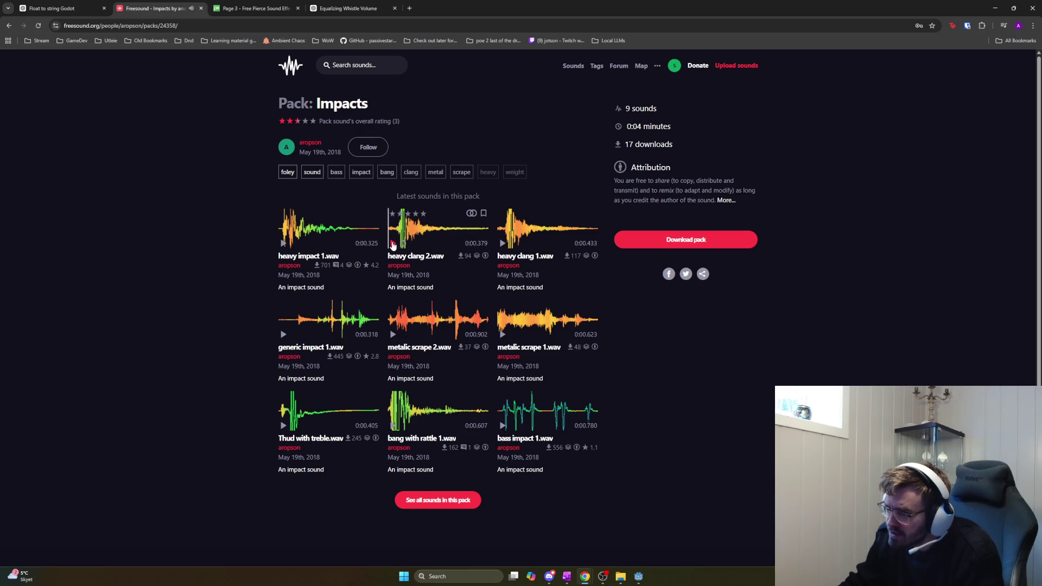
click(394, 245)
click(393, 245)
click(502, 245)
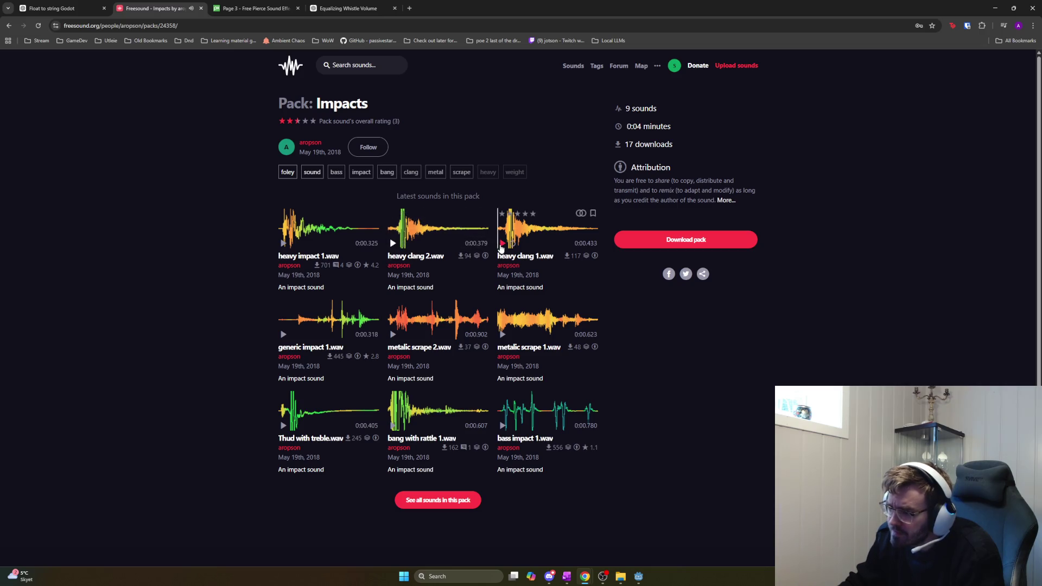
click(502, 246)
click(501, 246)
click(501, 248)
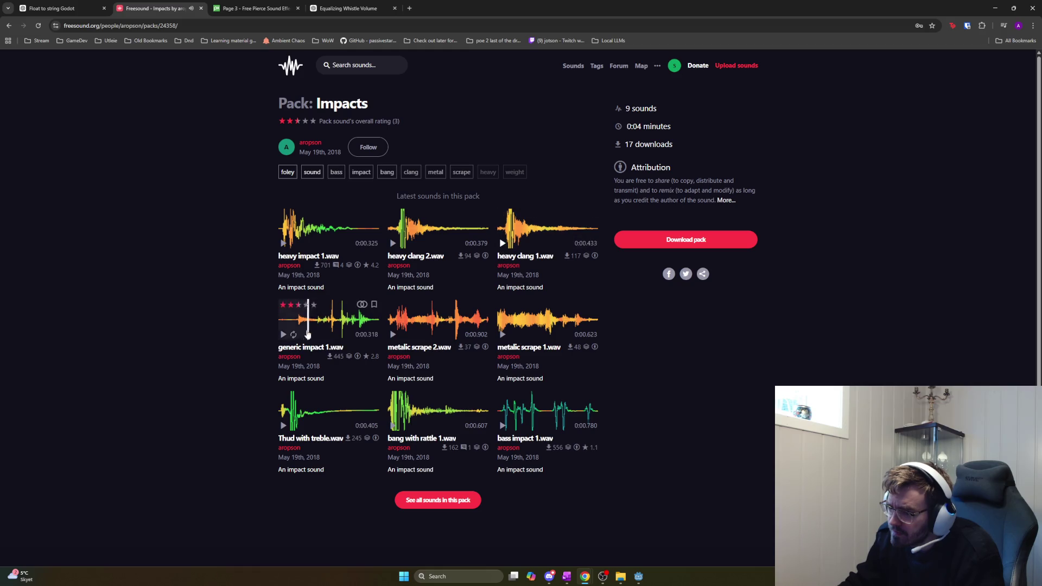
Preview the pack's other impacts, such as Thud with treble and bass impact 1, then heavy clang 1 again
click(285, 337)
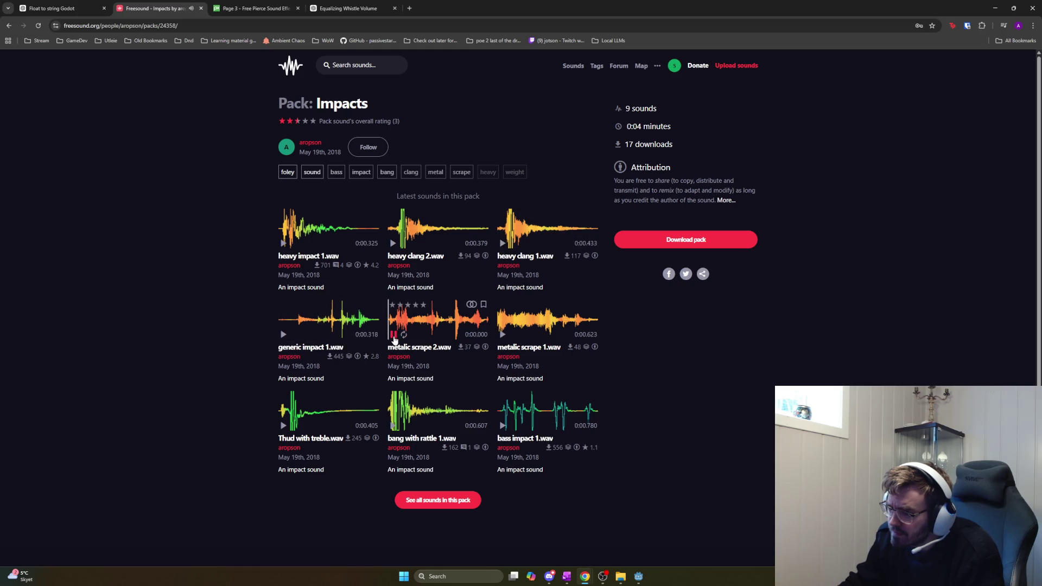
click(502, 334)
click(282, 427)
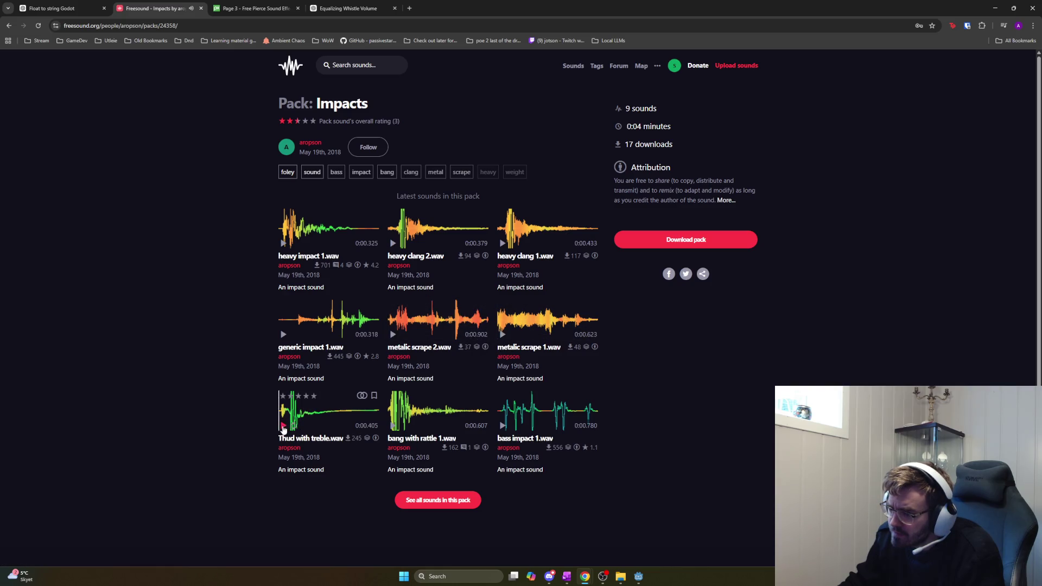
click(282, 426)
click(283, 426)
click(393, 427)
click(394, 426)
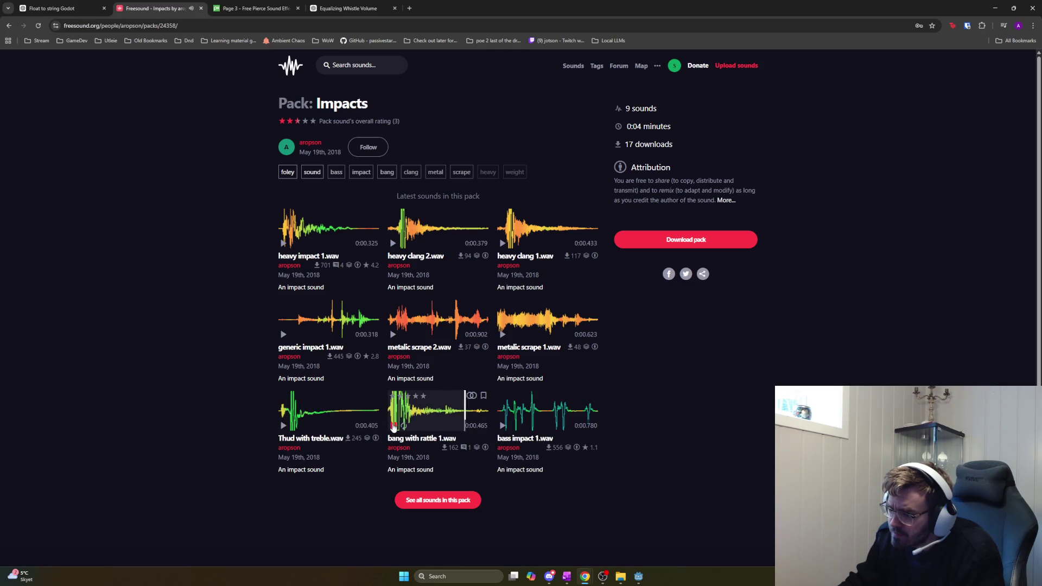
click(502, 427)
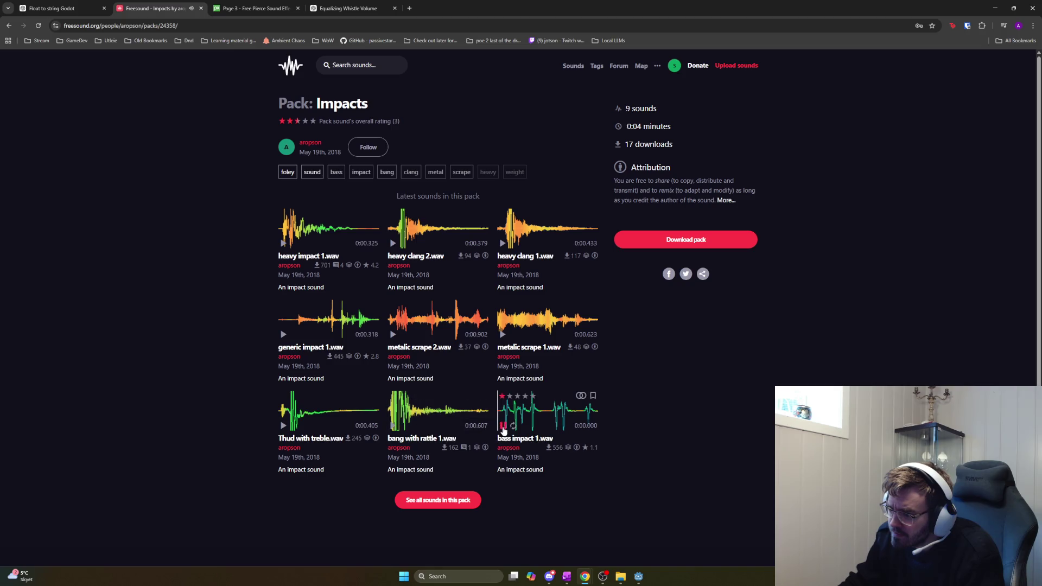
click(502, 244)
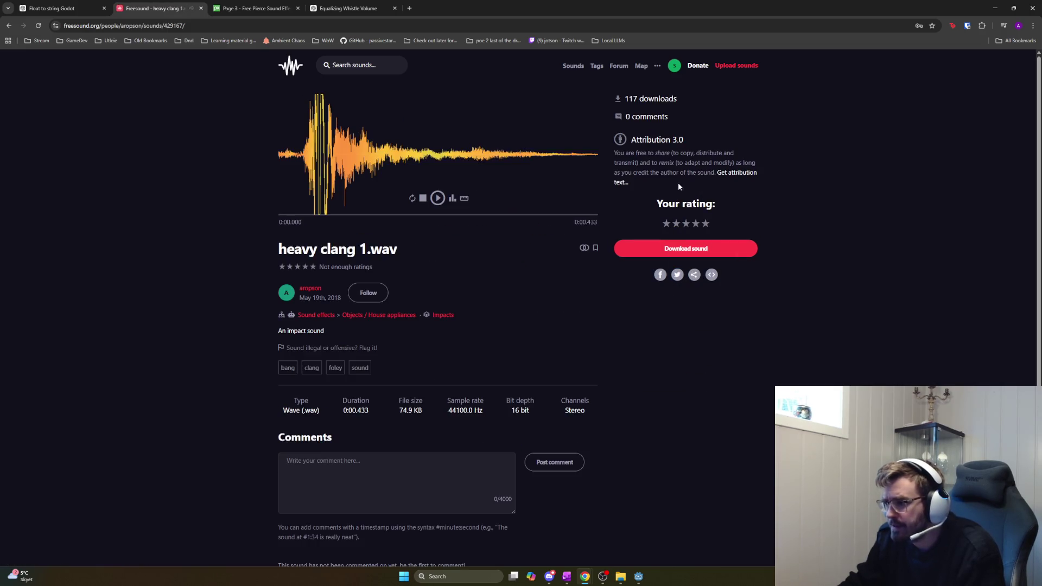
Download heavy clang 1.wav from its Freesound page
drag(643, 160, 740, 160)
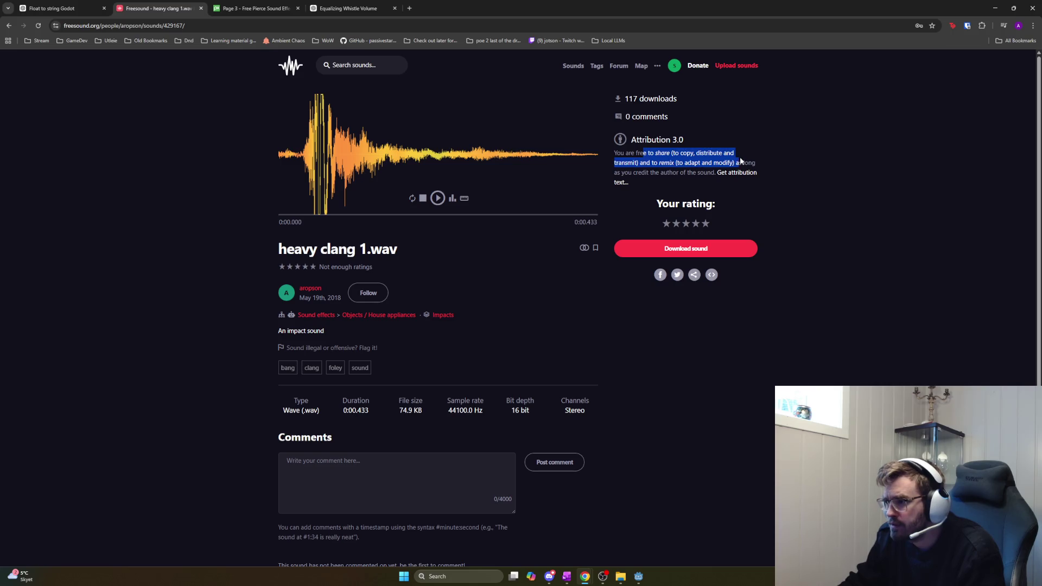
click(708, 161)
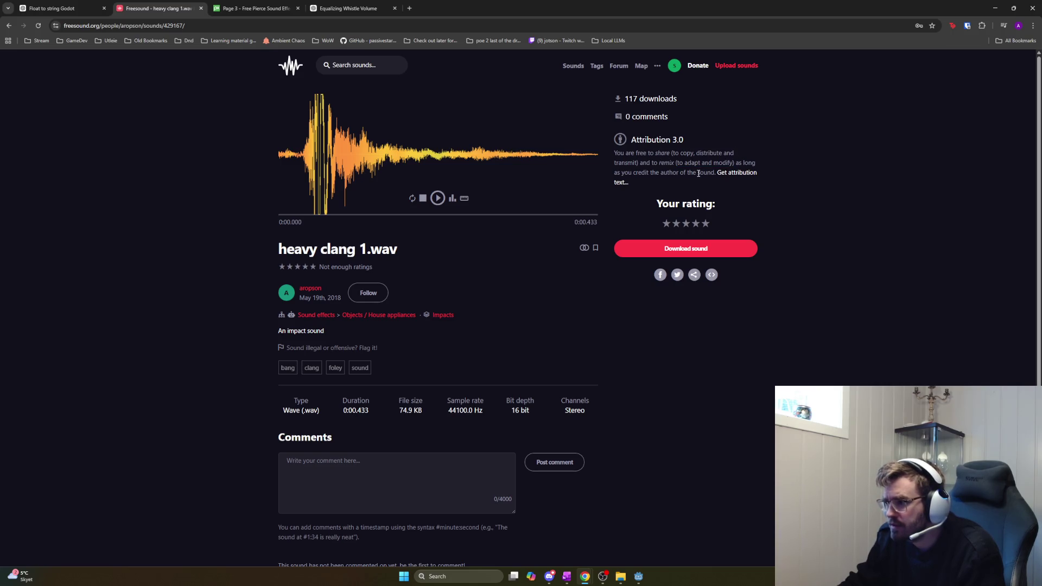
click(692, 249)
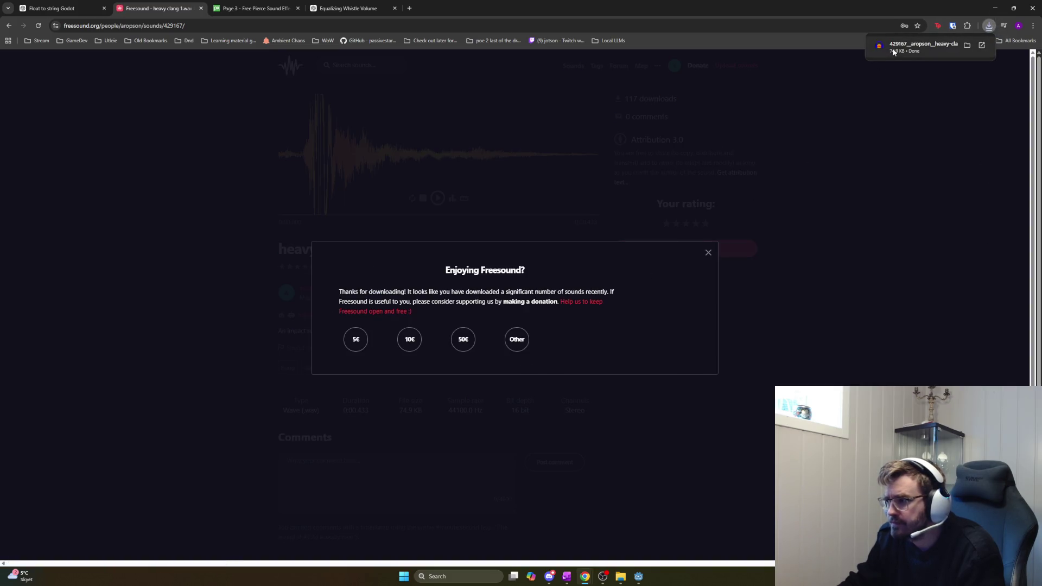
click(892, 46)
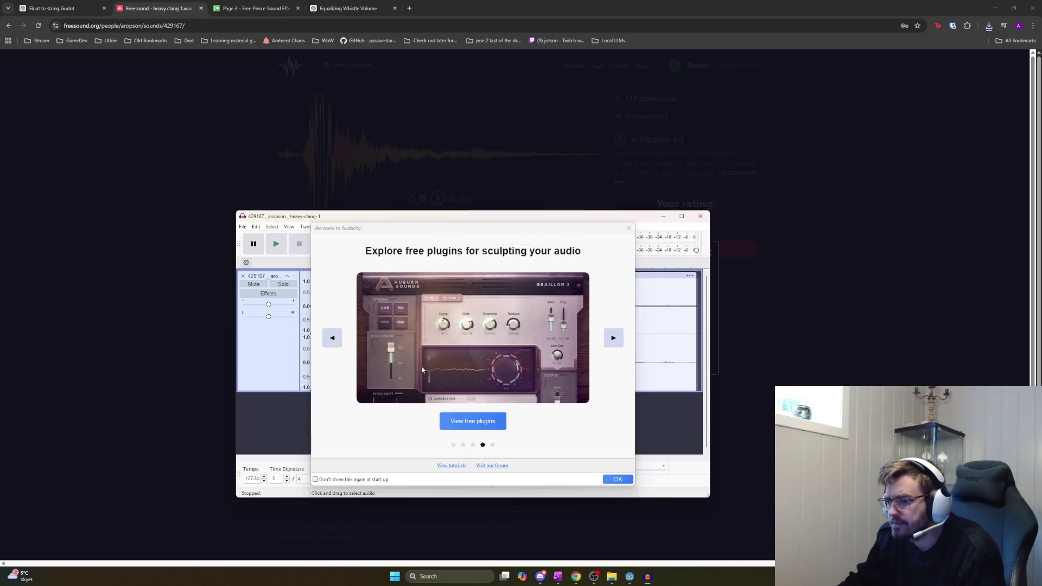
Delete the first 0.03 seconds of the clang and replay the trimmed clip
click(615, 479)
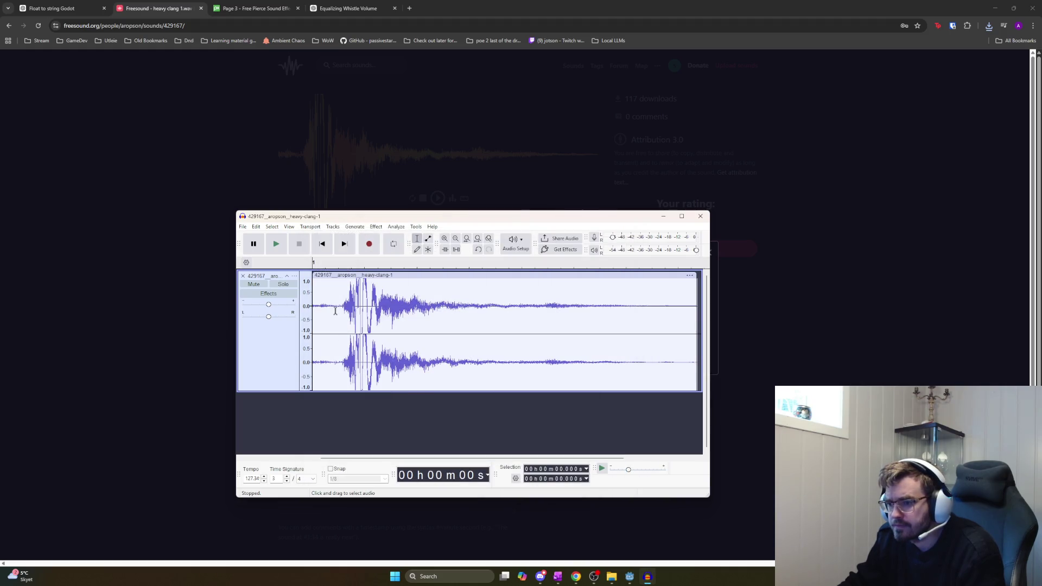
drag(337, 308, 313, 314)
key(space)
key(space)
key(space)
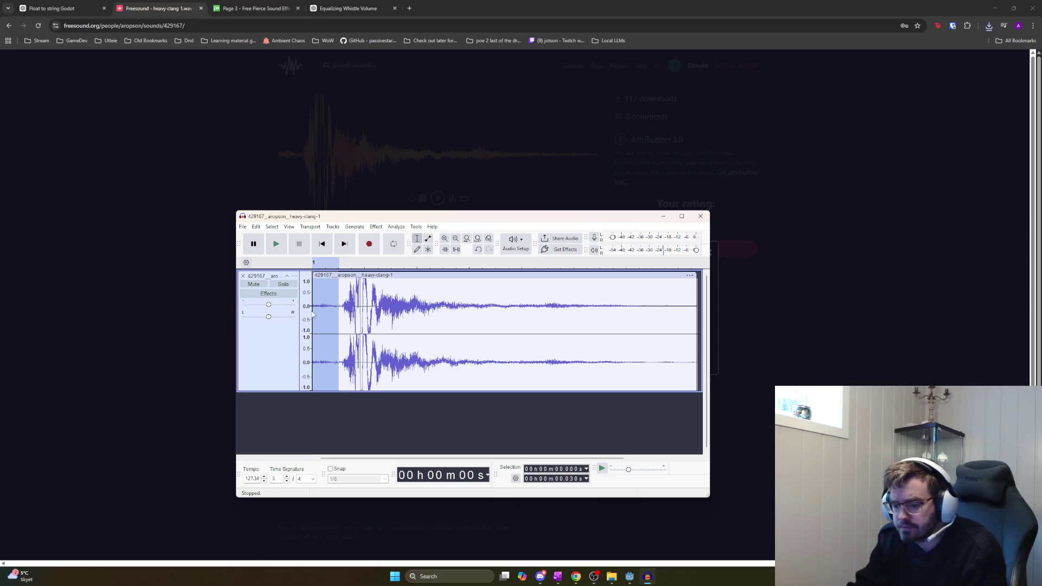
key(Delete)
key(space)
key(space)
key(space)
key(space)
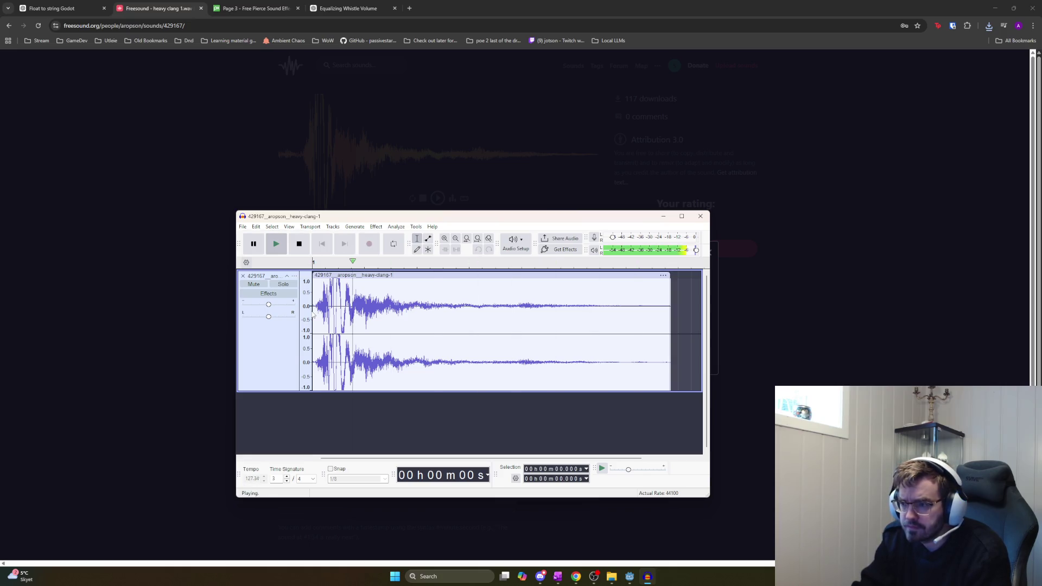
Apply Amplify at -10 dB to the whole clip and listen to the quieter result
key(space)
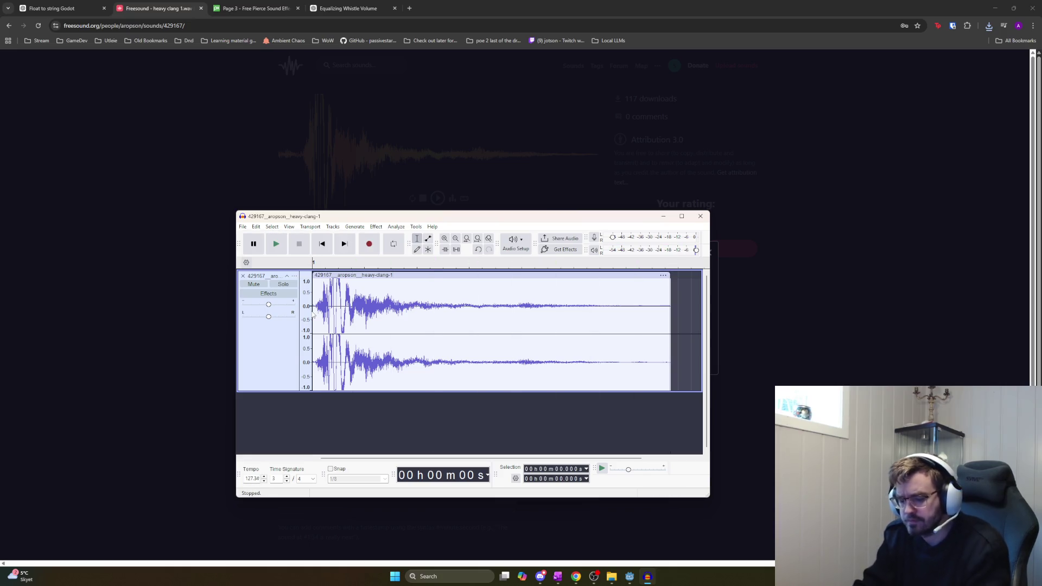
key(alt+c)
key(Escape)
key(ctrl+a)
key(alt+c)
click(516, 287)
text(-10)
key(Return)
key(space)
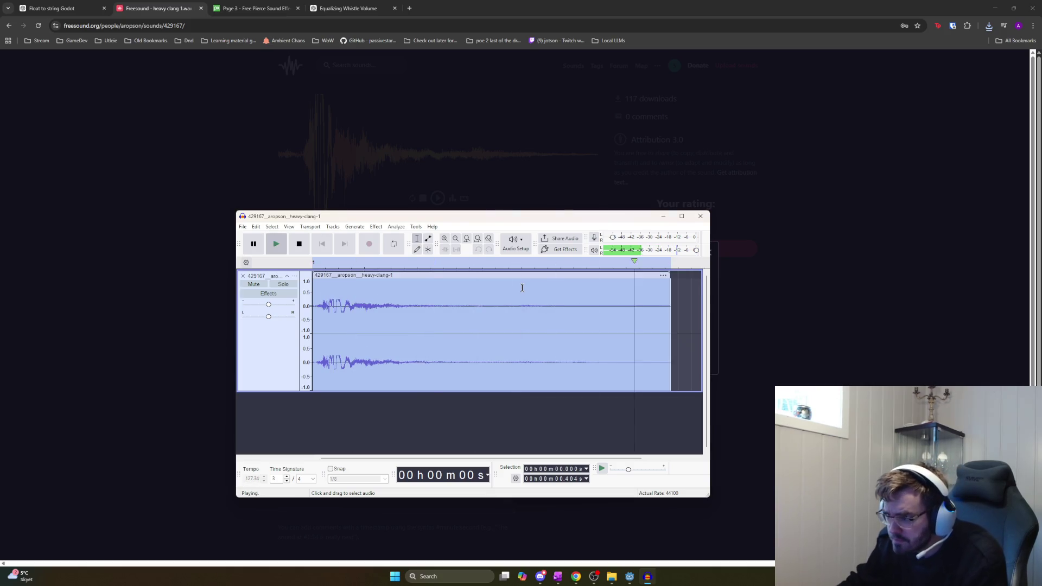
key(space)
Start exporting the audio to a file, browsing to the -12db sounds folder
click(242, 226)
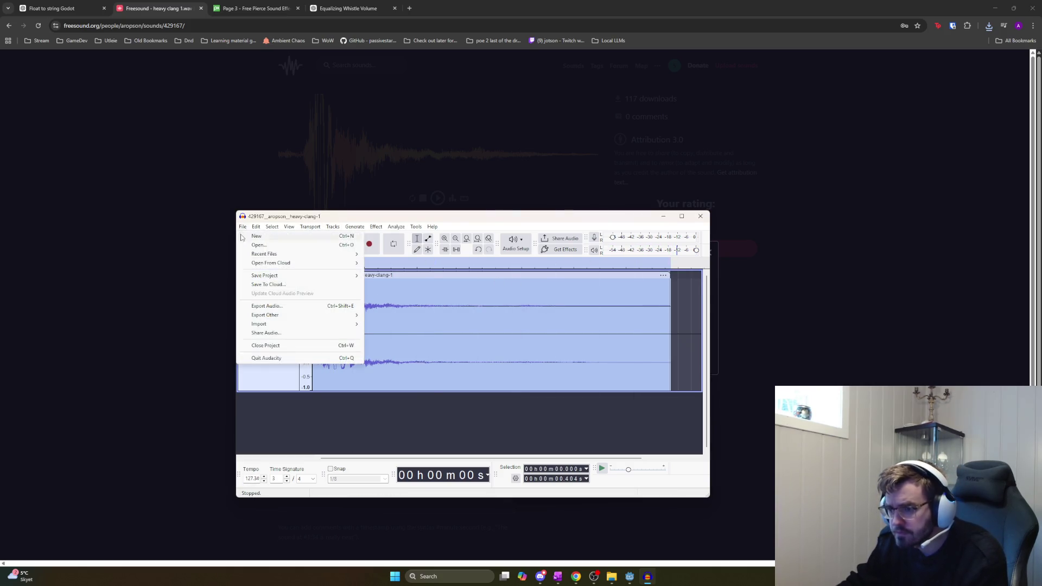
click(306, 311)
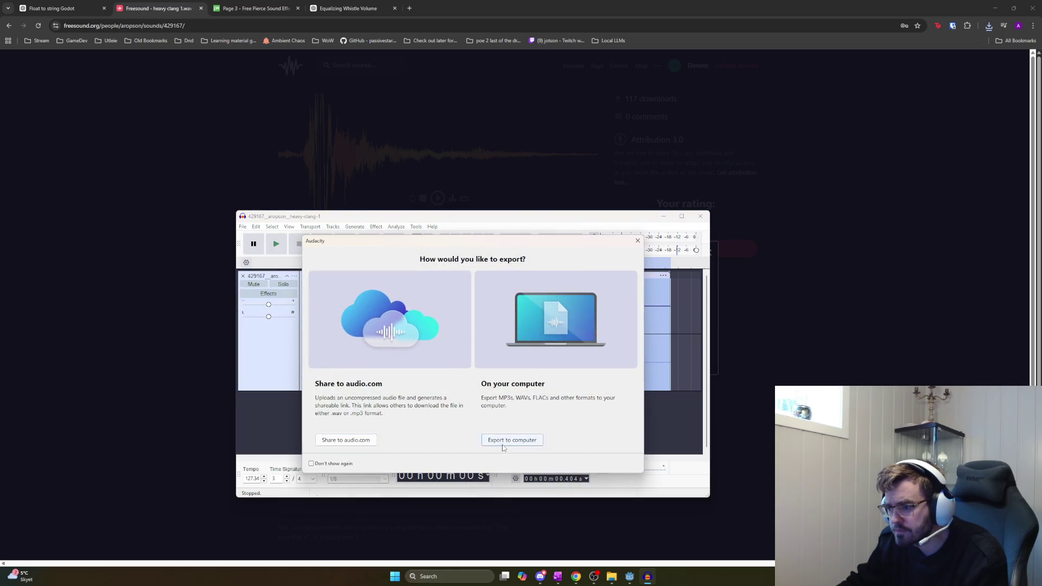
click(505, 441)
click(555, 302)
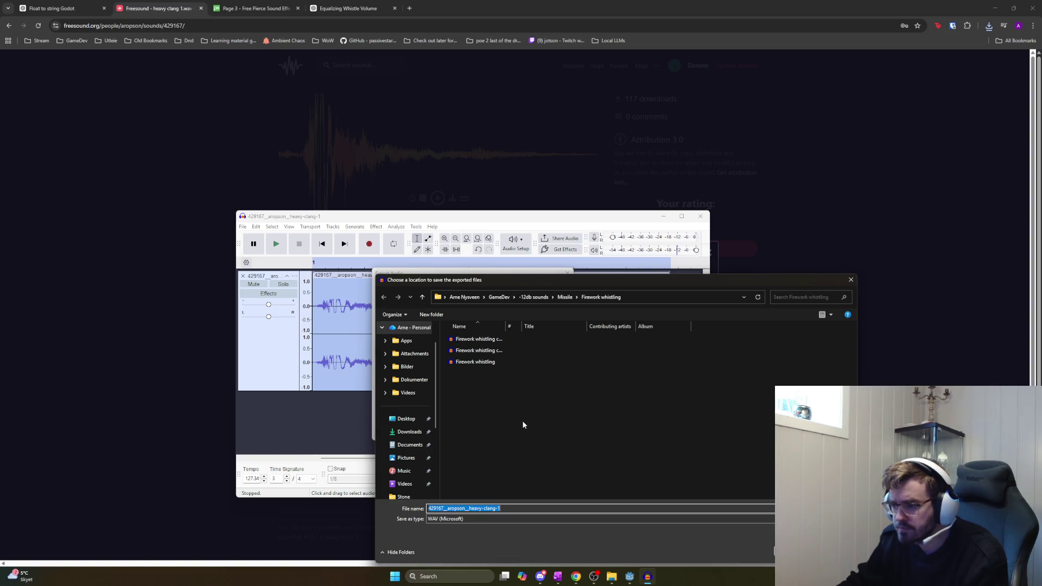
click(544, 297)
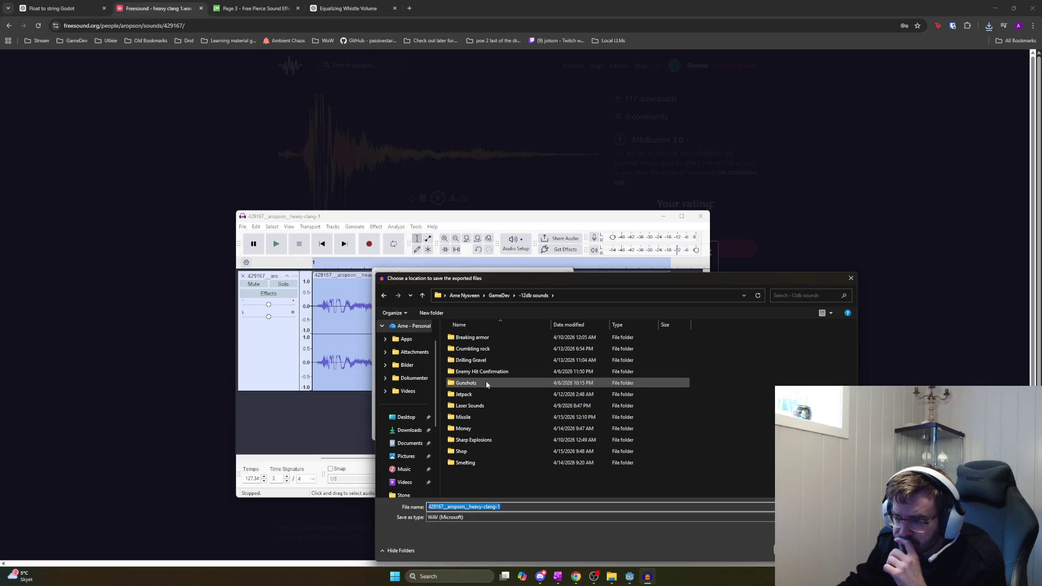
Create an Impact folder with a Metal Impact subfolder inside it
right_click(471, 478)
mouse_move(511, 458)
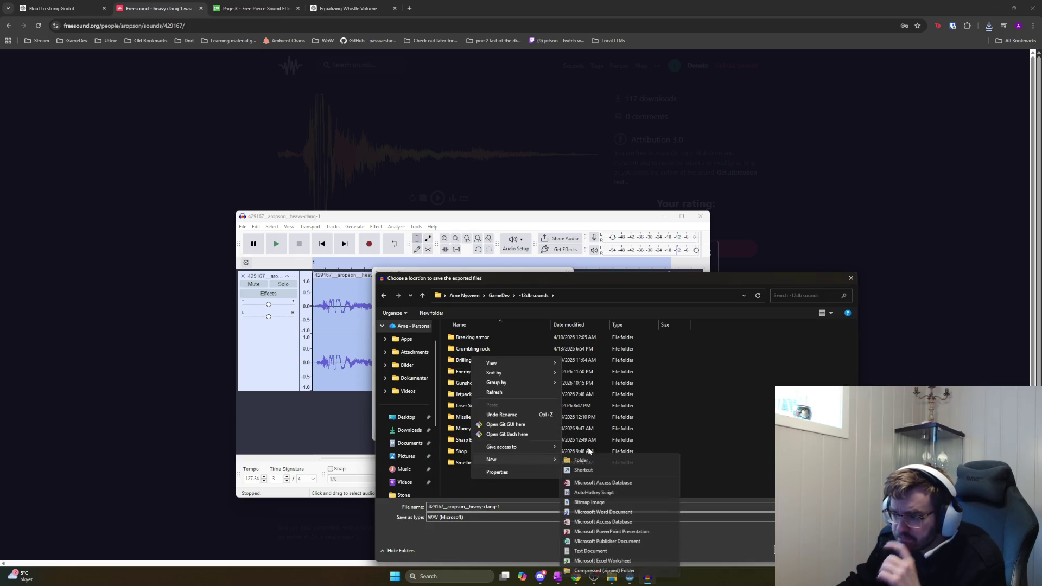
click(588, 460)
text(Impact)
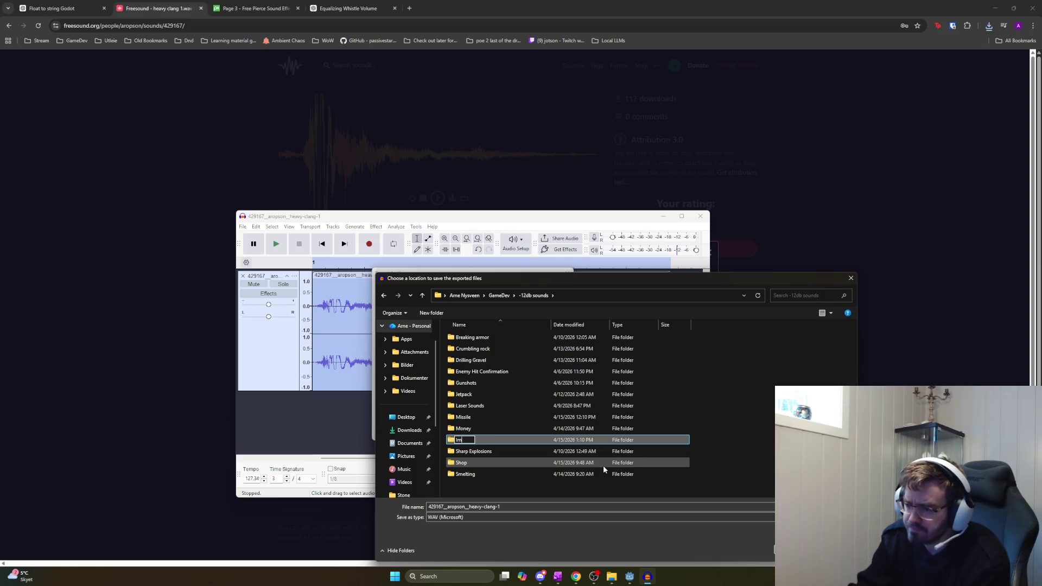
key(Return)
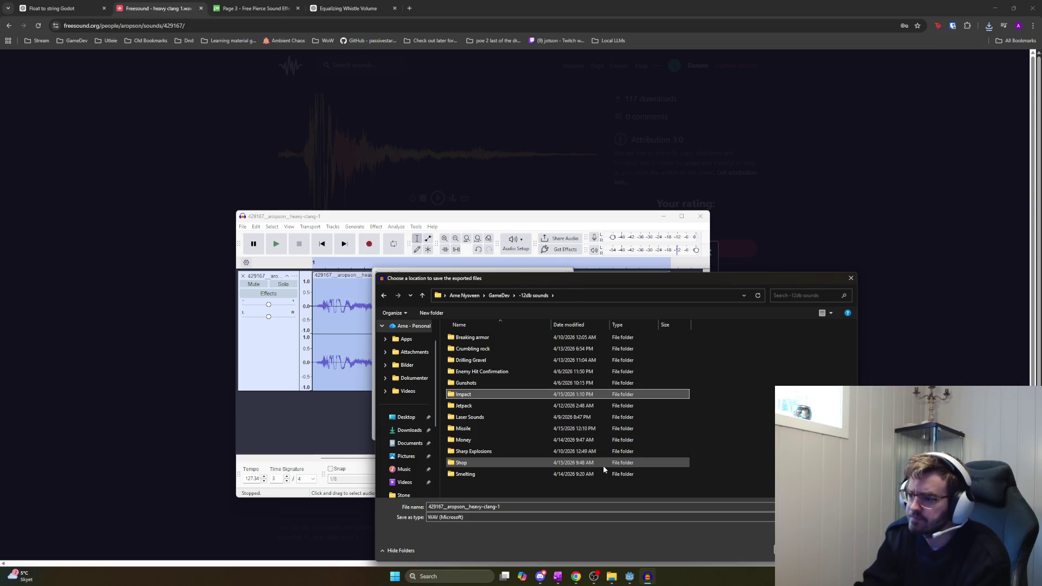
key(Return)
right_click(592, 460)
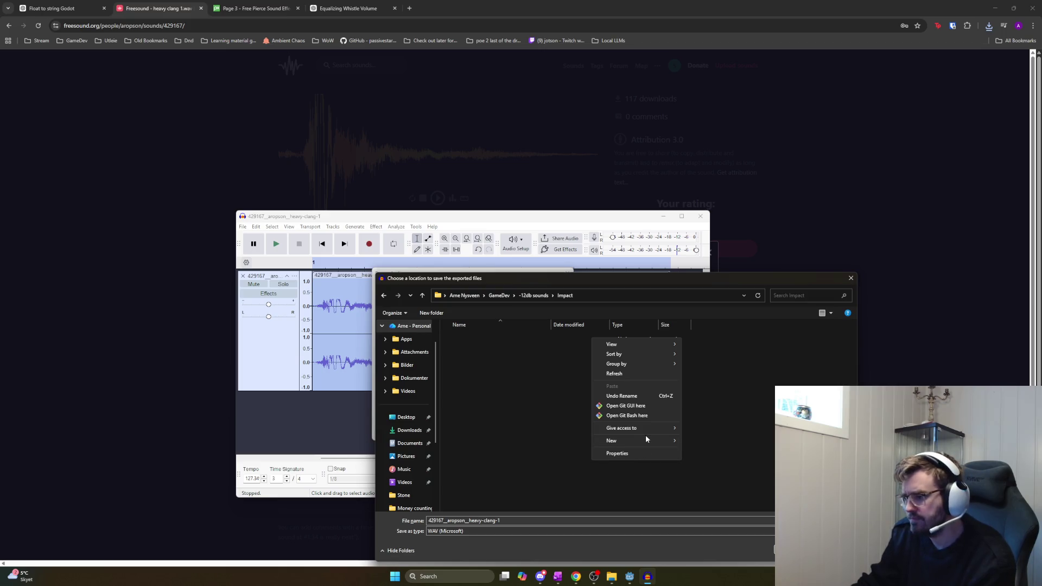
mouse_move(645, 436)
click(686, 436)
text(M)
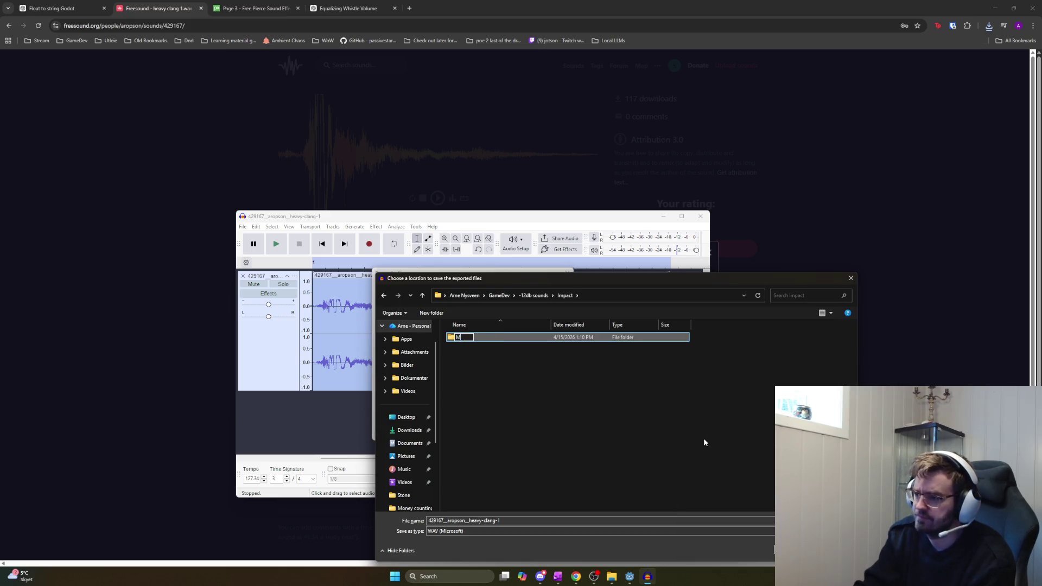
key(Return)
key(Return)
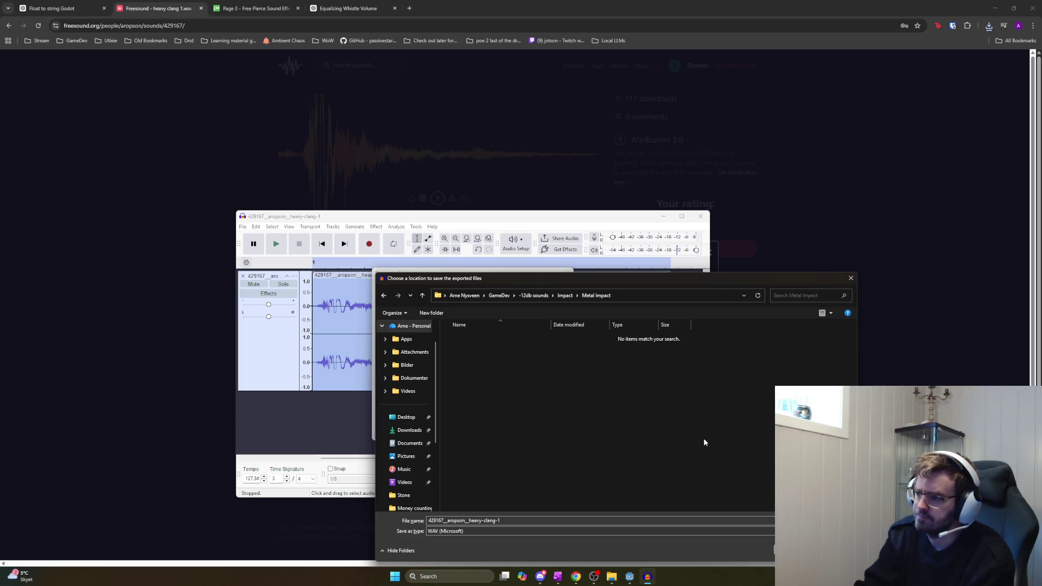
Export the clip there as Metal Impact 01.wav
text(Metal Impact 01)
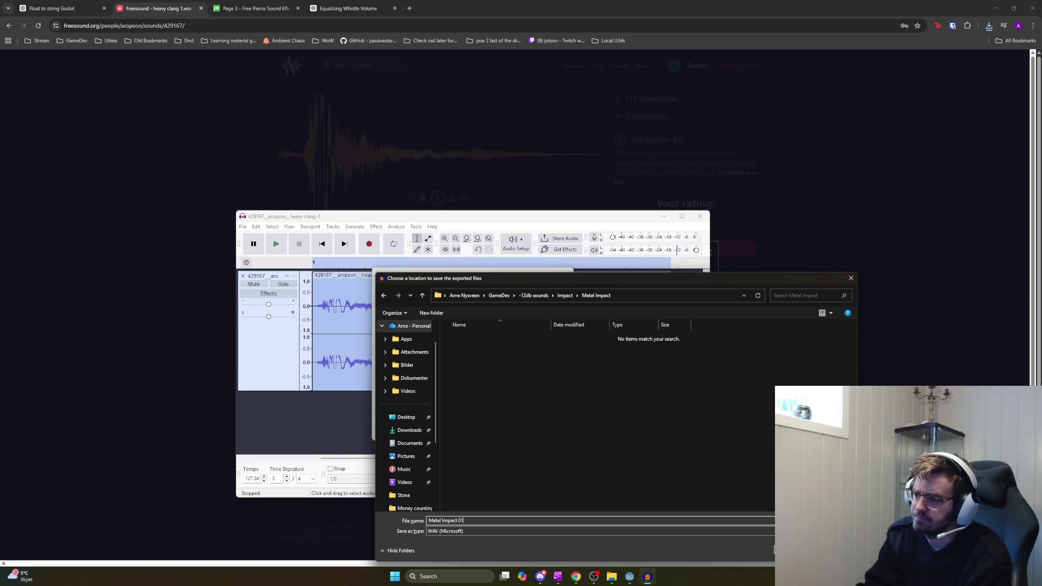
key(Return)
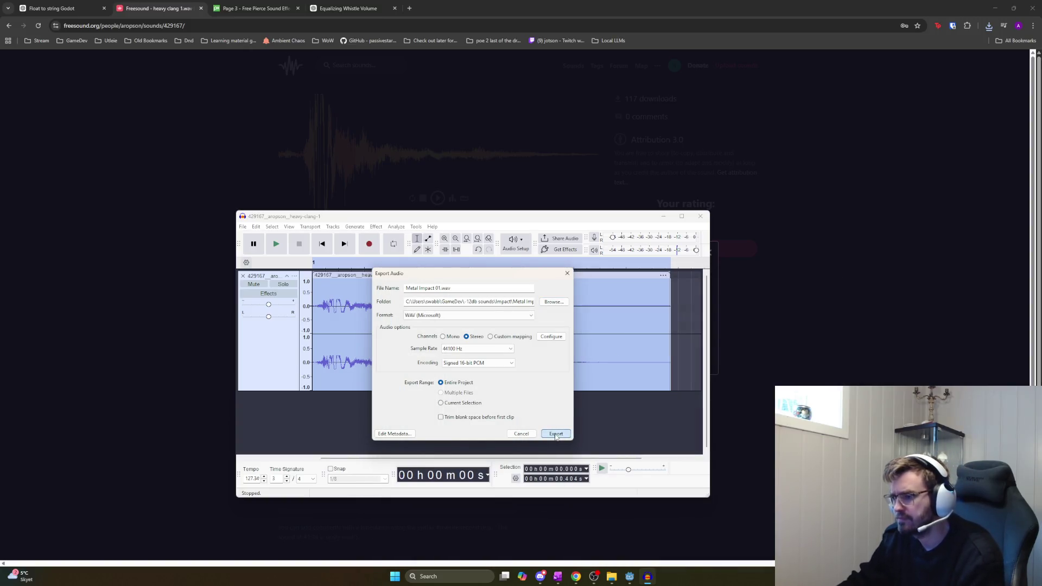
click(555, 435)
key(super+e)
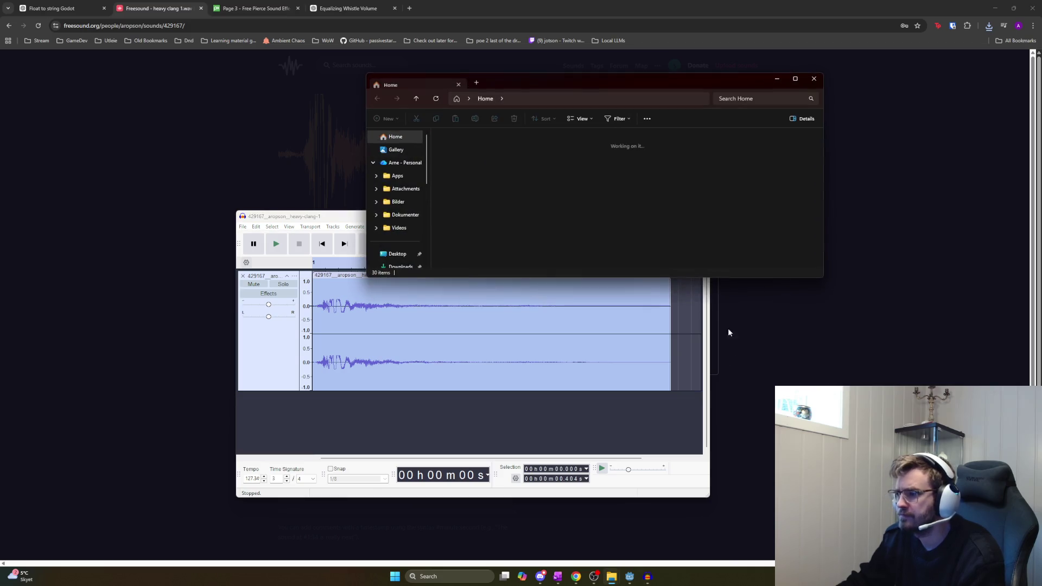
Navigate File Explorer to -12db sounds > Impact > Metal Impact
double_click(527, 202)
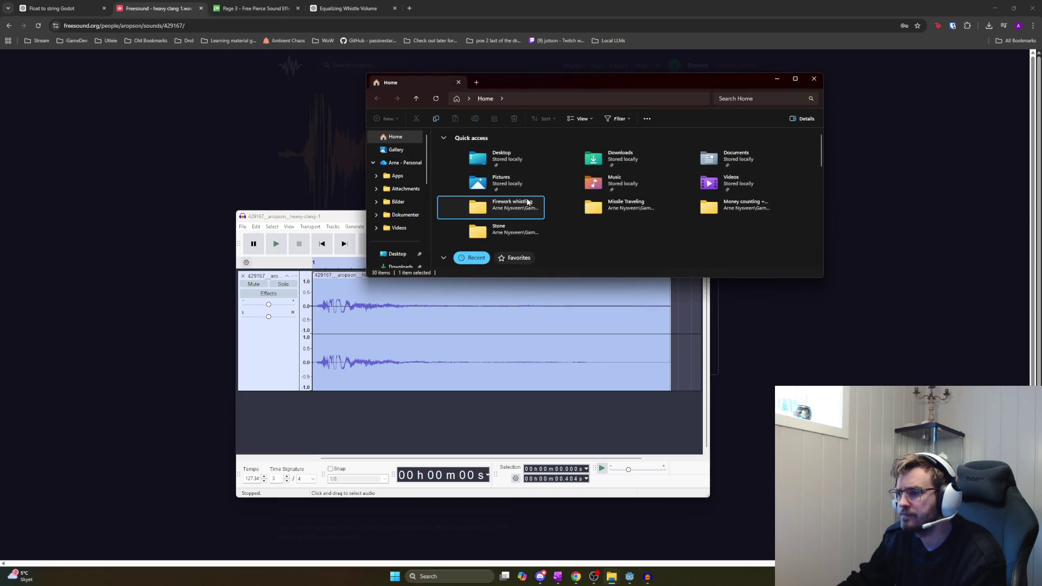
key(alt+Up)
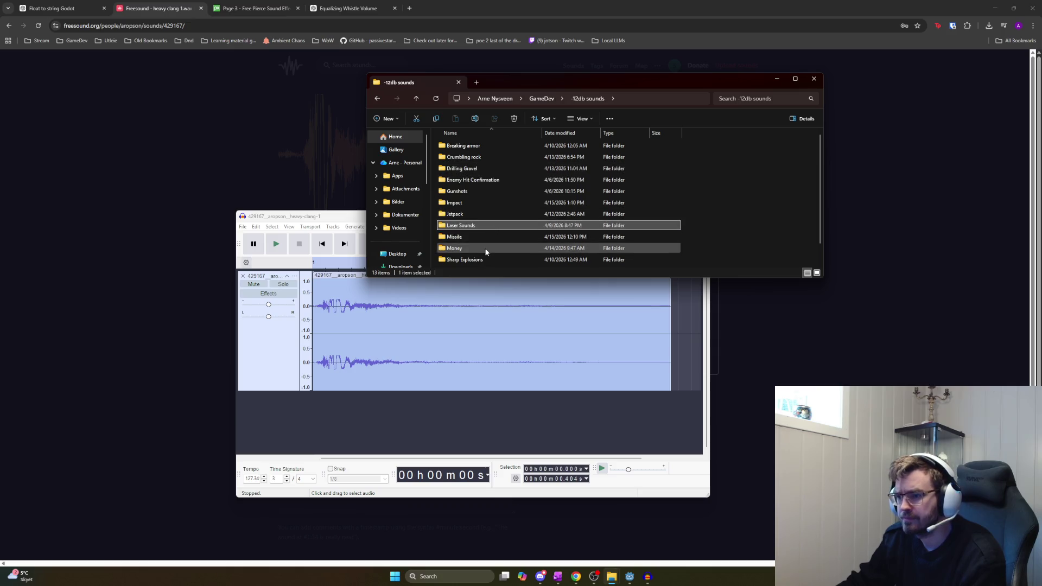
double_click(480, 203)
double_click(469, 144)
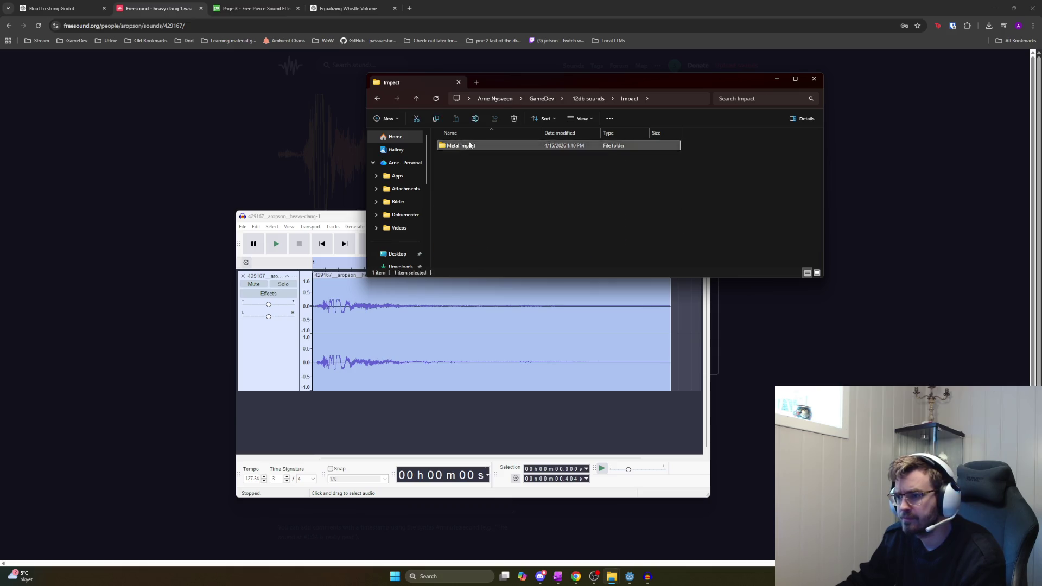
Add an Attribution text document there, then close Freesound's donation popup
right_click(494, 179)
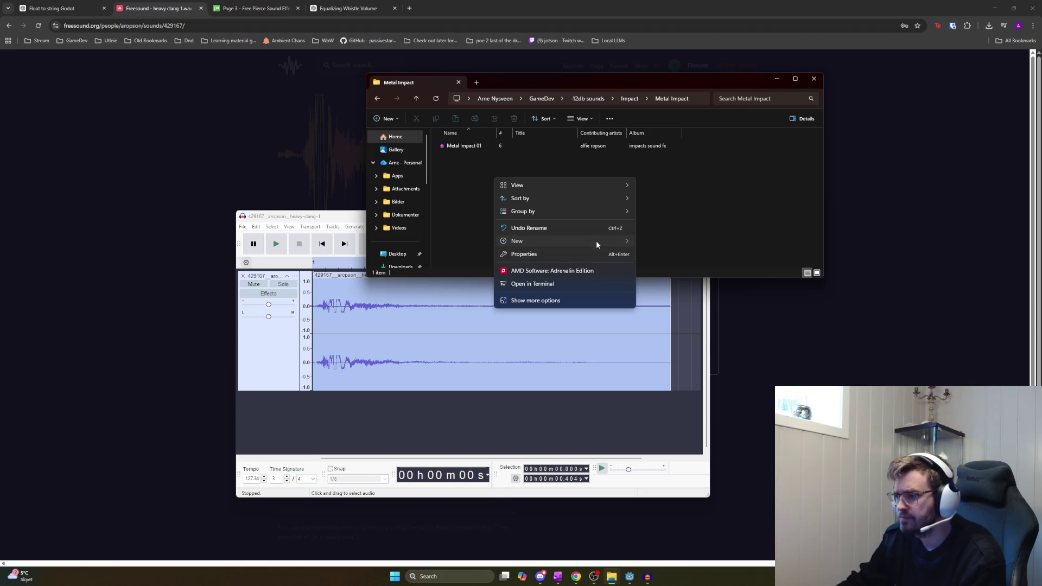
mouse_move(596, 242)
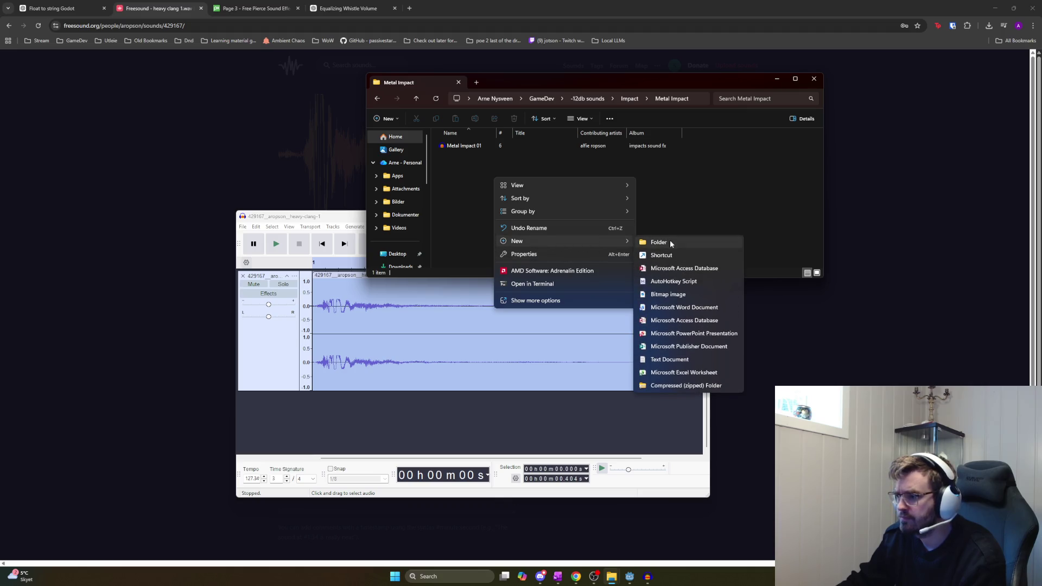
click(666, 359)
text(Attribution)
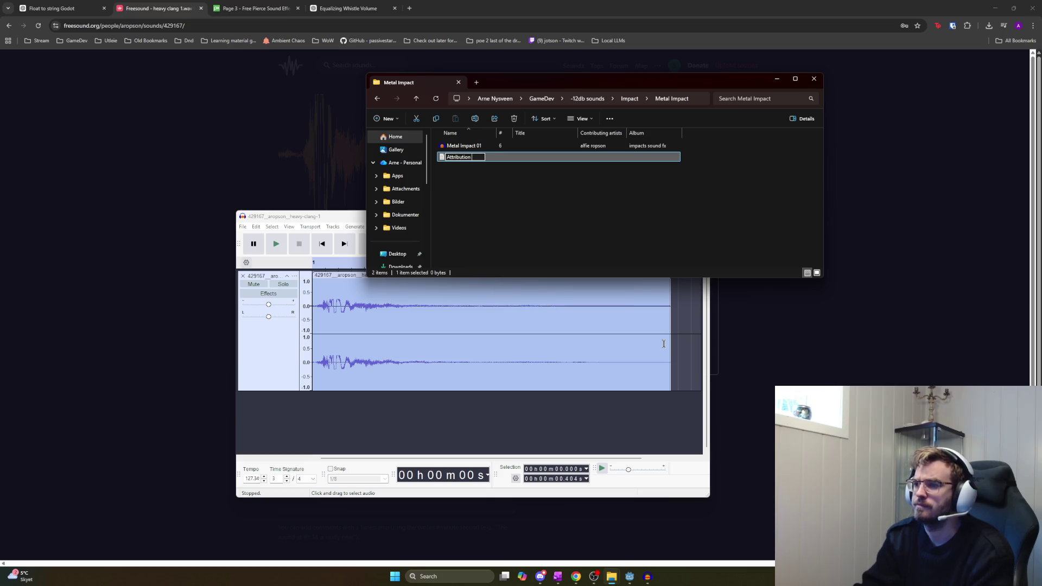
click(663, 344)
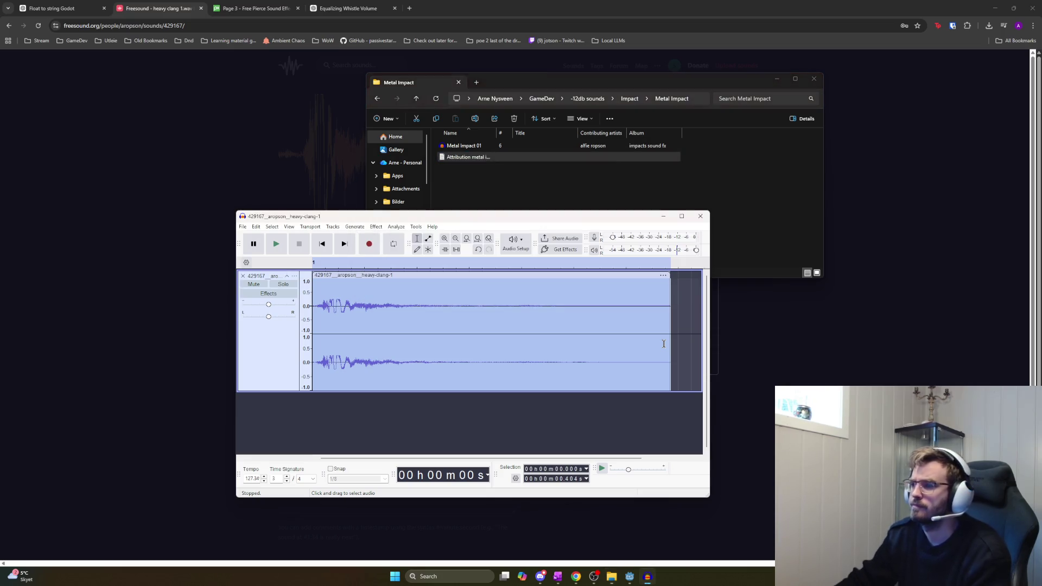
click(740, 299)
click(727, 286)
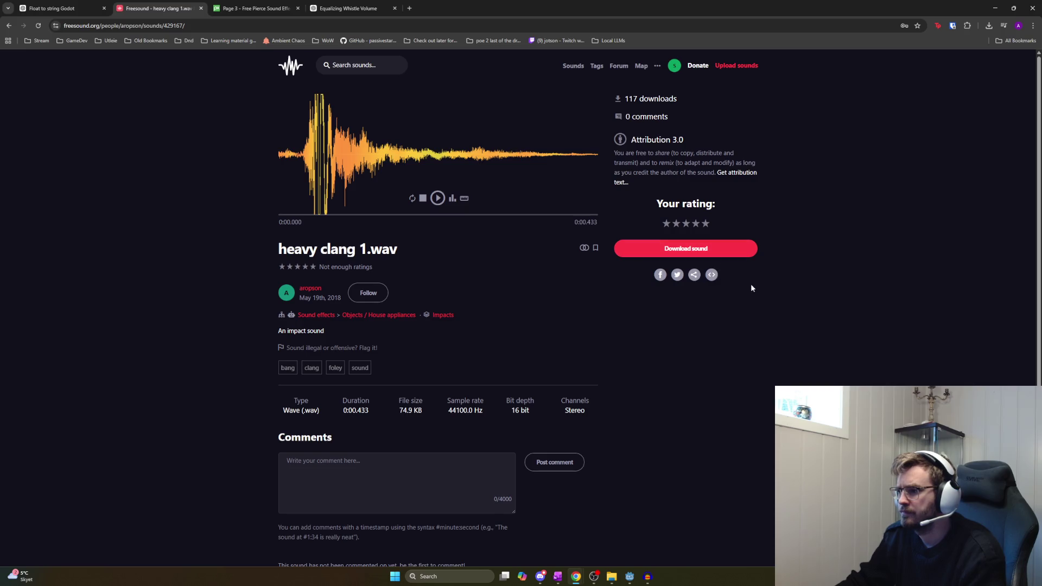
Copy the heavy clang's Freesound attribution text and paste it into the Attribution file
click(738, 173)
click(542, 323)
key(alt+Tab)
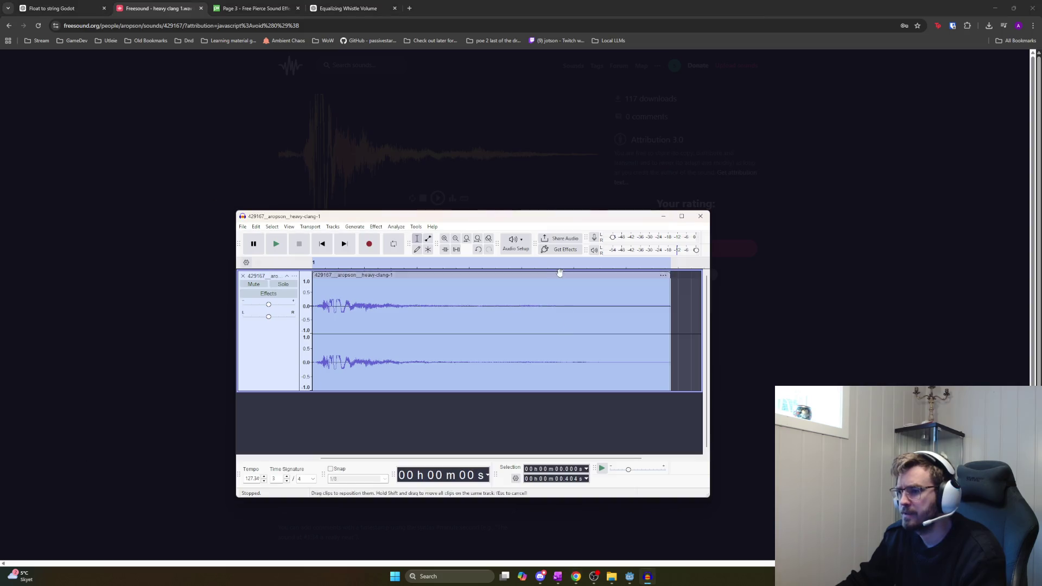
key(alt+Tab)
key(Return)
key(Return)
text(heavy clang 1.wav by aropson -- https://freesound.org/s/429167/ -- License: Attribution 3.0)
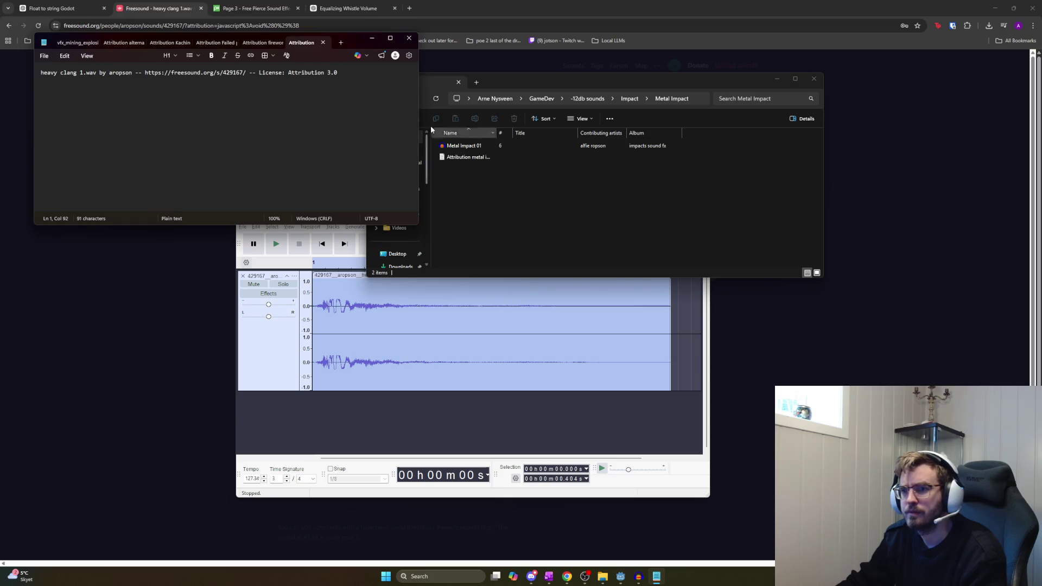
Add a blank first line to the attribution note, save it and close Notepad
click(409, 38)
double_click(501, 157)
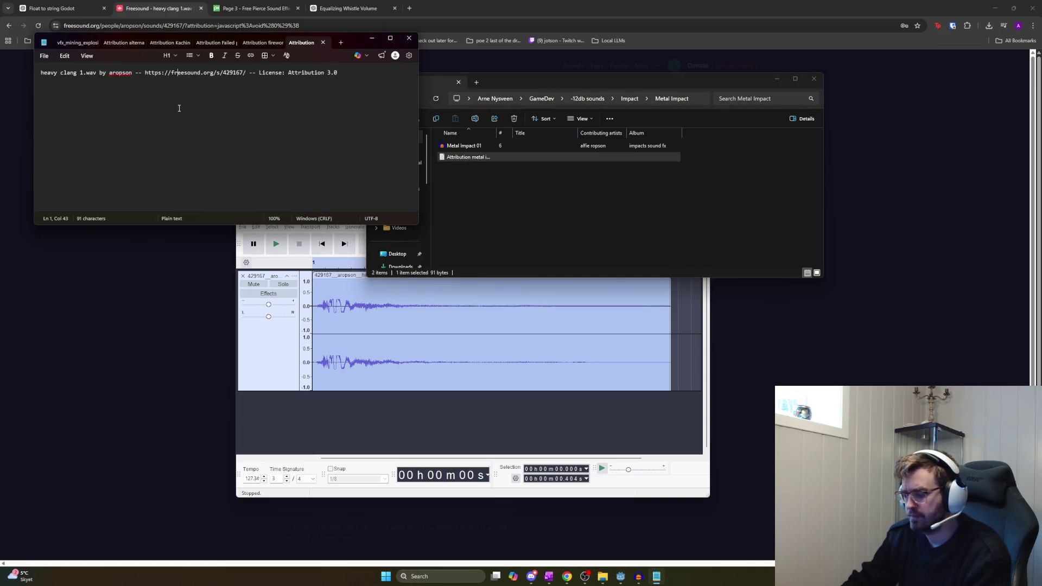
key(Return)
key(Up)
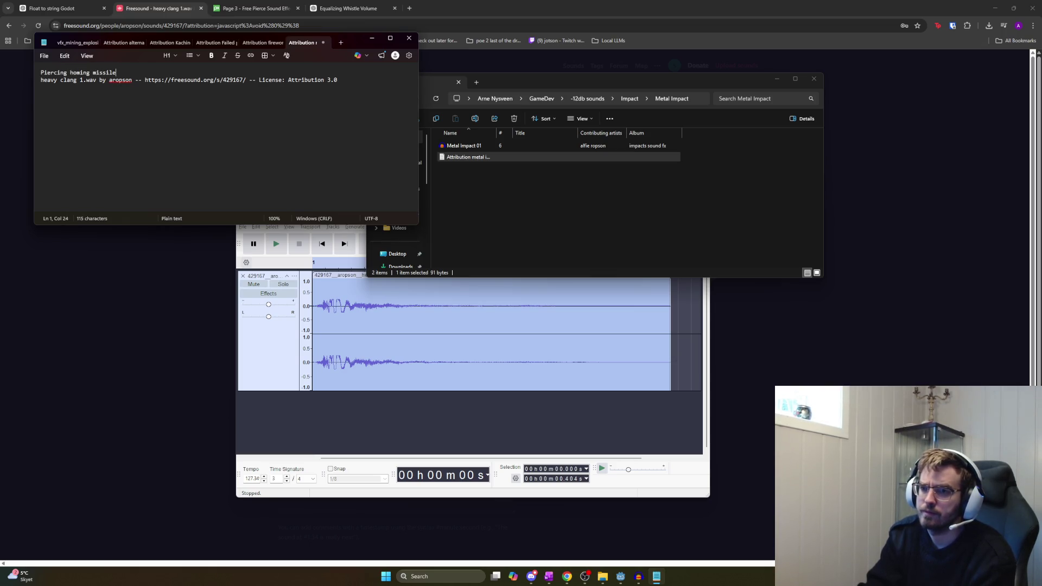
key(ctrl+s)
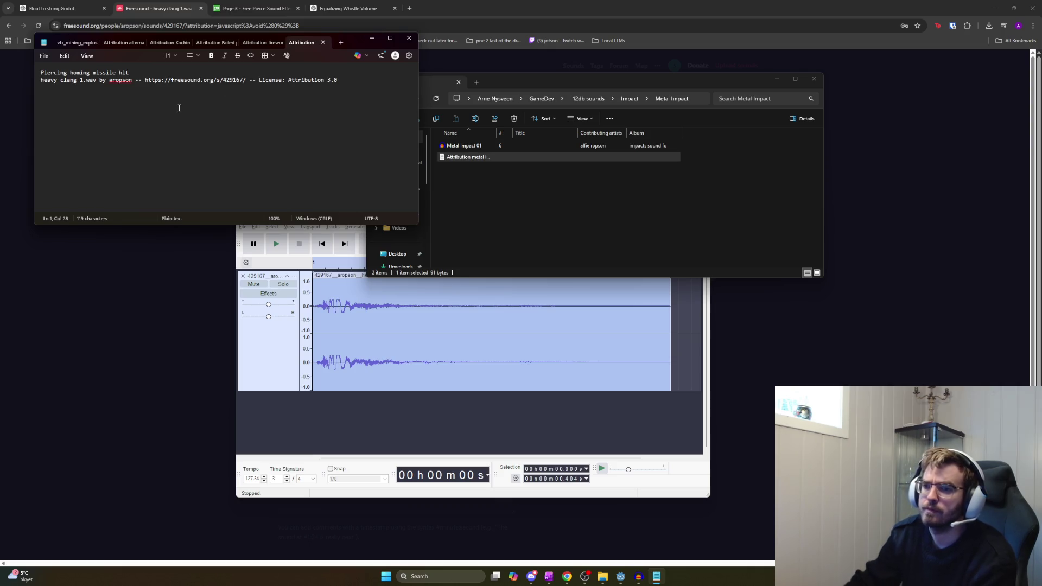
click(410, 39)
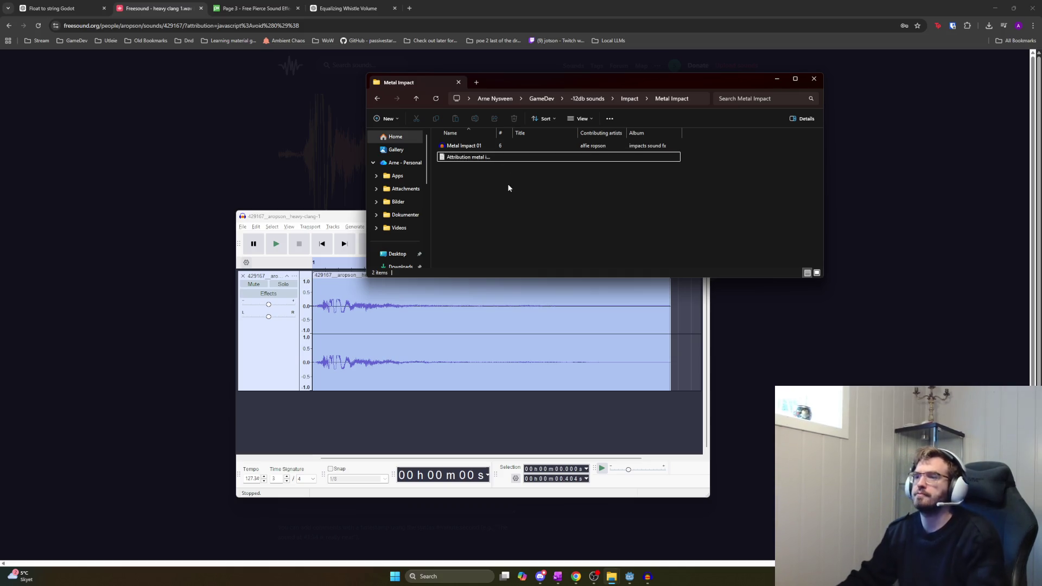
Play Metal Impact 01 in Audacity to check it
click(467, 147)
key(Return)
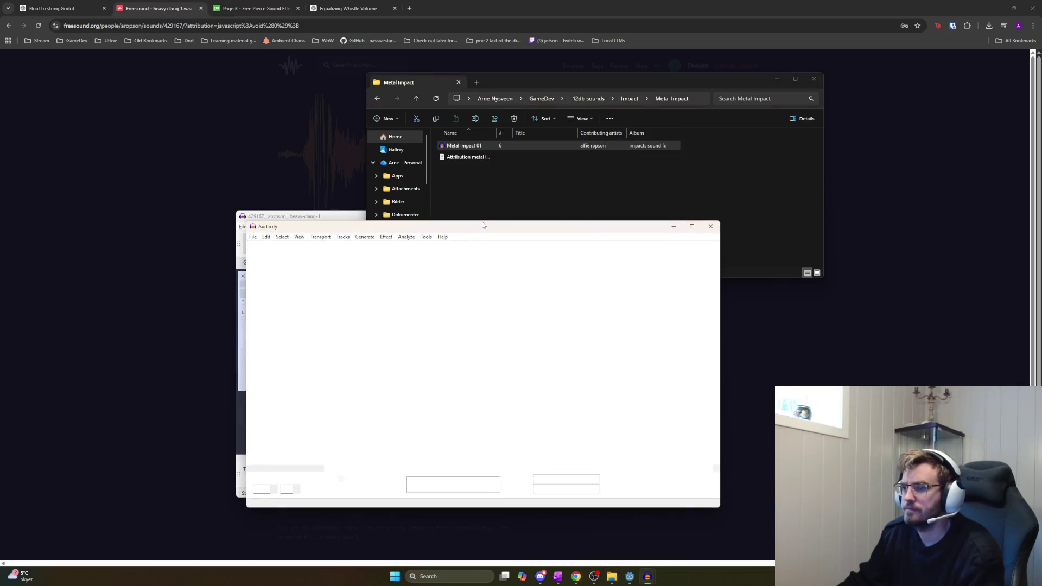
key(space)
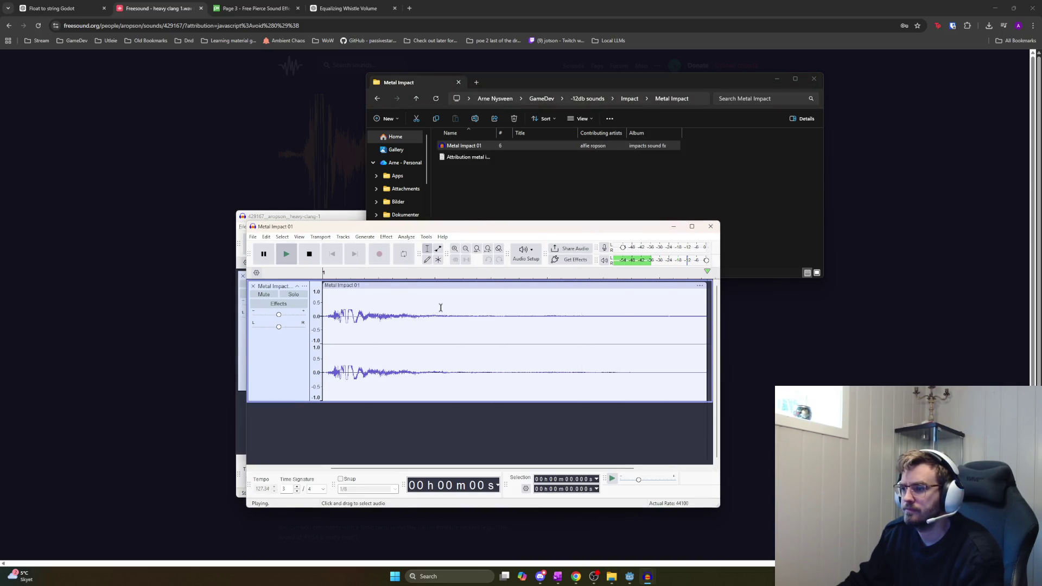
click(638, 168)
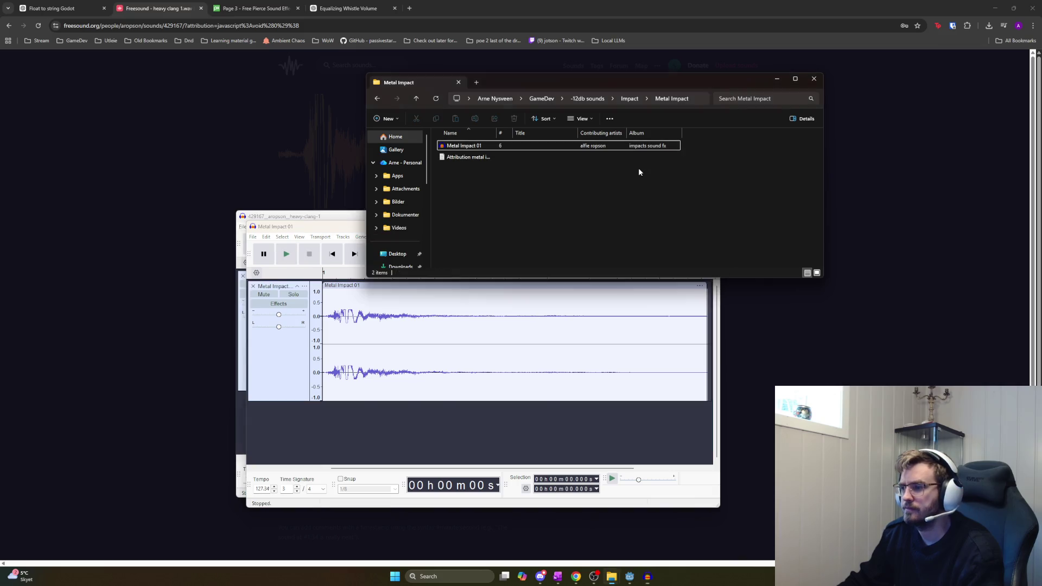
Switch back to the Godot editor window
key(alt+Tab)
key(Tab)
key(Tab)
key(shift+Tab)
key(shift+Tab)
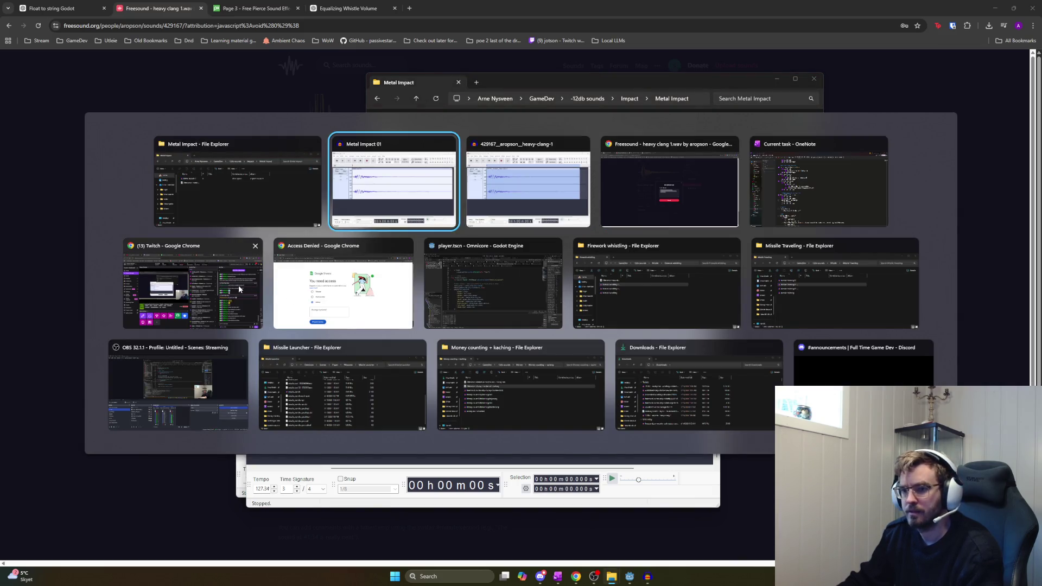
key(Tab)
key(Tab)
key(Tab)
key(Tab)
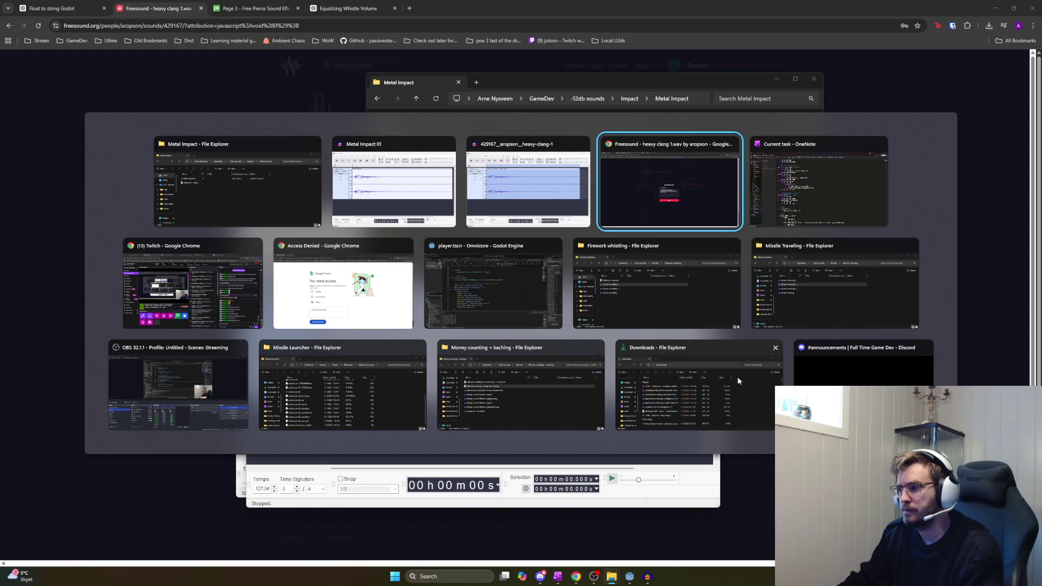
key(shift+Tab)
key(shift+Tab)
key(shift+Tab)
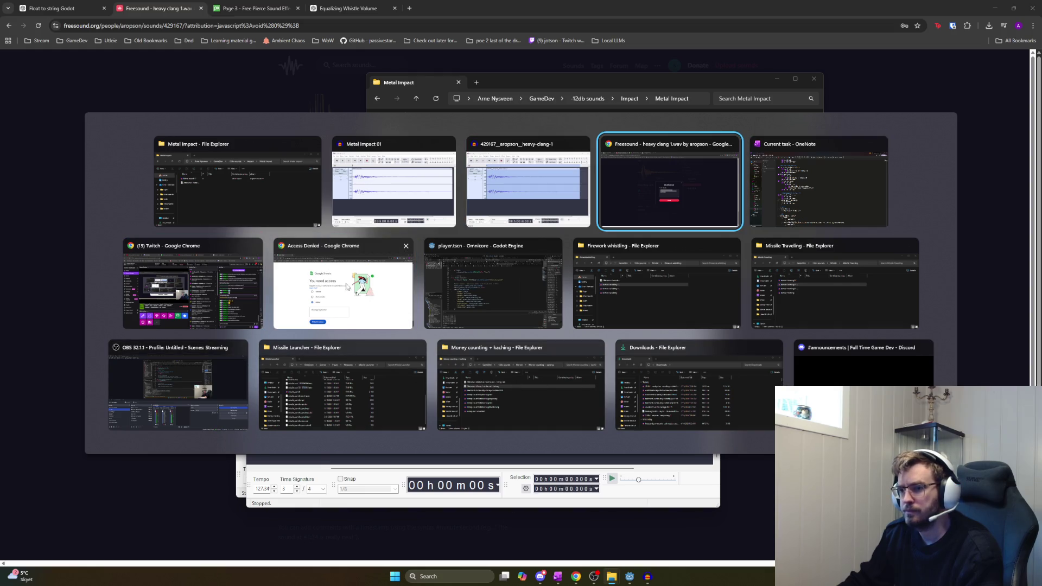
key(shift+Tab)
key(Down)
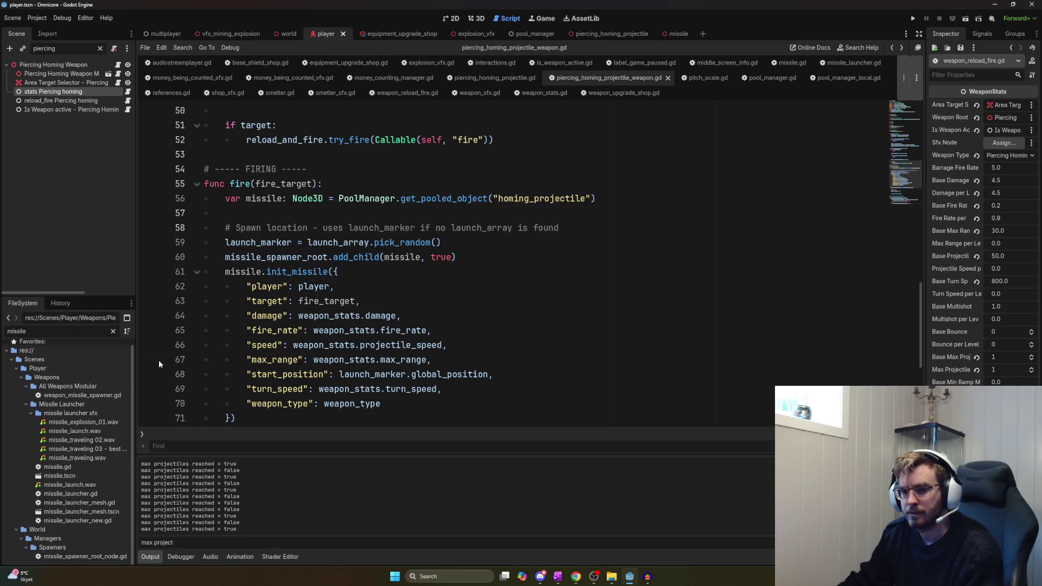
Filter the FileSystem dock for 'piercing' and select the Piercing Homing Projectile SFX folder
key(ctrl+a)
text(piercing)
click(71, 410)
Close the leftover Explorer windows, including Missile Launcher and Money counting + kaching
key(alt+Tab)
key(Tab)
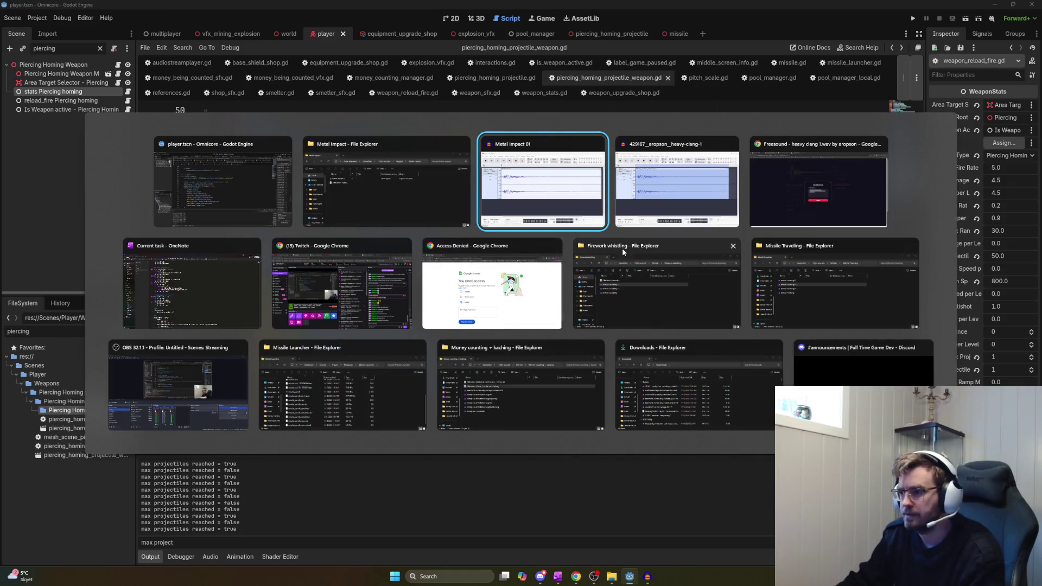
click(672, 298)
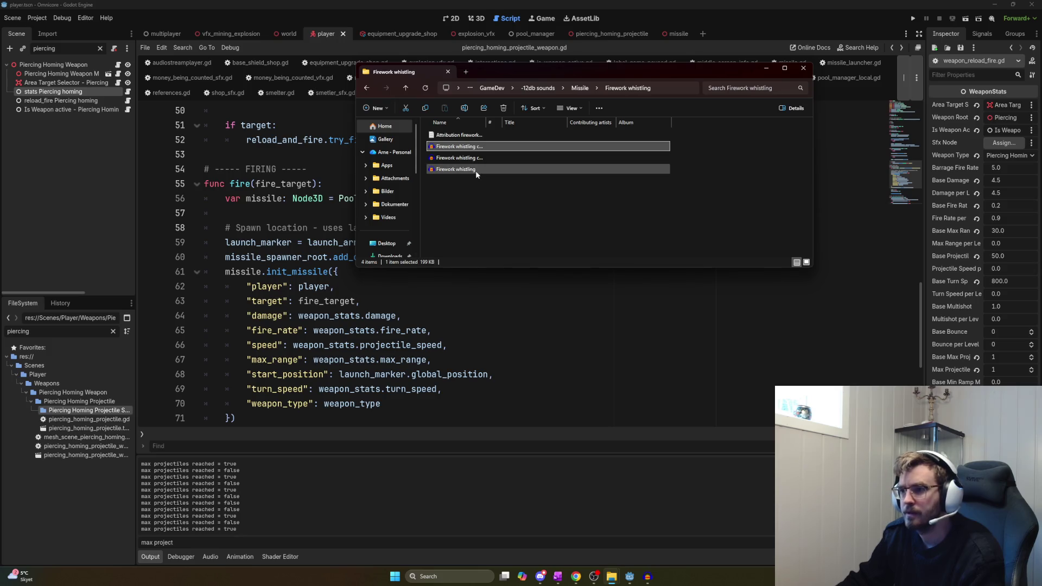
key(alt+Tab)
key(Tab)
click(816, 286)
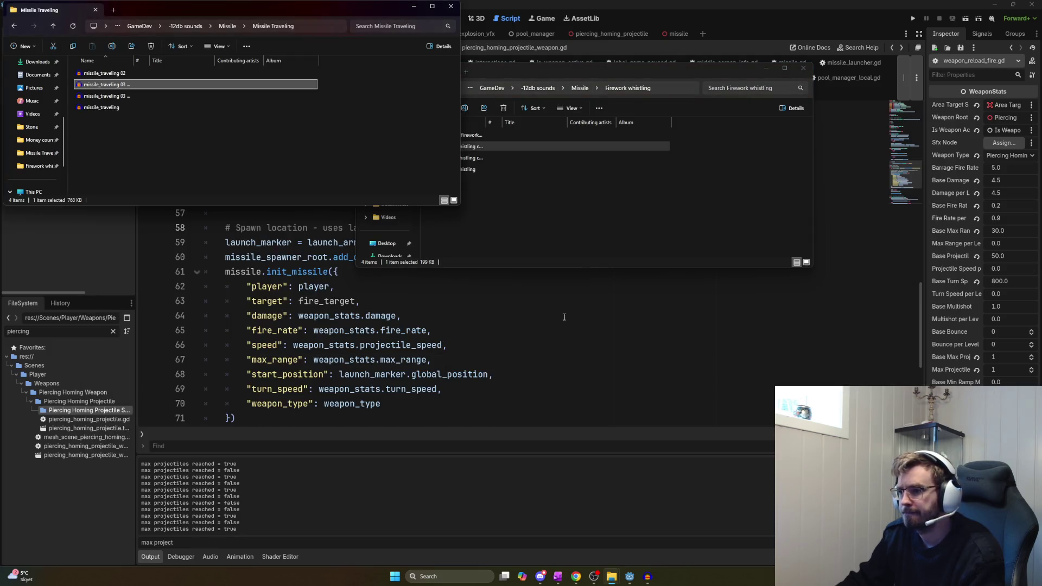
click(450, 6)
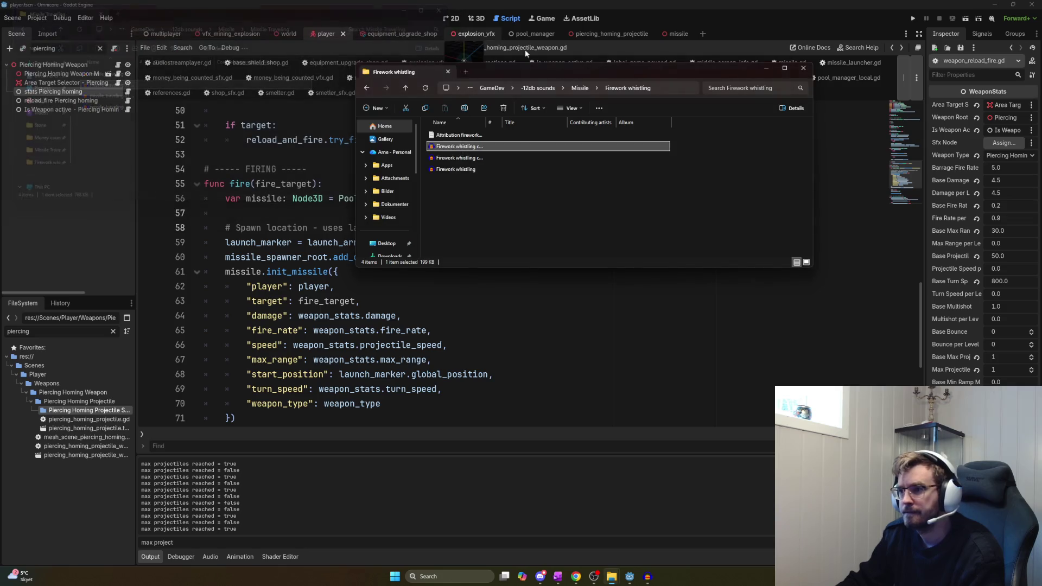
click(802, 68)
key(alt+Tab)
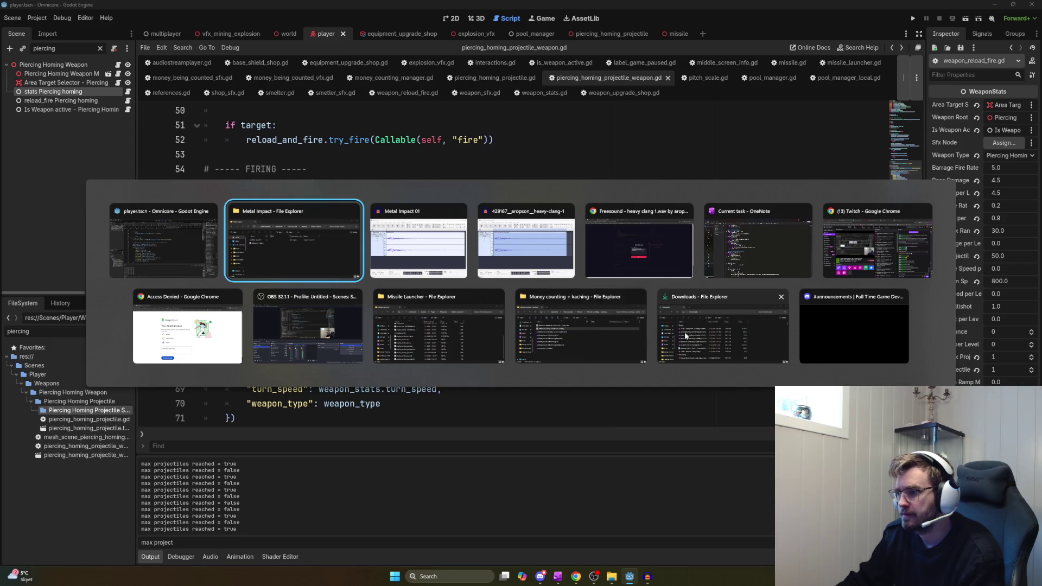
click(639, 297)
click(565, 302)
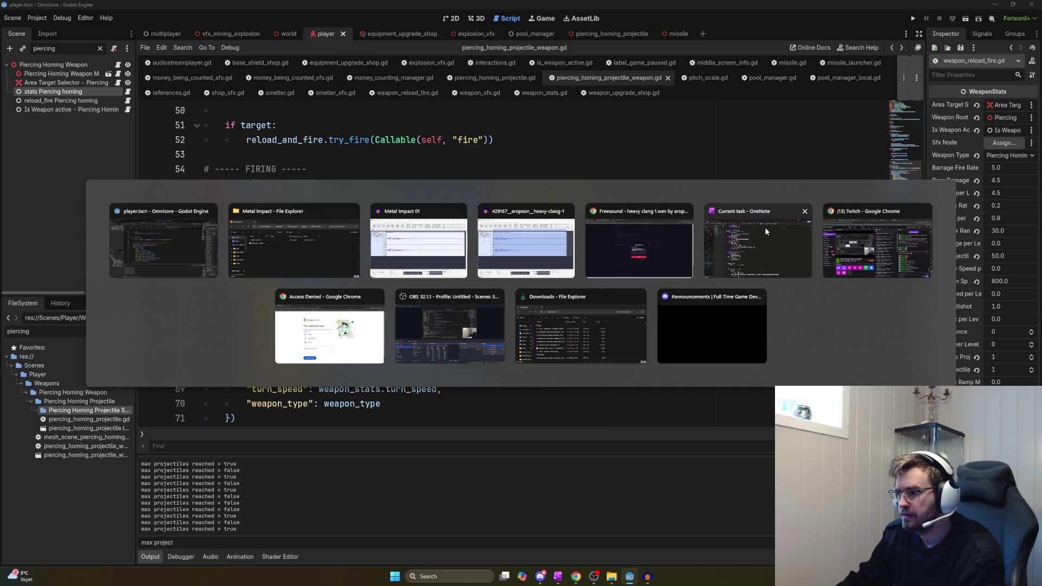
Drag Metal Impact 01 and its attribution file into the projectile SFX folder
click(301, 236)
click(464, 146)
shift+click(464, 157)
mouse_move(464, 156)
mouse_down()
mouse_move(424, 232)
mouse_move(76, 412)
mouse_up()
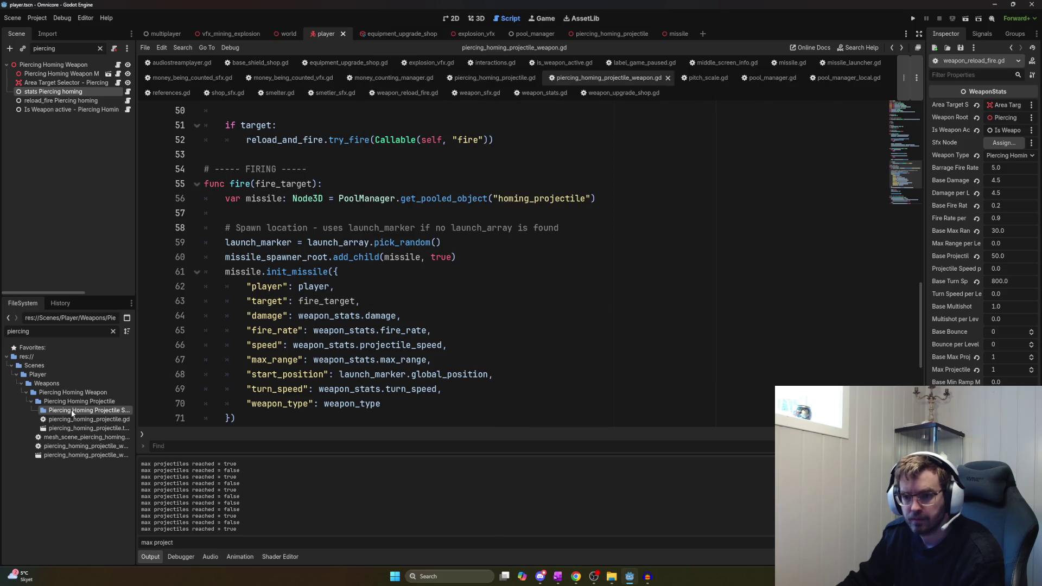
Clear the filter and create a new impact subfolder in the projectile SFX folder
click(112, 331)
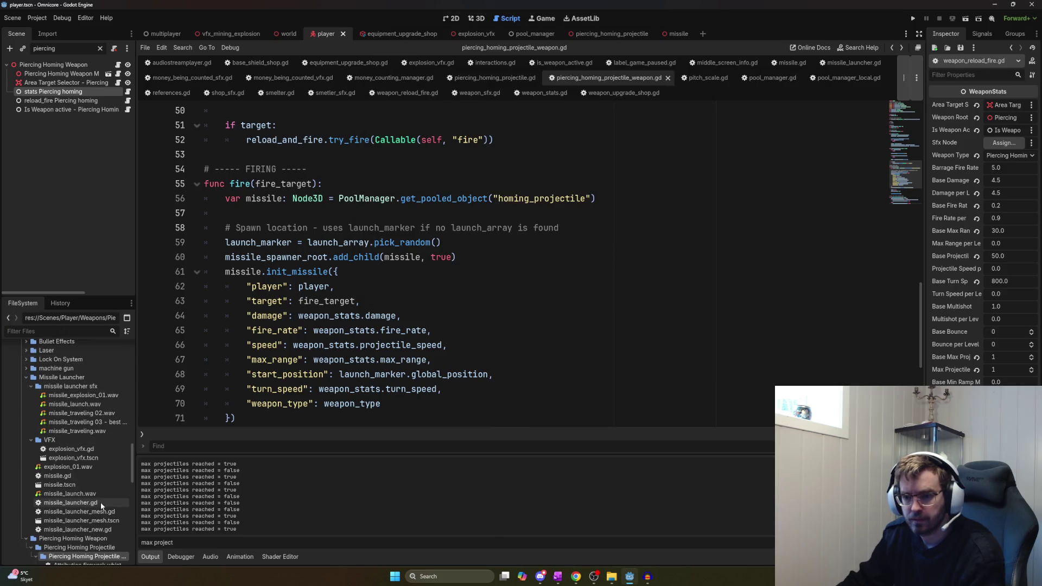
scroll(89, 515, down, 1)
scroll(97, 513, down, 2)
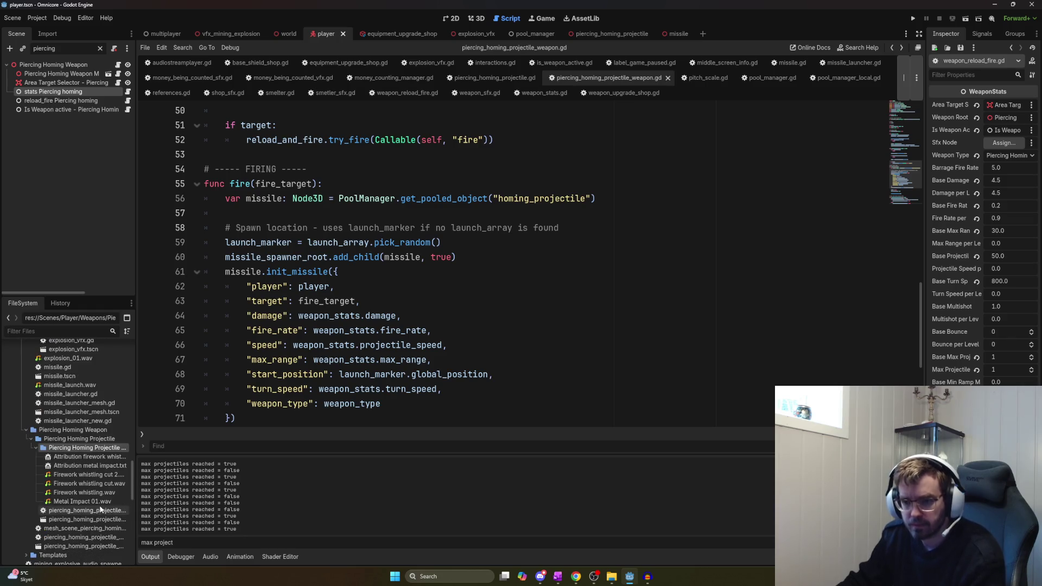
right_click(94, 450)
mouse_move(148, 422)
click(256, 422)
text(P)
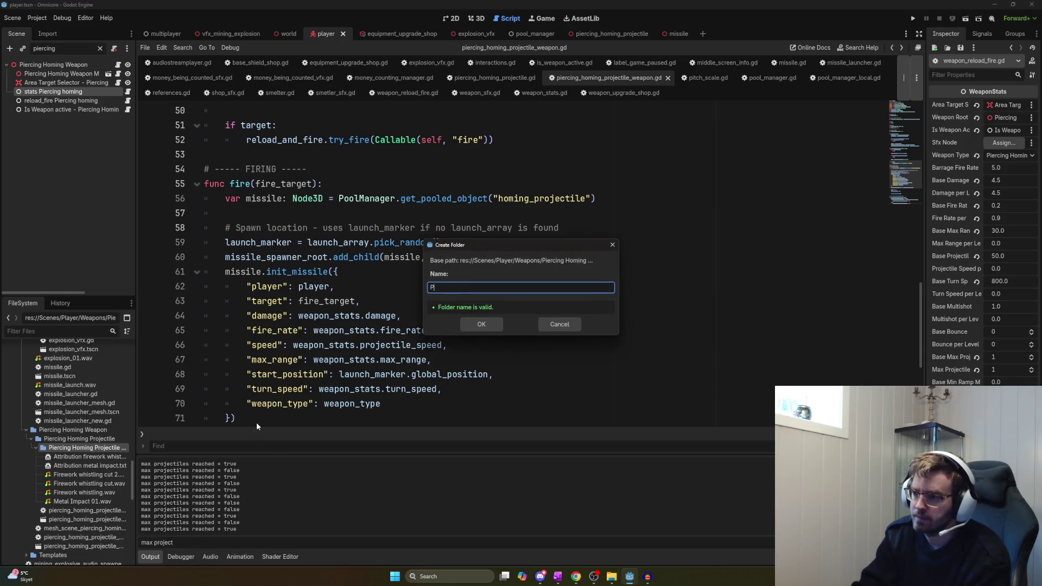
text(iercHoming Missile SFX impac)
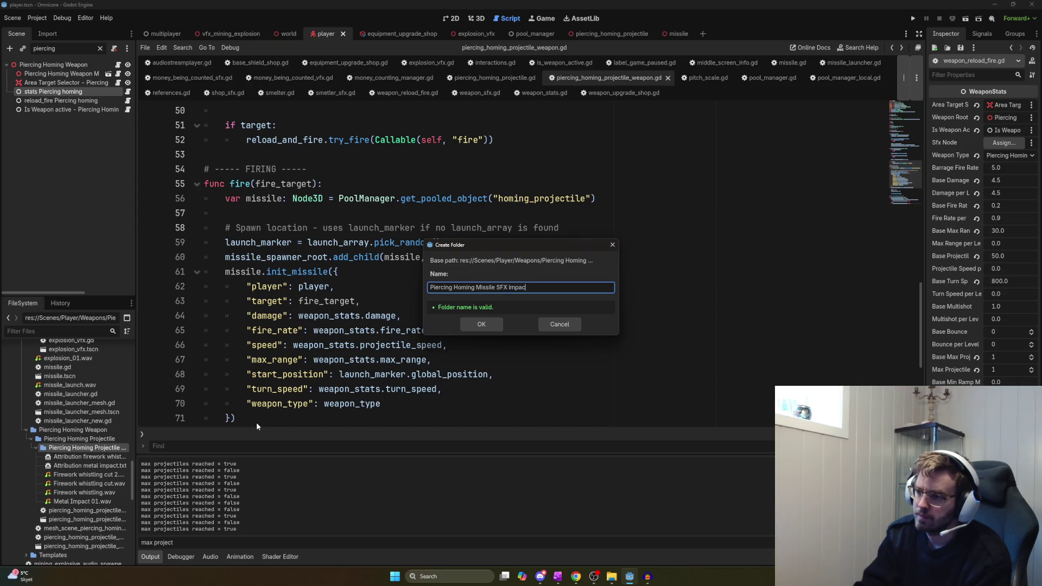
text(t)
key(Return)
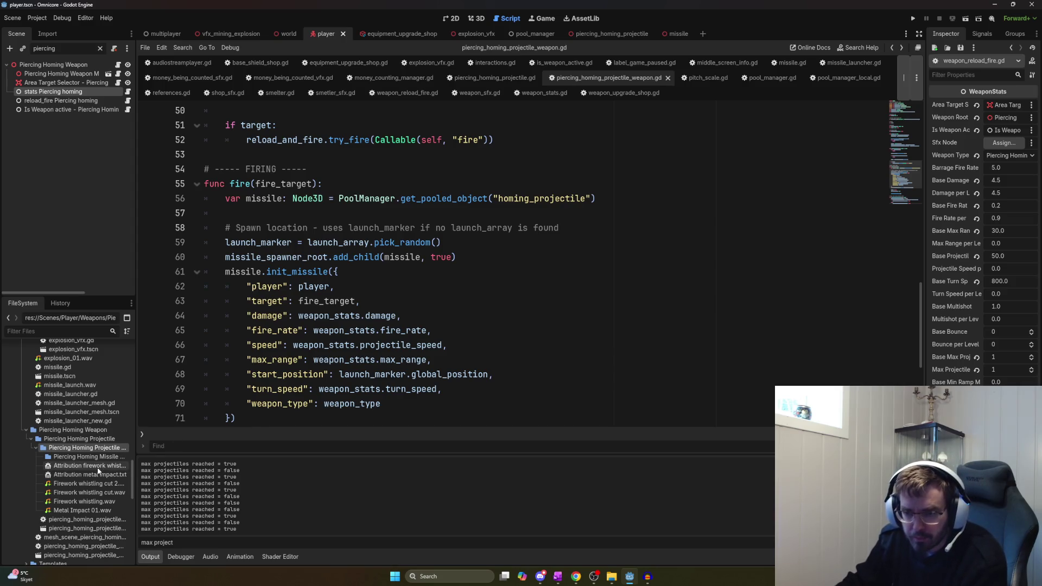
Move the attribution file and the renamed Metal Impact sound into the new folder
drag(101, 473, 102, 458)
click(431, 304)
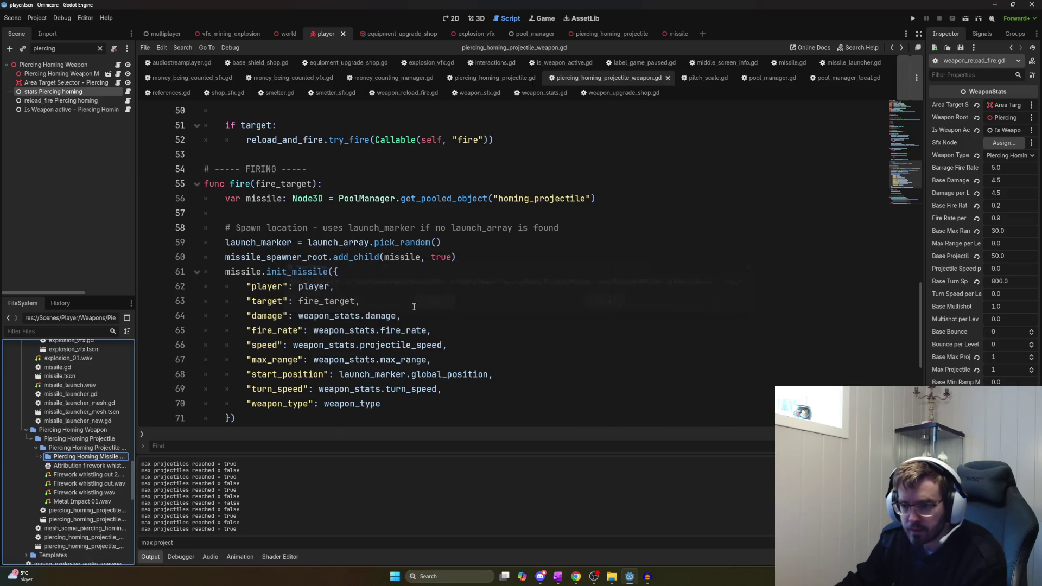
key(F2)
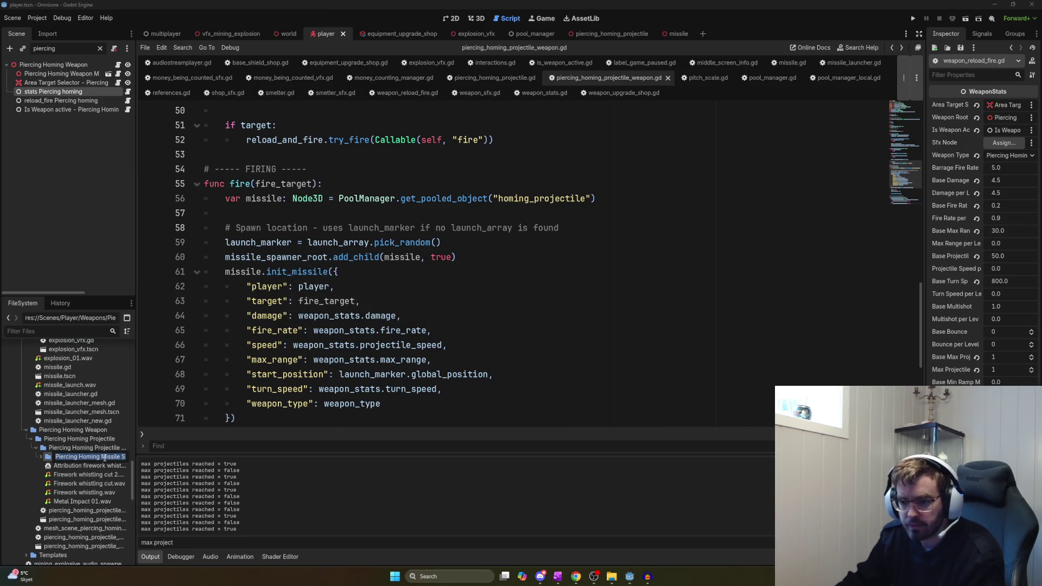
click(87, 501)
key(F2)
text(Piercing Homing Missile SFX impact)
key(Return)
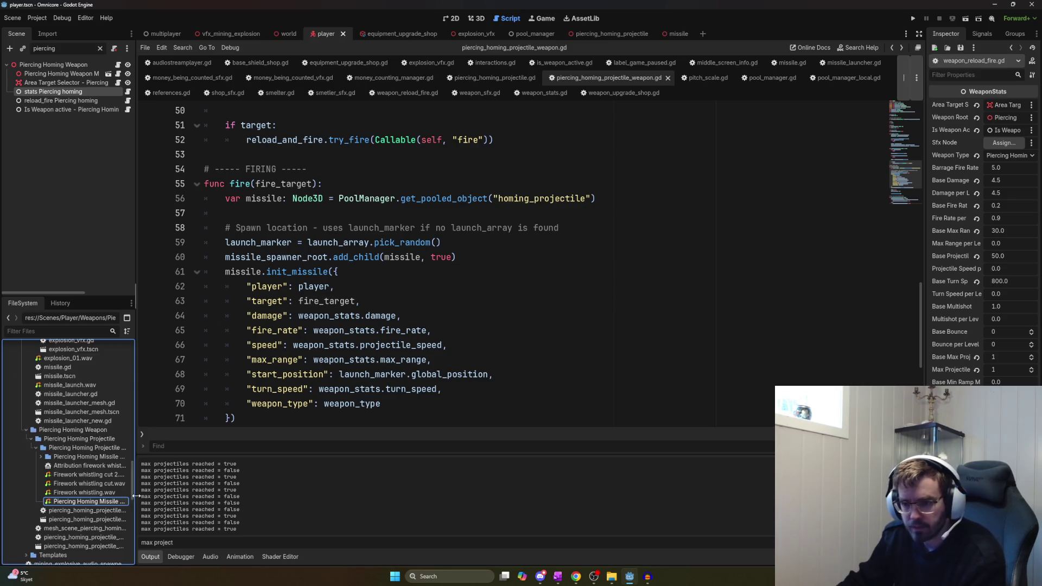
mouse_move(87, 500)
mouse_down()
mouse_move(65, 499)
mouse_move(43, 458)
mouse_up()
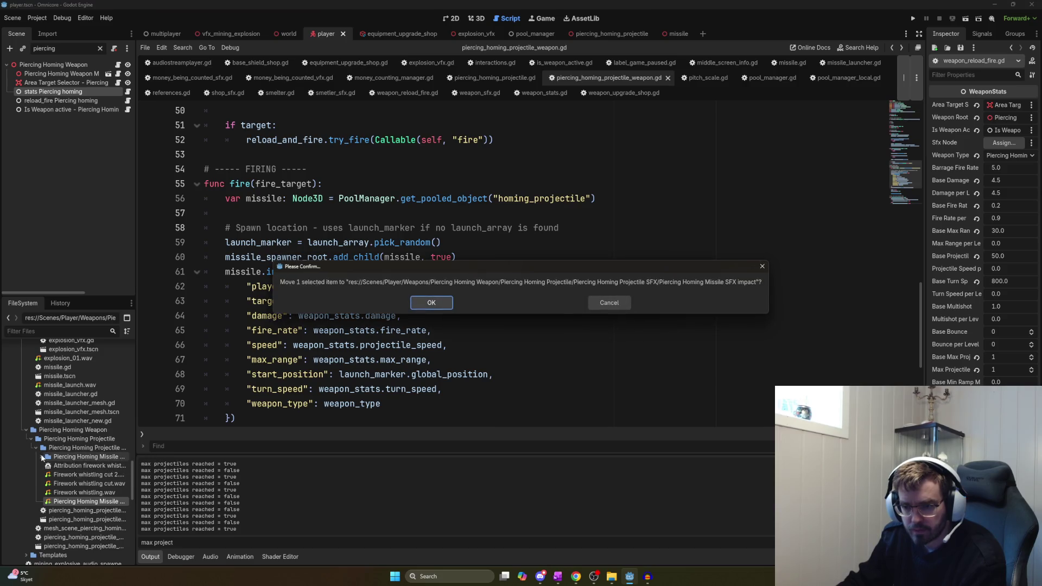
click(432, 303)
Rename the attribution file to 'Attribution Piercing Homing Missile SFX impact'
click(98, 466)
key(F2)
text(Piercing Homing Missile SFX impact)
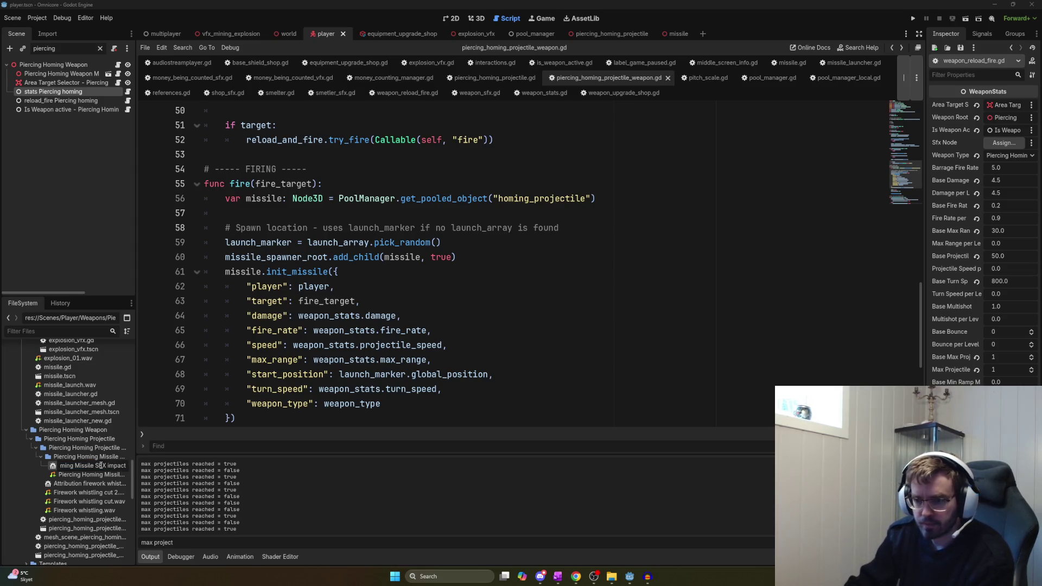
key(Home)
text(Attribution)
key(Return)
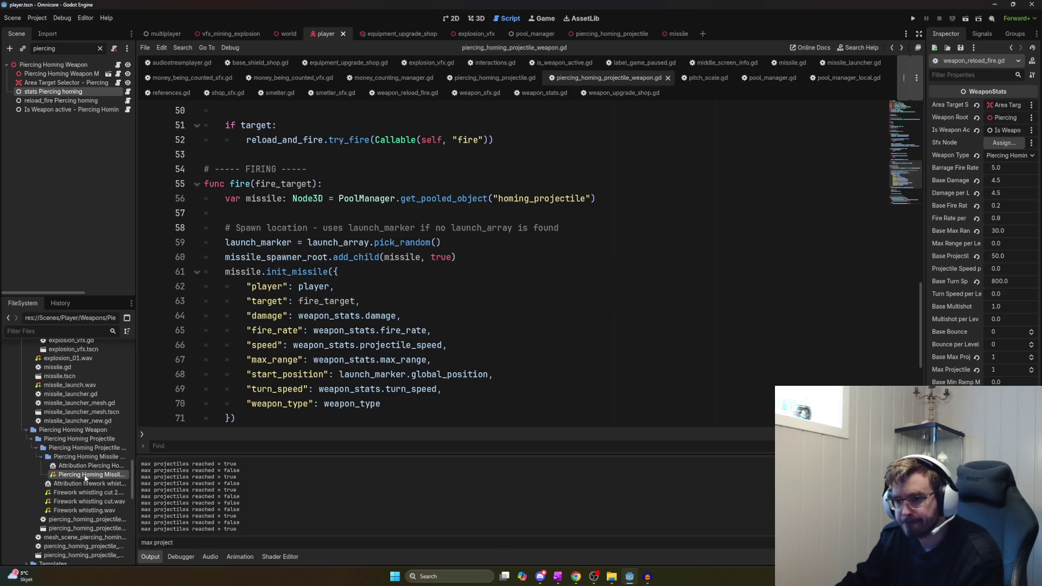
mouse_move(85, 478)
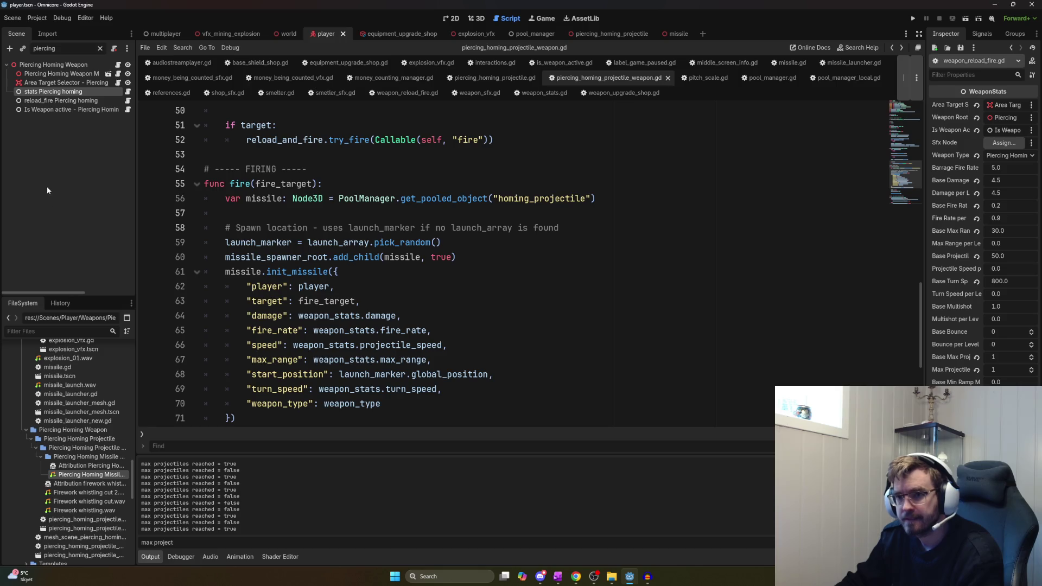
Focus the projectile weapon script and bring up the searchable script list
click(67, 130)
click(388, 166)
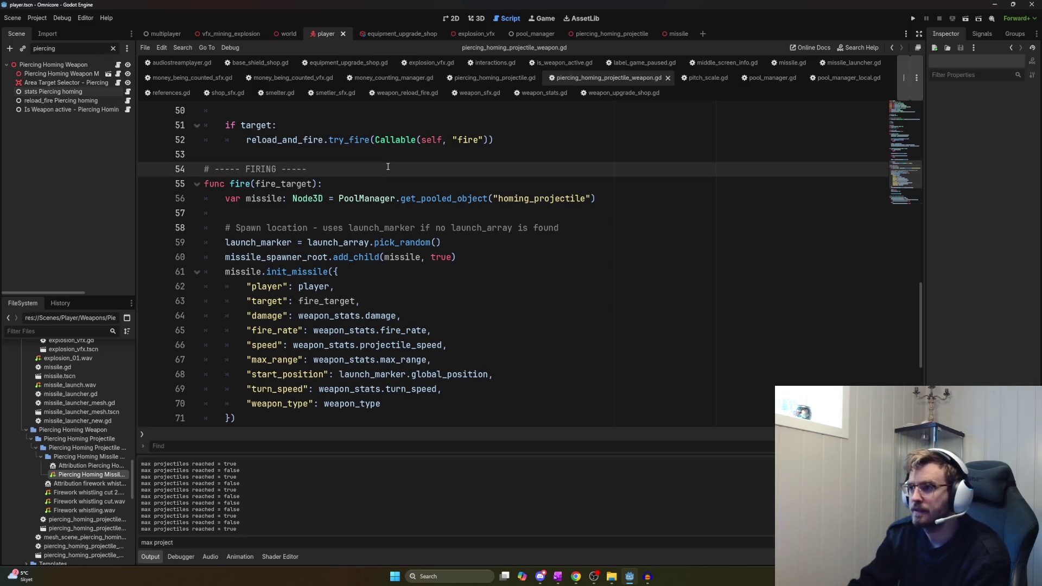
key(ctrl+backslash)
key(ctrl+backslash)
In the piercing_homing_projectile scene, prefix the AudioPlayer node name with 'Flying -'
click(608, 34)
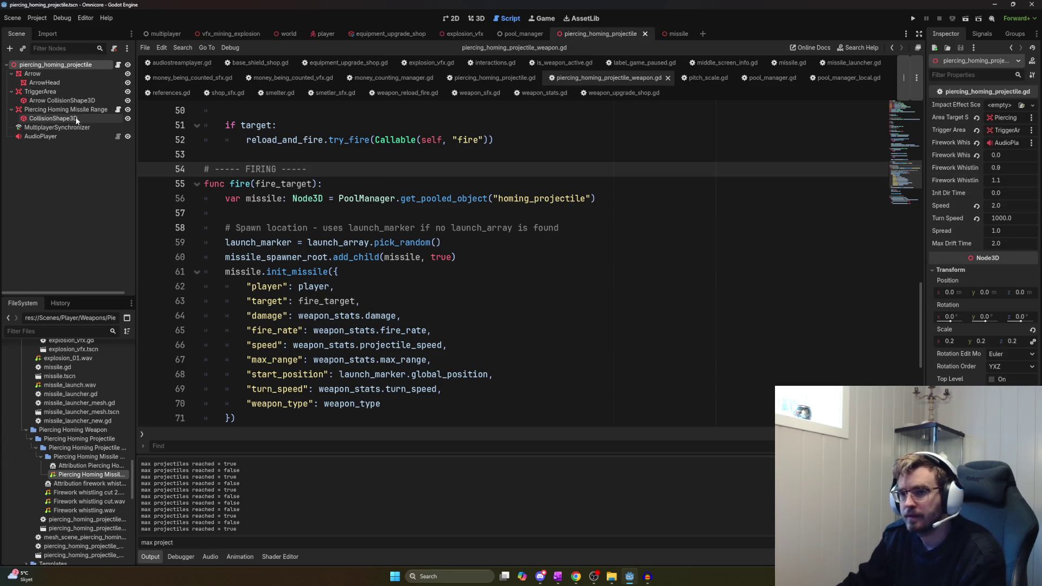
click(49, 139)
double_click(50, 139)
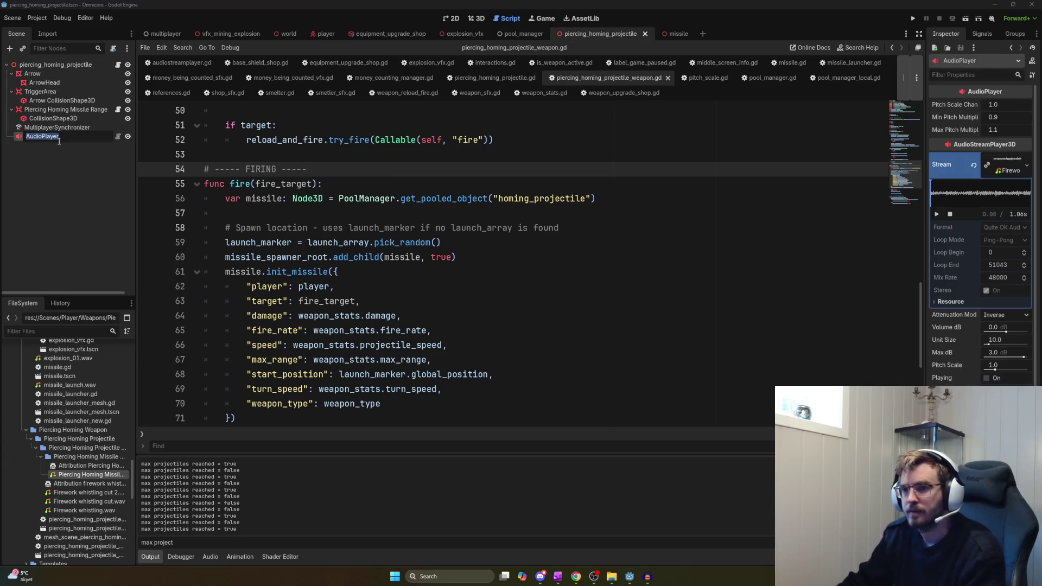
key(Home)
text(Flying -)
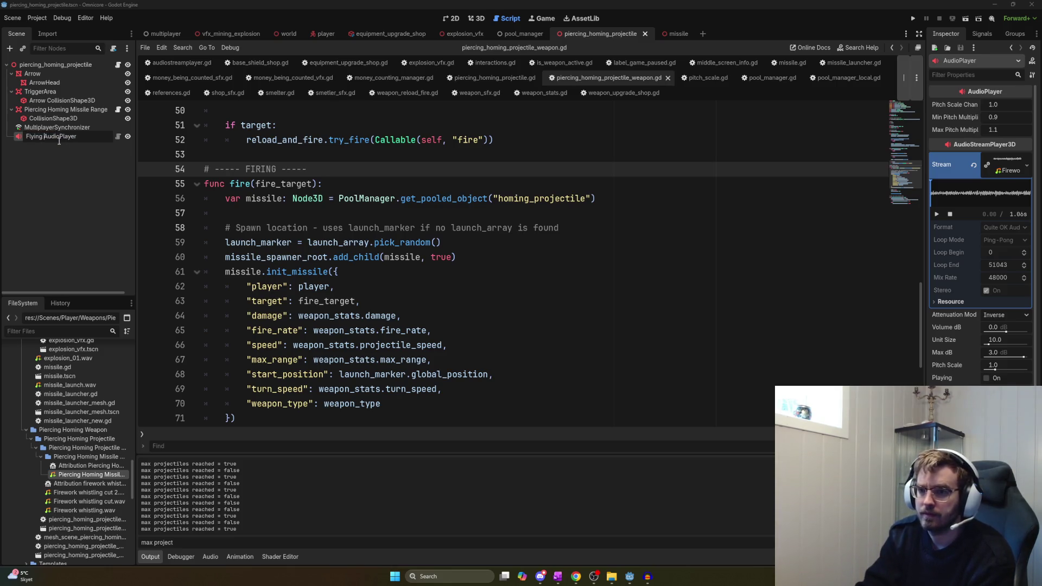
key(Return)
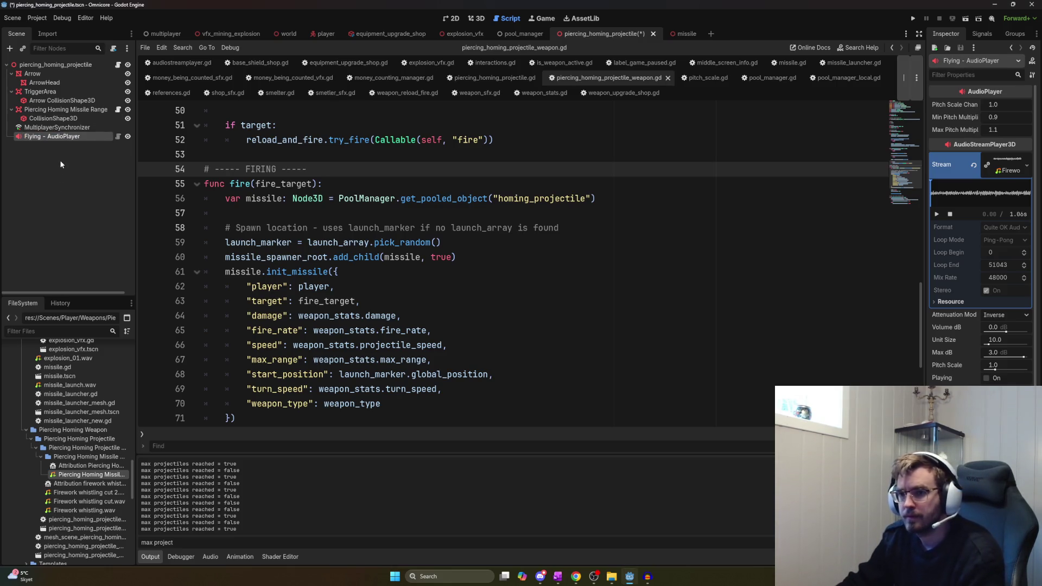
Extend the sound node's name to 'Flying - Firework whistling - AudioPlayer'
double_click(50, 140)
click(42, 137)
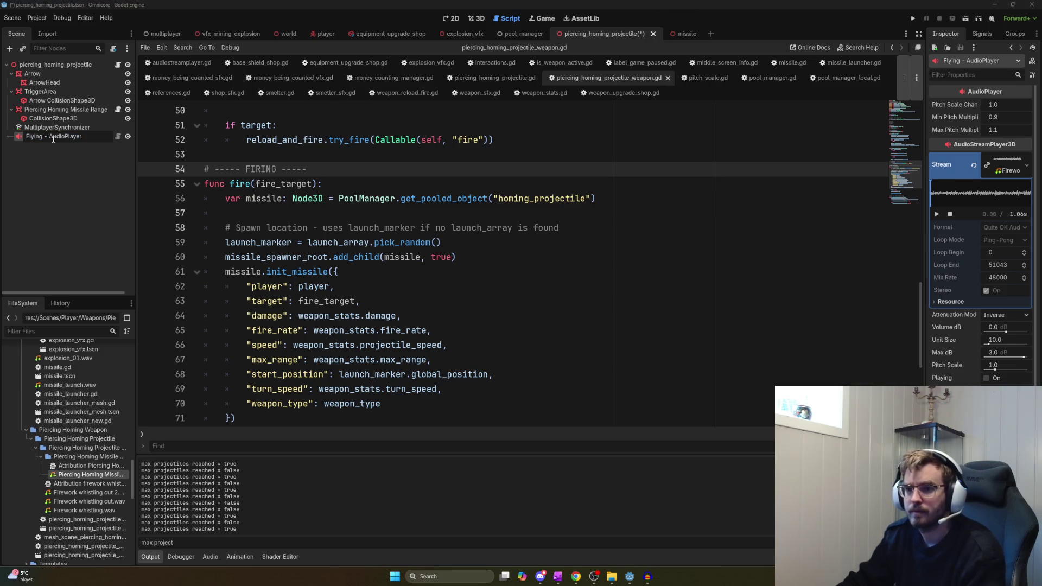
key(Return)
click(43, 140)
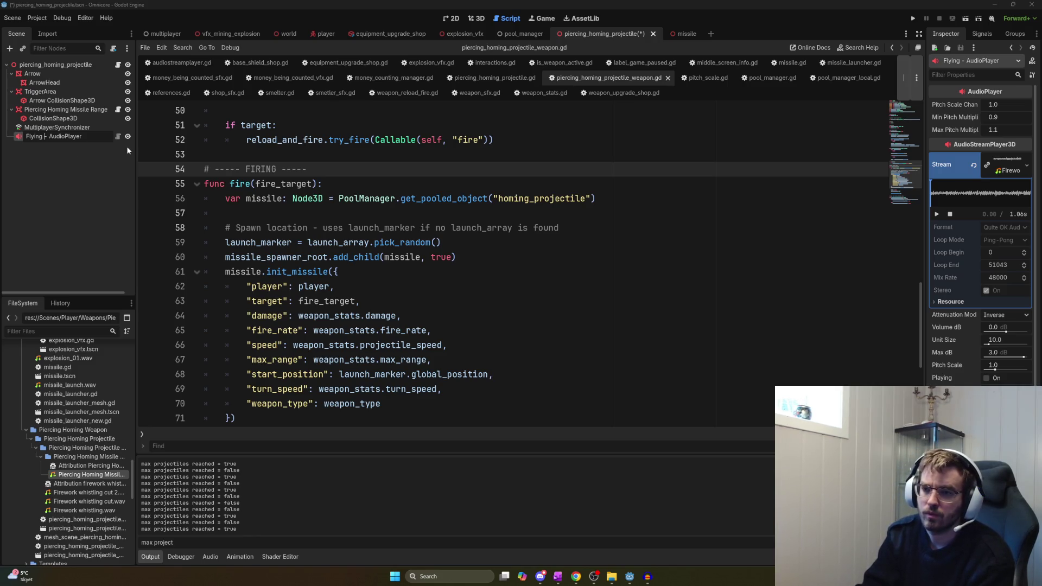
text(Rocket)
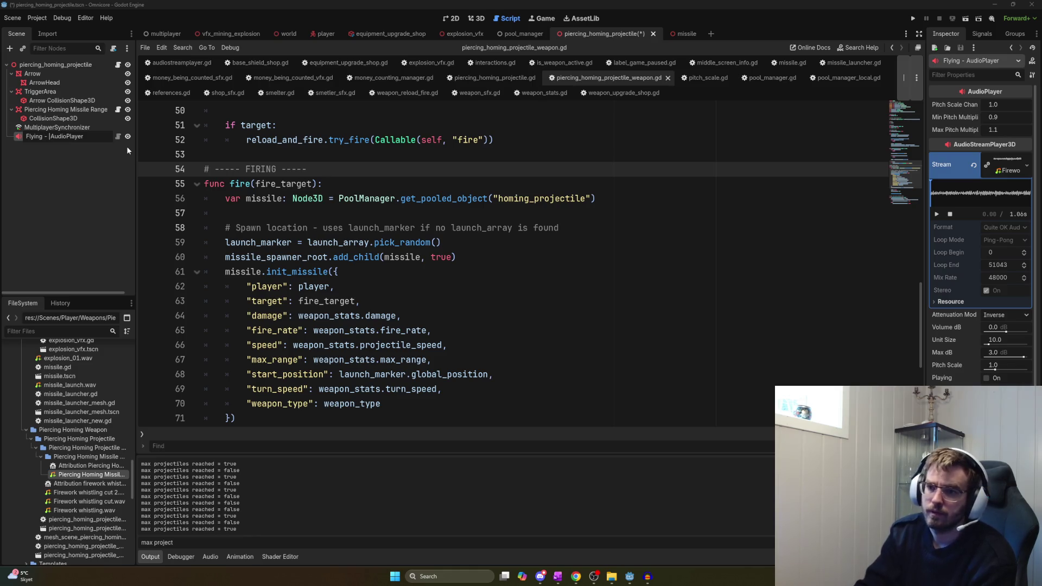
key(BackSpace)
key(BackSpace)
key(BackSpace)
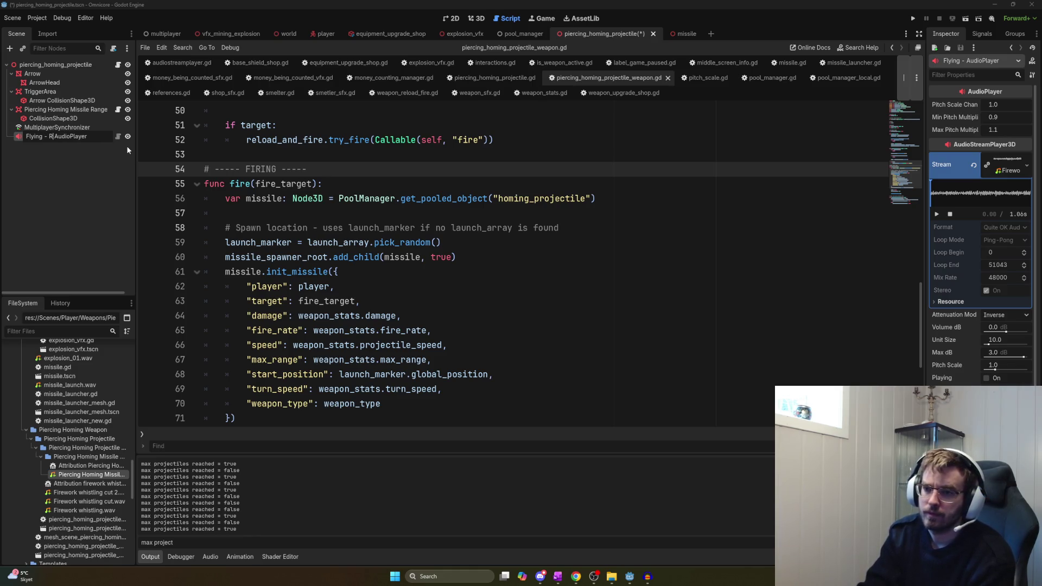
text(Firework )
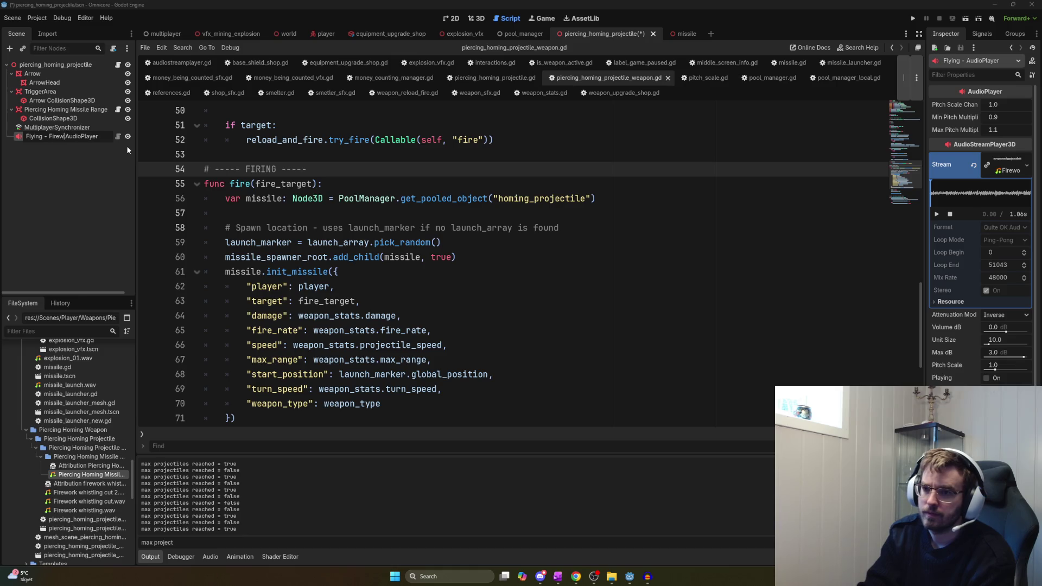
text(whistle)
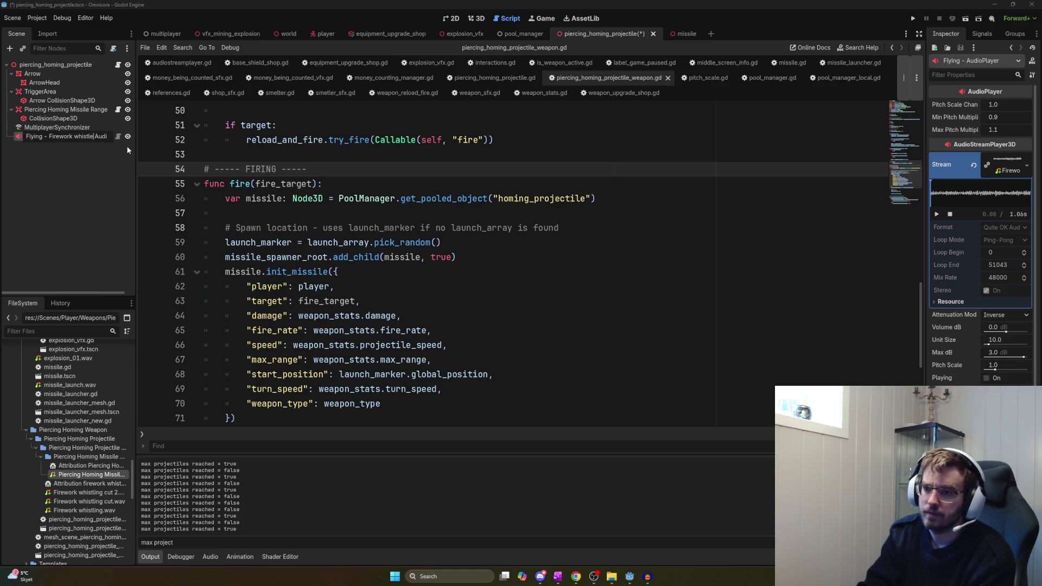
text(ing -)
key(Return)
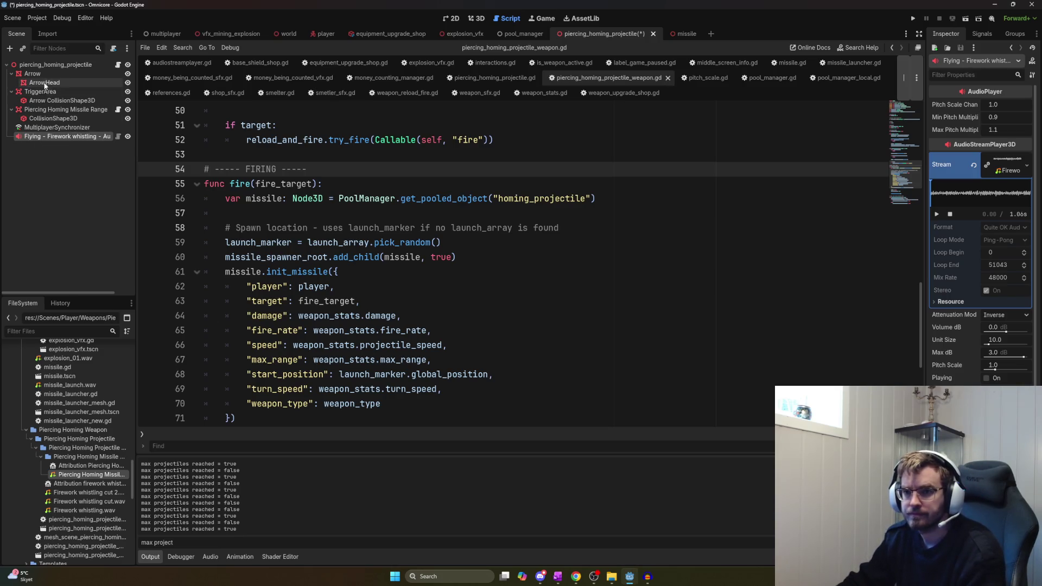
Add an AudioPlayer child under the projectile root and name it 'Impact - AudioPlayer'
click(49, 65)
key(ctrl+a)
text(audioplay)
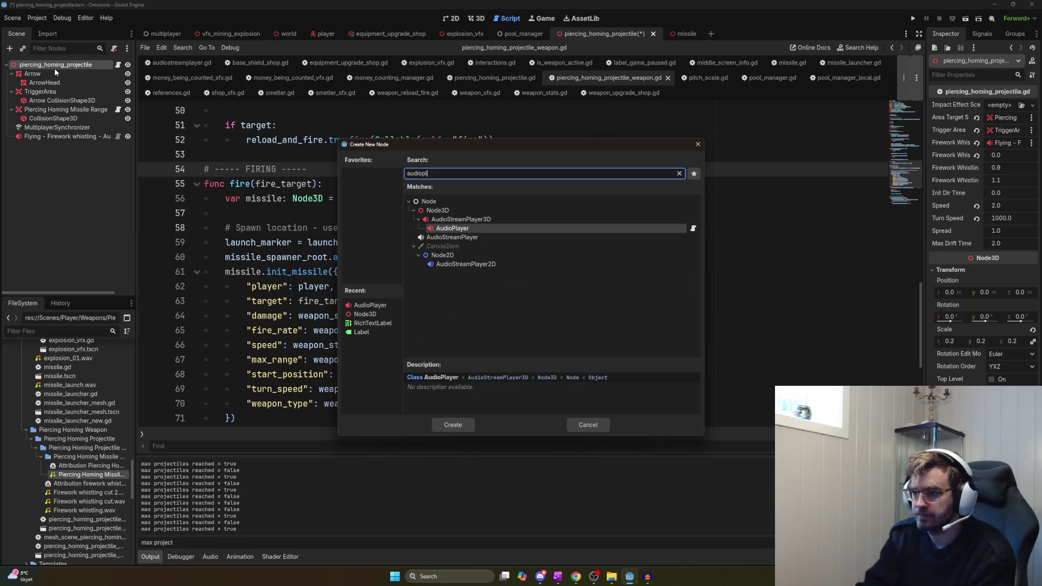
key(Return)
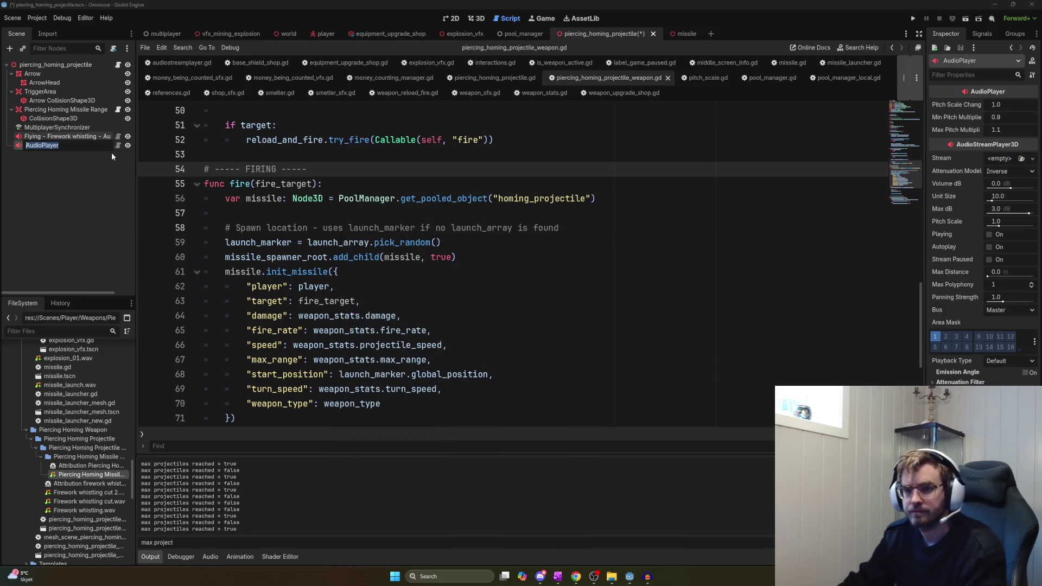
key(F2)
text(Impact -)
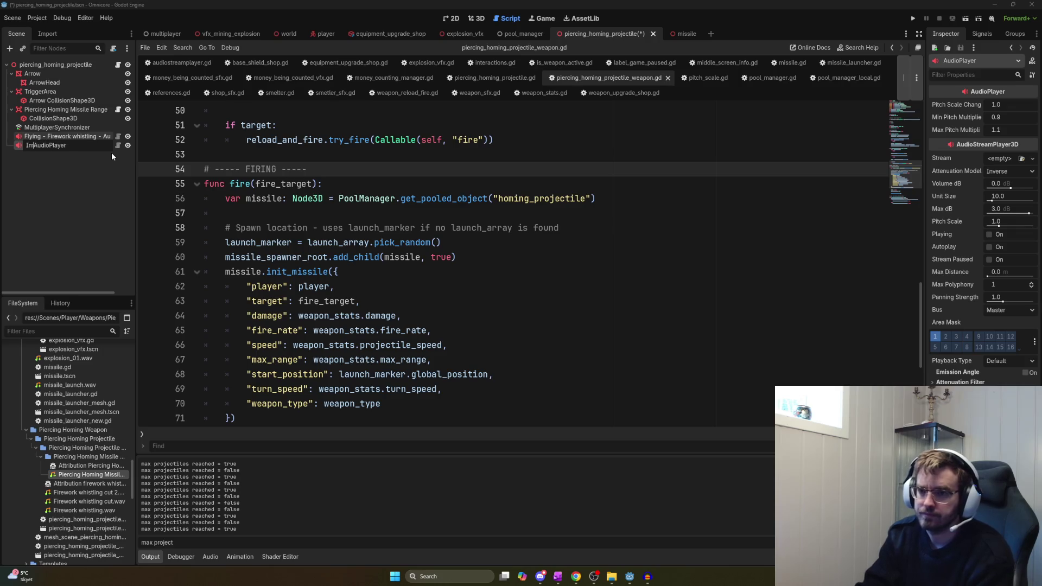
key(Return)
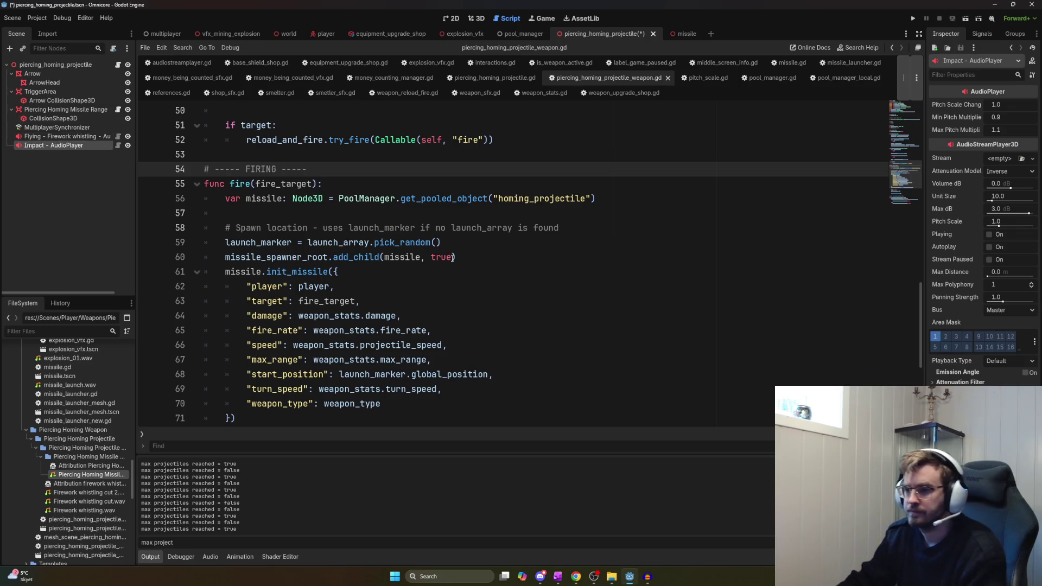
click(514, 283)
key(ctrl+Home)
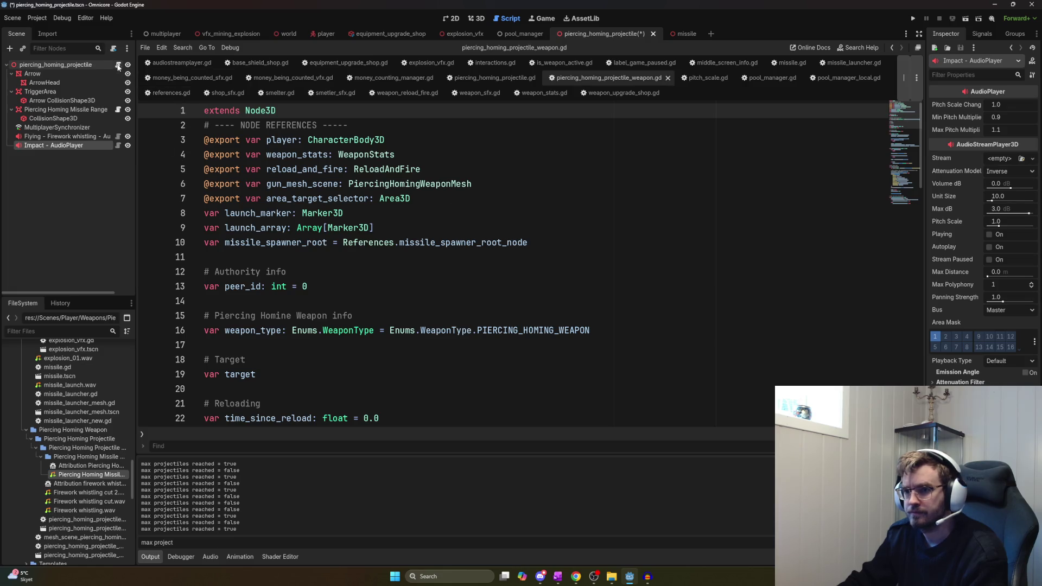
click(118, 64)
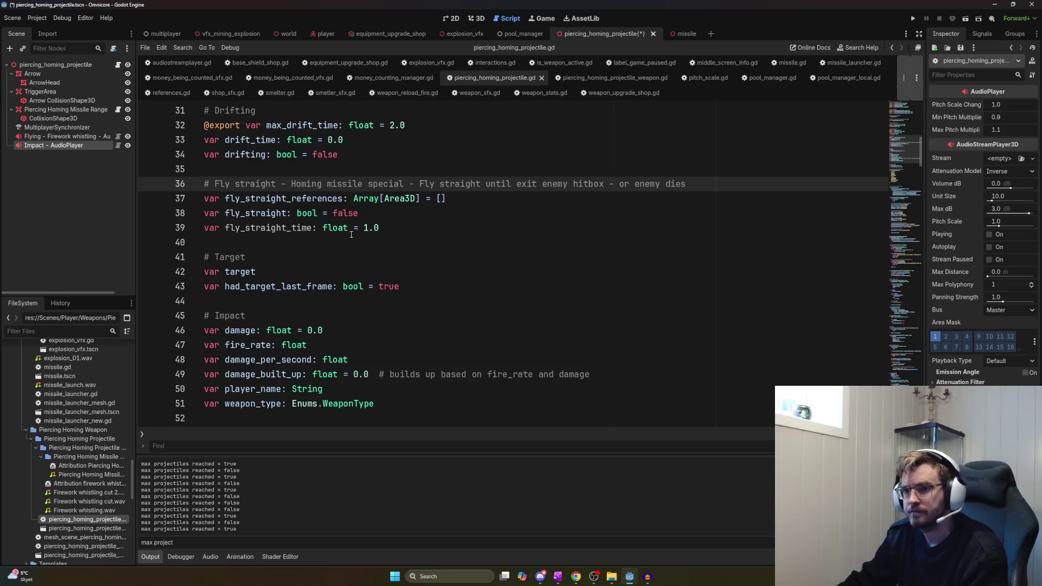
scroll(434, 272, up, 7)
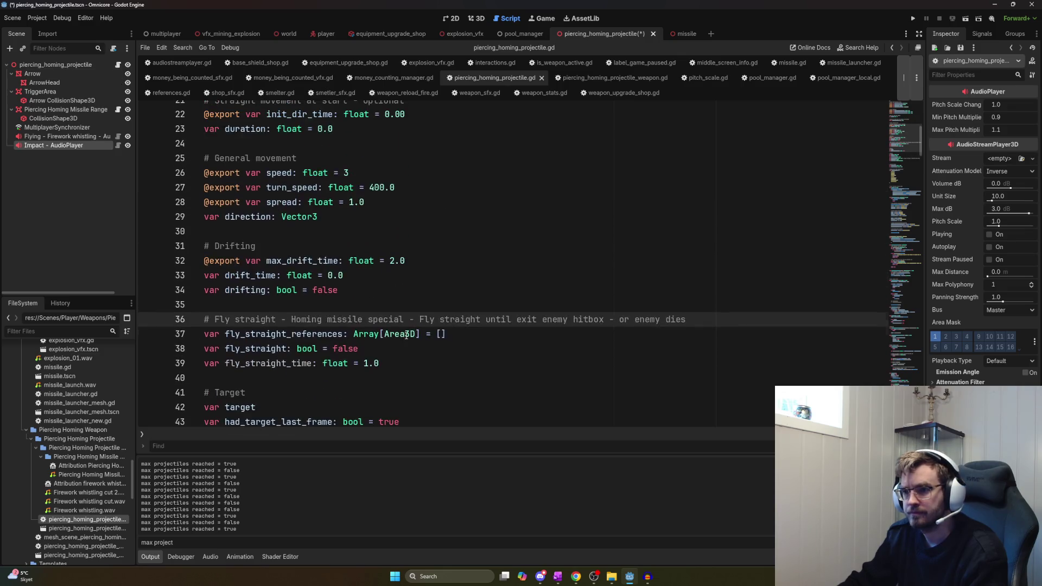
scroll(411, 346, up, 3)
click(467, 213)
click(477, 202)
key(Return)
text(@export var )
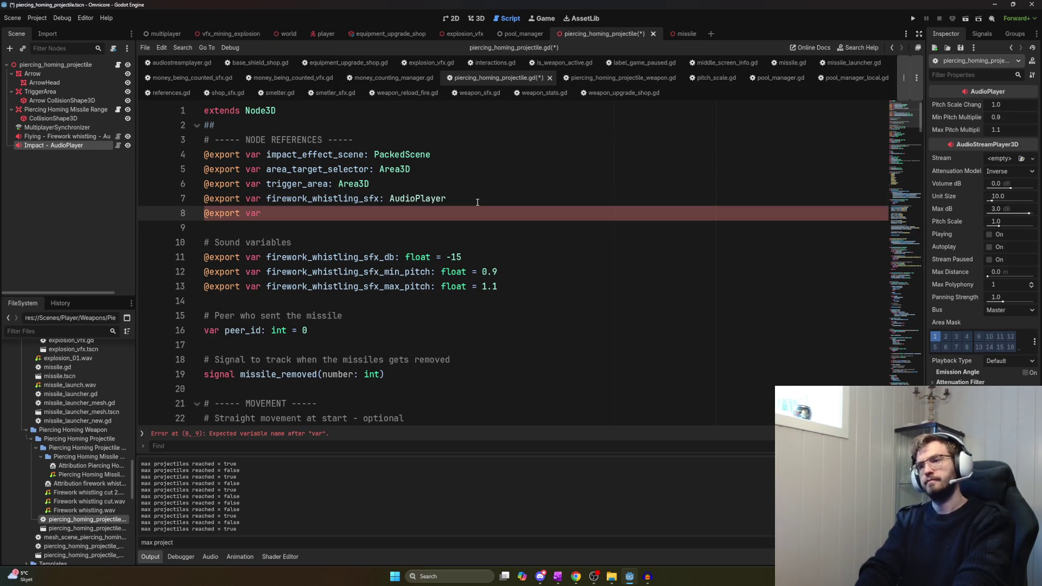
text(impact_sfx: )
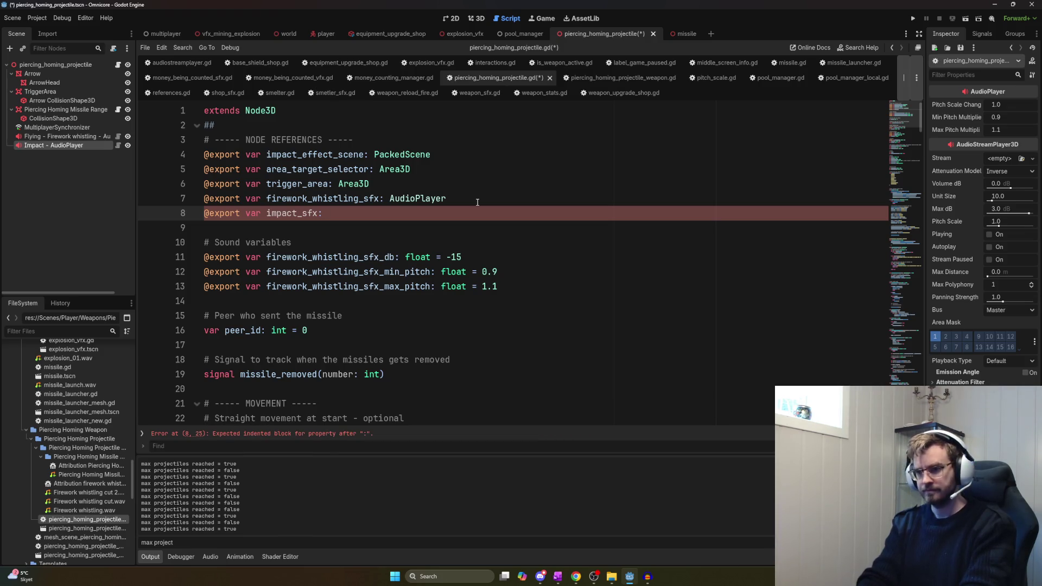
text(AudioPlayer)
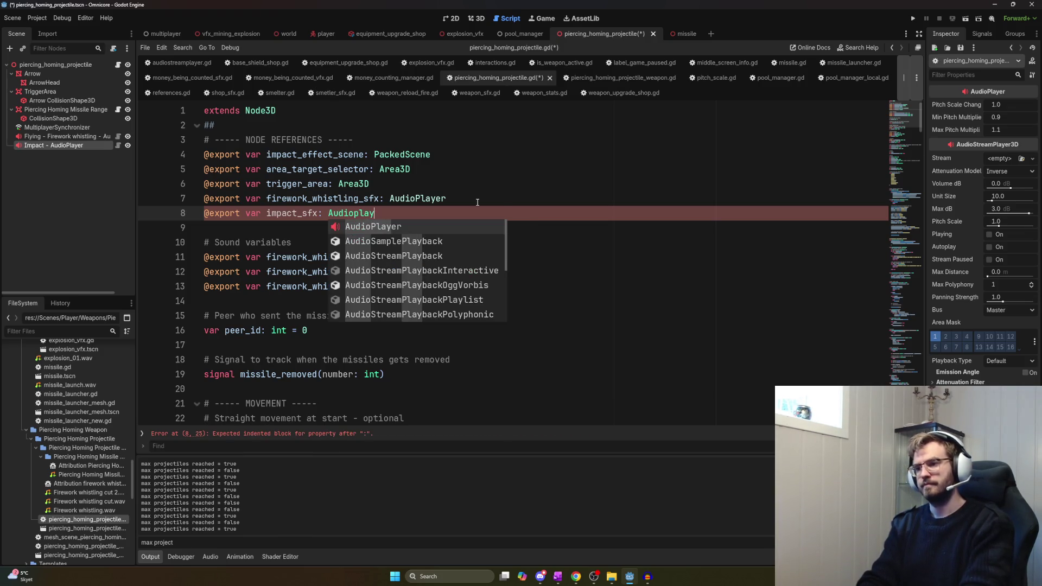
key(ctrl+s)
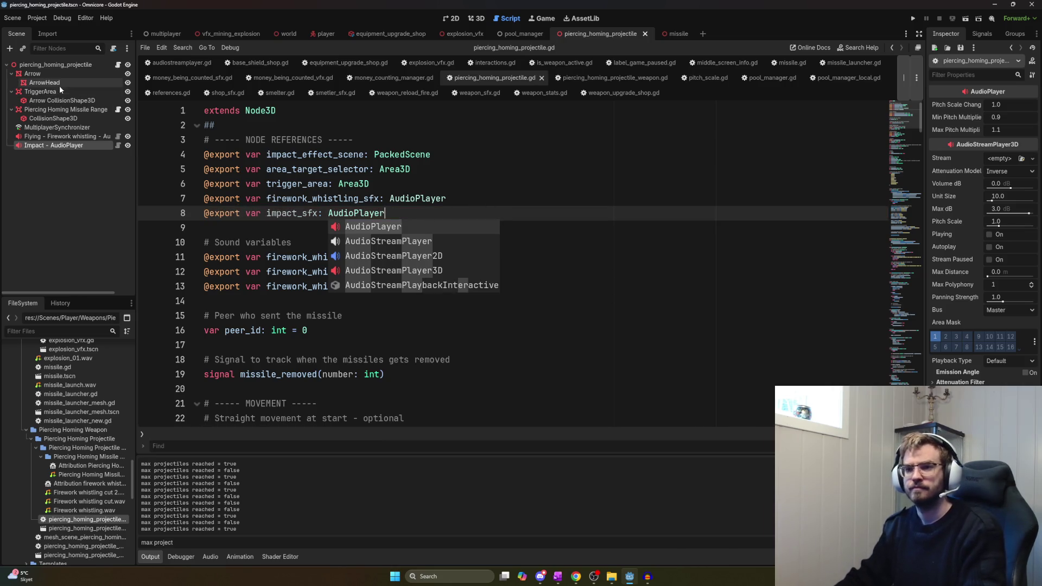
click(65, 65)
mouse_move(54, 144)
mouse_down()
mouse_move(547, 170)
mouse_move(1004, 155)
mouse_up()
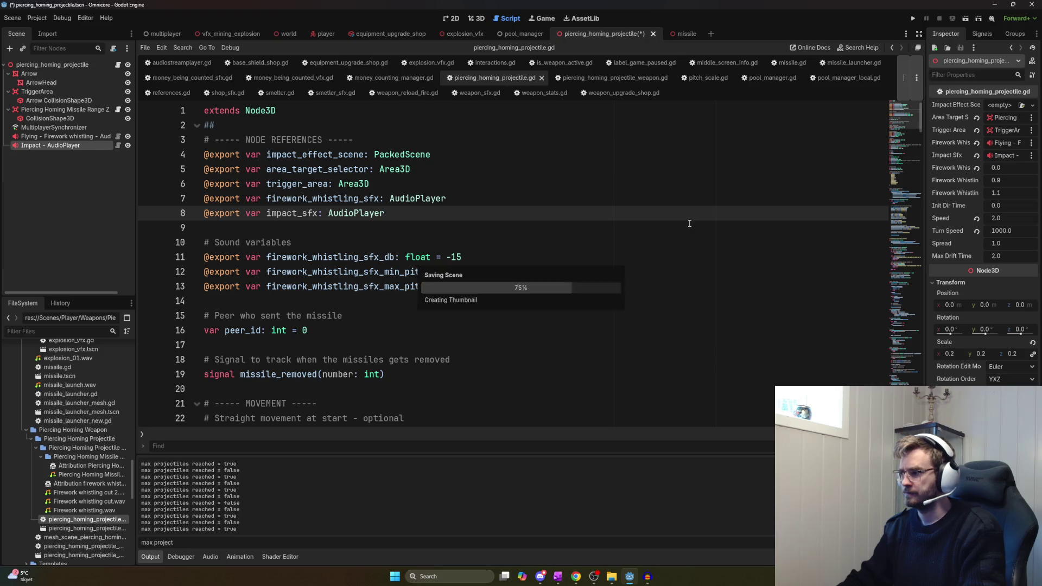
Search for apply_hit and jump to the spawn_impact_effect function definition
double_click(304, 213)
key(ctrl+f)
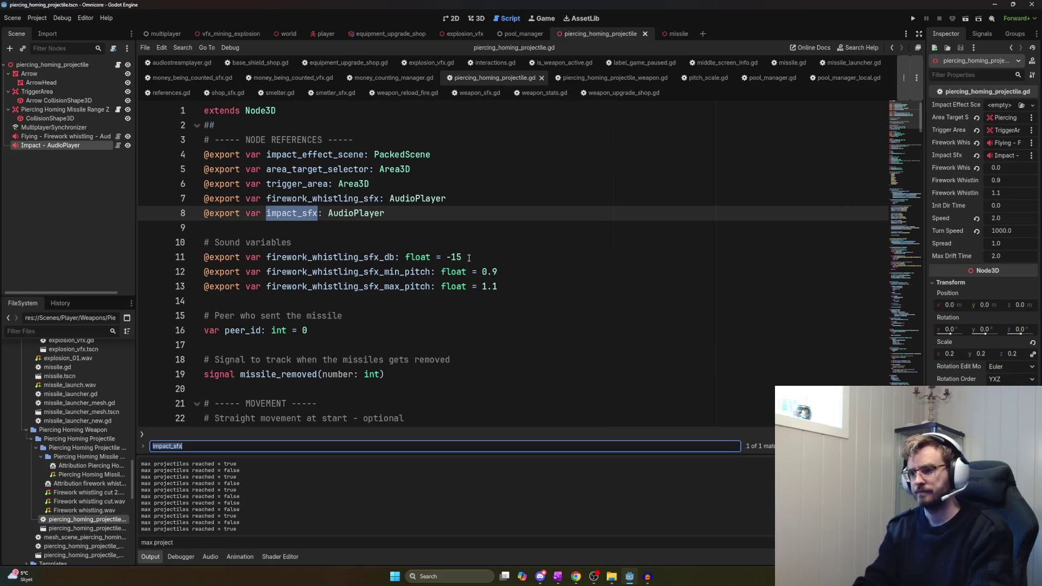
text(apply_hit)
key(Return)
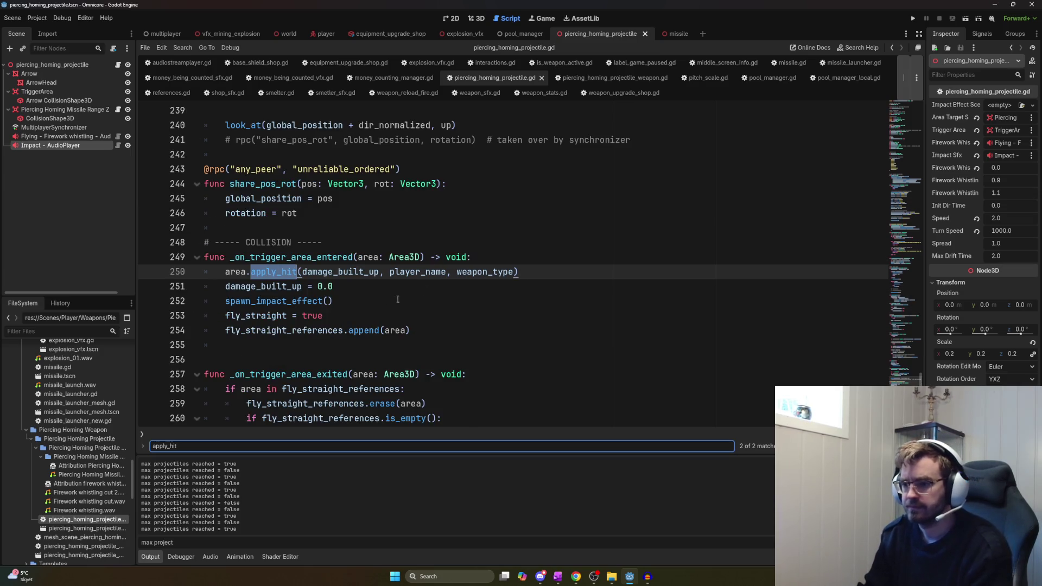
click(468, 320)
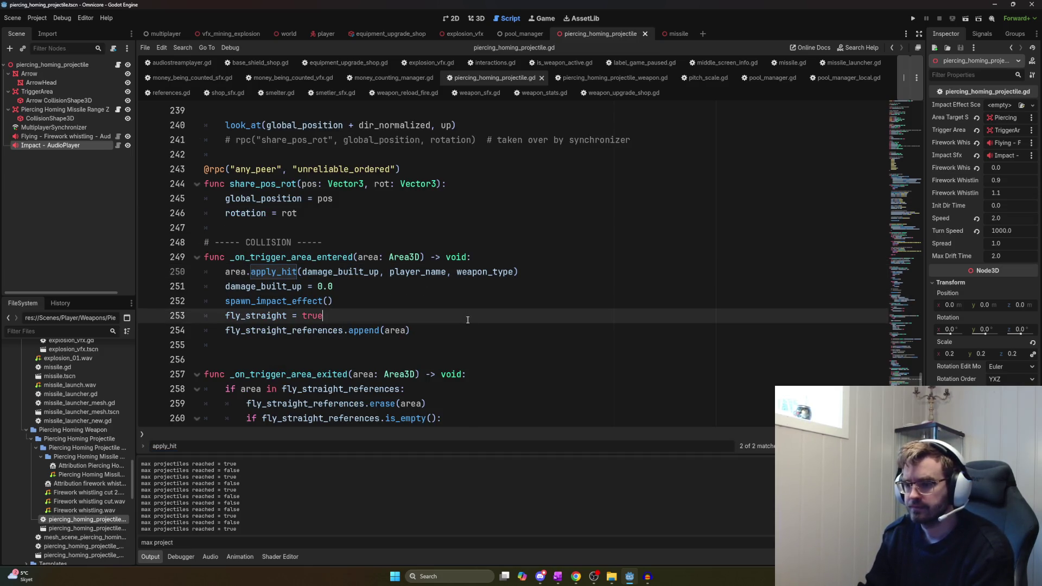
click(359, 305)
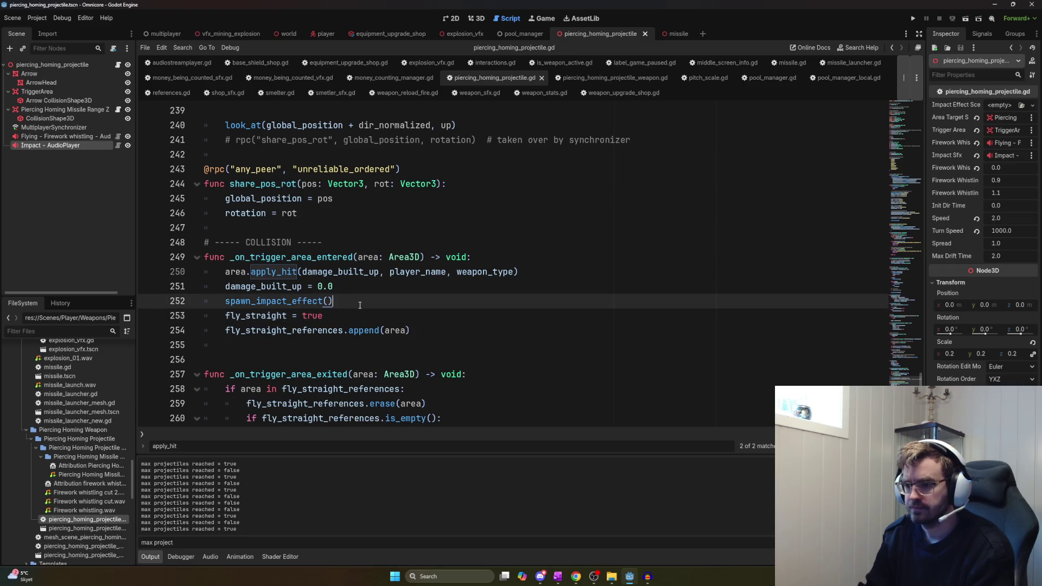
ctrl+click(320, 301)
scroll(341, 396, down, 3)
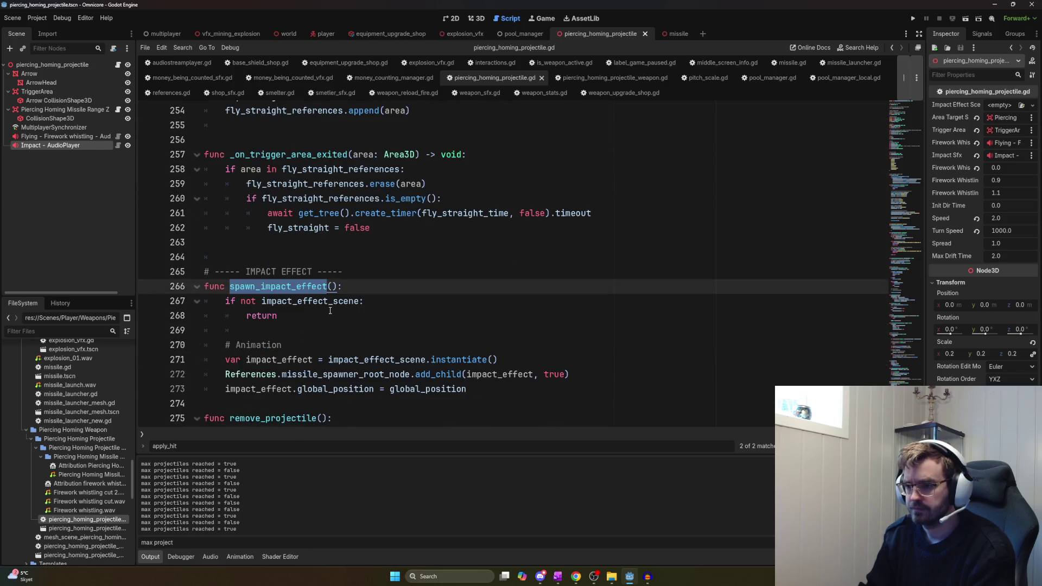
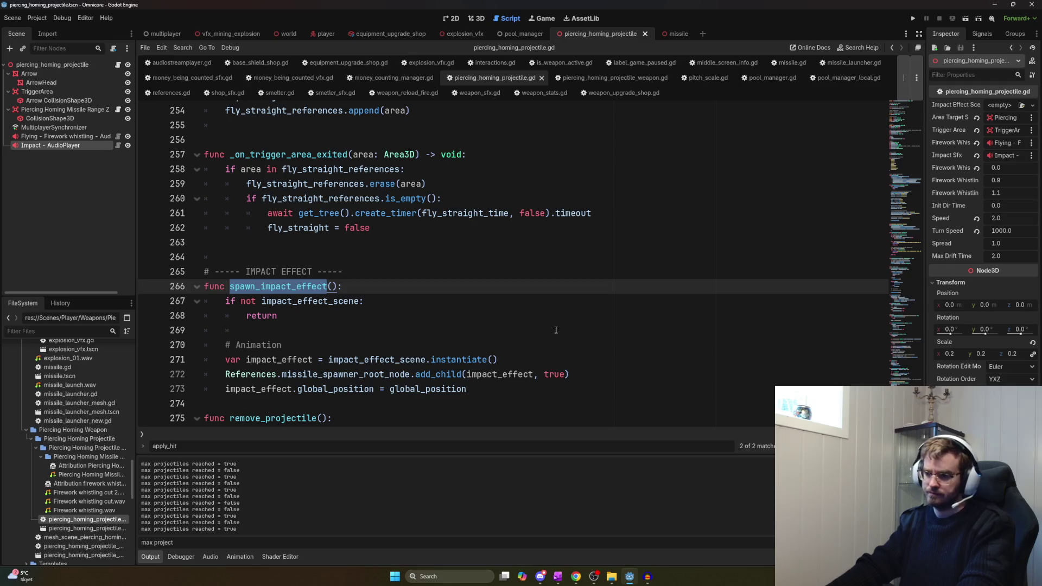
Try adding an impact_sfx line inside spawn_impact_effect, then undo it
key(Right)
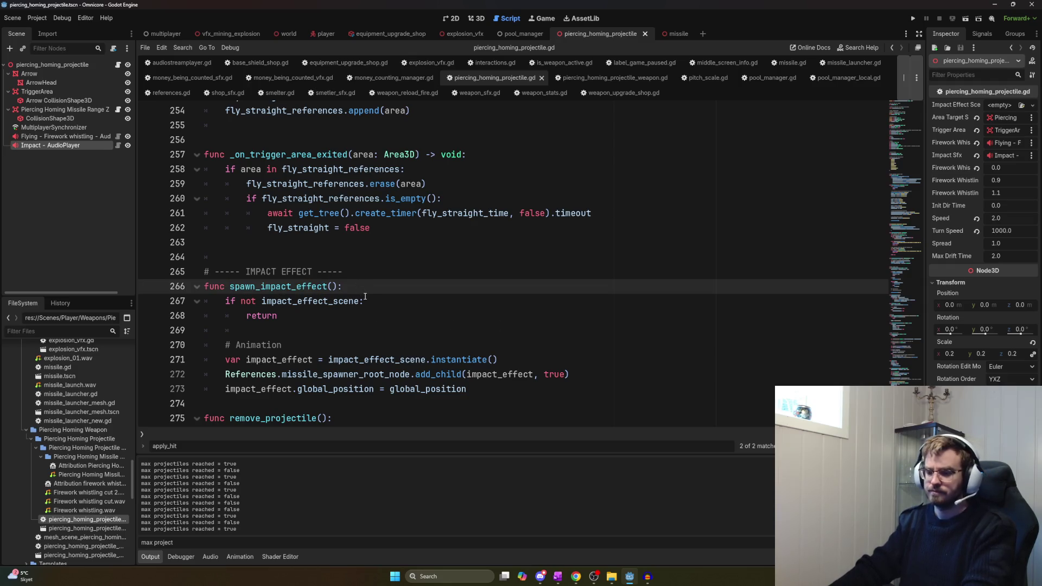
key(Down)
key(Down)
key(Down)
key(Up)
key(Up)
key(Up)
key(End)
key(Return)
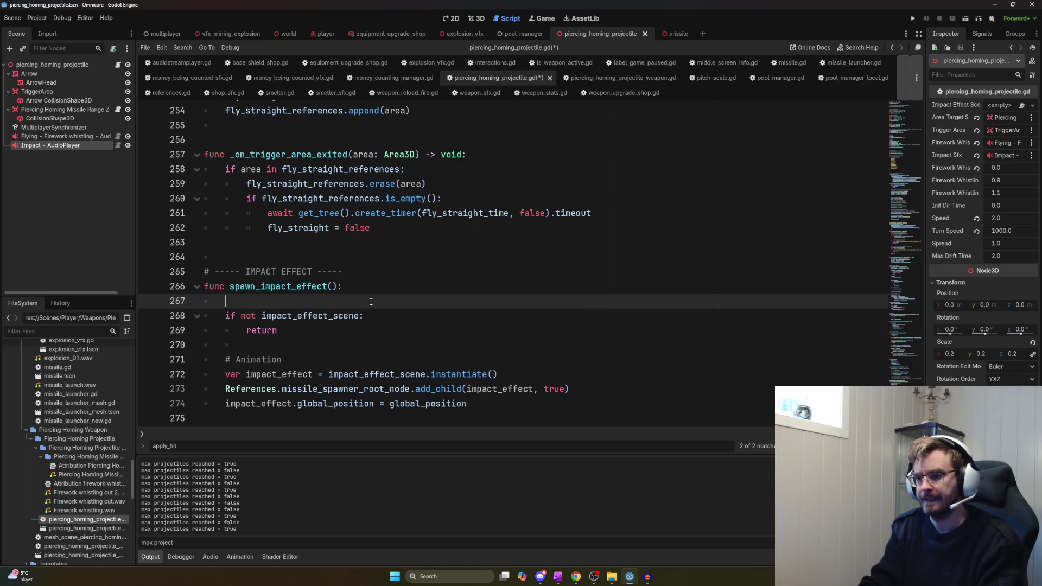
text(impact_sfx)
key(ctrl+z)
key(ctrl+z)
Add a play_impact_sound() line right after the spawn_impact_effect() call in the hit handler
scroll(363, 295, up, 2)
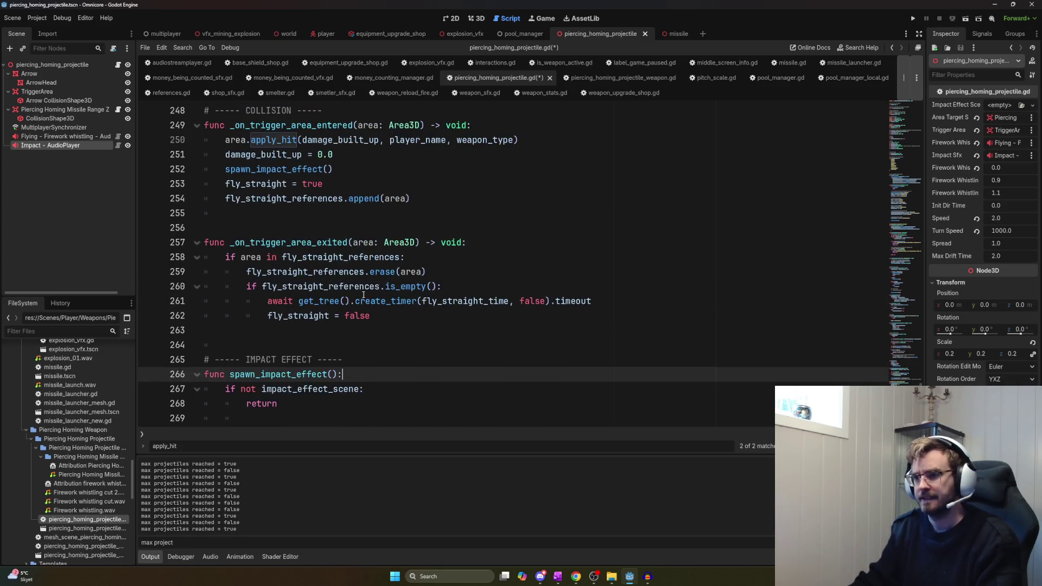
scroll(363, 295, up, 3)
click(361, 307)
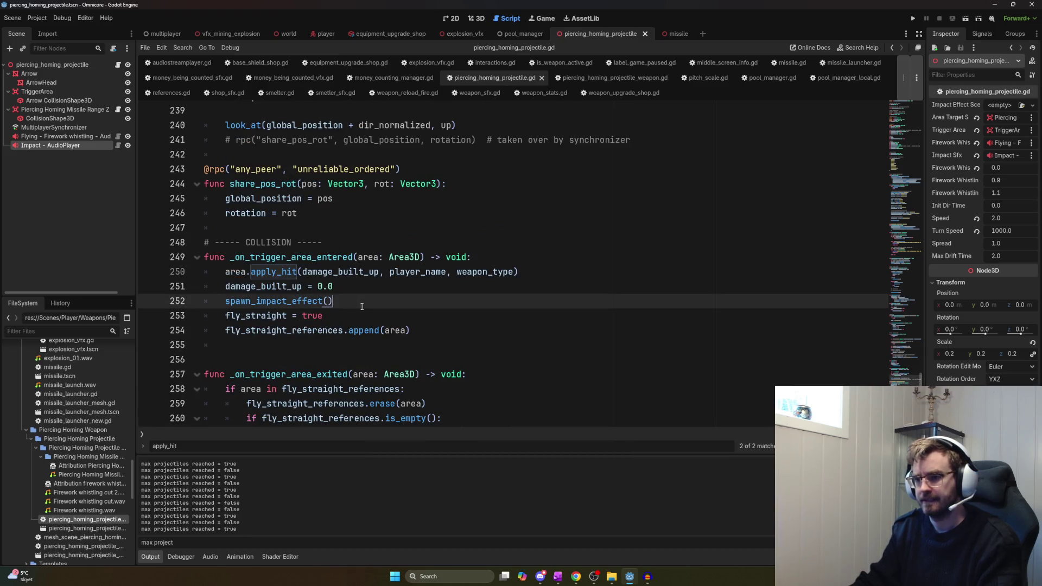
key(Return)
text(play_impac)
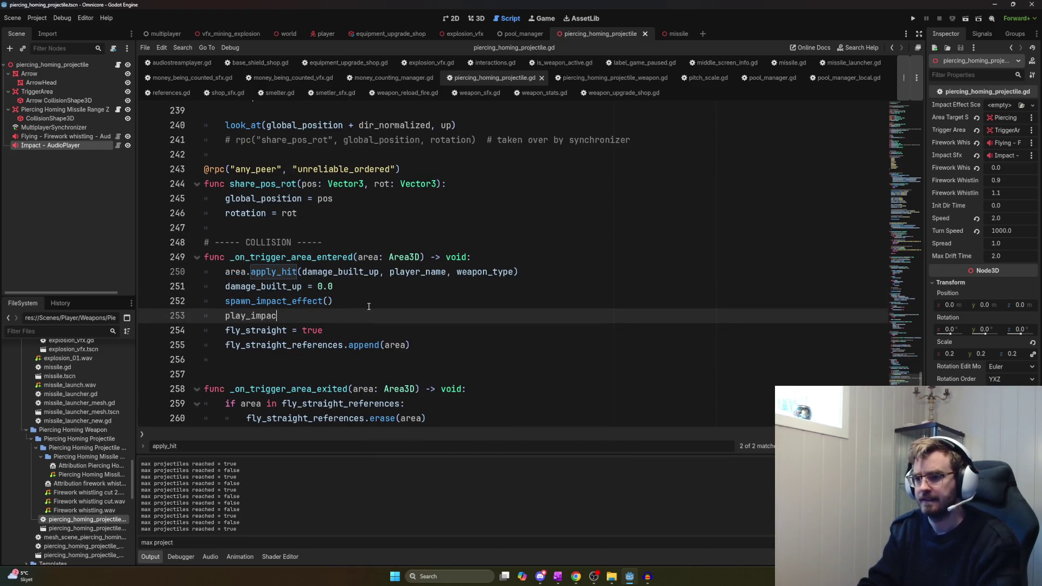
text(t_sound()
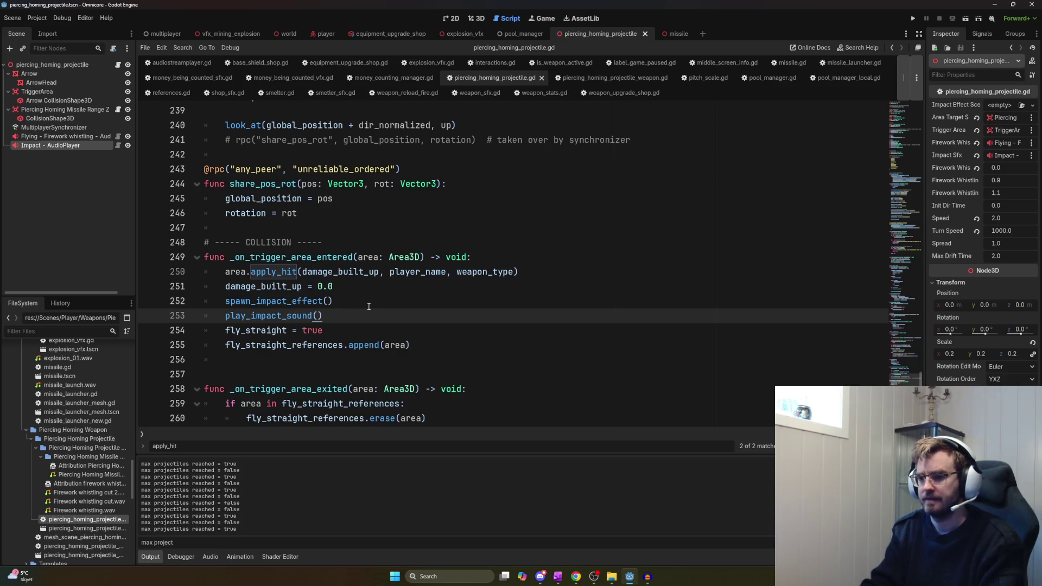
text())
Start a new function below the collision handler, then abandon it
click(223, 374)
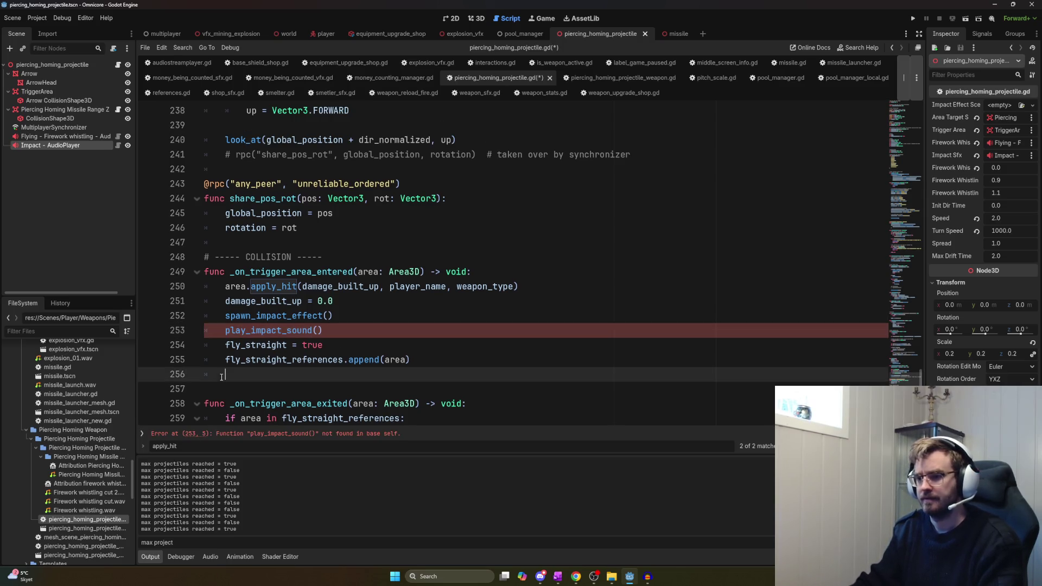
key(Return)
text(func)
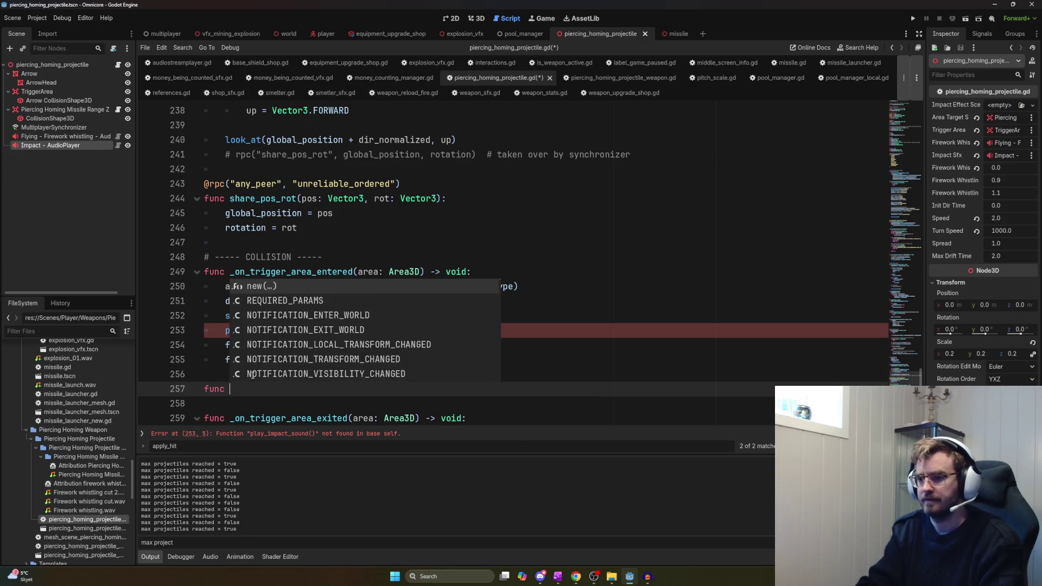
key(BackSpace)
key(BackSpace)
key(BackSpace)
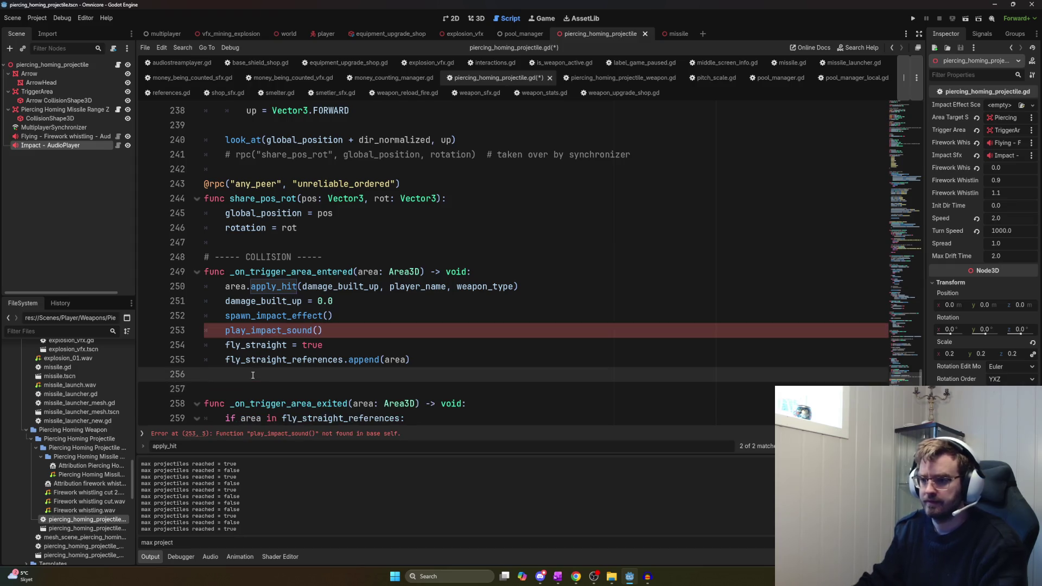
Replace play_impact_sound() with impact_sfx.play_random_pitch(), chosen from autocomplete
drag(323, 330, 224, 329)
text(impact)
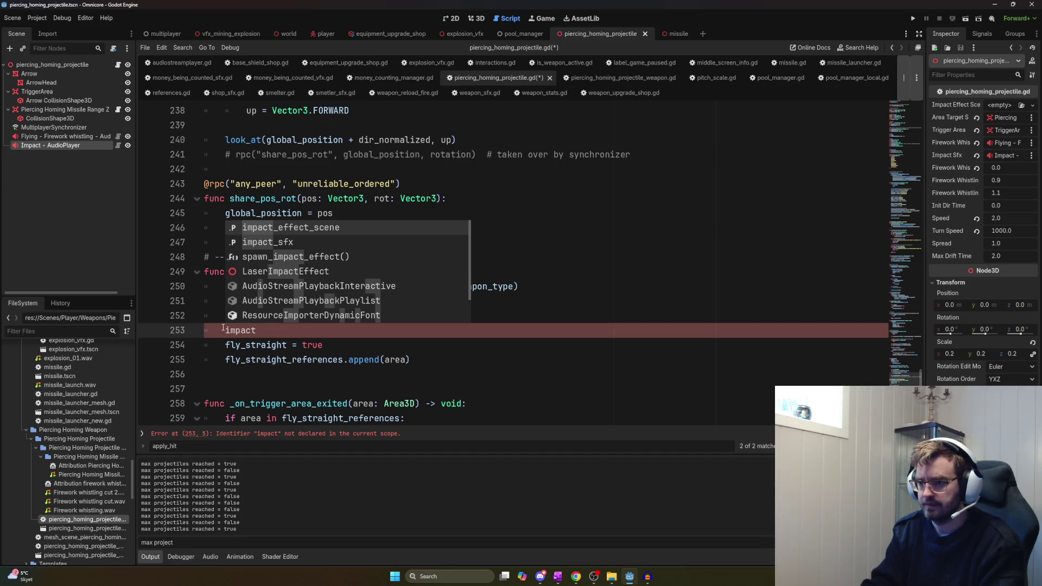
text(_sfx.play)
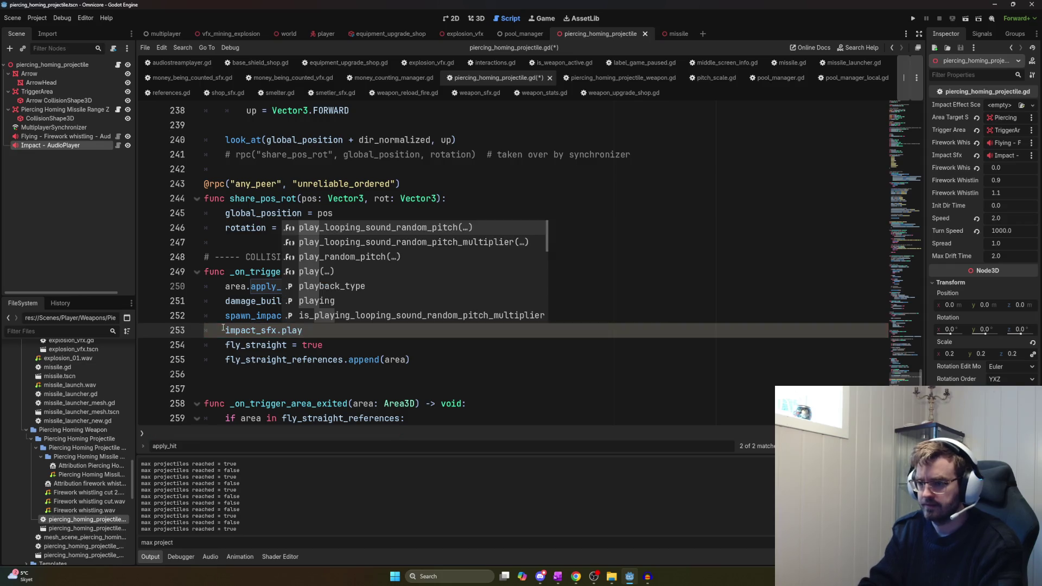
key(shift+alt+o)
key(Escape)
text(_ra)
key(Return)
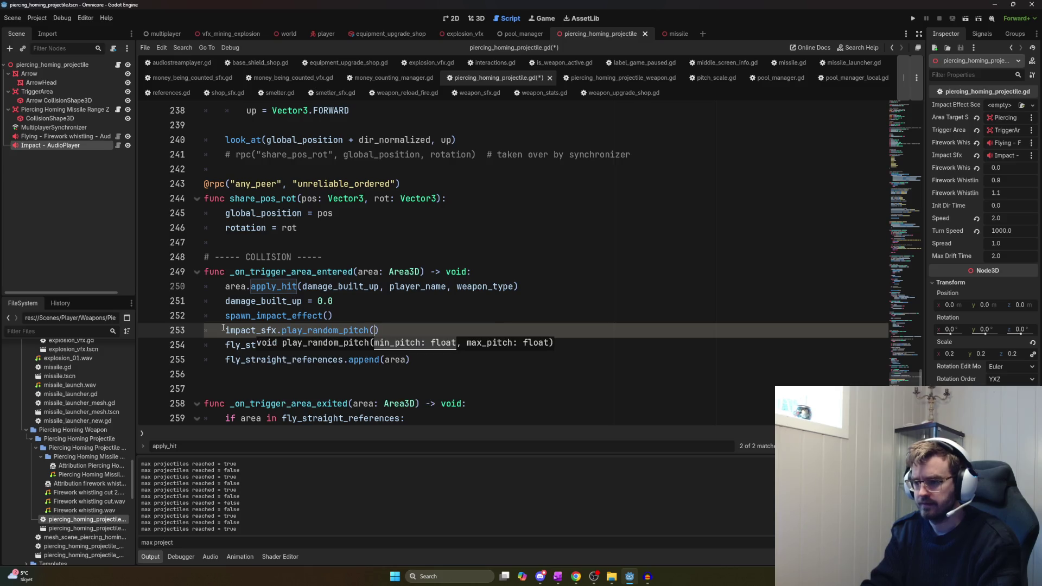
text(m)
key(BackSpace)
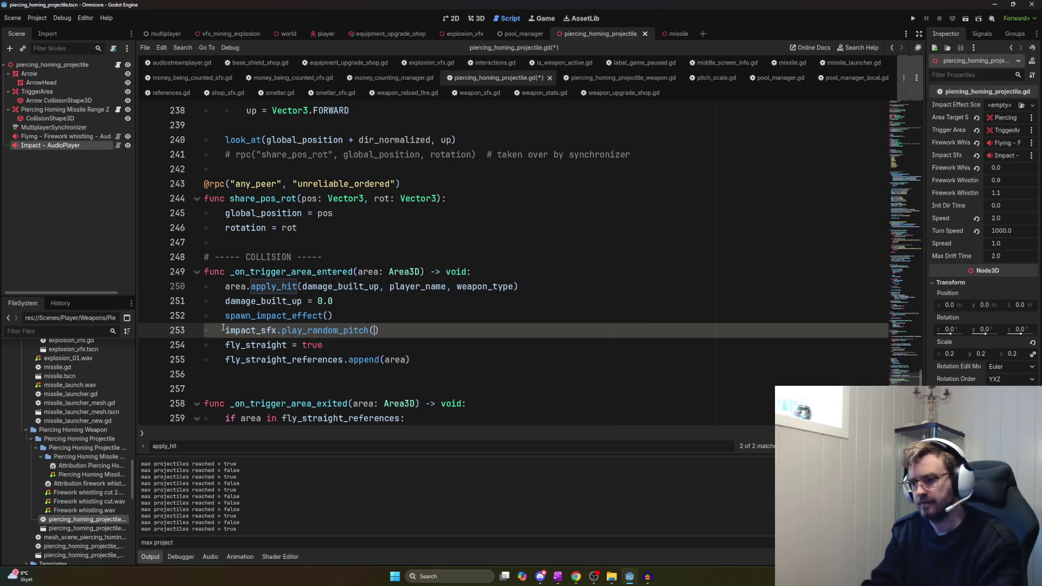
key(BackSpace)
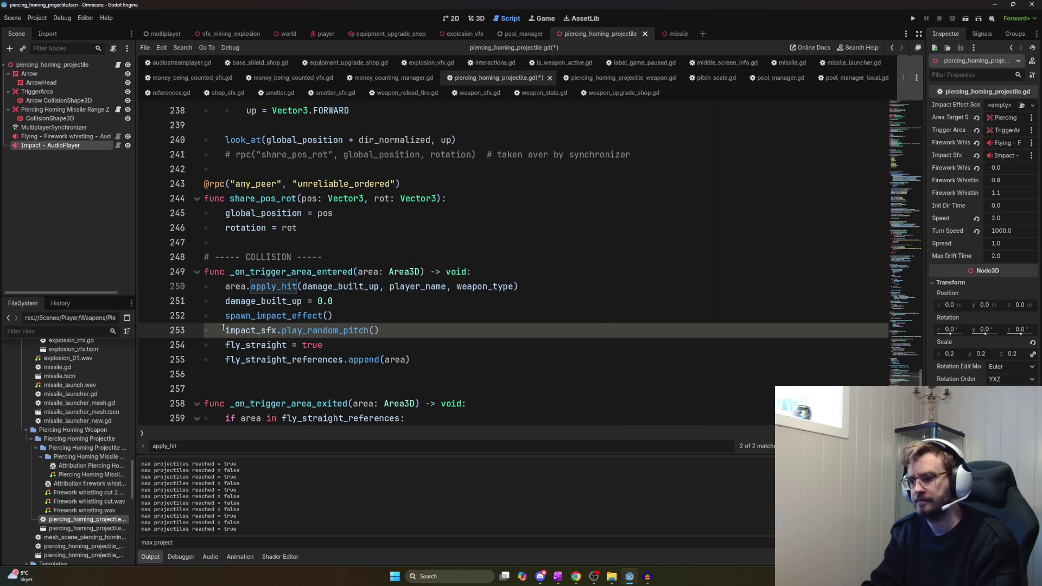
key(ctrl+Home)
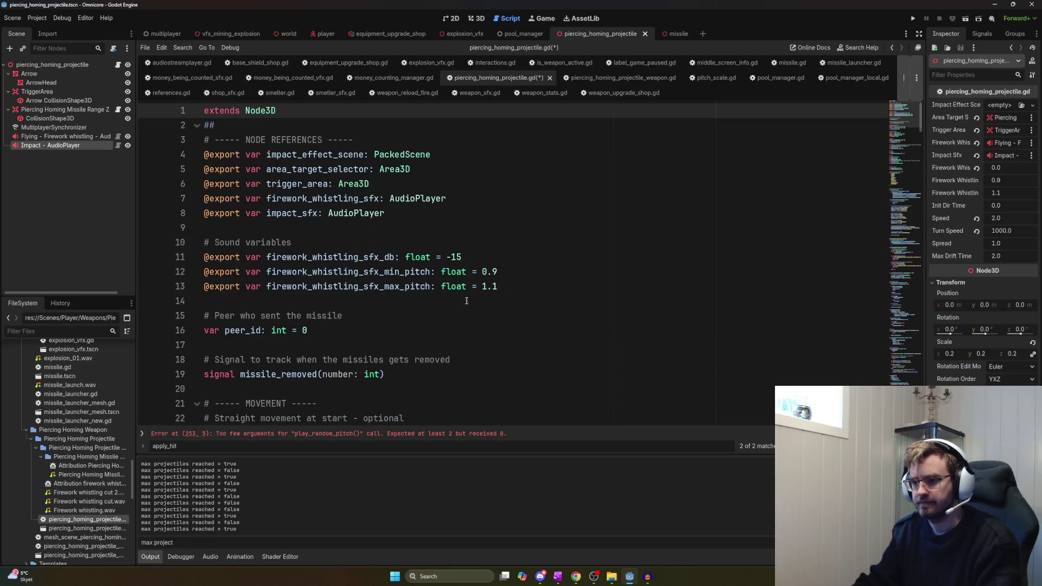
Duplicate the three firework_whistling_sfx export lines and rename the copies to impact_sfx
drag(526, 287, 166, 263)
key(ctrl+c)
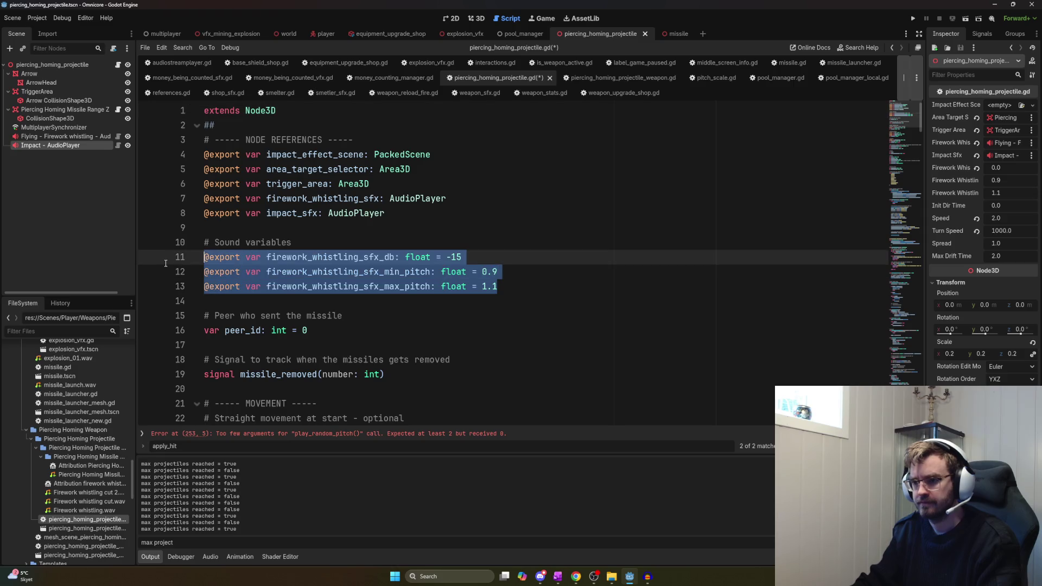
click(568, 296)
key(Return)
key(Return)
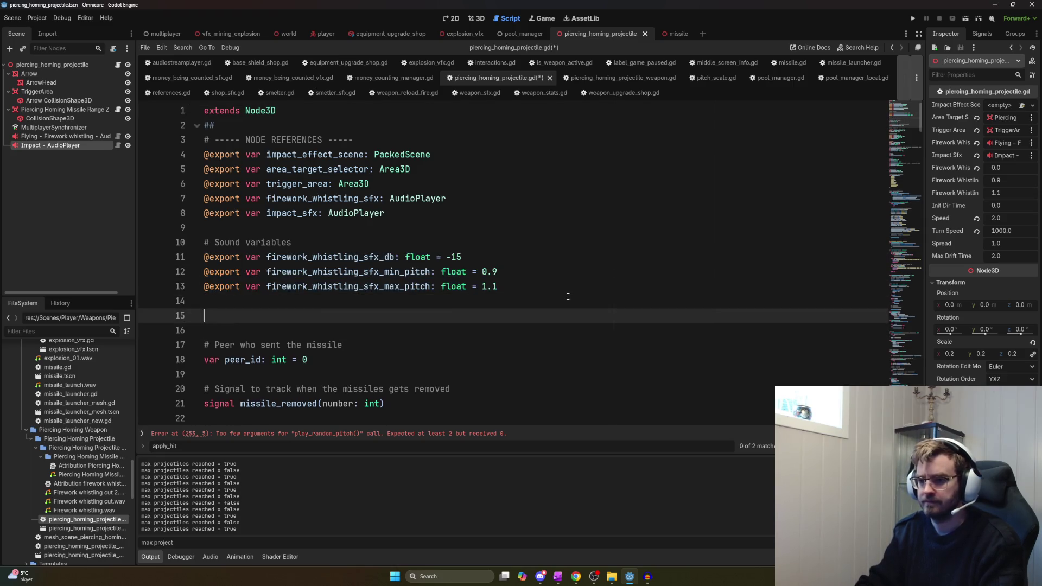
key(ctrl+v)
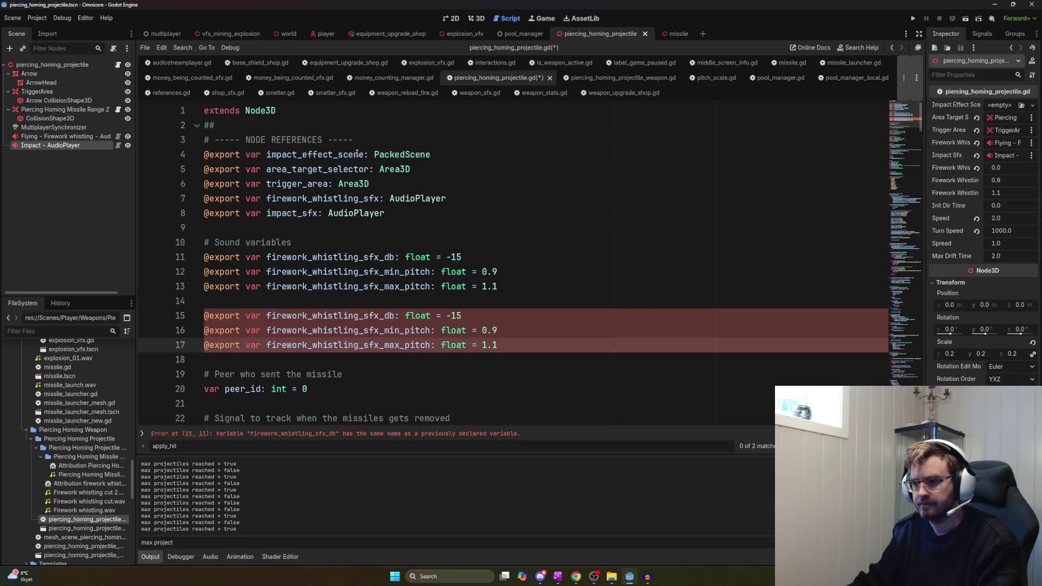
drag(318, 213, 266, 215)
key(ctrl+c)
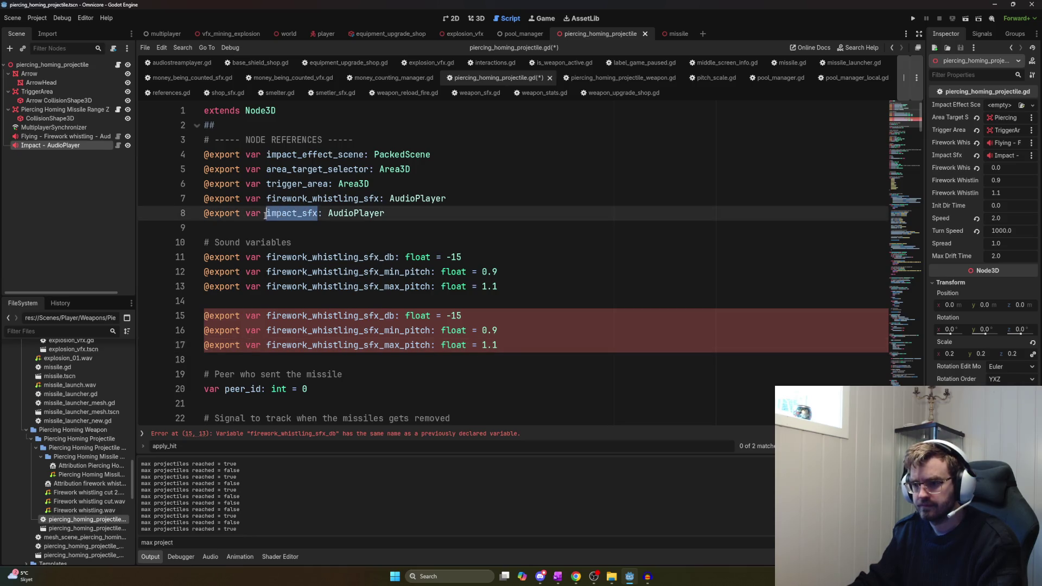
drag(380, 315, 391, 341)
key(ctrl+shift+Left)
key(ctrl+v)
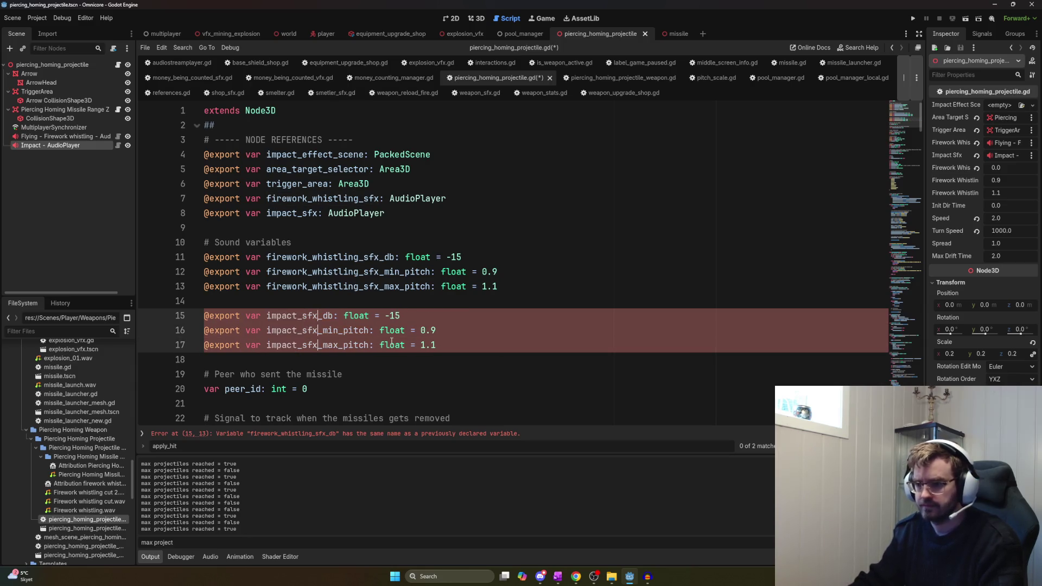
key(ctrl+s)
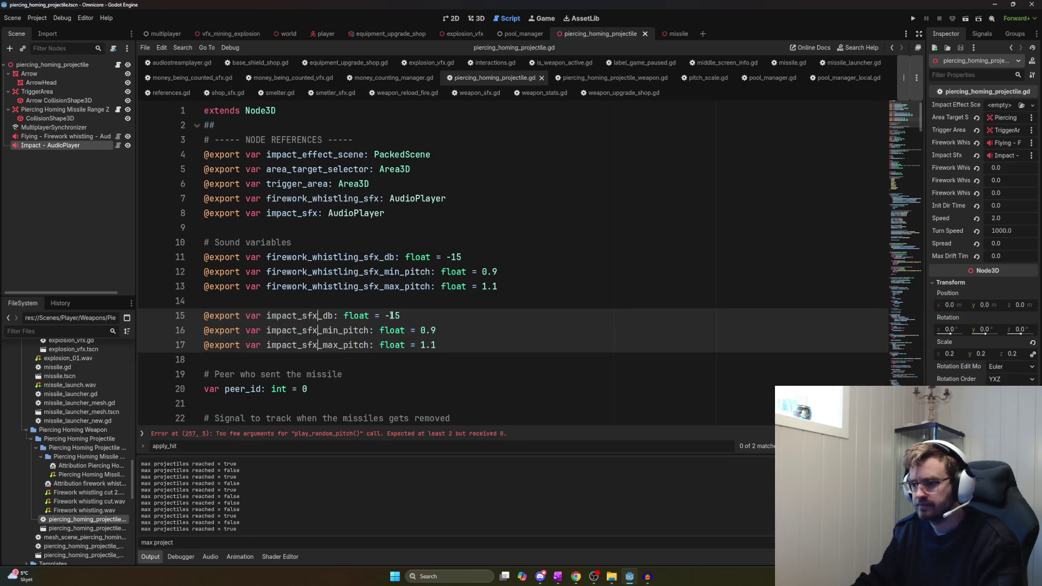
Set both impact_sfx_db and firework_whistling_sfx_db to 0 and save the script
double_click(389, 315)
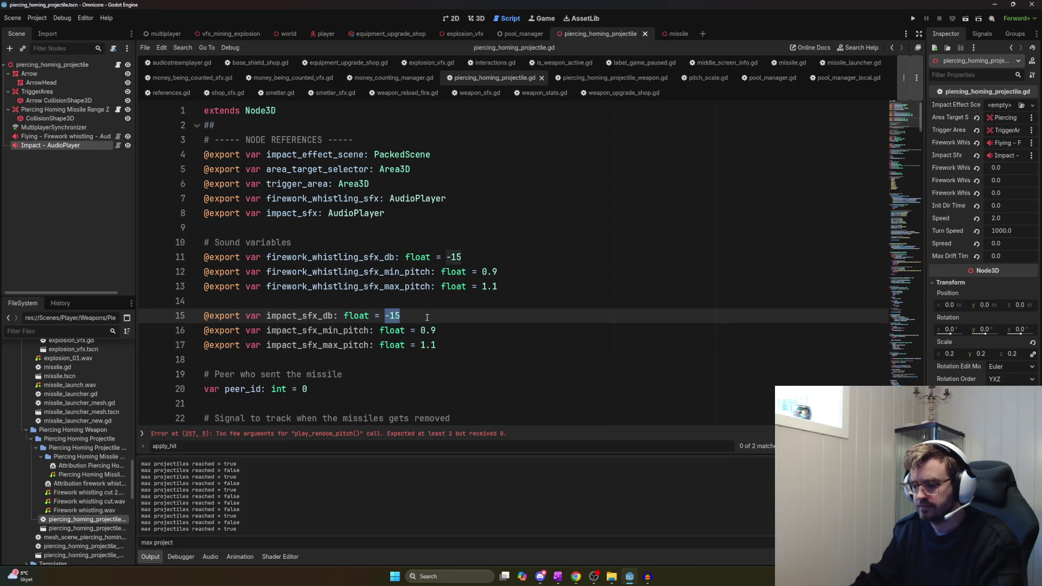
text(0)
key(Return)
key(BackSpace)
key(ctrl+s)
double_click(454, 257)
text(0)
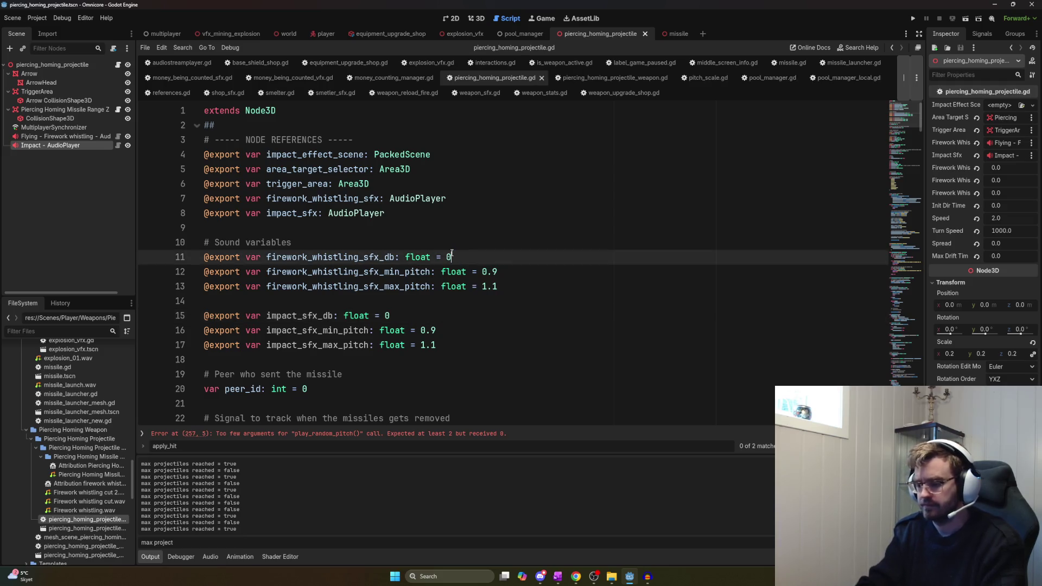
key(Return)
key(BackSpace)
key(ctrl+s)
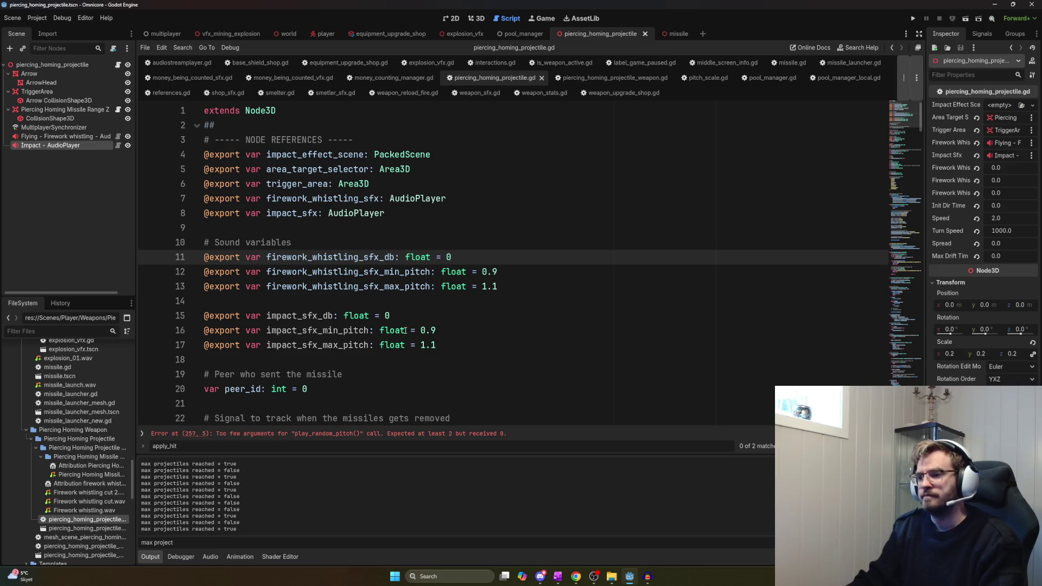
double_click(316, 315)
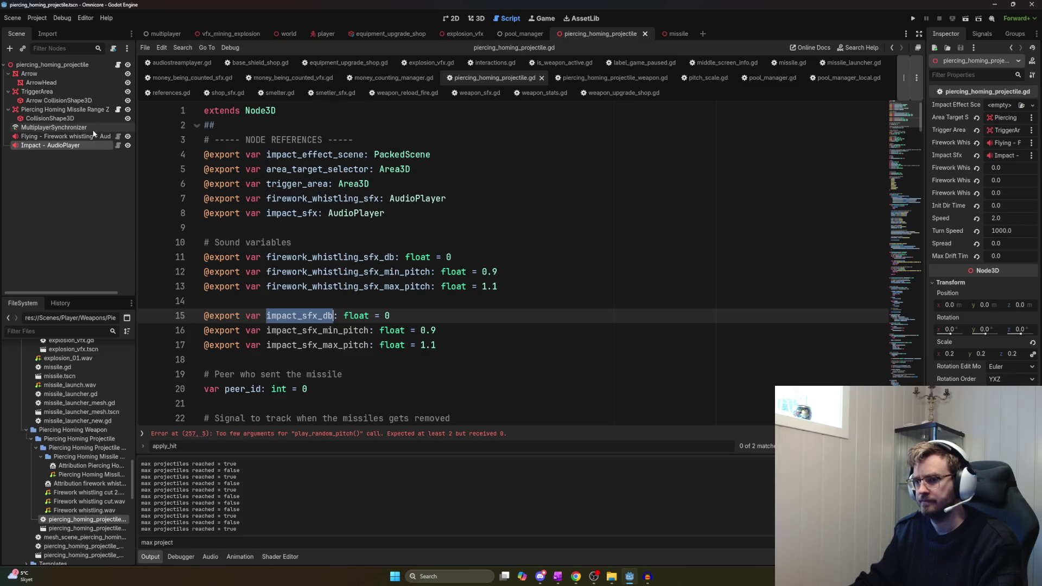
click(76, 137)
Filter FileSystem by 'piercing', assign that sound to the Impact player's Stream, and save the scene
click(76, 146)
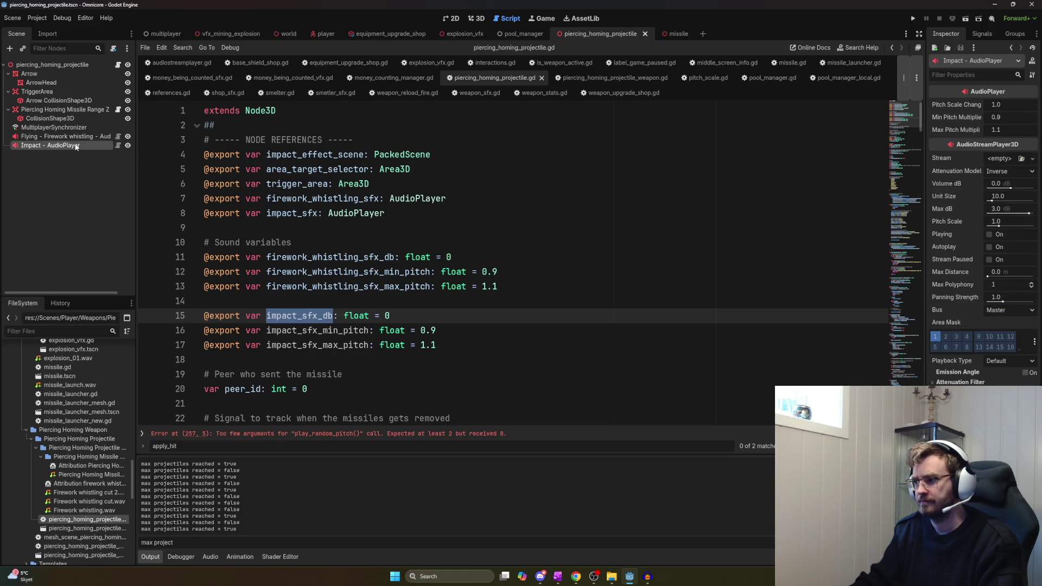
click(61, 136)
click(63, 145)
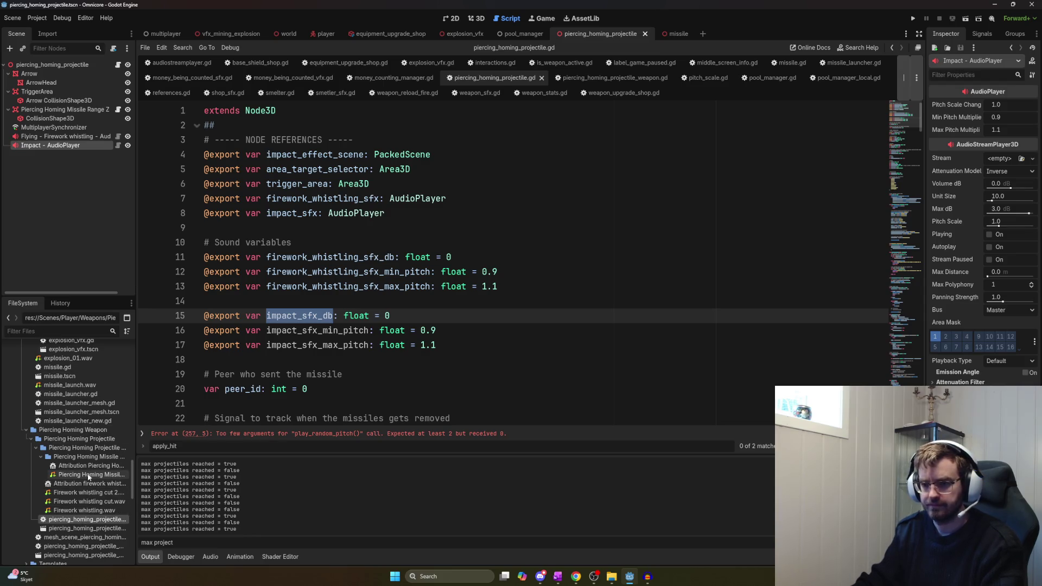
text(impact)
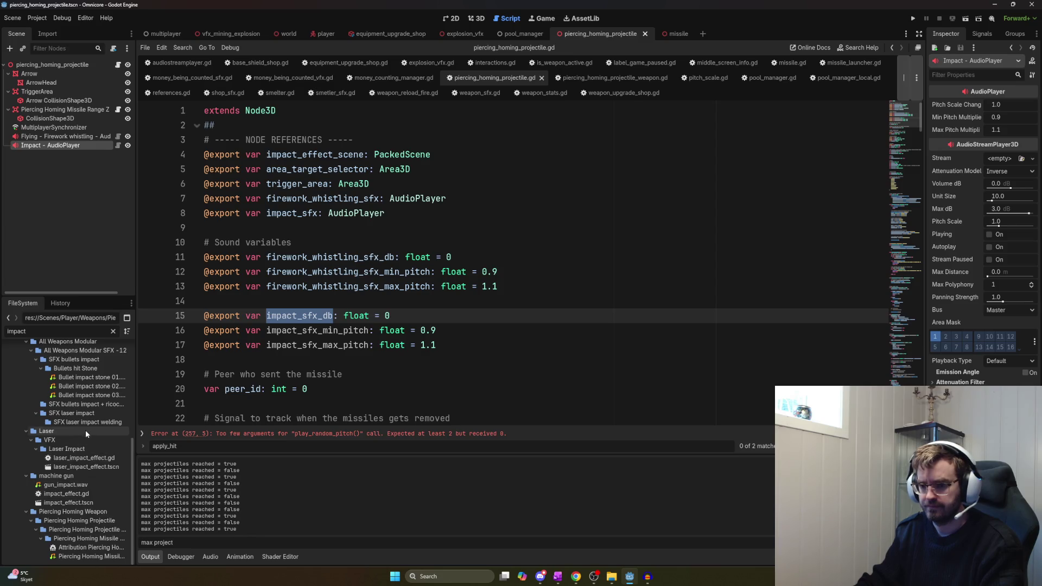
scroll(85, 431, up, 5)
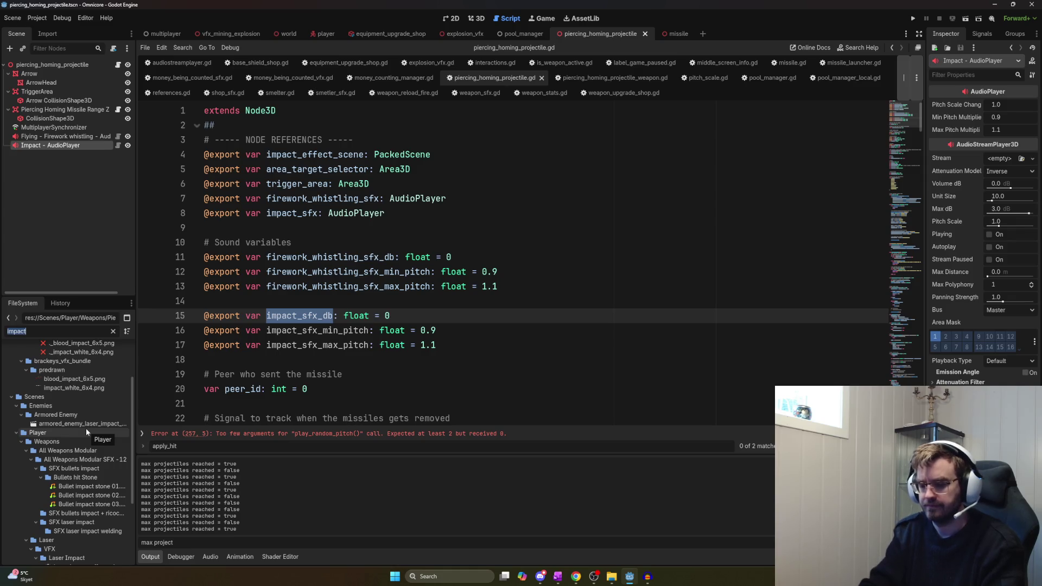
text(piercing)
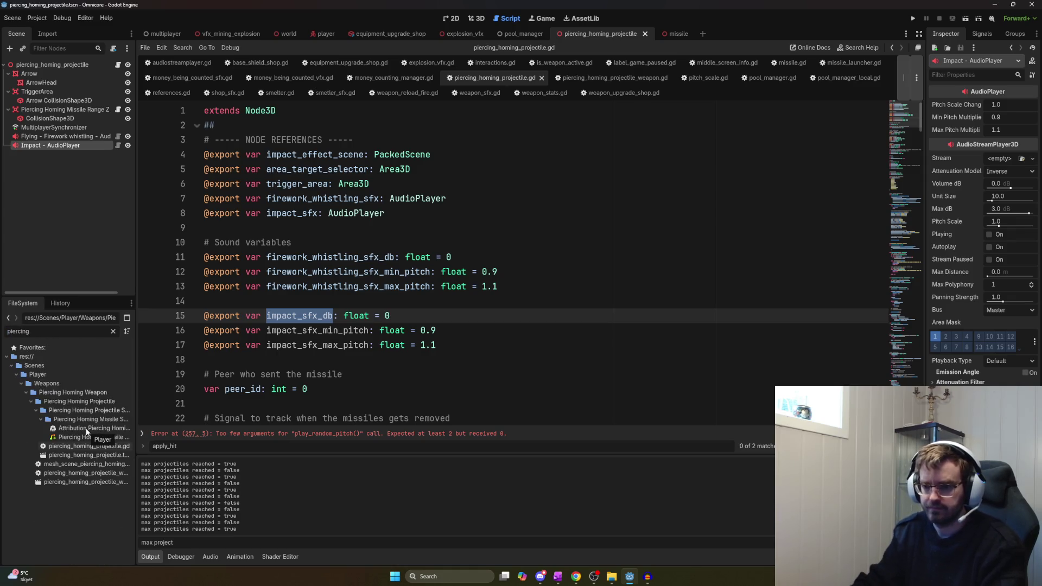
mouse_move(119, 438)
mouse_down()
mouse_move(1028, 157)
mouse_move(997, 161)
mouse_up()
key(ctrl+s)
Expand the Piercing sound's details and play its preview several times
click(1010, 160)
click(1010, 159)
click(1004, 159)
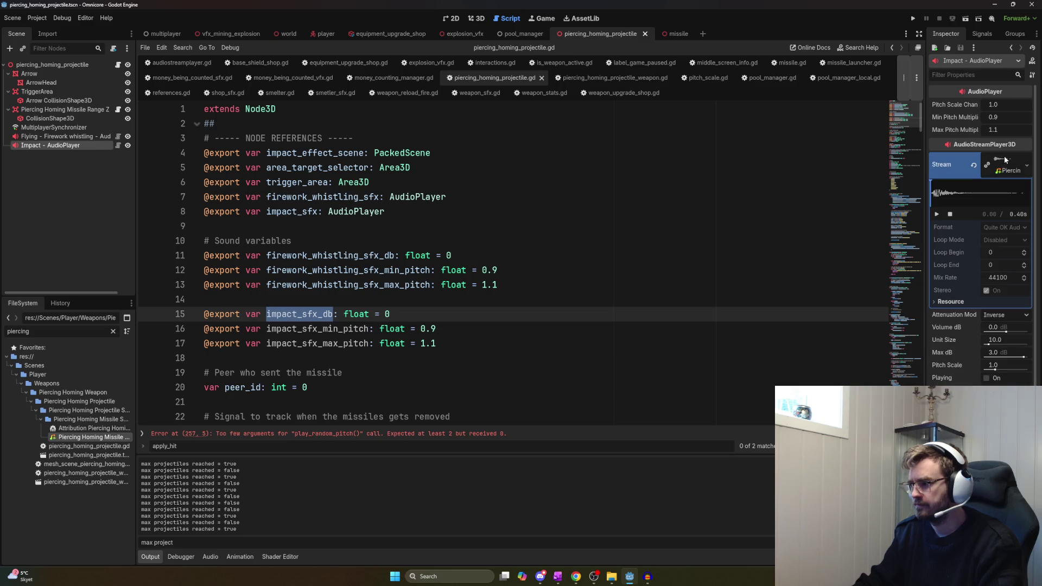
click(996, 166)
click(995, 168)
click(937, 214)
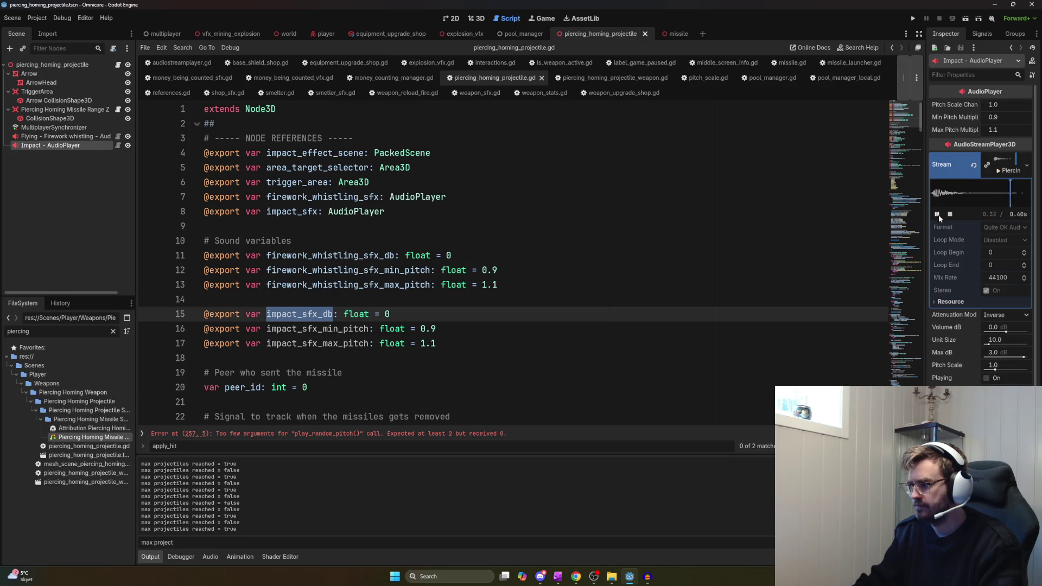
click(937, 214)
click(936, 214)
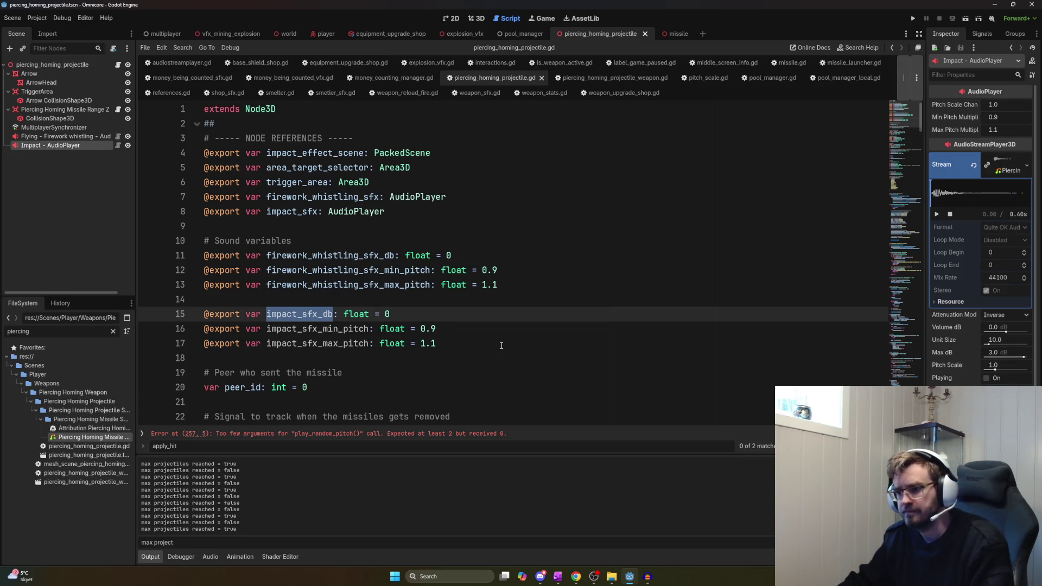
click(441, 347)
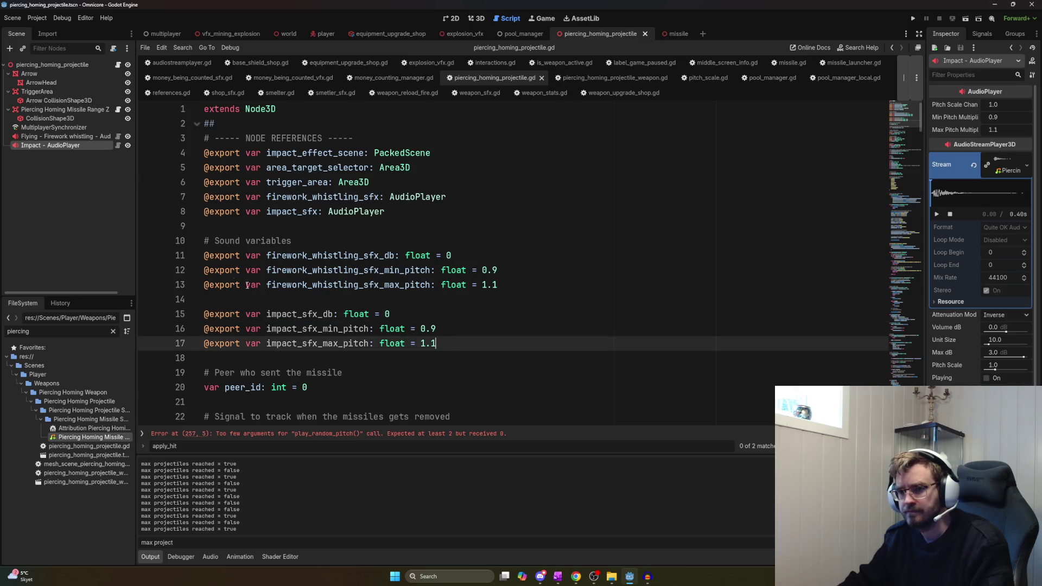
double_click(293, 316)
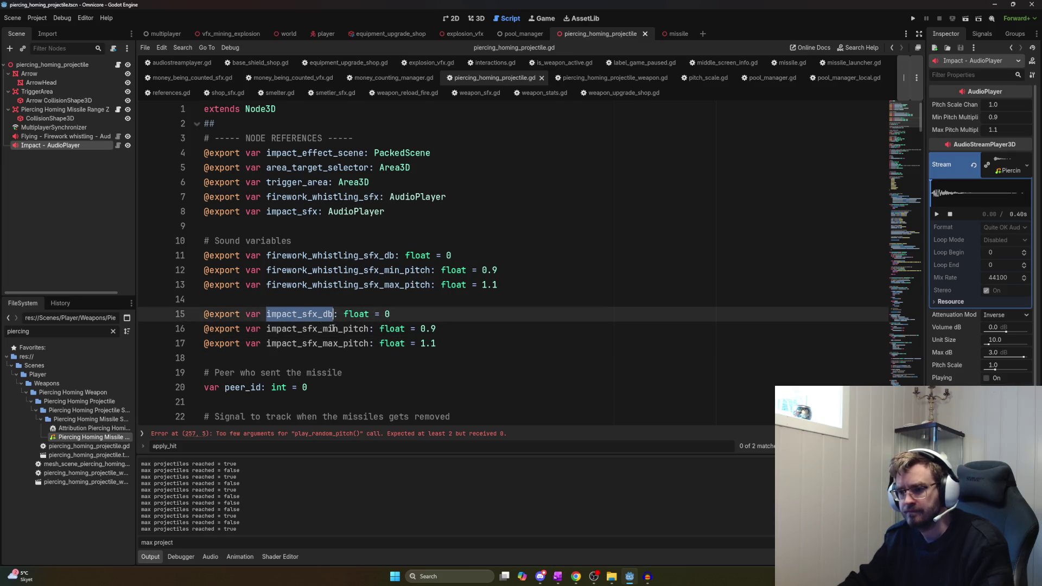
Select the three impact sound variable lines 15–17 and scroll to _ready
mouse_move(438, 340)
mouse_down()
mouse_move(206, 304)
mouse_move(204, 313)
mouse_up()
key(ctrl+c)
scroll(372, 321, down, 7)
scroll(372, 321, up, 4)
scroll(348, 315, down, 2)
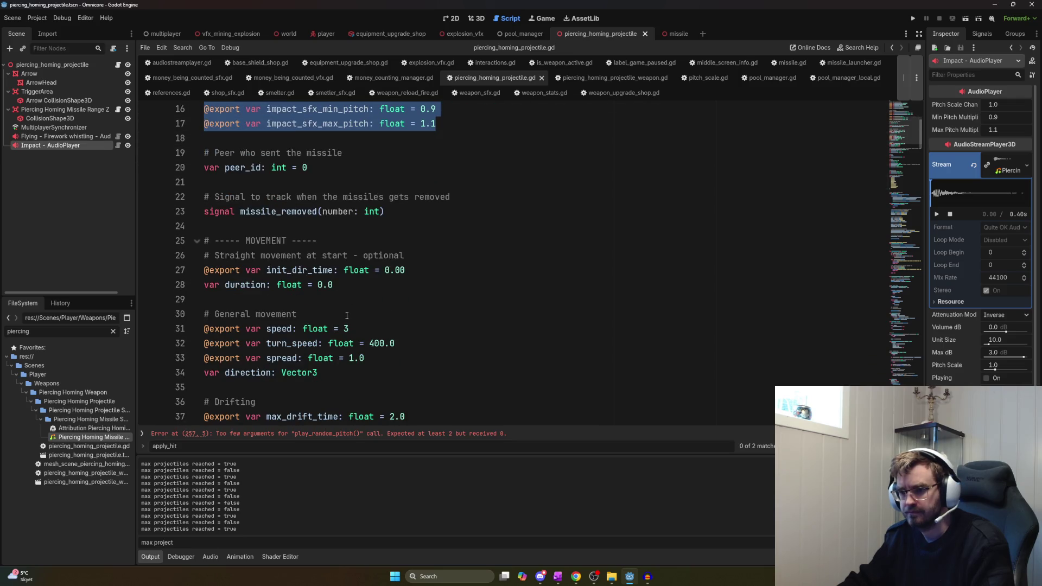
scroll(344, 315, up, 1)
scroll(342, 315, down, 6)
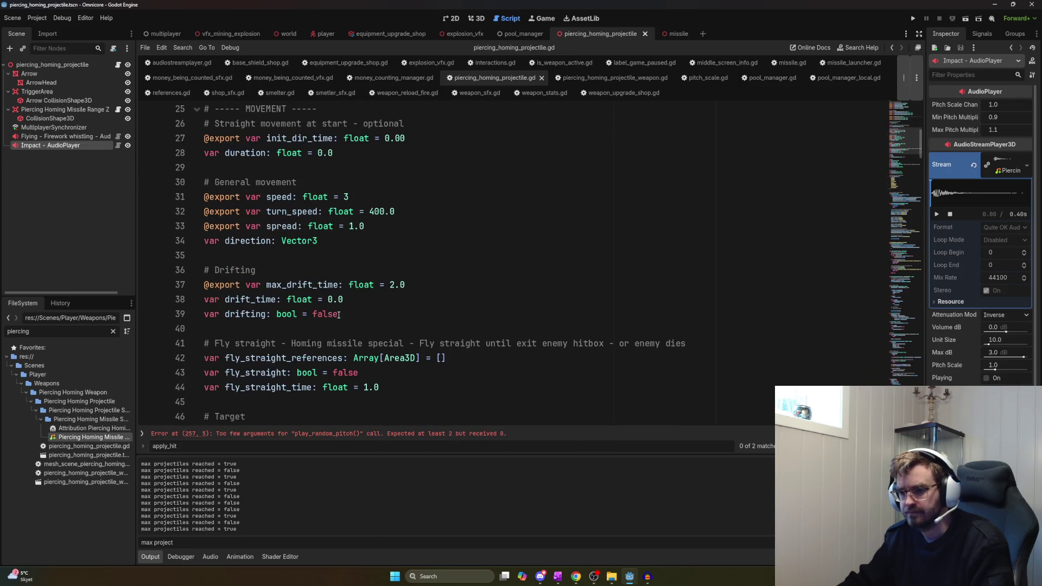
scroll(338, 315, down, 13)
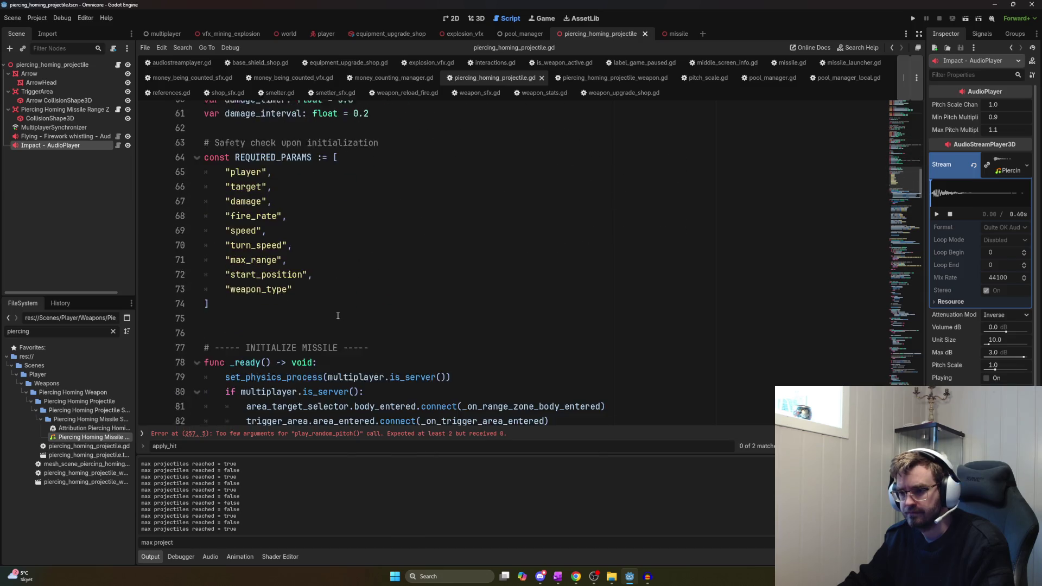
Start a setup call below the signal connections, then delete it
click(606, 316)
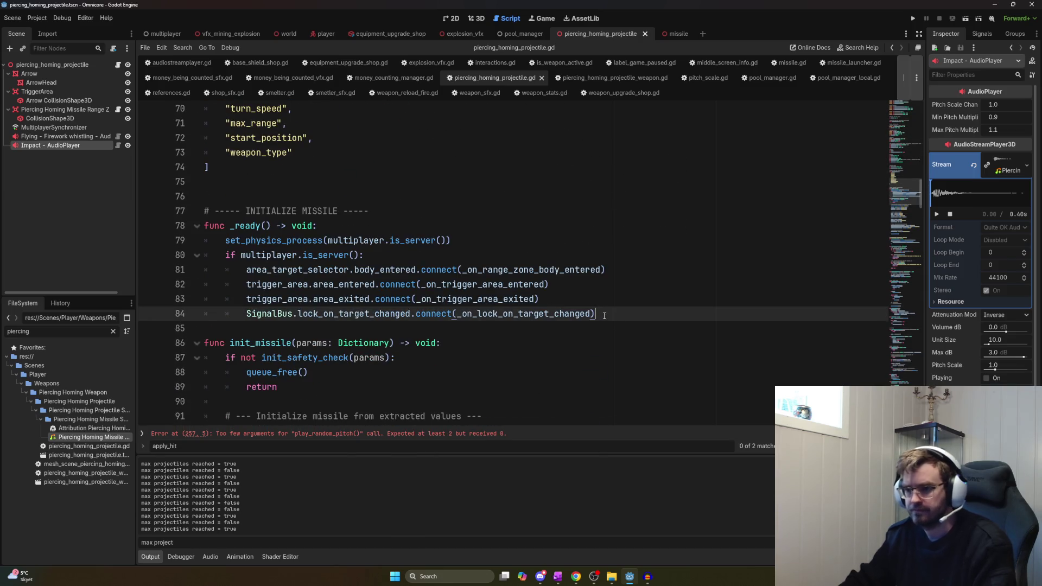
key(Return)
key(Return)
text(setuop)
key(BackSpace)
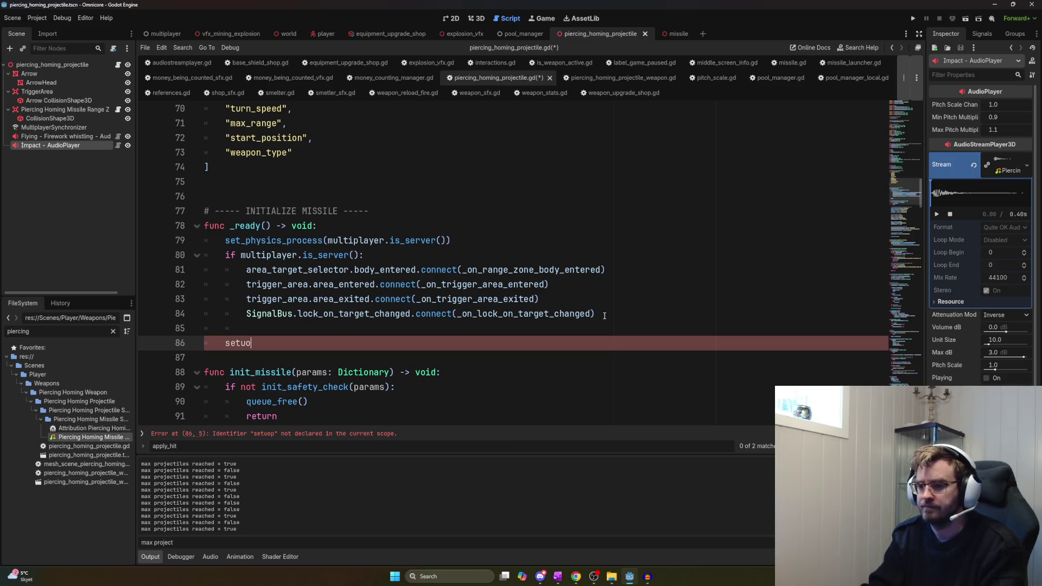
text(_audio)
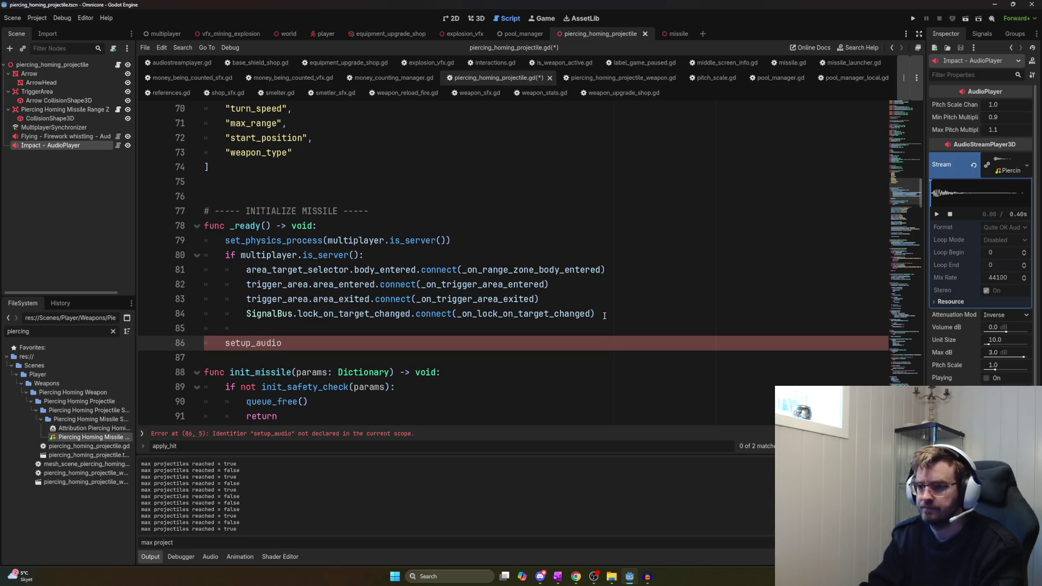
key(BackSpace)
key(BackSpace)
key(BackSpace)
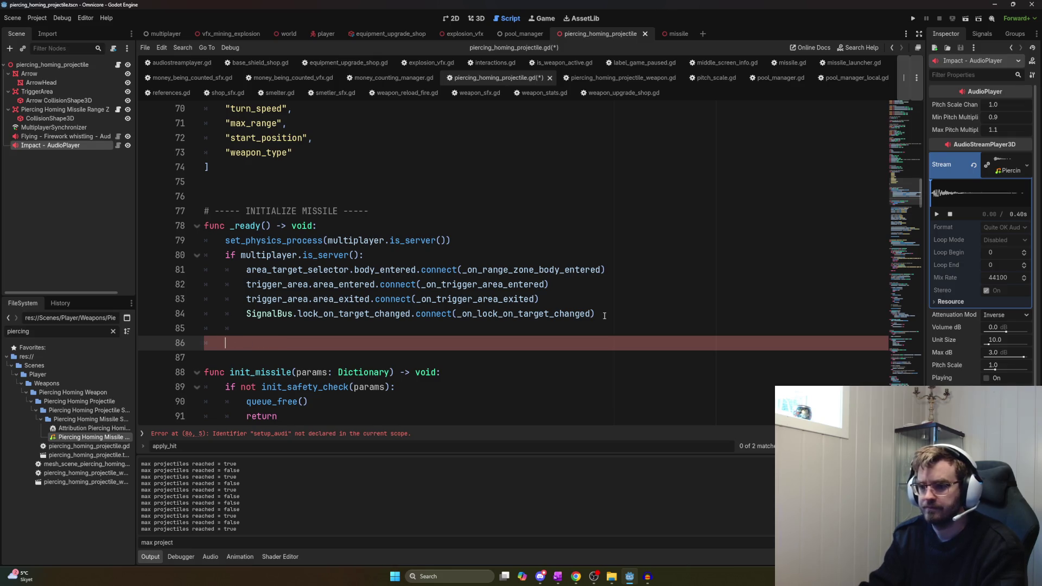
Insert a setup call right after set_physics_process in _ready, trimming its name toward setup_sfx
key(Up)
key(Up)
key(Up)
key(Up)
key(Up)
key(Return)
key(Up)
text(setup_audio())
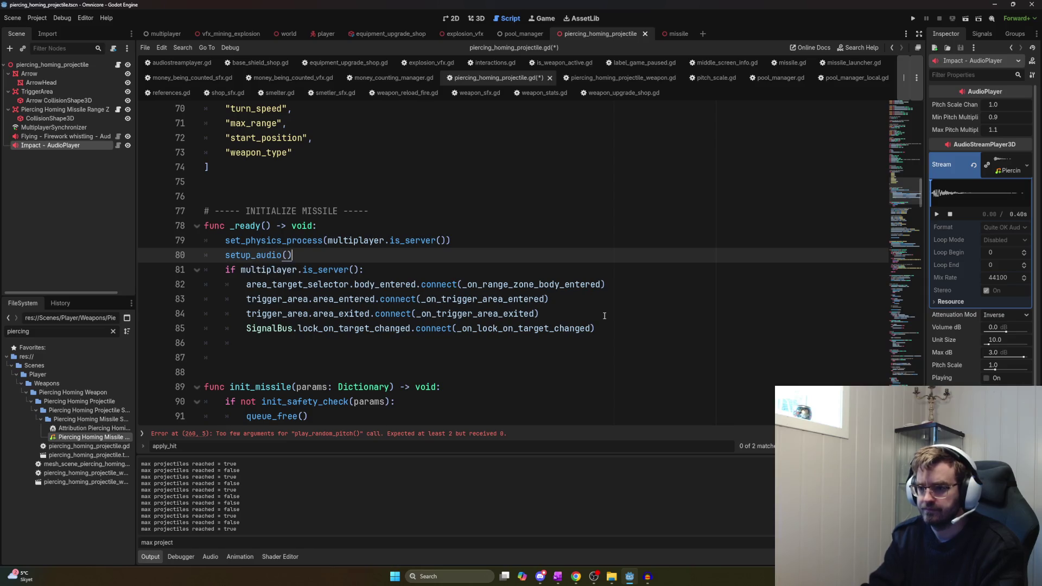
key(Down)
key(Down)
key(Down)
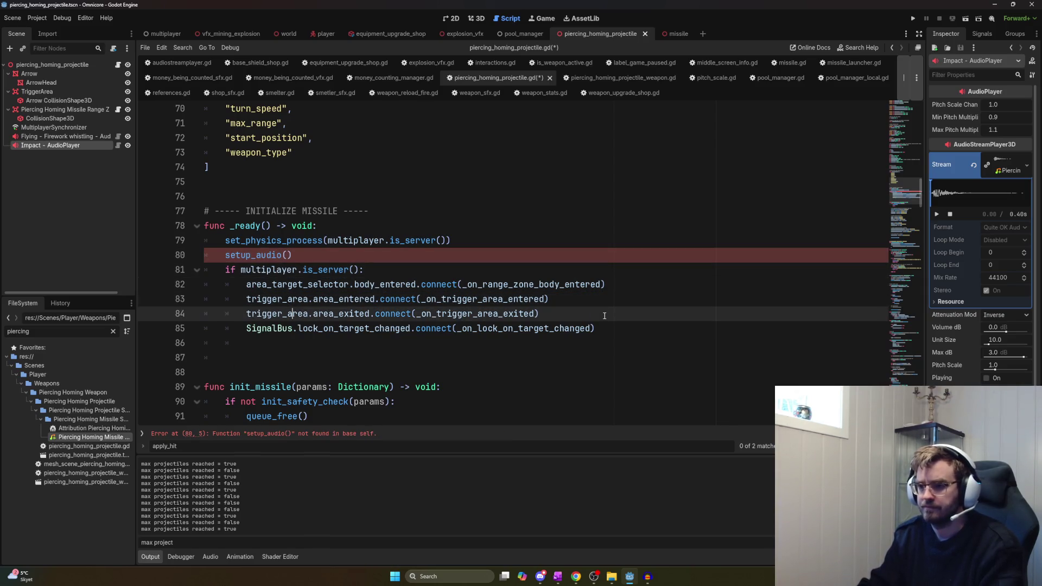
key(Up)
key(Up)
key(Up)
key(BackSpace)
key(BackSpace)
key(BackSpace)
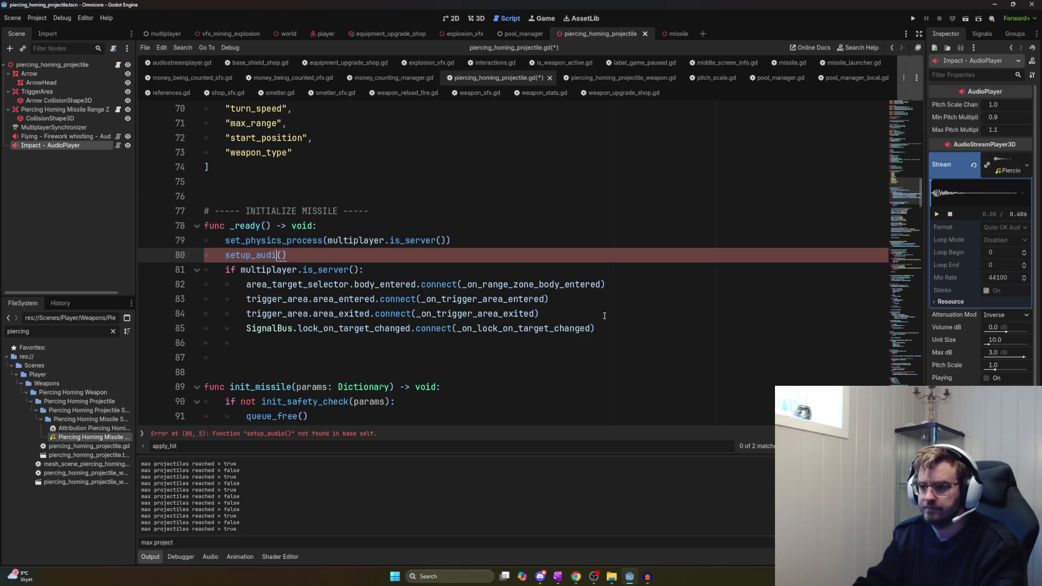
key(BackSpace)
Complete the setup_sfx() call and define func setup_sfx() -> void: with the impact sound lines pasted in
text(sfx)
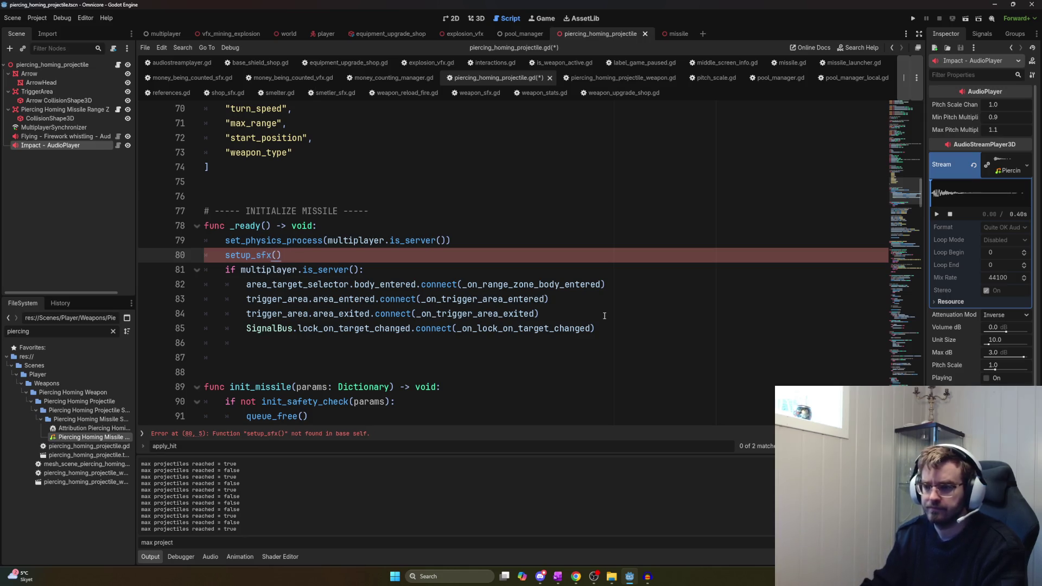
click(282, 362)
text(func)
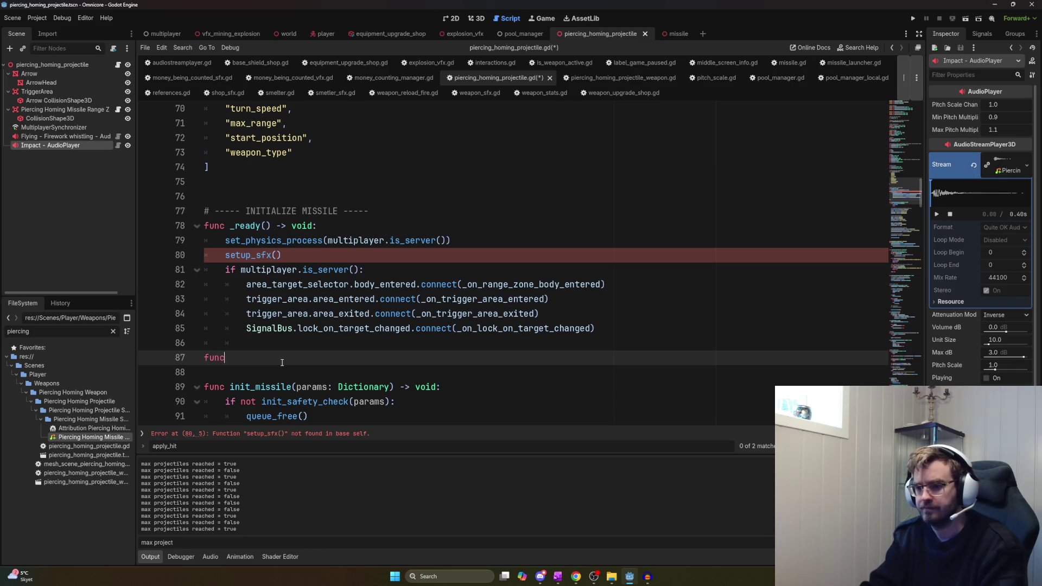
text( setup_sfx() -> )
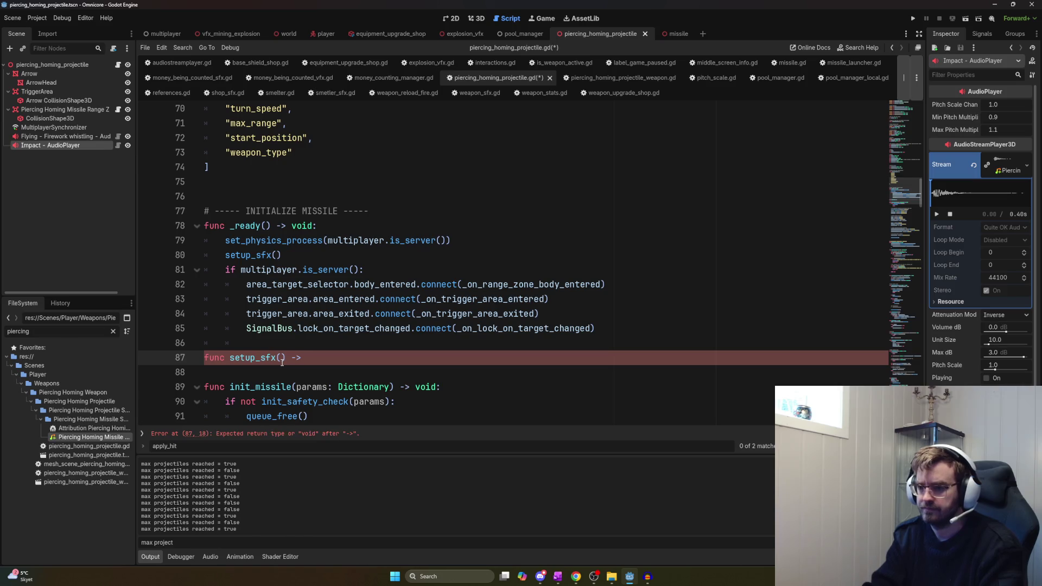
text(void:)
key(Return)
key(ctrl+v)
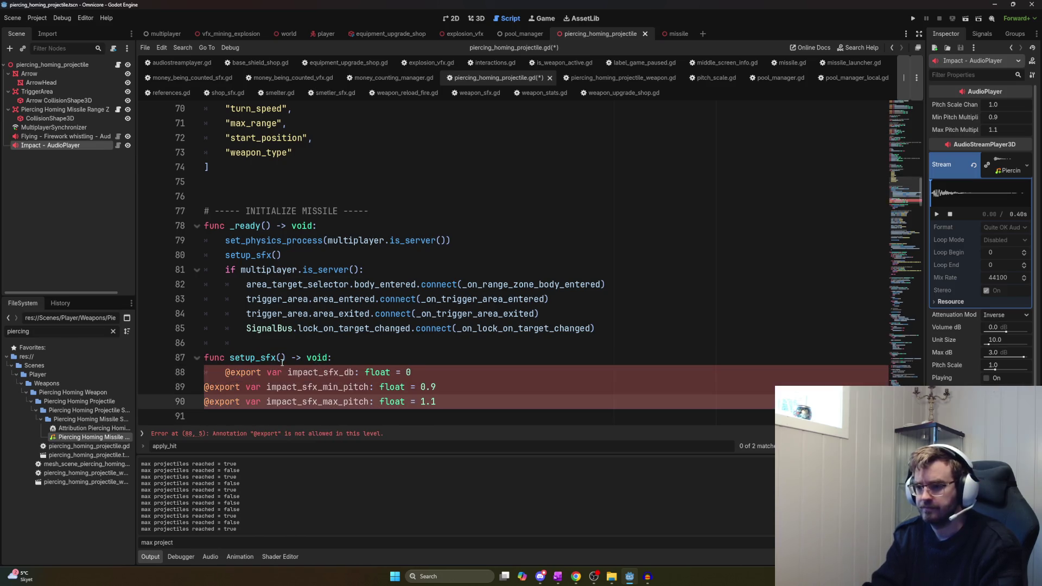
key(Up)
key(Up)
key(Up)
key(Return)
Write impact_sfx.set_volume(impact_sfx_db) inside setup_sfx
text(impact_sfx)
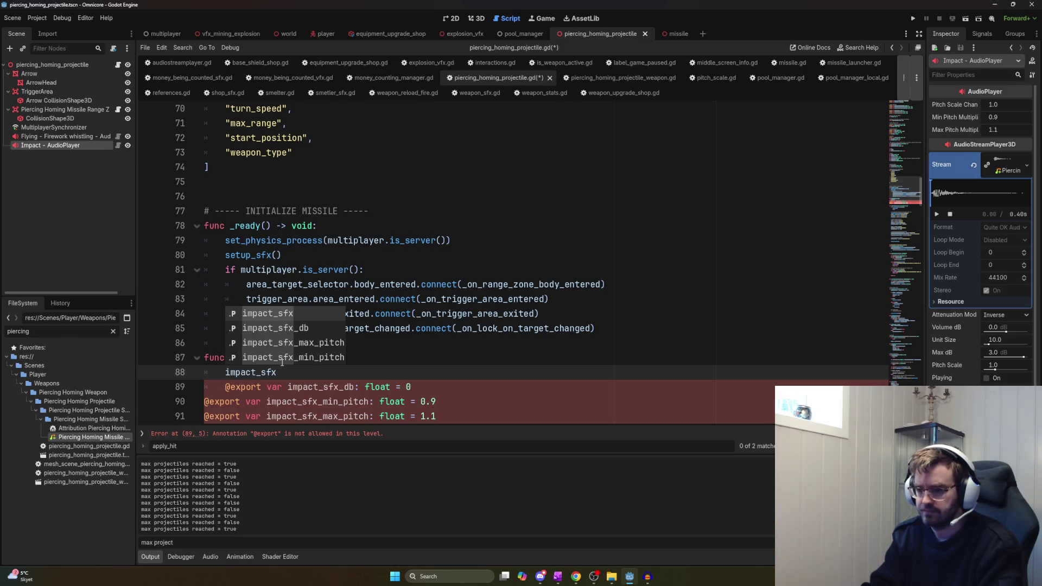
key(super+v)
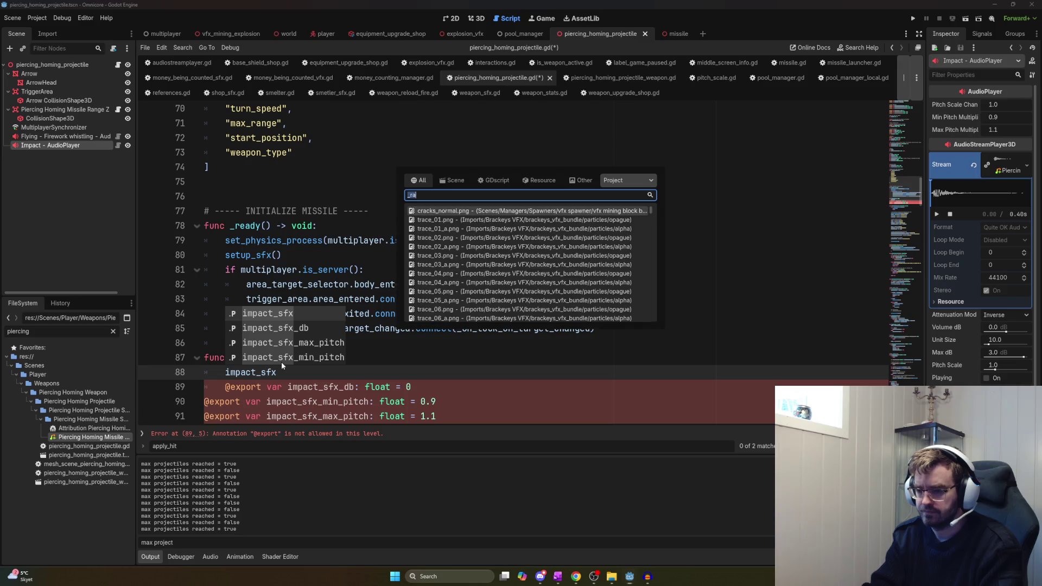
key(Escape)
text(.set_volu)
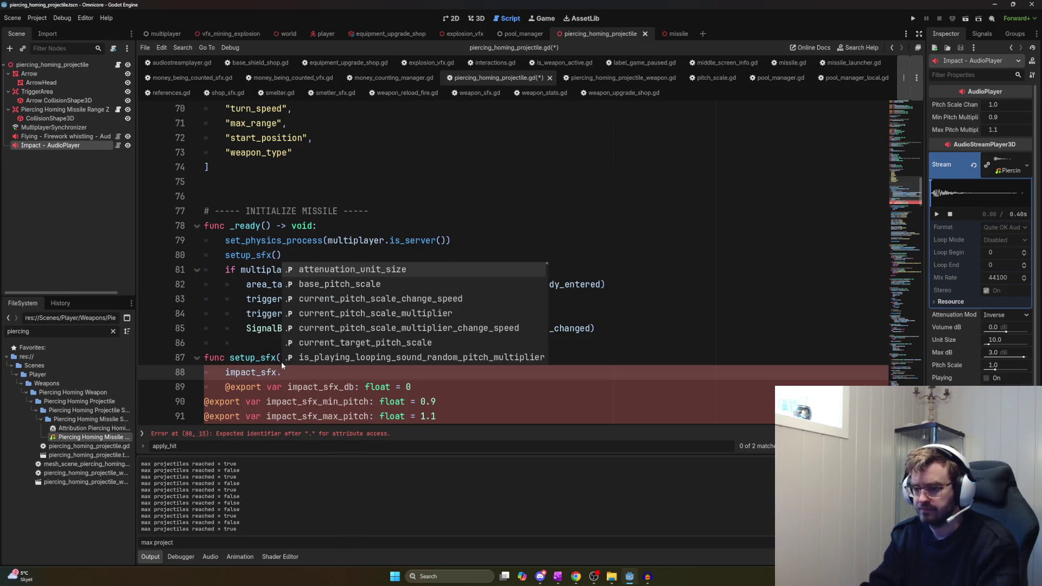
key(Return)
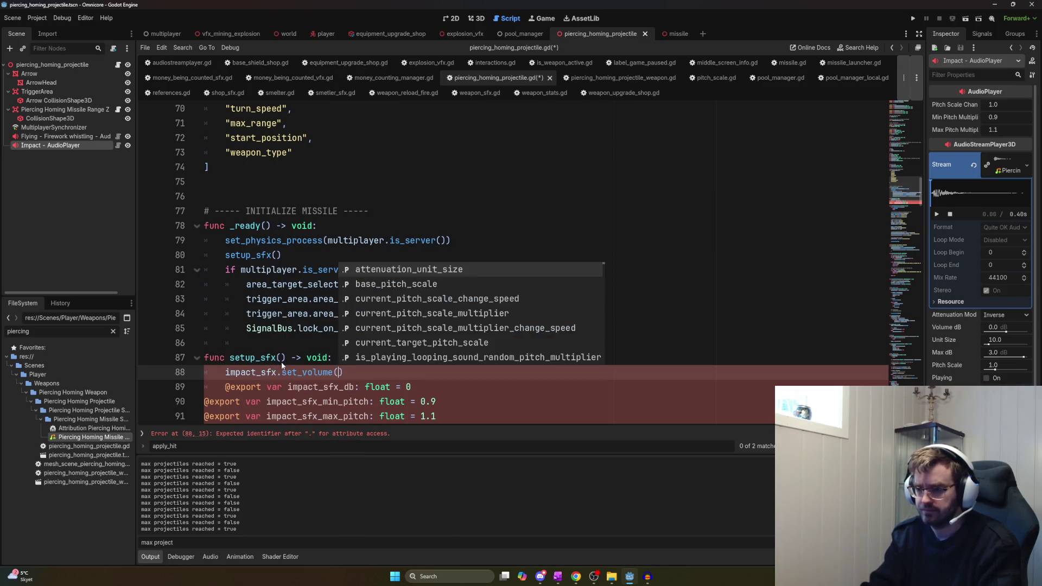
key(Escape)
key(Up)
double_click(311, 383)
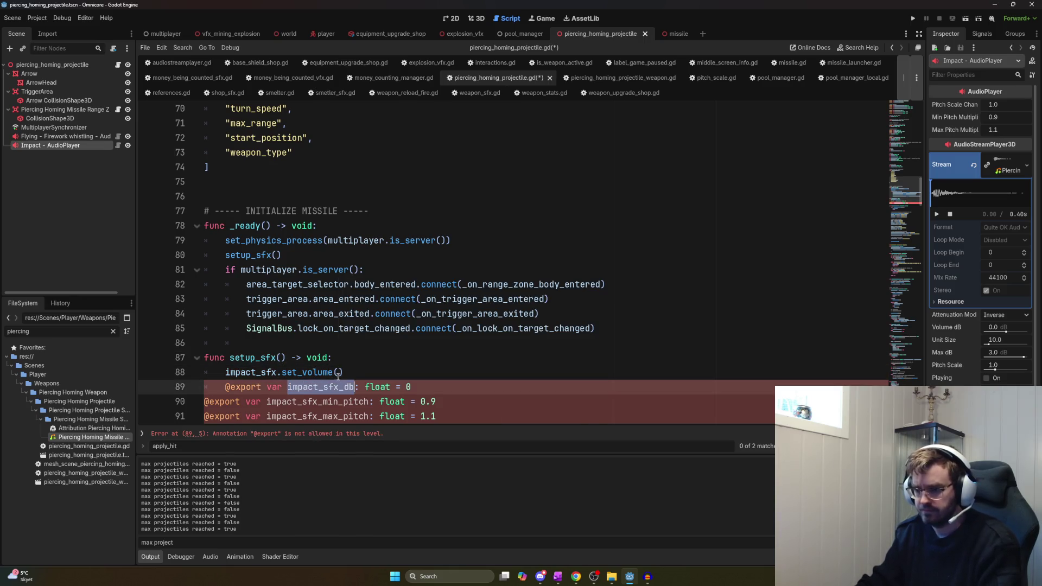
key(ctrl+c)
click(339, 372)
key(ctrl+v)
Delete the stray impact_sfx_db export line and begin an impact_sfx.pitch line
key(Down)
key(Home)
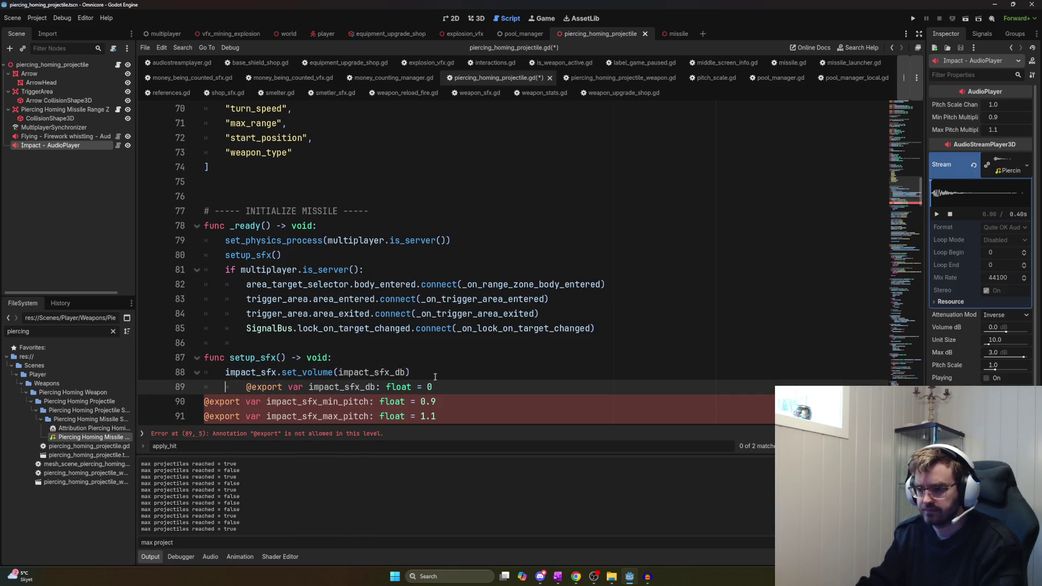
key(Tab)
key(Return)
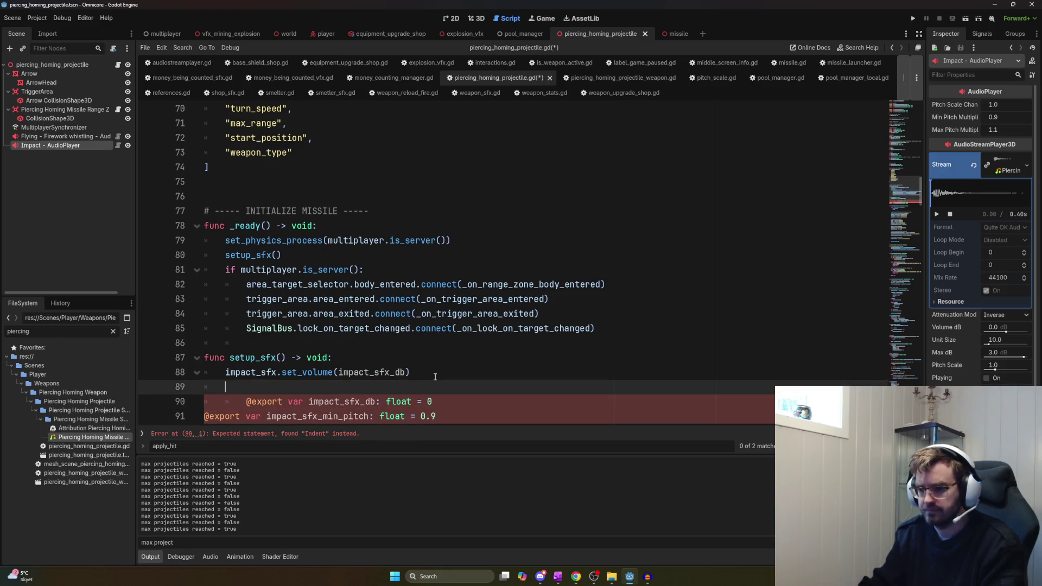
scroll(448, 356, down, 3)
drag(461, 273, 260, 256)
key(BackSpace)
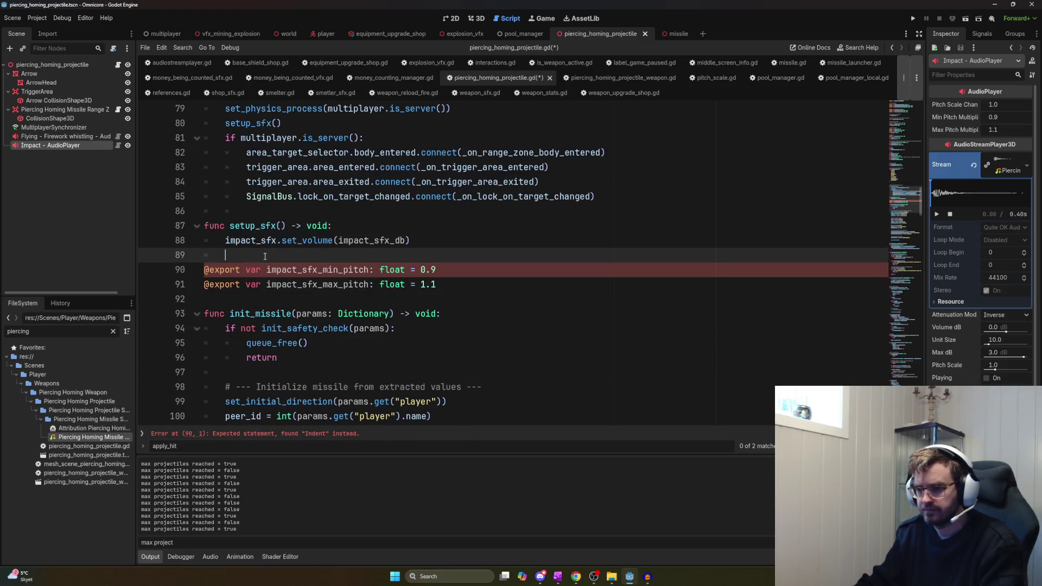
text(impact_sfx.)
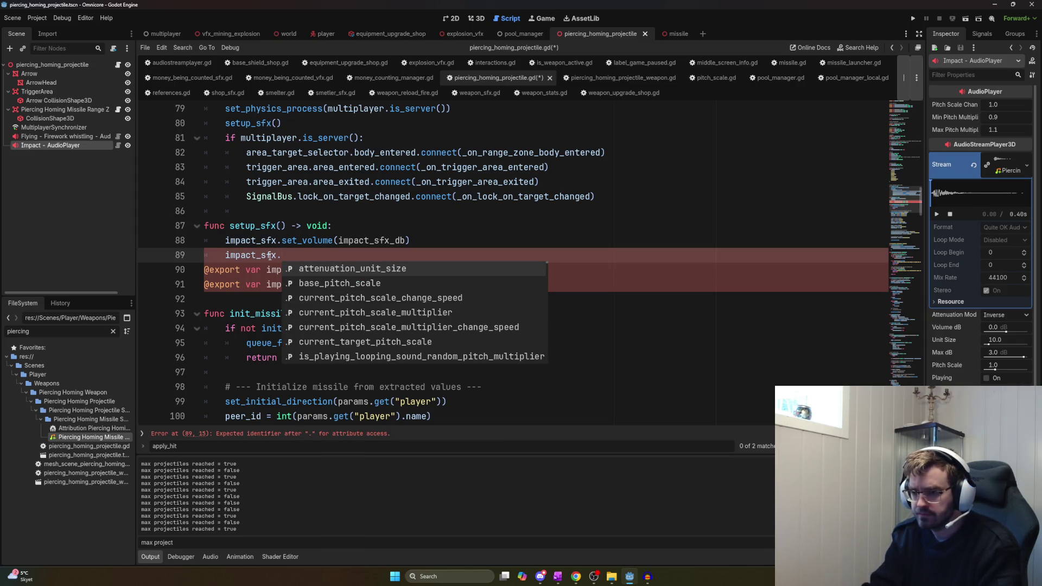
text(pitch)
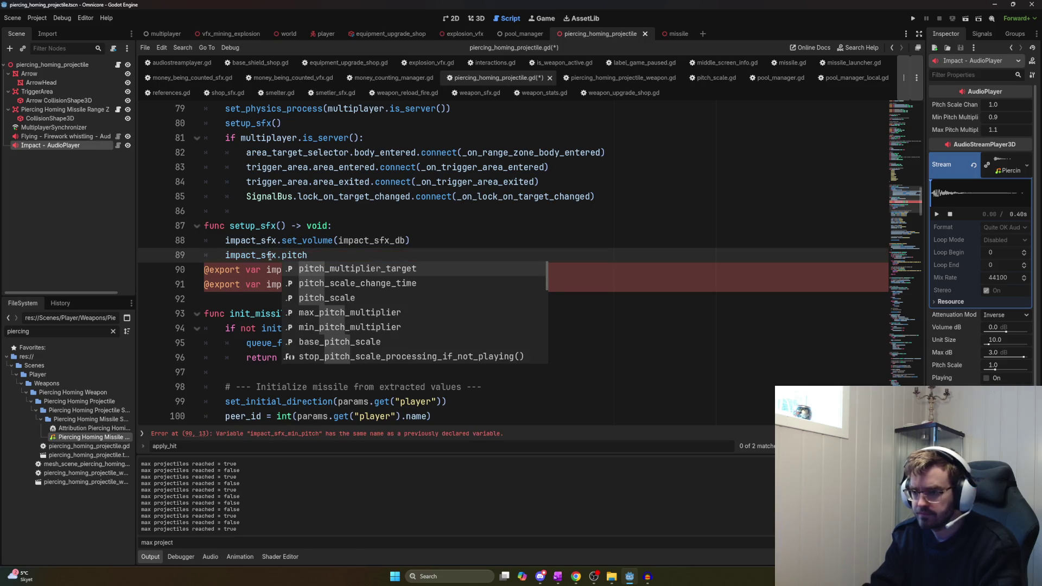
key(BackSpace)
key(BackSpace)
key(BackSpace)
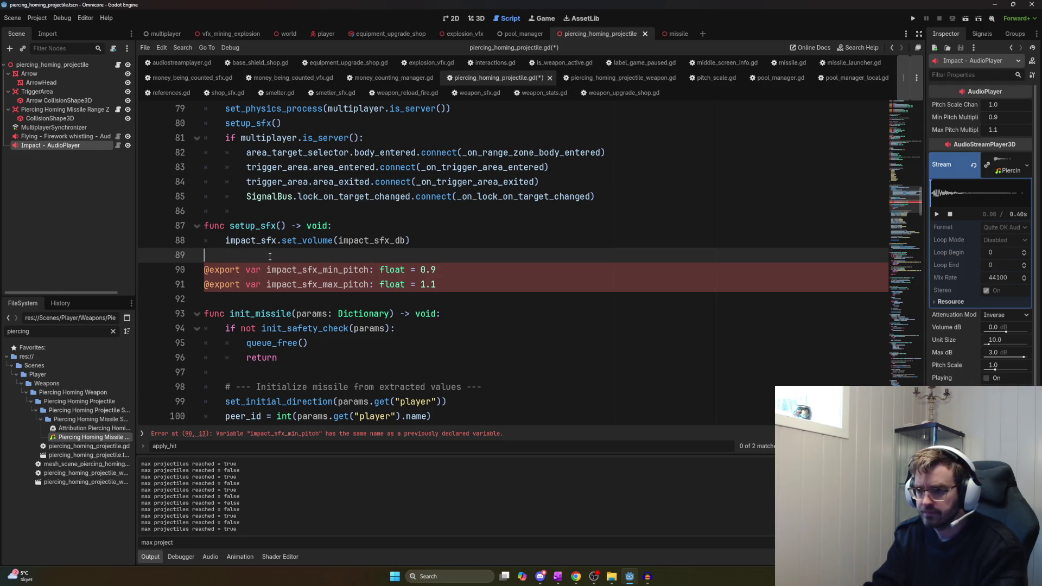
key(BackSpace)
scroll(369, 297, down, 3)
scroll(369, 296, up, 7)
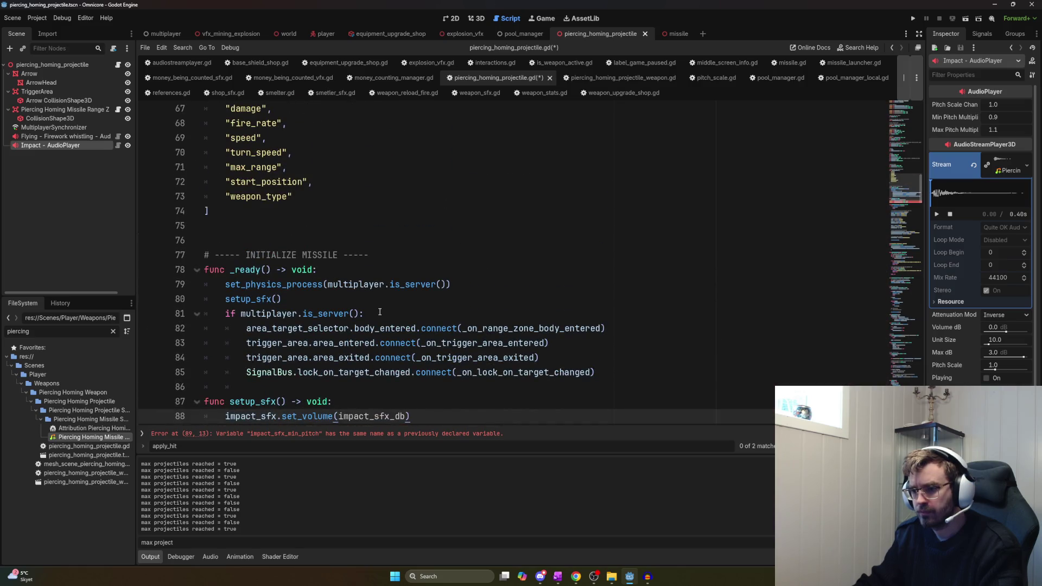
scroll(380, 312, up, 5)
scroll(377, 318, down, 10)
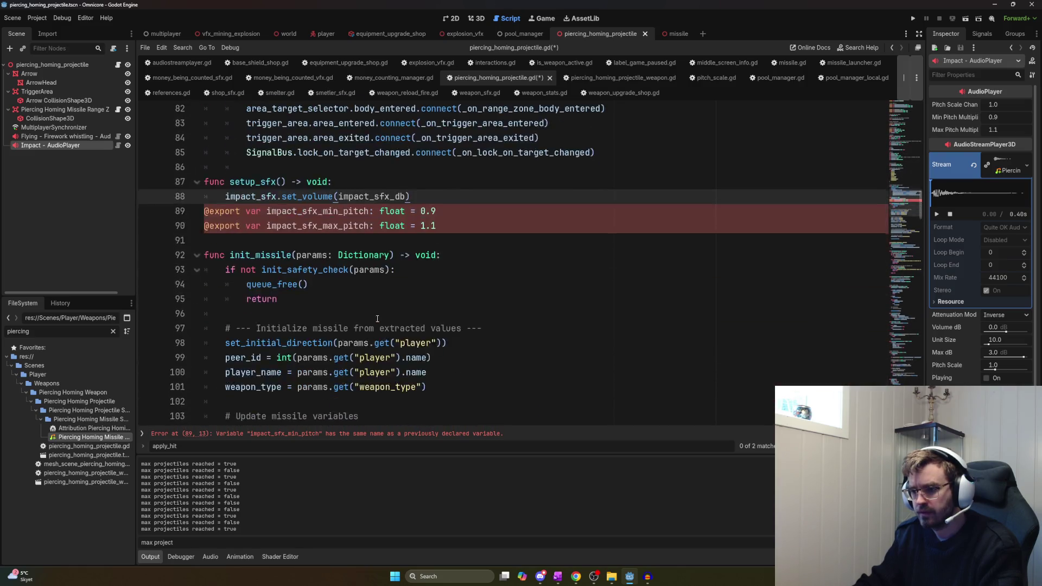
scroll(377, 318, up, 8)
scroll(400, 271, up, 19)
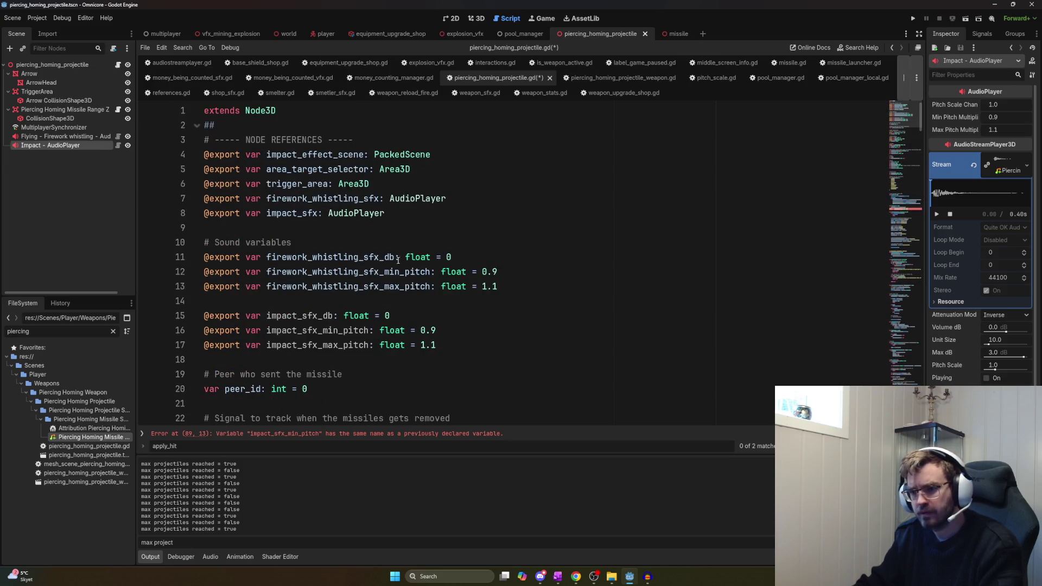
double_click(329, 273)
key(ctrl+d)
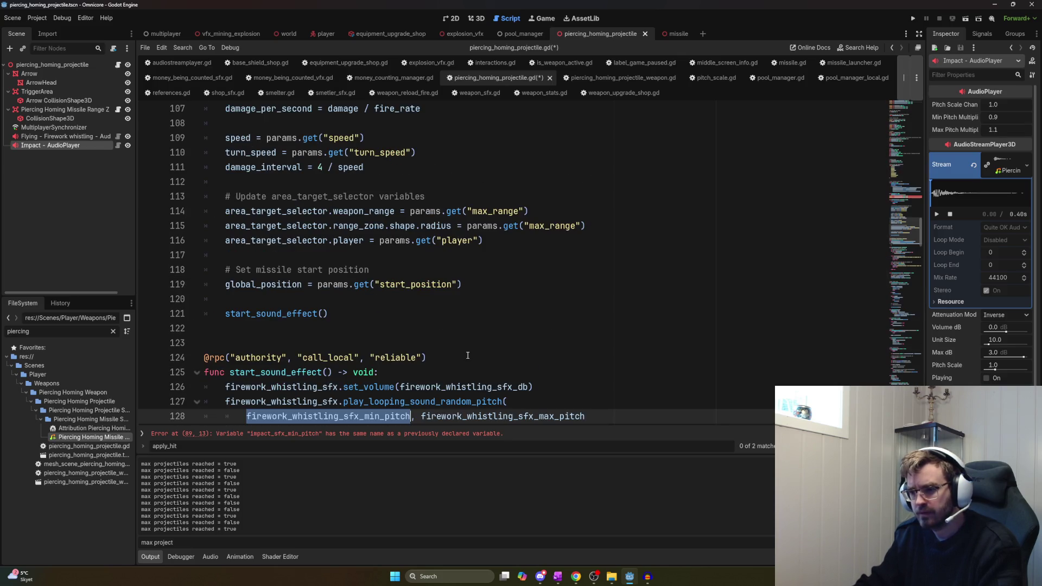
scroll(342, 363, down, 2)
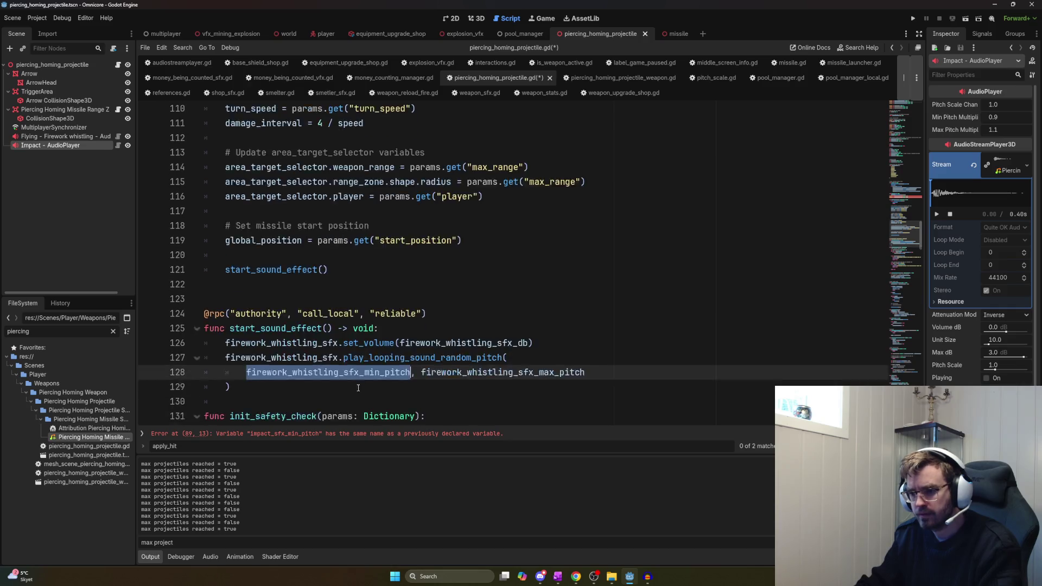
double_click(312, 327)
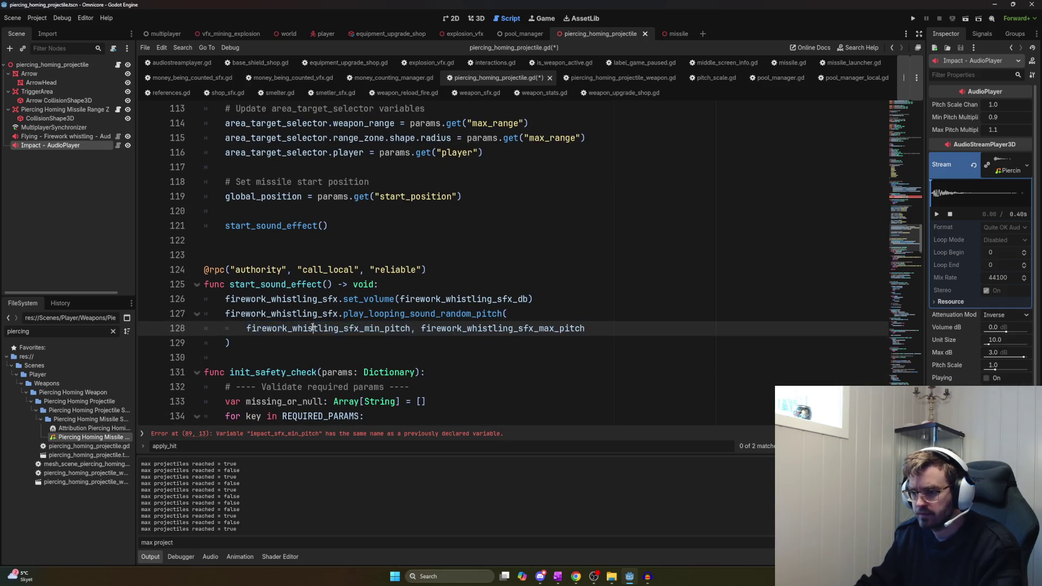
ctrl+click(312, 327)
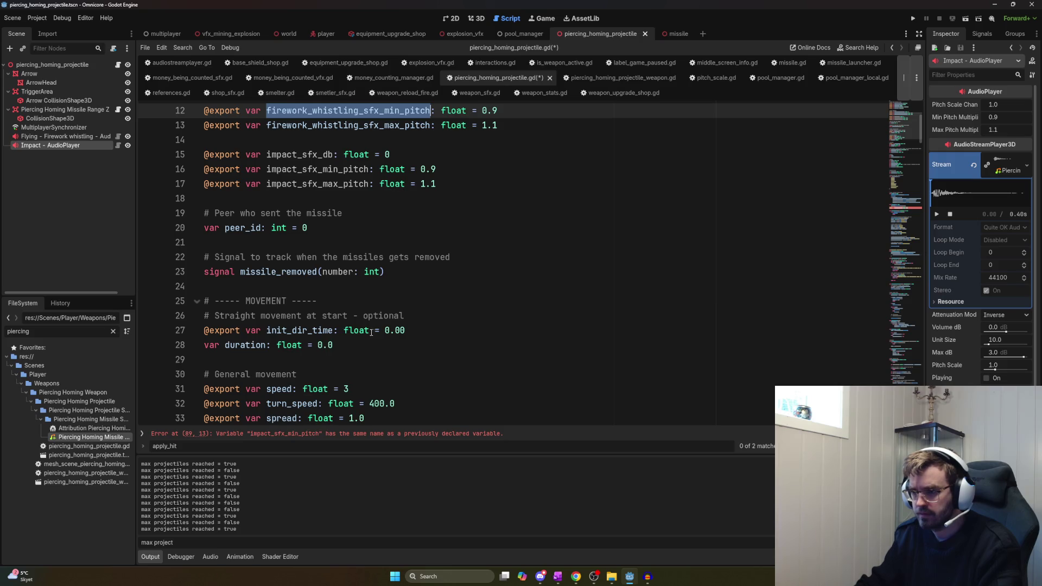
scroll(407, 173, down, 15)
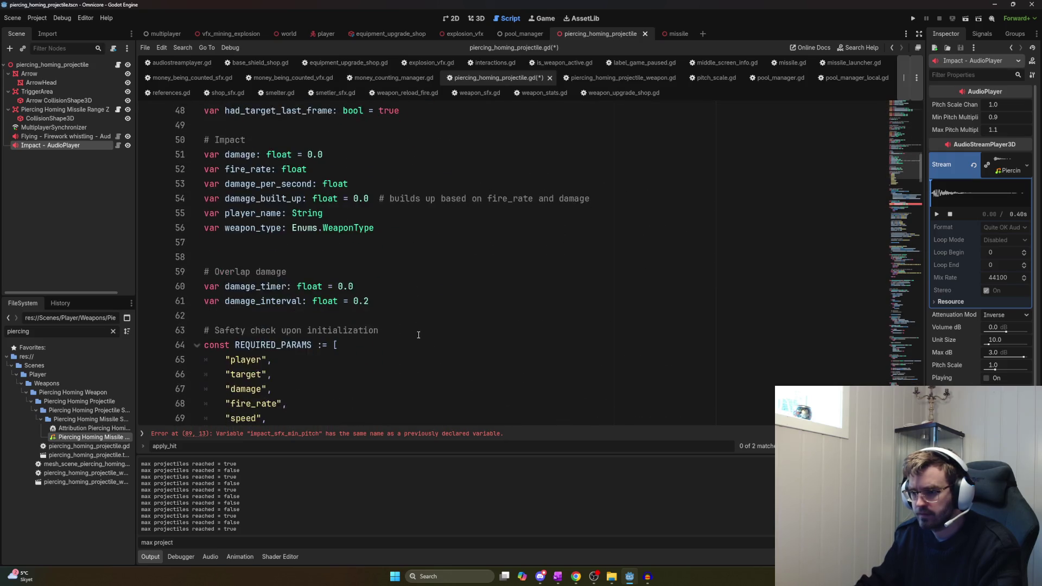
scroll(418, 334, down, 5)
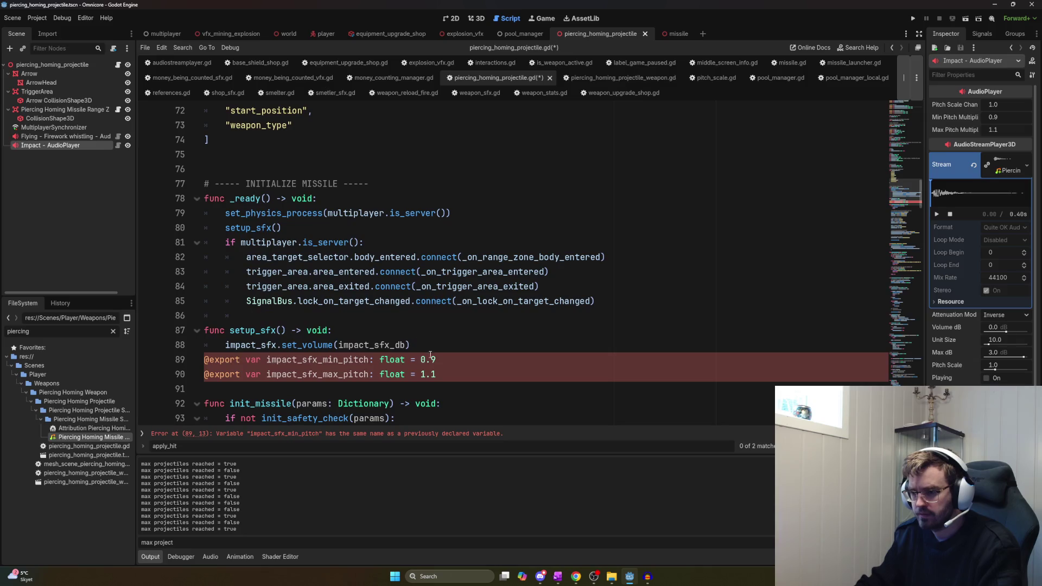
drag(410, 345, 226, 345)
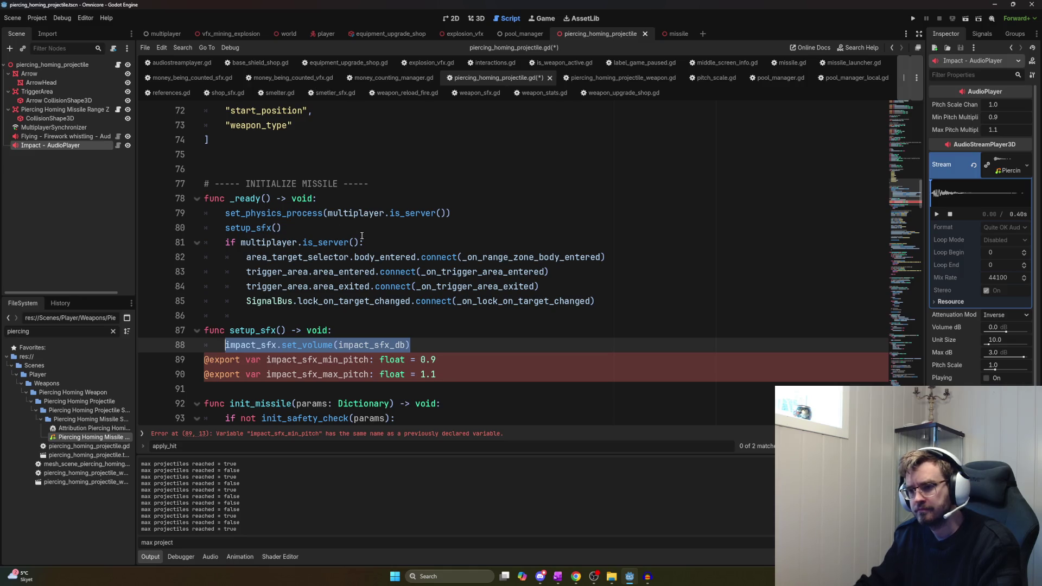
Move the set_volume line into _ready in place of setup_sfx() and delete the setup_sfx function
key(ctrl+x)
click(295, 223)
key(shift+Home)
key(ctrl+v)
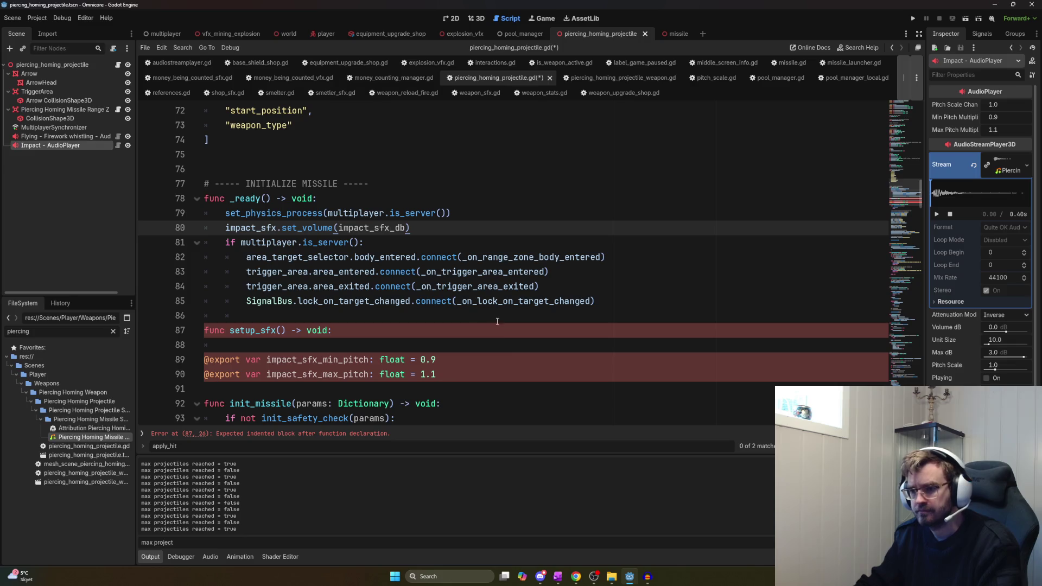
drag(485, 376, 183, 328)
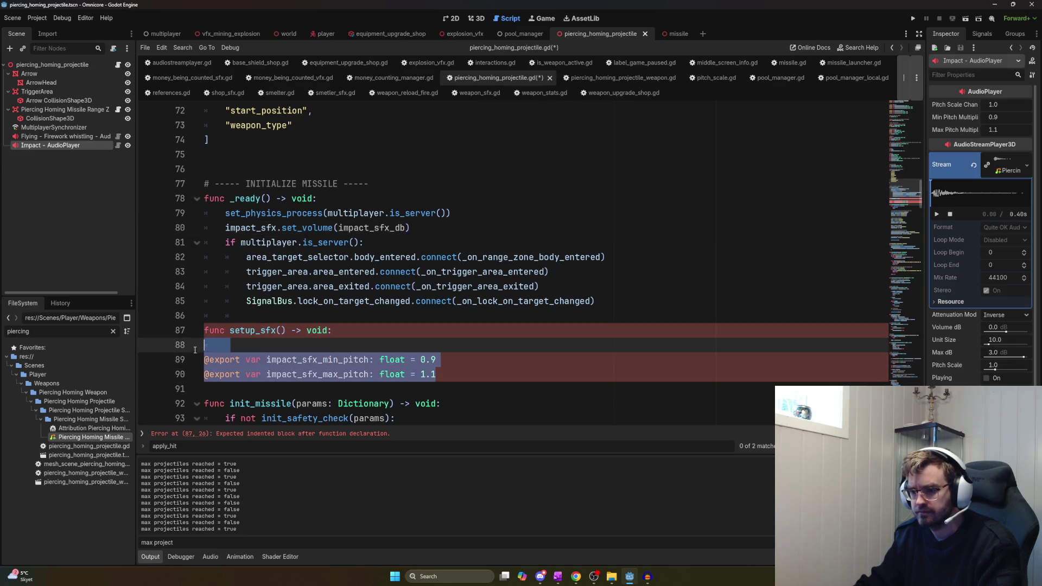
key(ctrl+x)
key(BackSpace)
Find the impact_sfx playback call in the hit handler and paste the pitch export lines below it
key(ctrl+f)
text(impact_sfx)
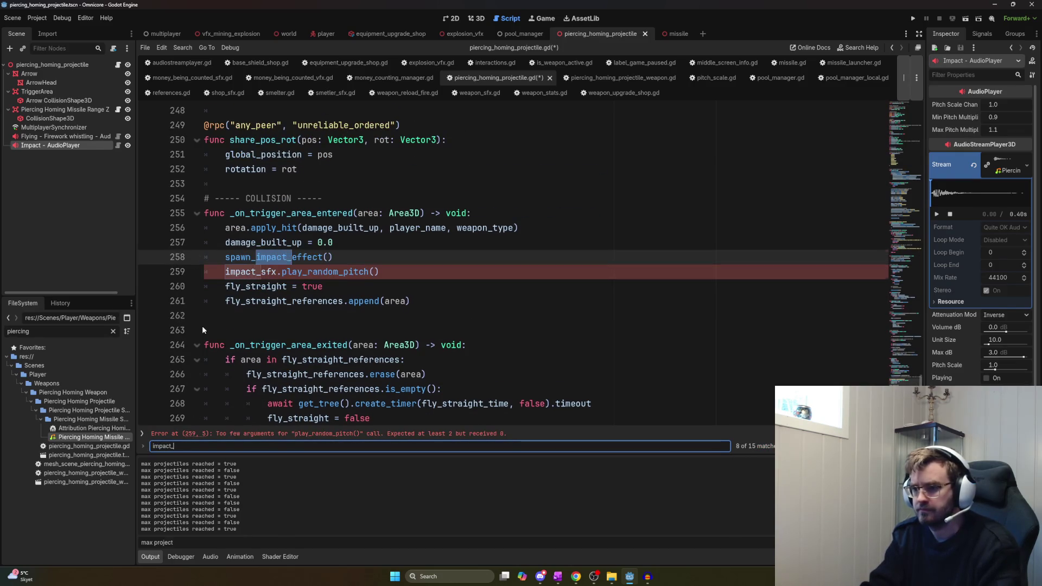
key(Return)
key(Return)
key(Return)
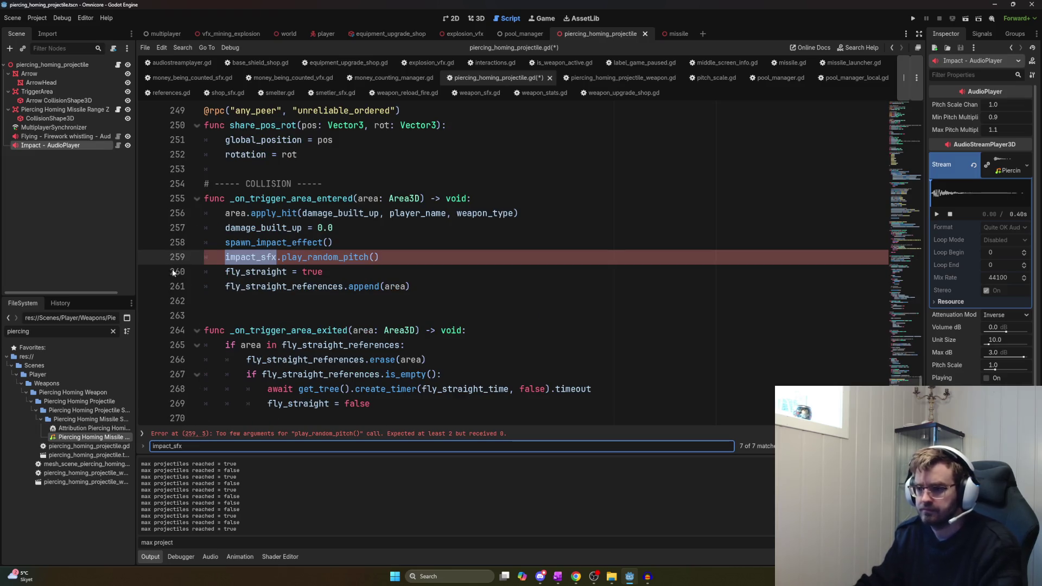
click(373, 255)
key(Return)
key(ctrl+v)
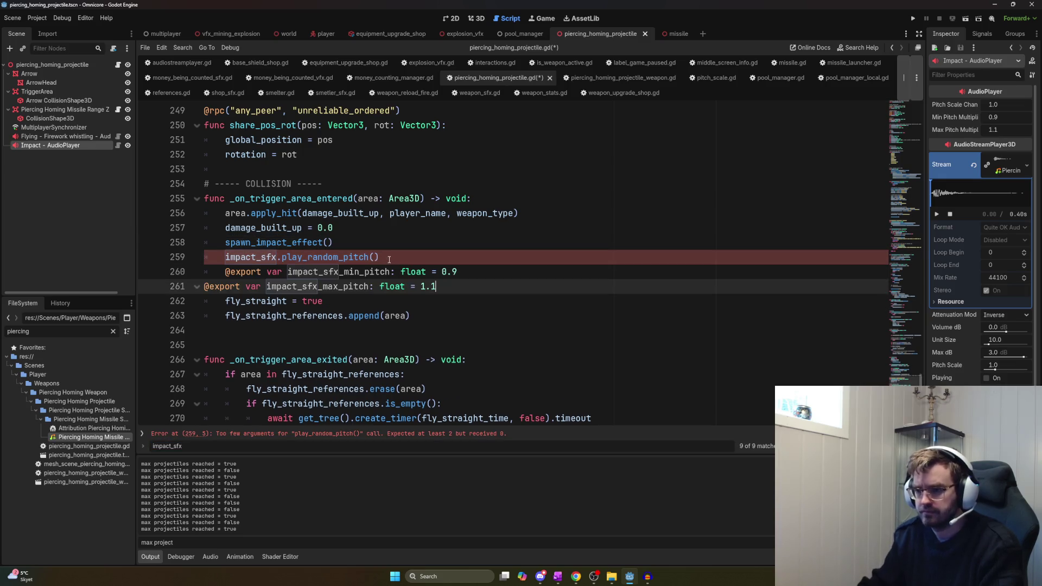
Pass impact_sfx_min_pitch and impact_sfx_max_pitch to play_random_pitch(), remove the temporary lines, and save
double_click(351, 270)
key(ctrl+c)
click(376, 256)
key(ctrl+v)
text(,)
click(403, 269)
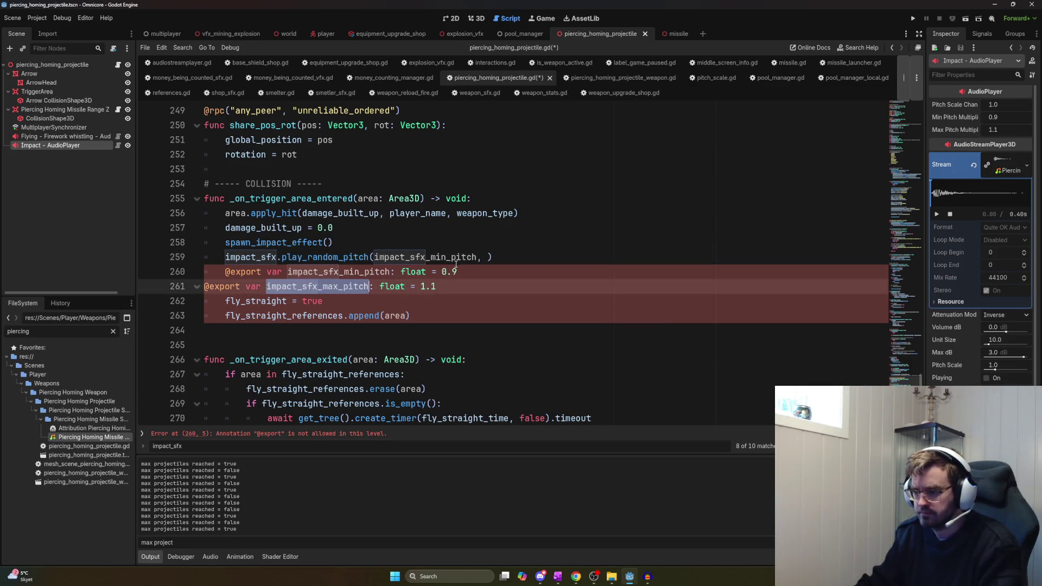
click(484, 256)
text(impact_sfx_max_pitch)
drag(225, 272, 435, 285)
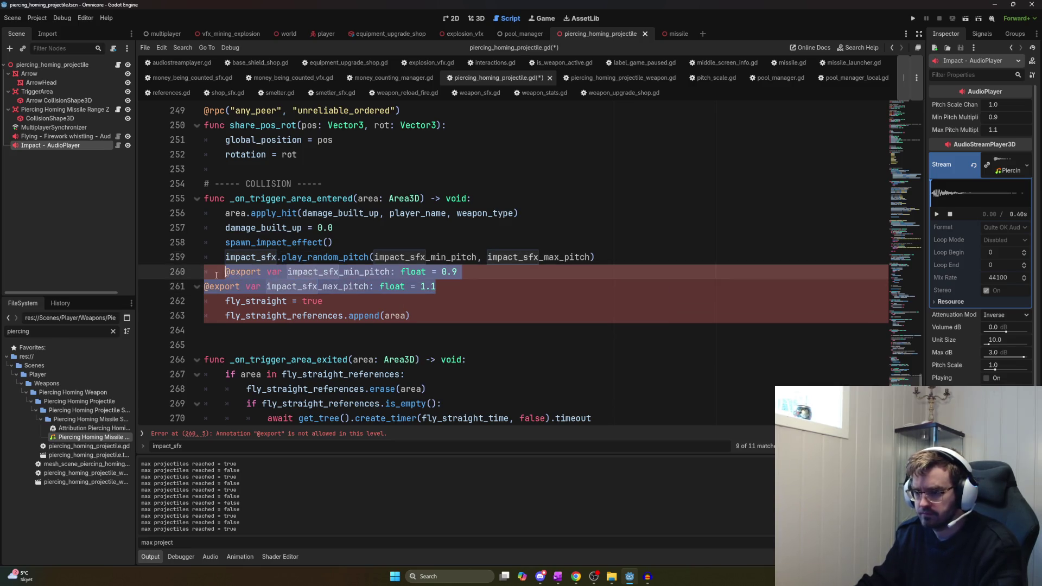
key(Delete)
key(BackSpace)
key(ctrl+s)
key(ctrl+Home)
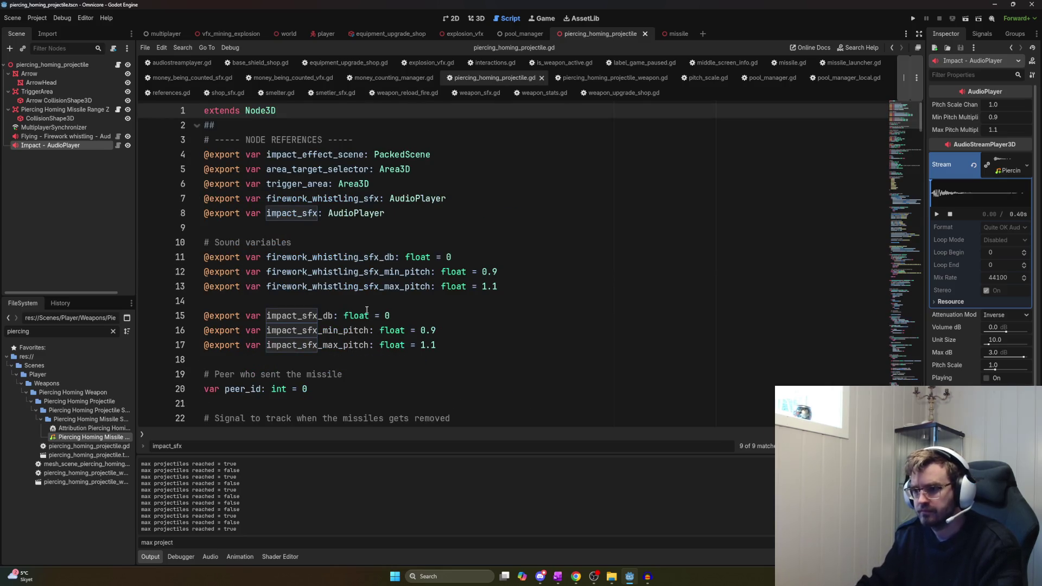
Run the game briefly to test the changes, then stop it
scroll(384, 346, down, 3)
key(F5)
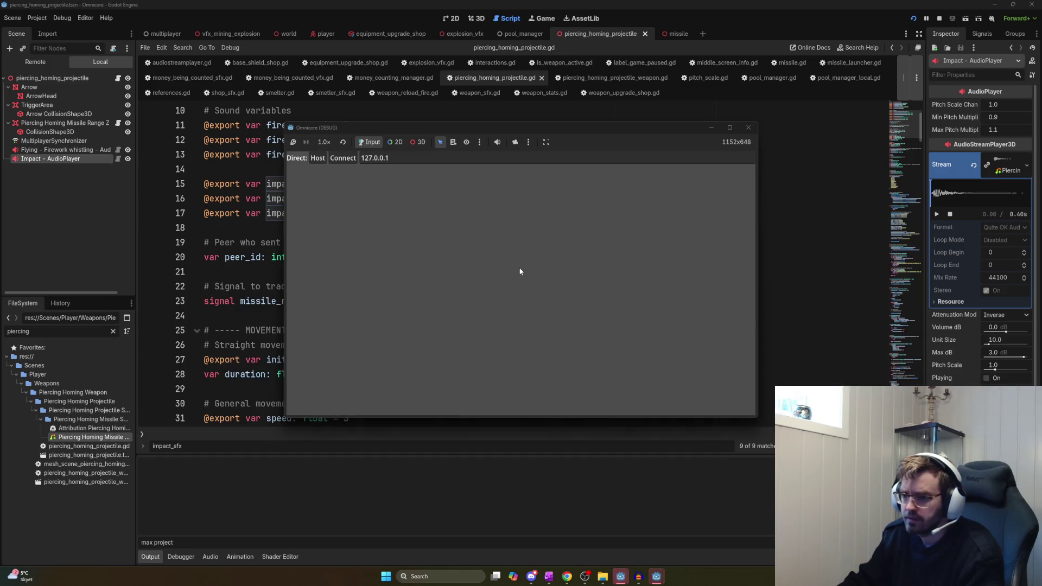
key(F8)
Search for 'impact_' and step through the matches to the collision handler's impact sound call
text(impact_)
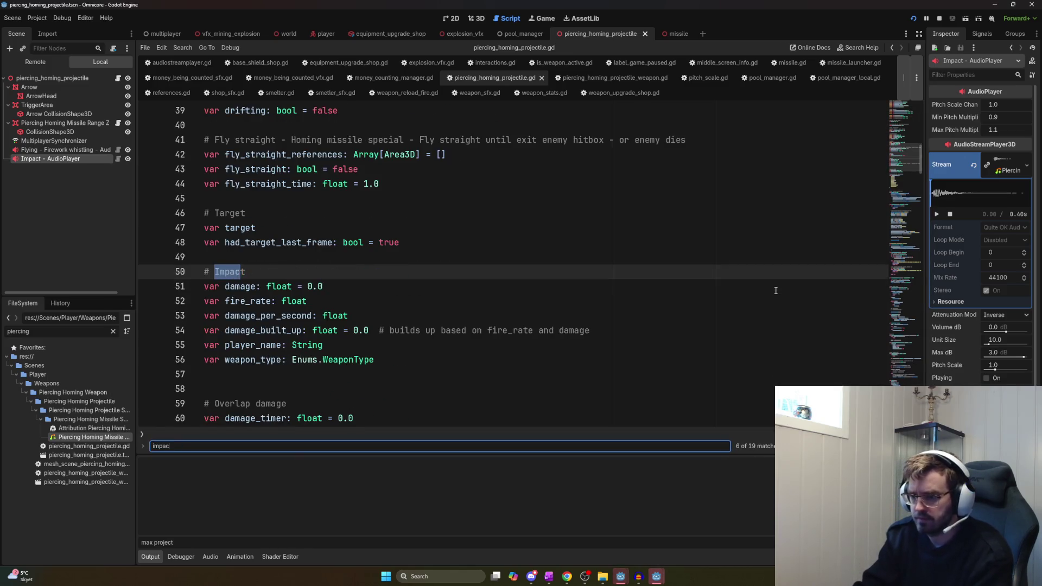
key(Return)
key(Return)
key(Return)
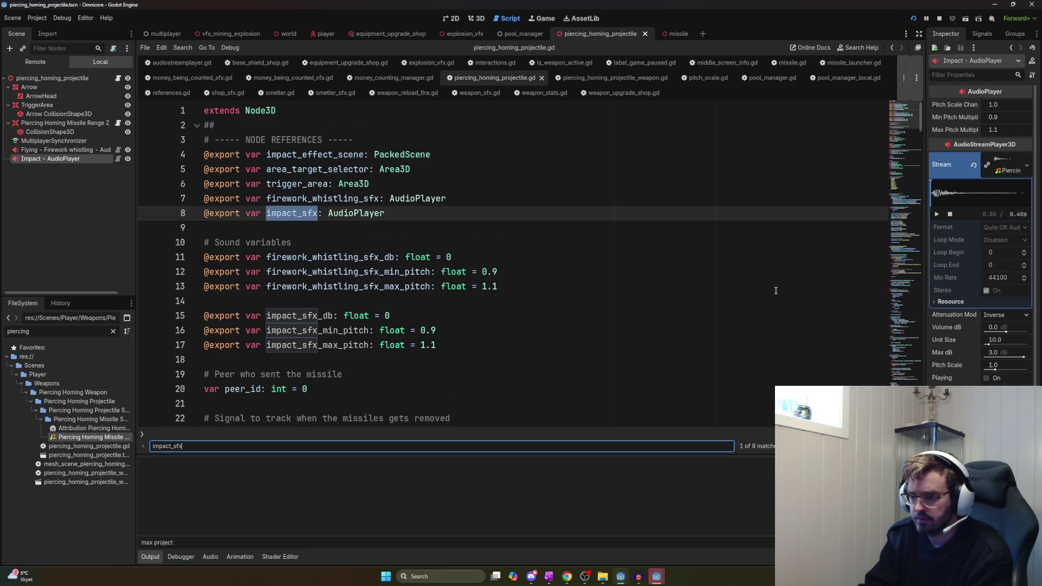
key(Return)
key(Return)
key(Return)
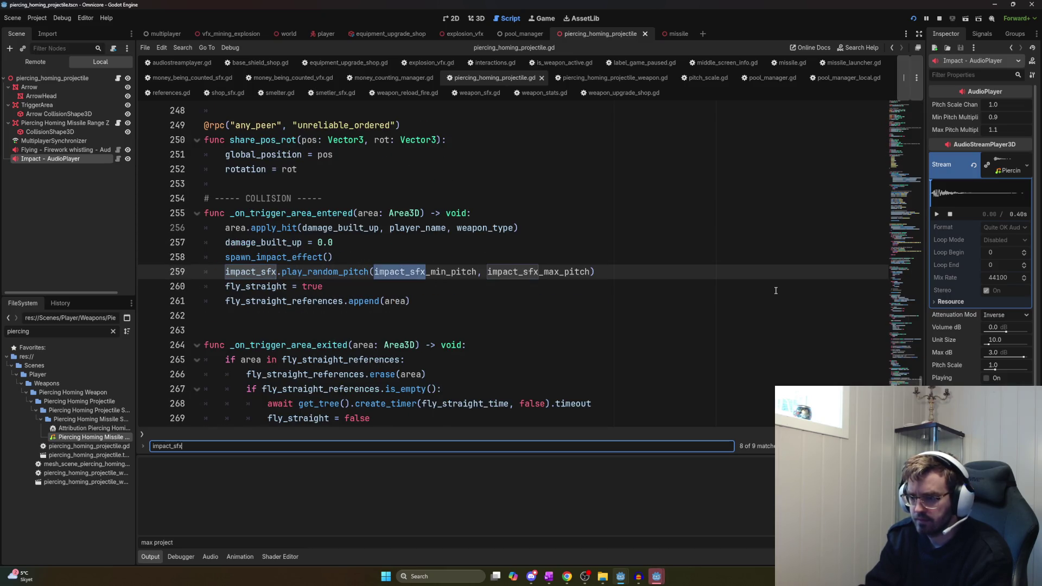
key(Return)
key(Return)
key(Return)
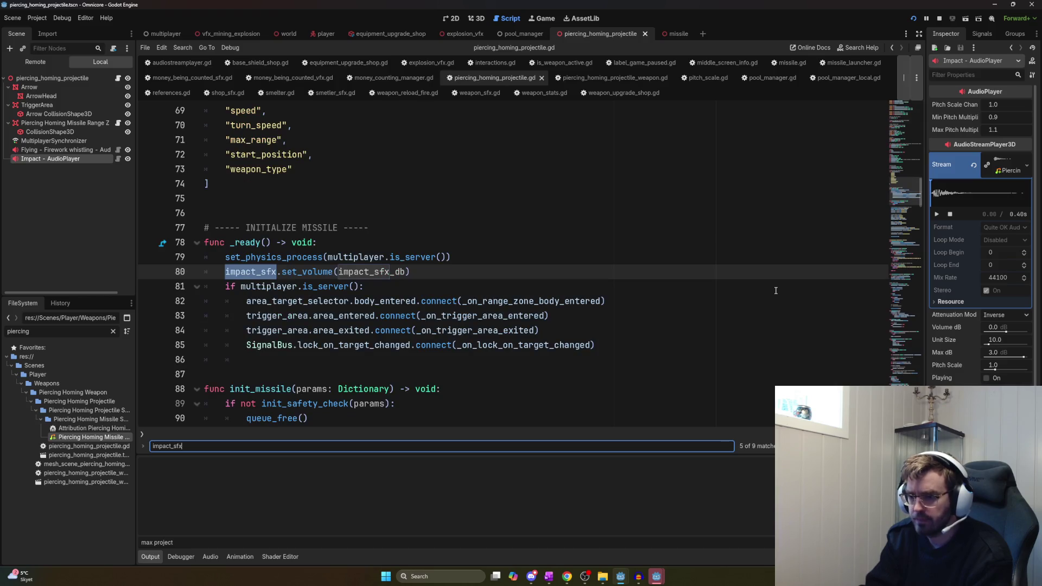
key(Return)
key(Return)
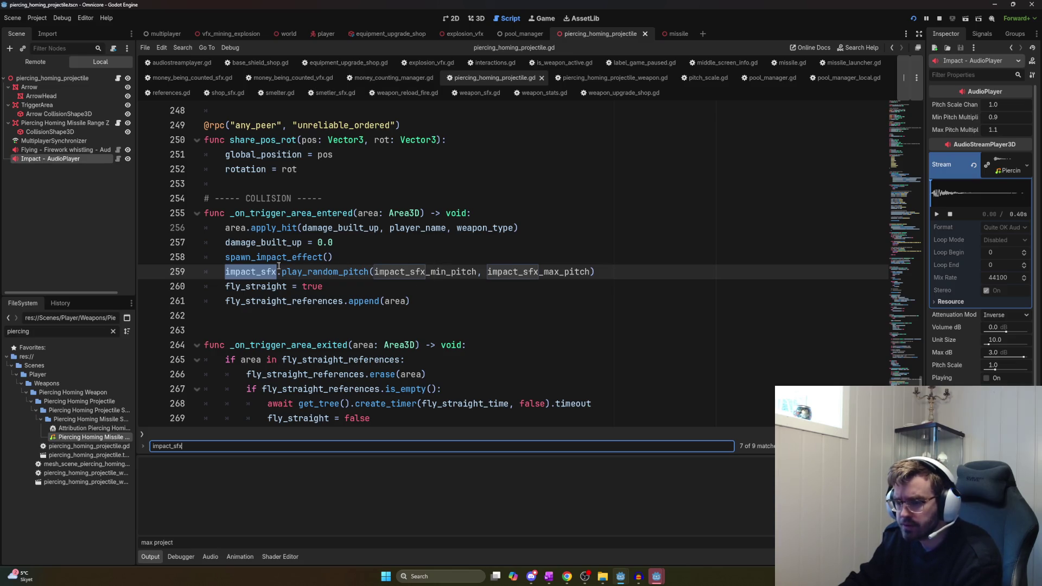
Check where _on_trigger_area_entered is connected in _ready, then start a new line above impact_sfx.play_random_pitch
scroll(281, 266, down, 4)
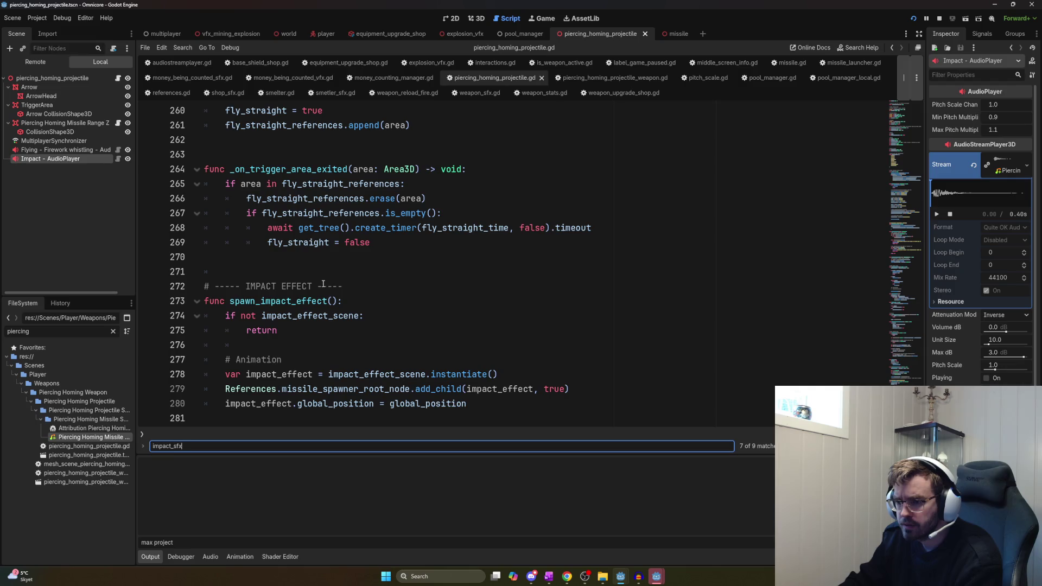
scroll(329, 287, up, 3)
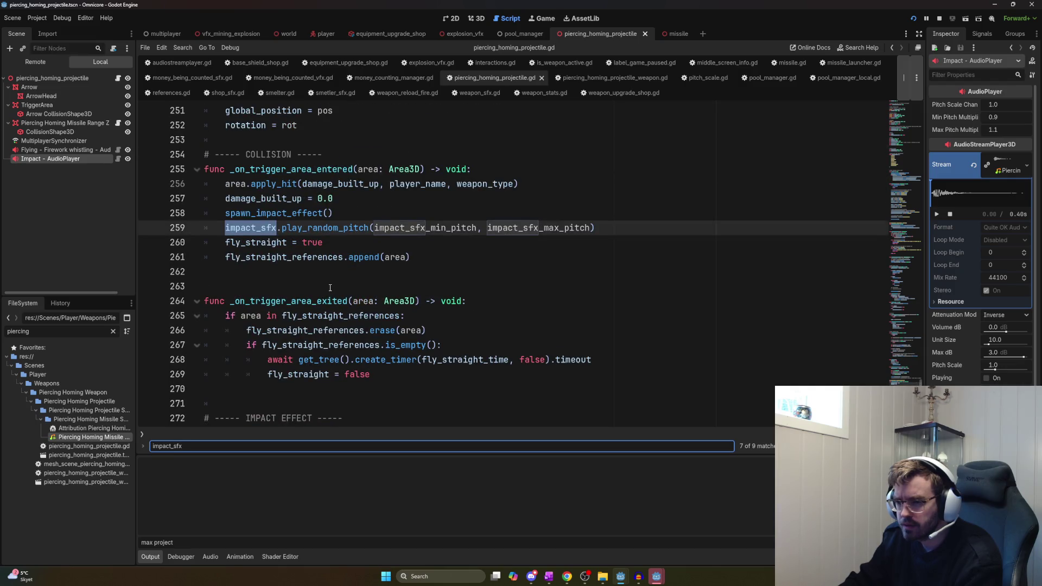
scroll(330, 288, up, 1)
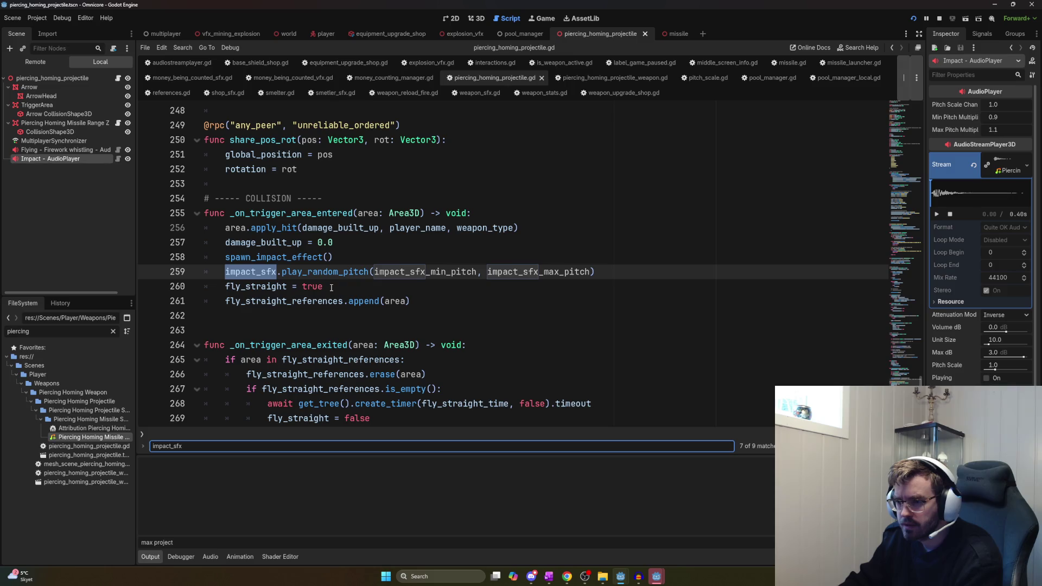
click(280, 218)
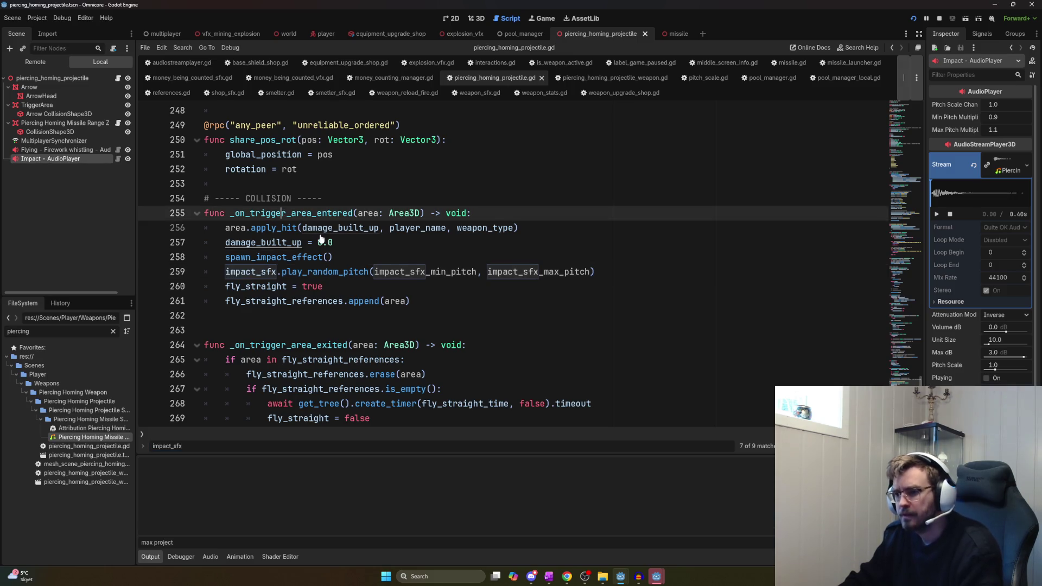
ctrl+click(281, 217)
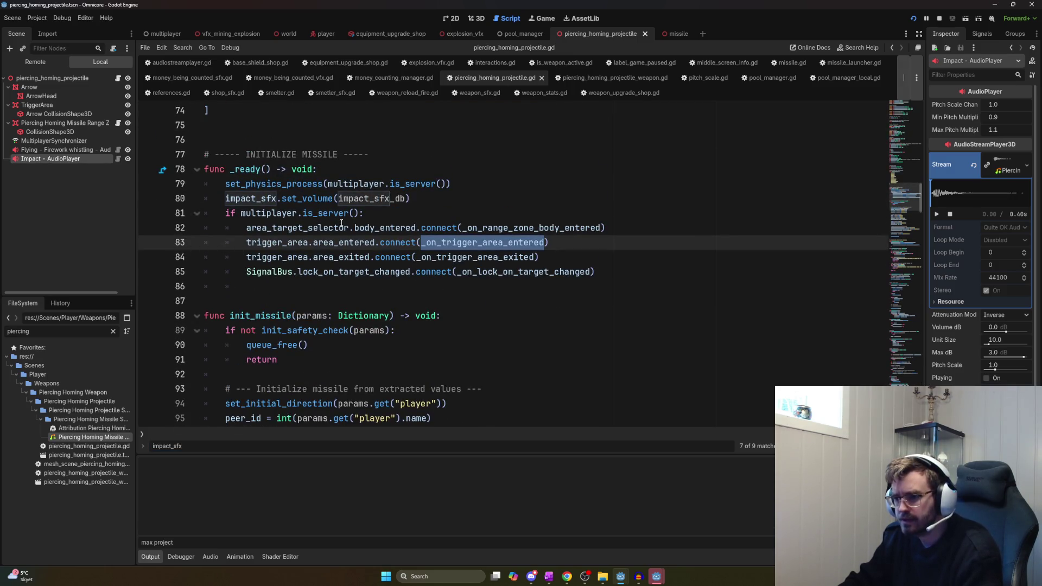
ctrl+click(472, 242)
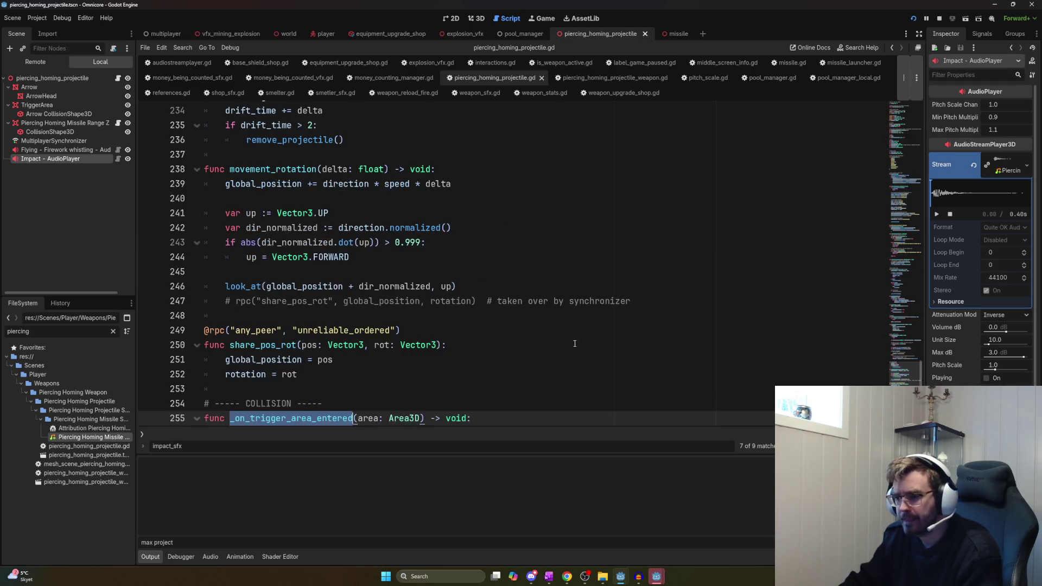
click(206, 213)
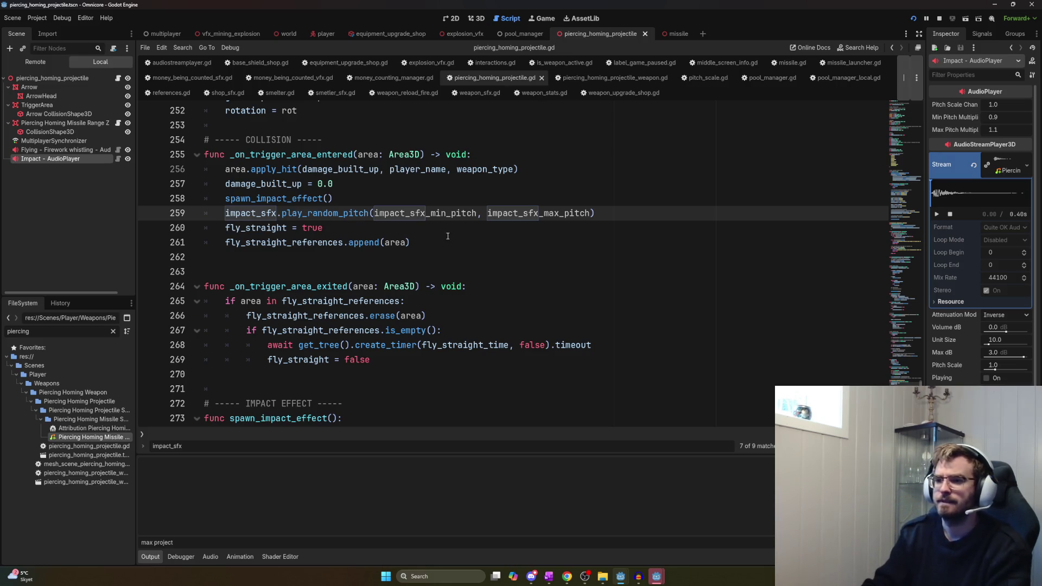
key(ctrl+shift+Return)
text(play)
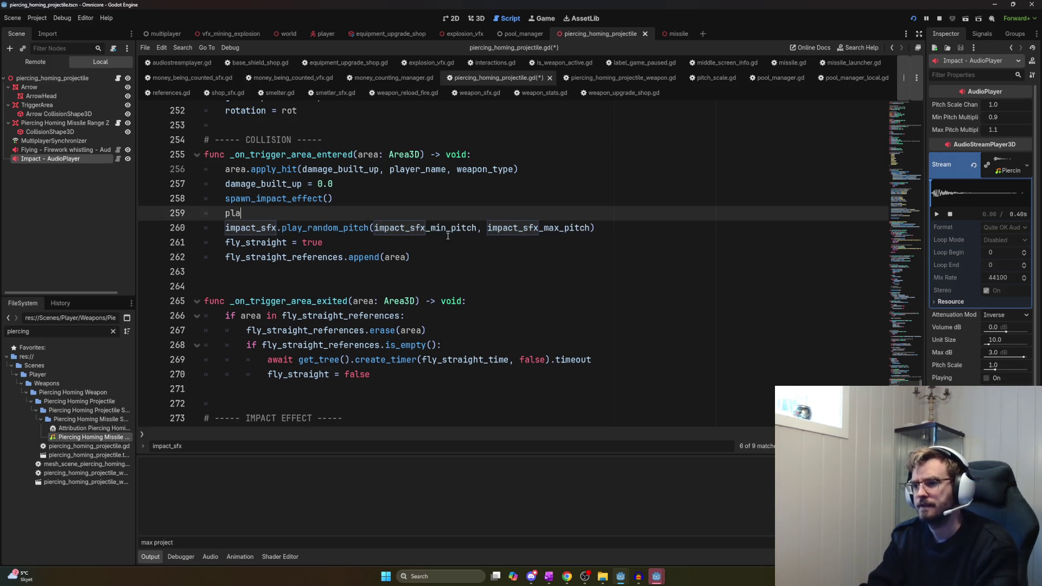
Write rpc("play_impact_sfx") in place of the mistyped word in the collision handler
key(BackSpace)
key(BackSpace)
key(BackSpace)
text(rpc("pla)
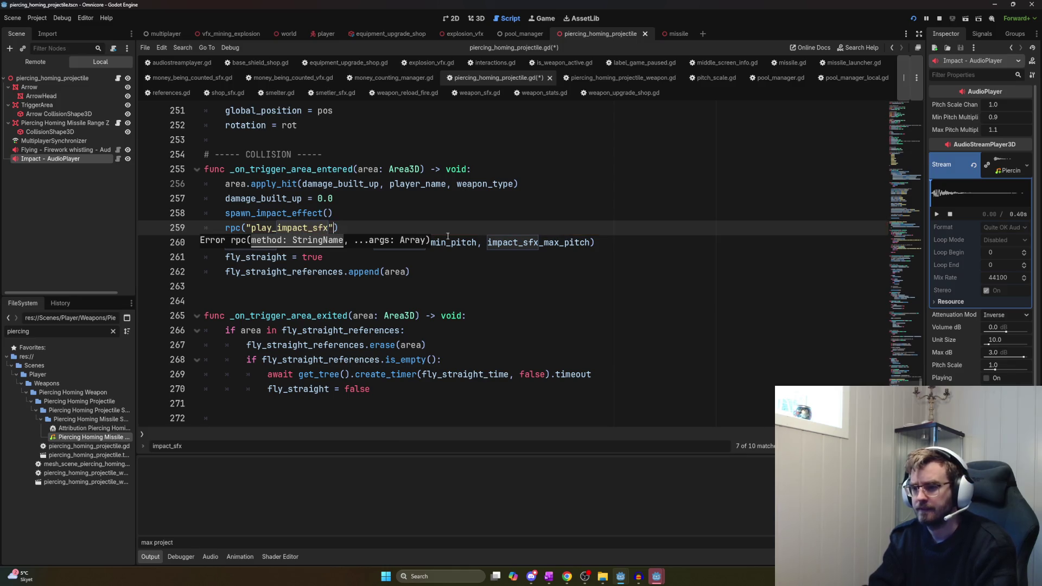
key(End)
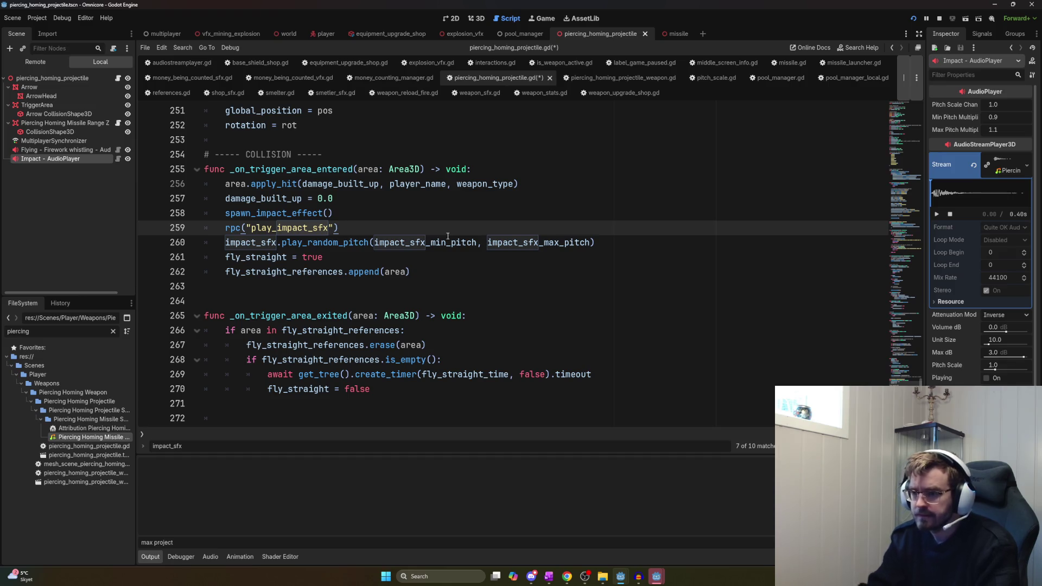
Move the direct impact_sfx.play_random_pitch call into a new play_impact_sfx() function
drag(621, 242, 225, 242)
key(ctrl+c)
key(BackSpace)
click(230, 288)
key(Return)
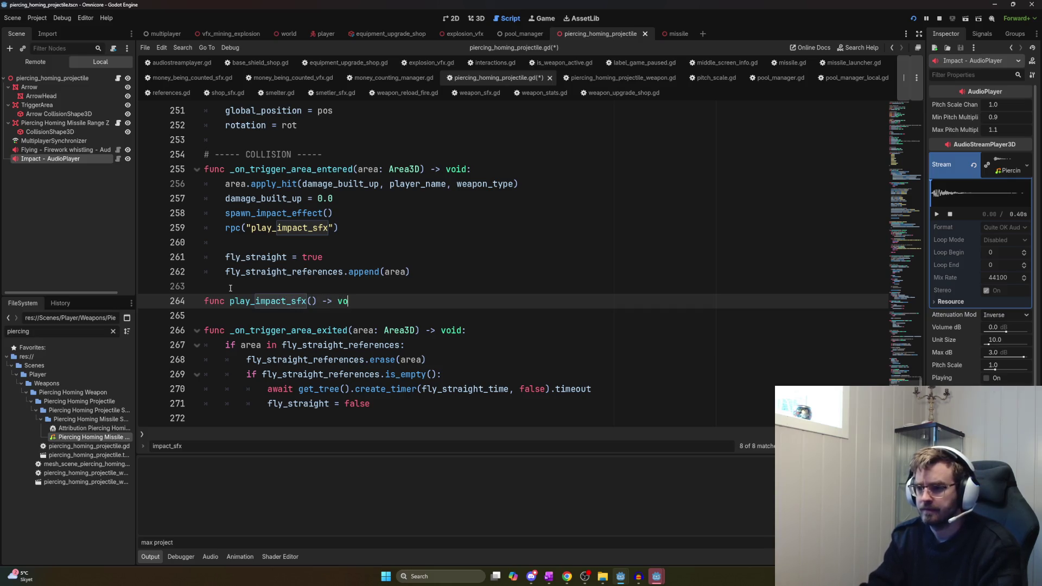
text(id:ø)
key(Return)
key(ctrl+v)
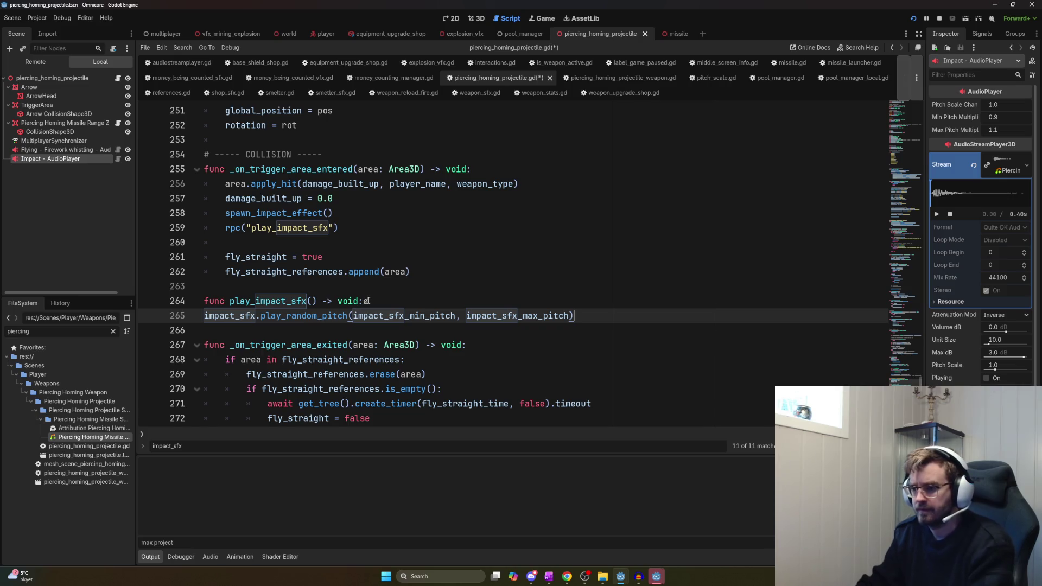
key(Home)
key(Tab)
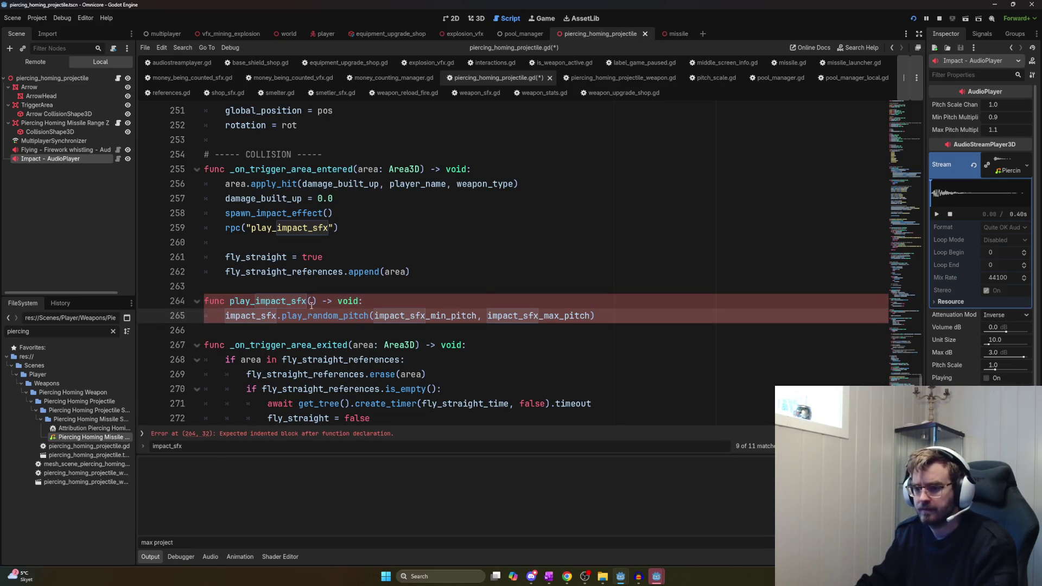
Add an annotation line above play_impact_sfx, save, and begin an rp call before spawn_impact_effect
click(273, 287)
key(Return)
key(ctrl+s)
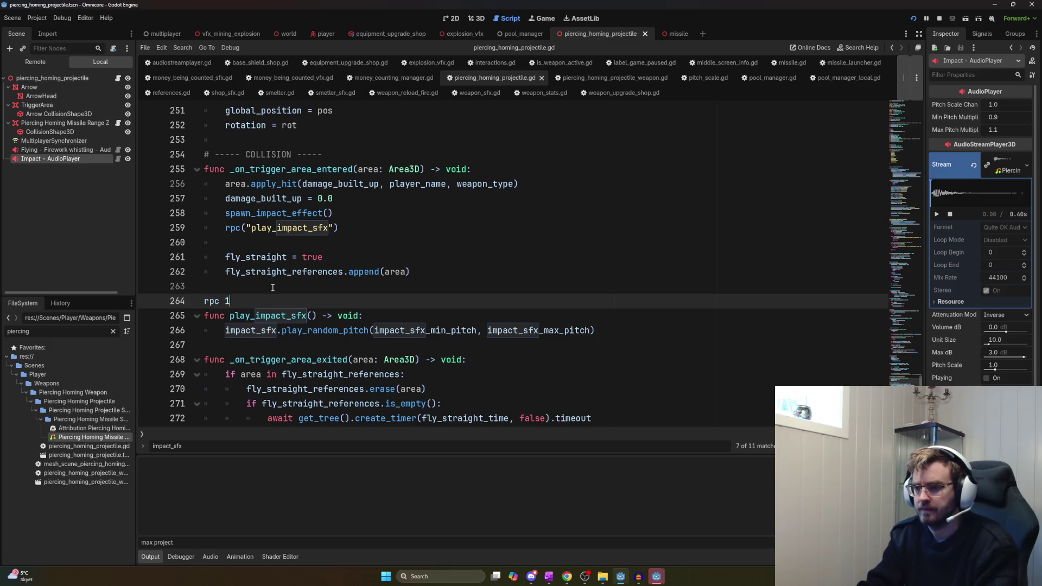
double_click(293, 315)
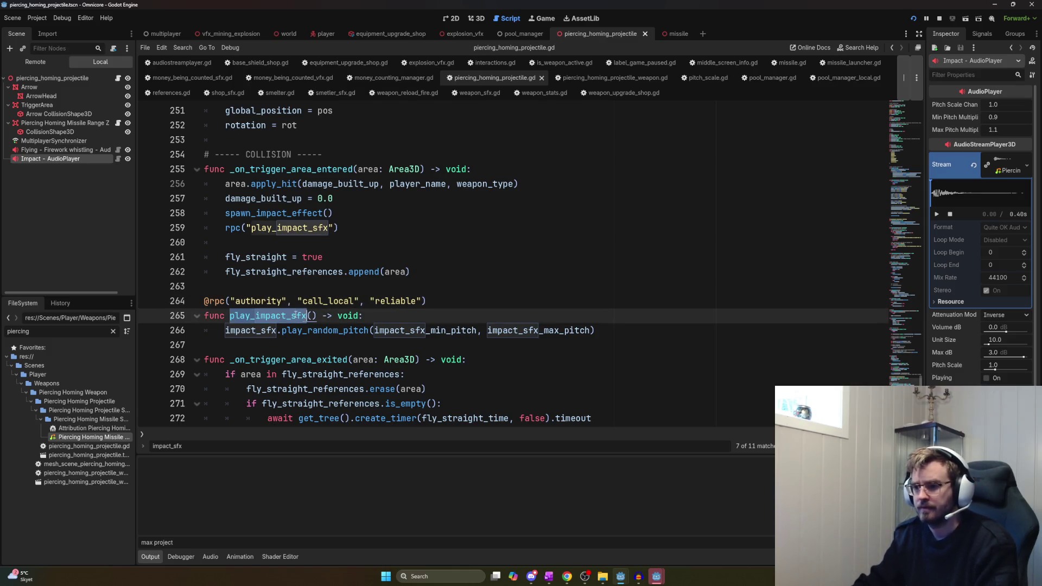
click(489, 285)
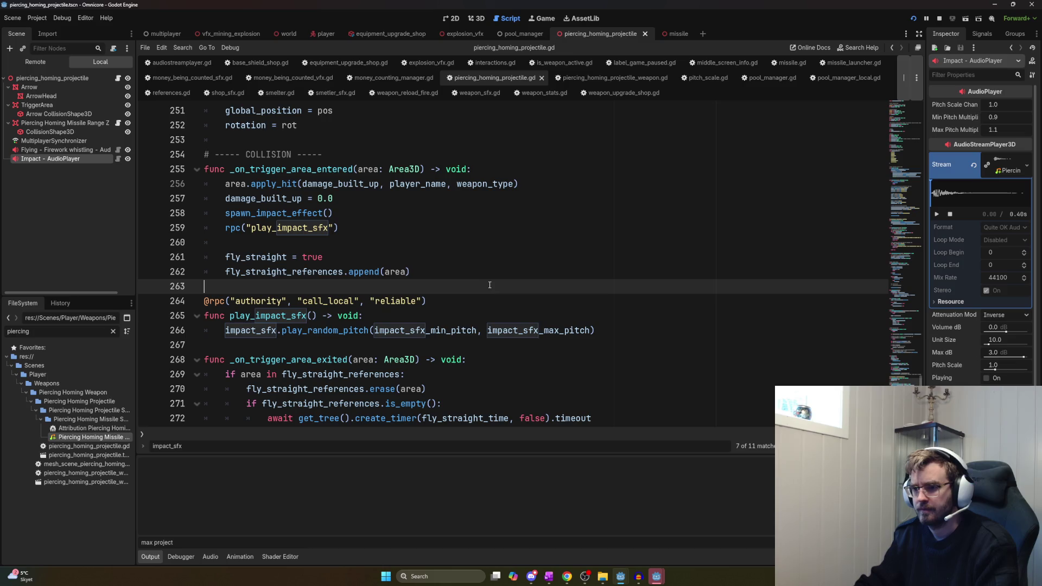
click(228, 214)
text(rp)
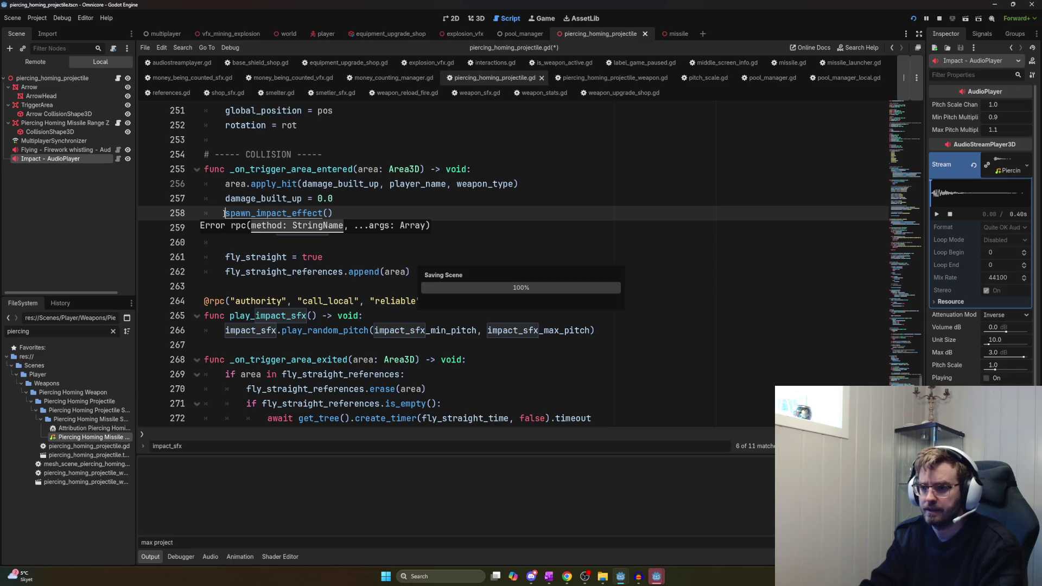
Begin wrapping start_sound_effect() on line 117 in an rpc call, undoing the broken edit
click(410, 240)
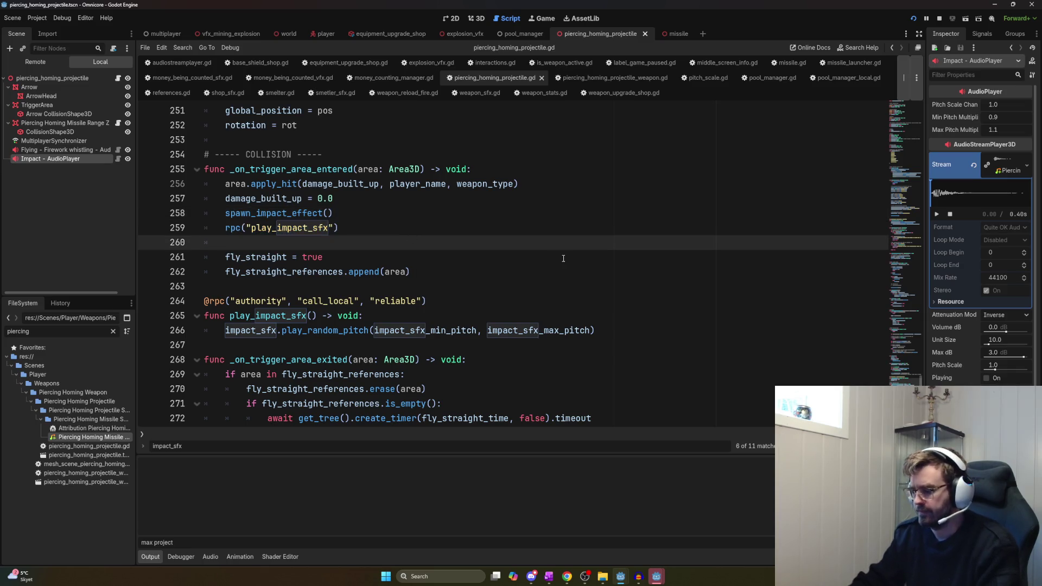
key(ctrl+Home)
scroll(559, 293, down, 8)
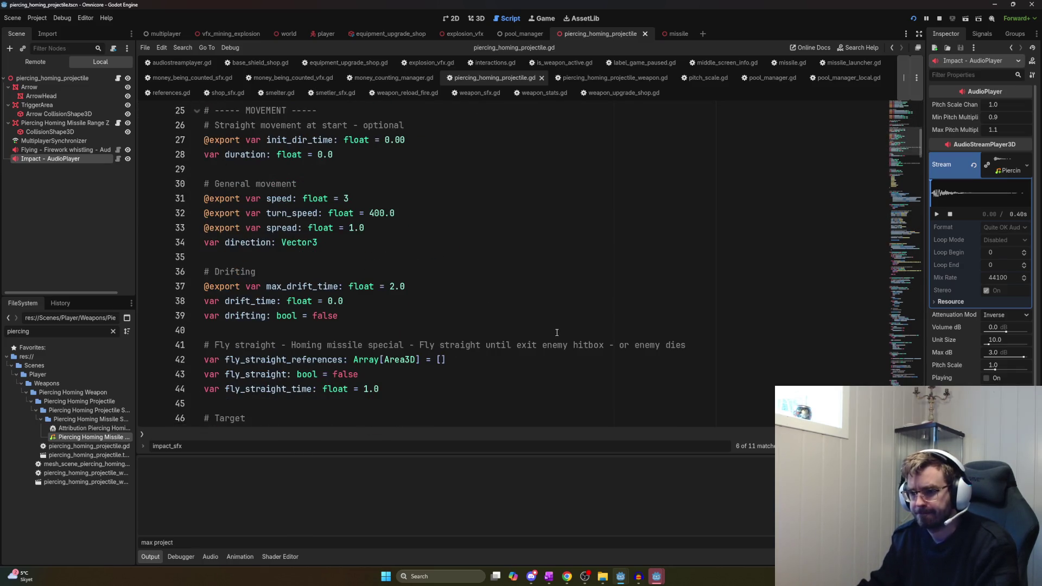
scroll(559, 330, down, 14)
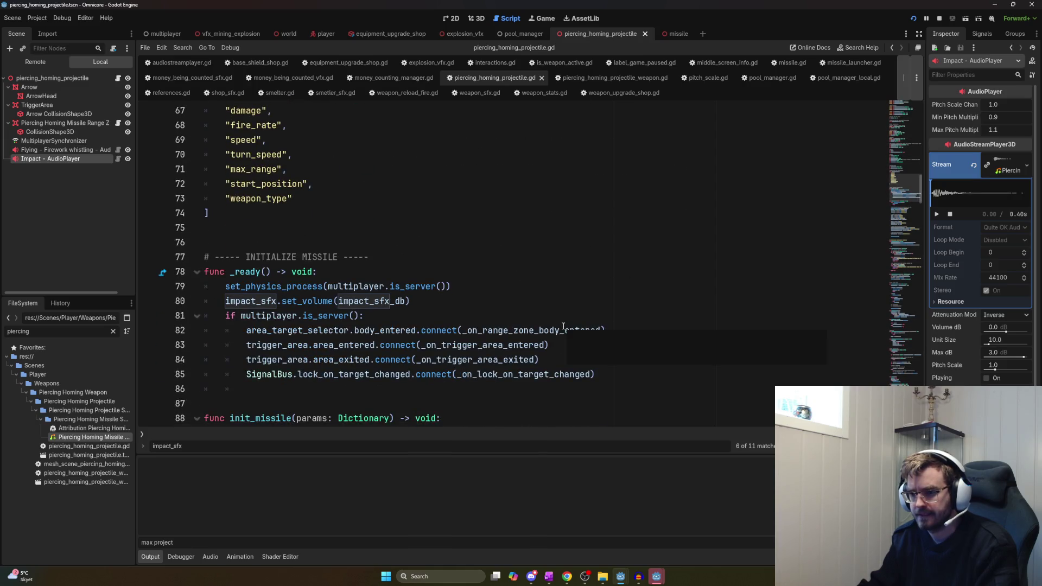
scroll(563, 326, down, 4)
scroll(564, 326, up, 2)
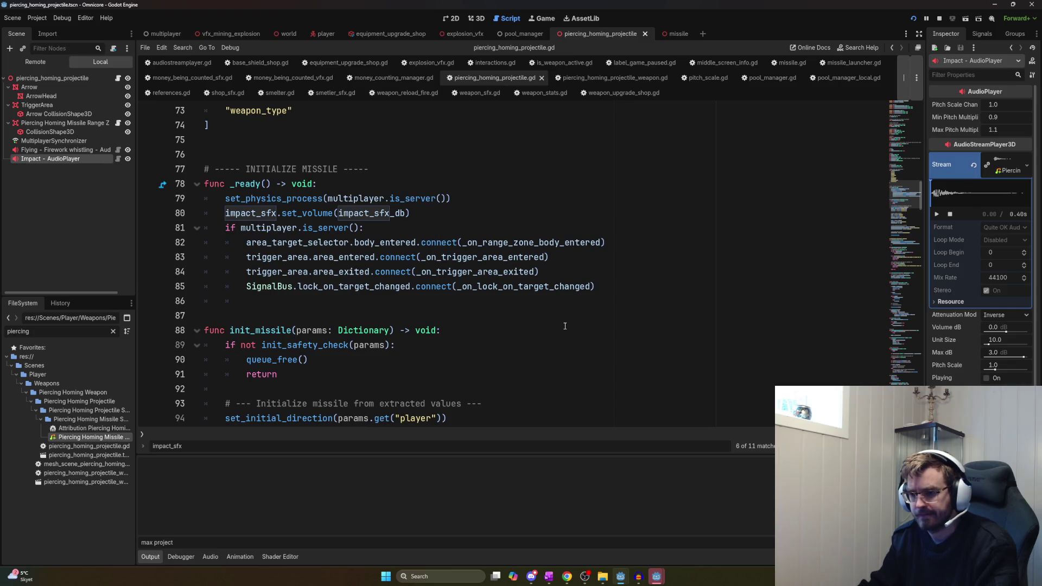
scroll(565, 325, down, 11)
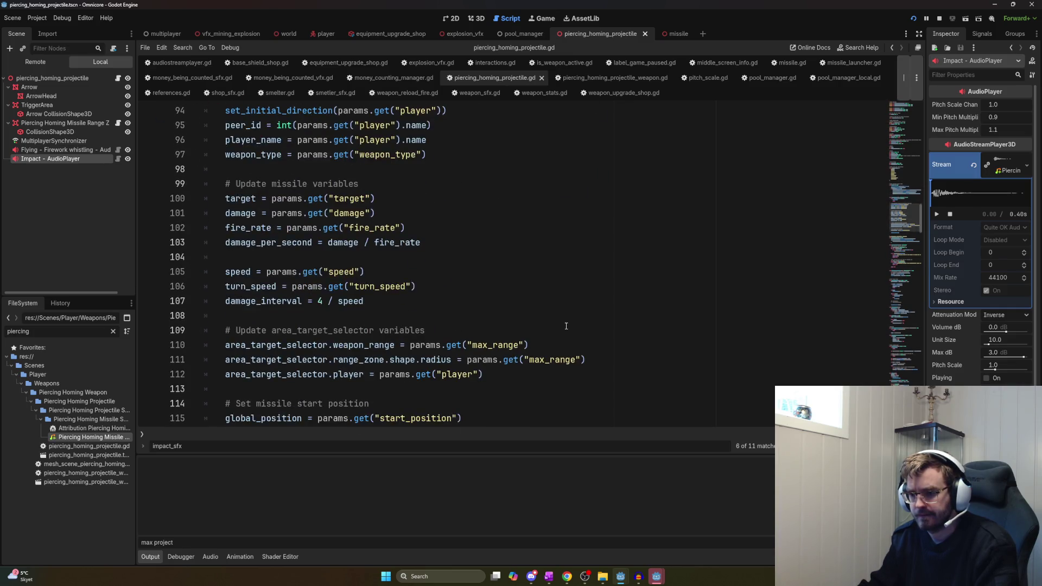
click(331, 272)
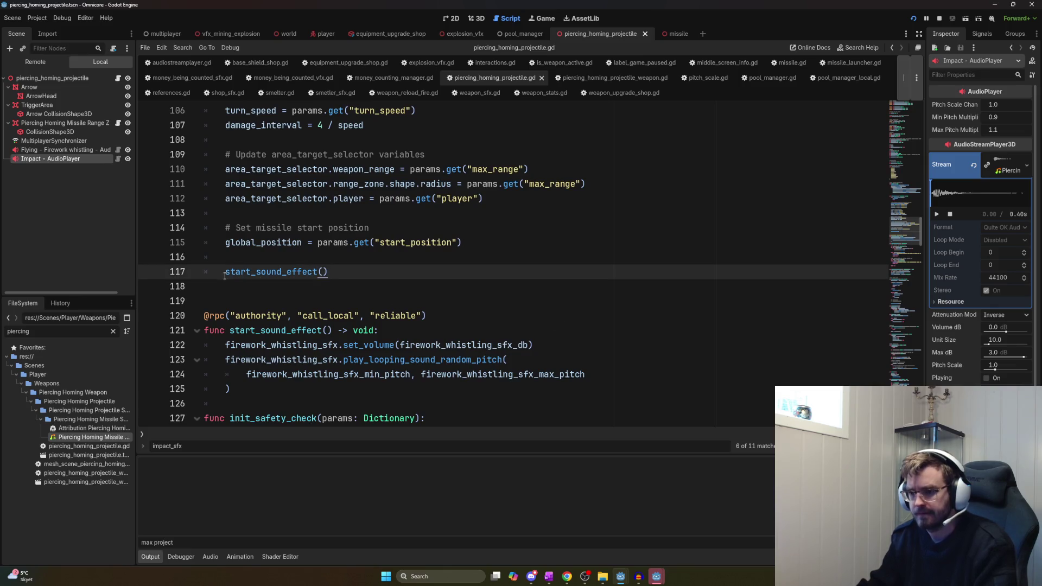
text(rpc(")
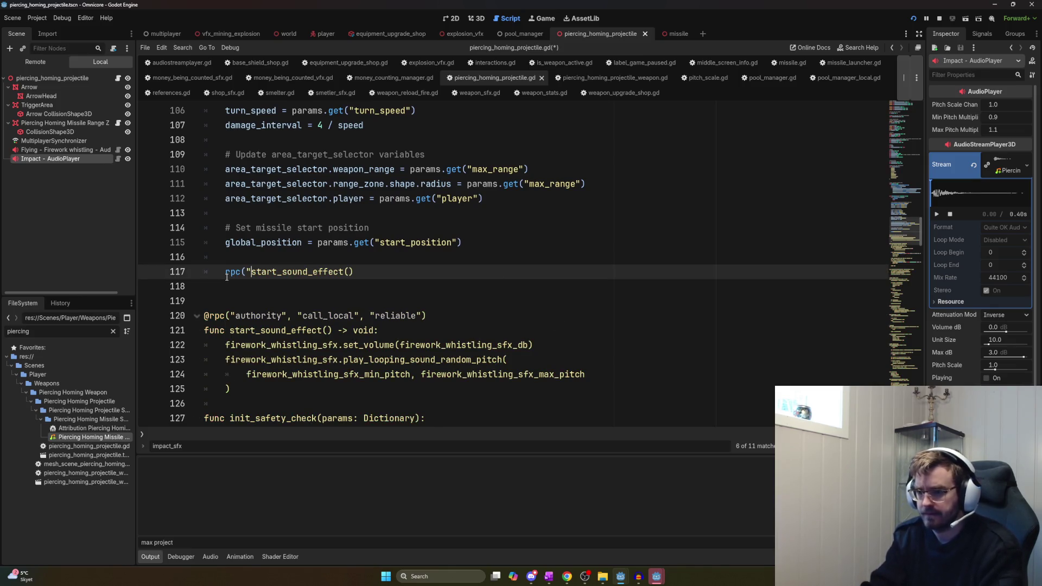
key(ctrl+End)
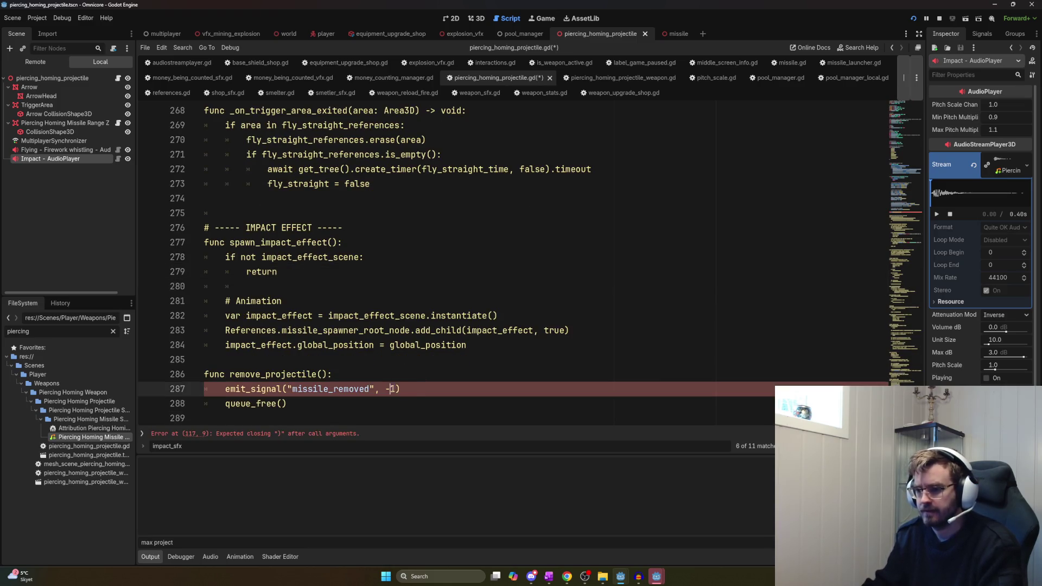
key(ctrl+z)
Complete rpc("start_sound_effect") on line 117 and launch the game
scroll(390, 335, up, 4)
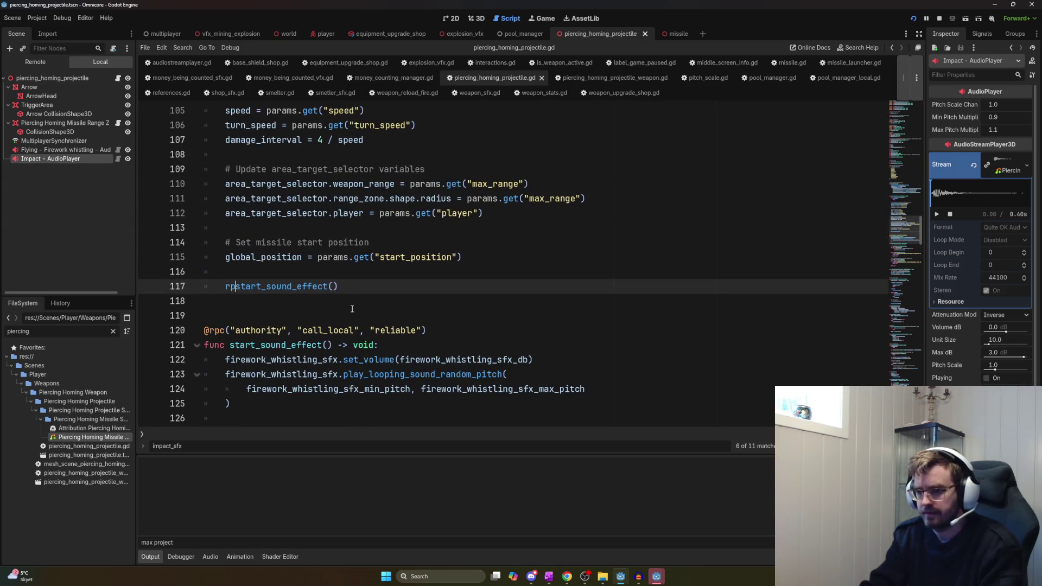
text(")
text(")
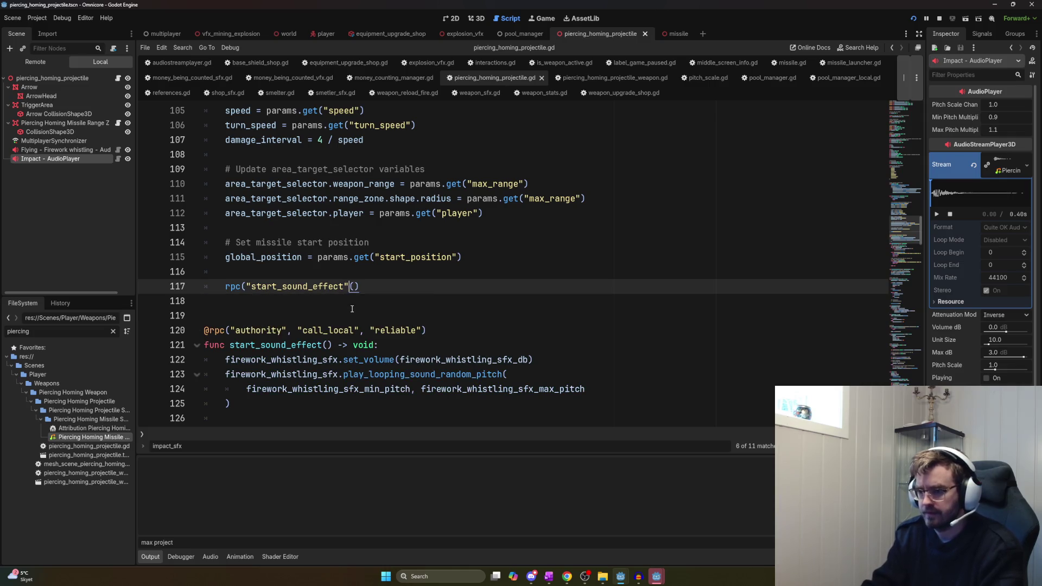
key(shift+Up)
key(F5)
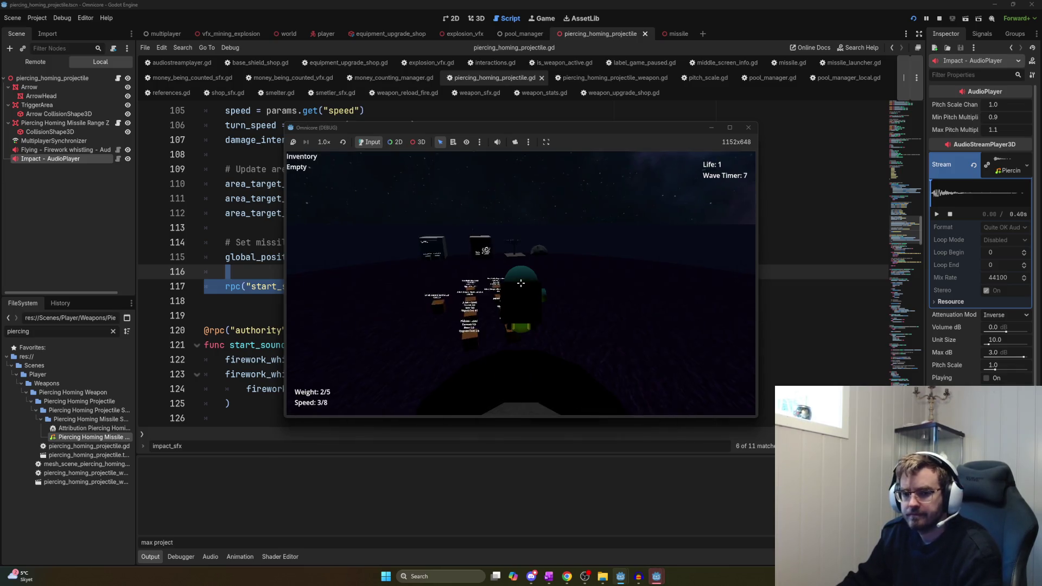
Buy the Piercing Homing Weapon, fire homing arrows at the spiders, then stop the game
key(w)
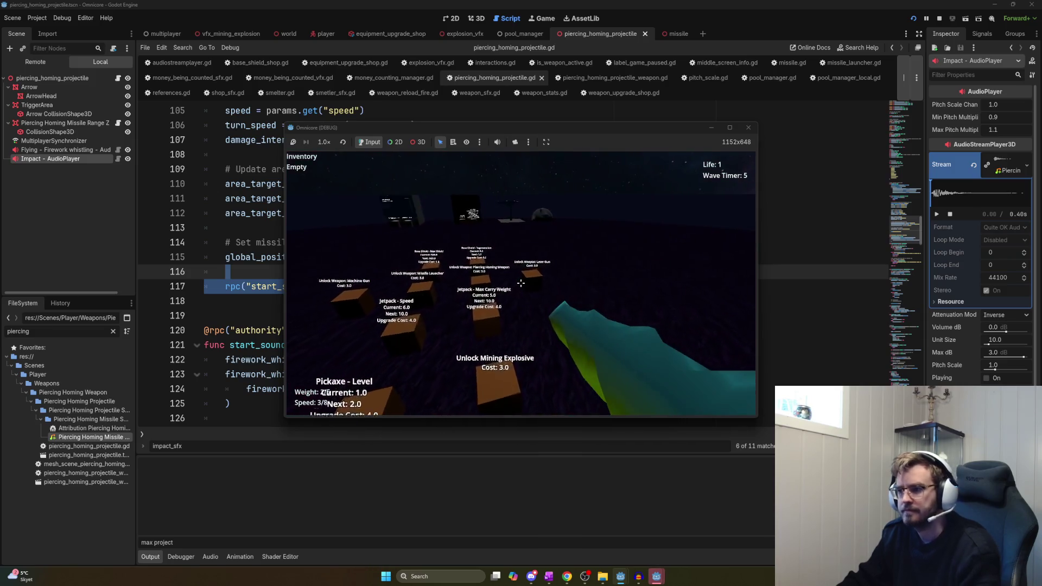
key(w)
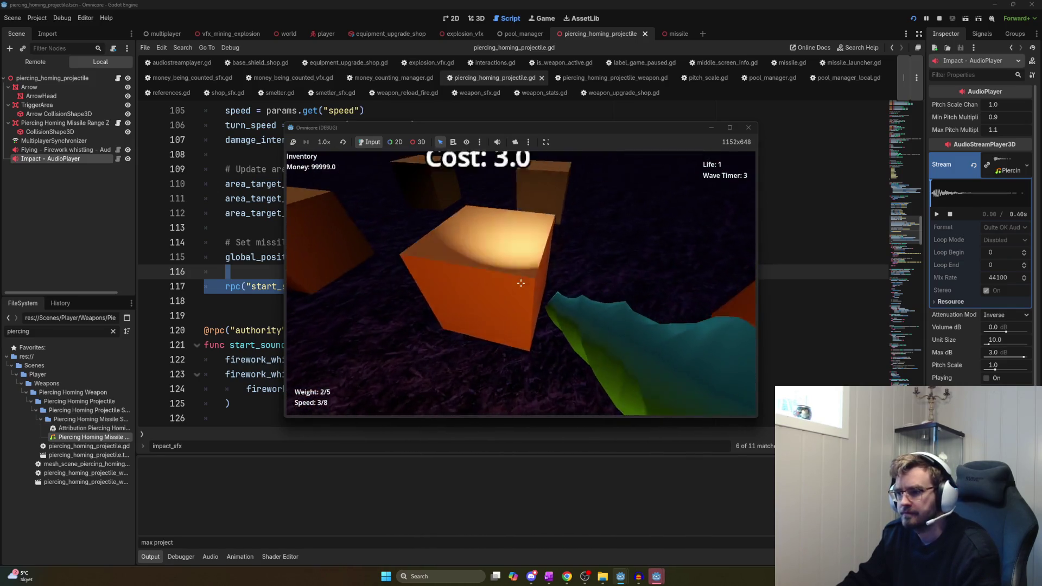
key(w)
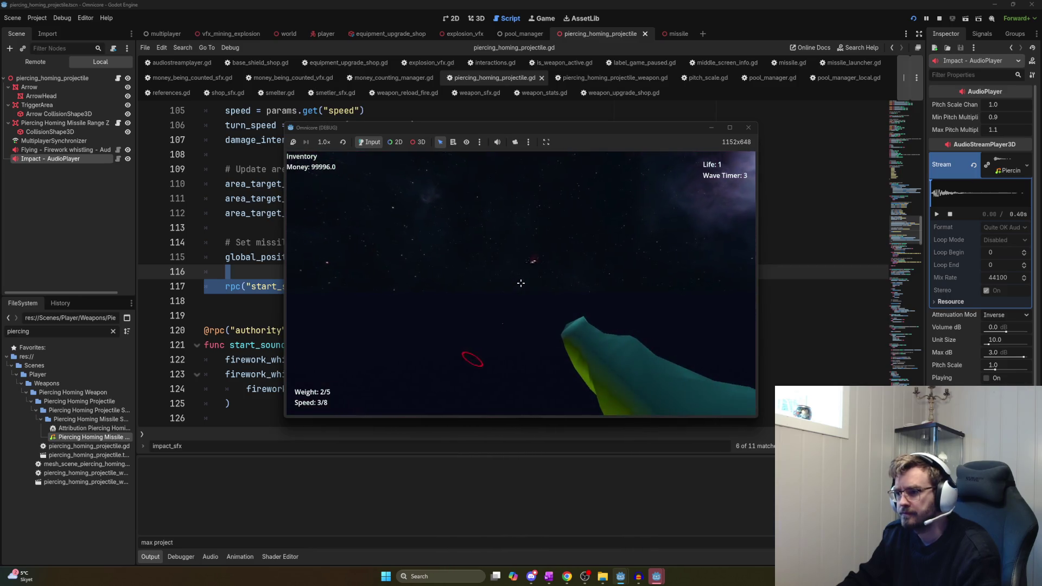
key(F8)
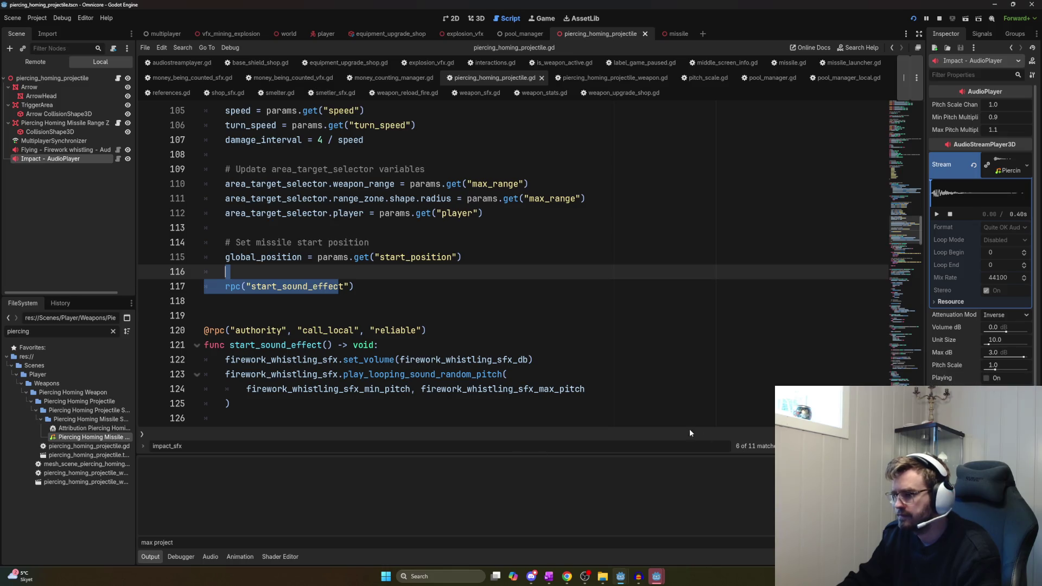
key(alt+Tab)
key(alt+Tab)
key(alt+Tab)
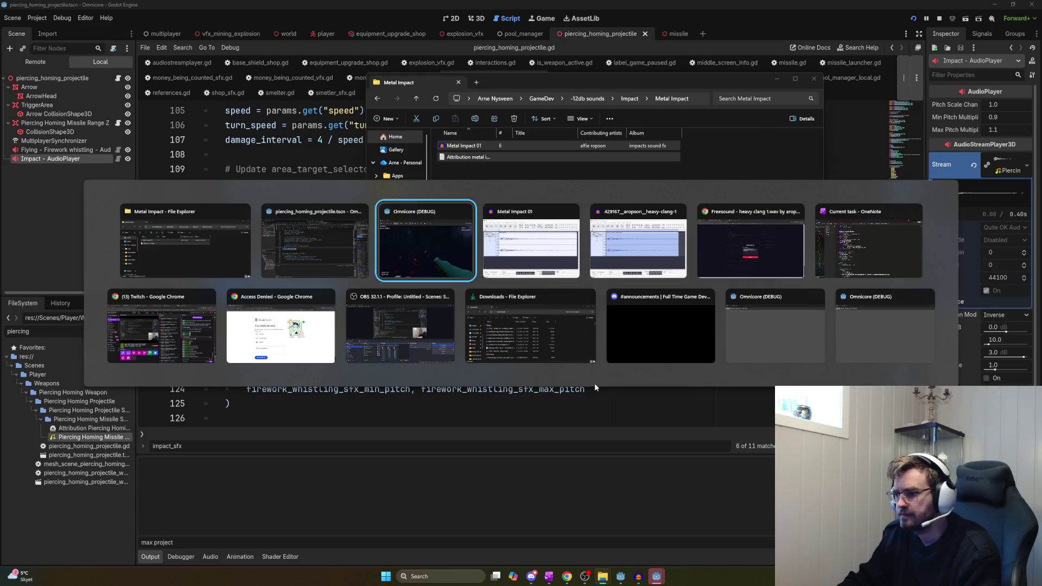
key(alt+shift+Tab)
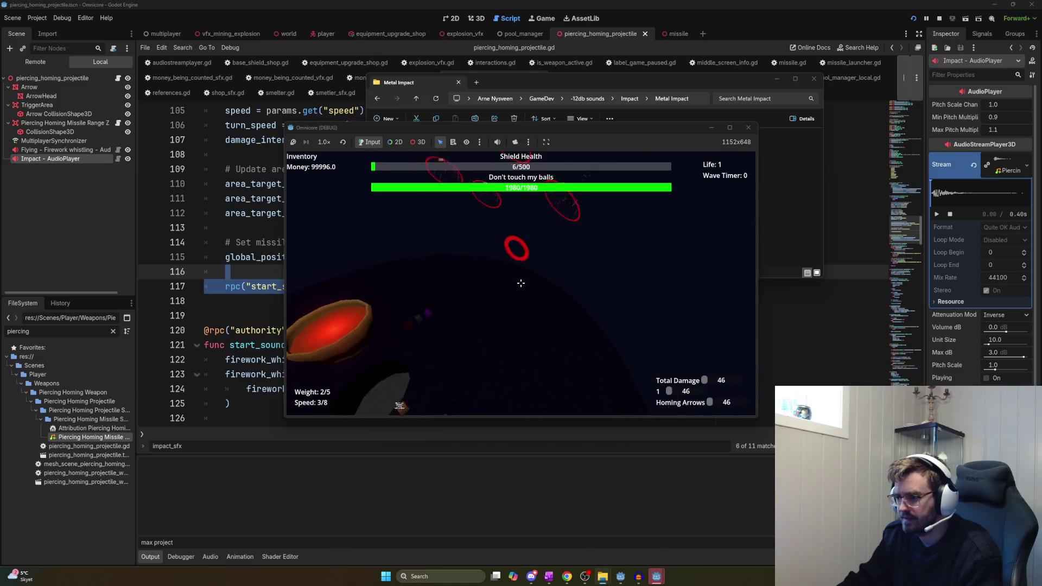
click(521, 283)
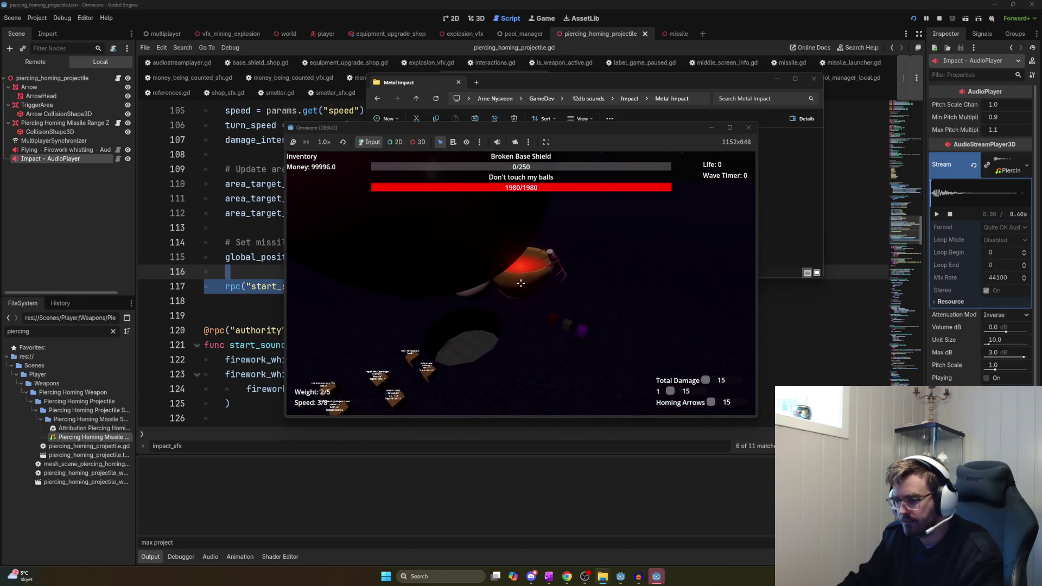
key(F8)
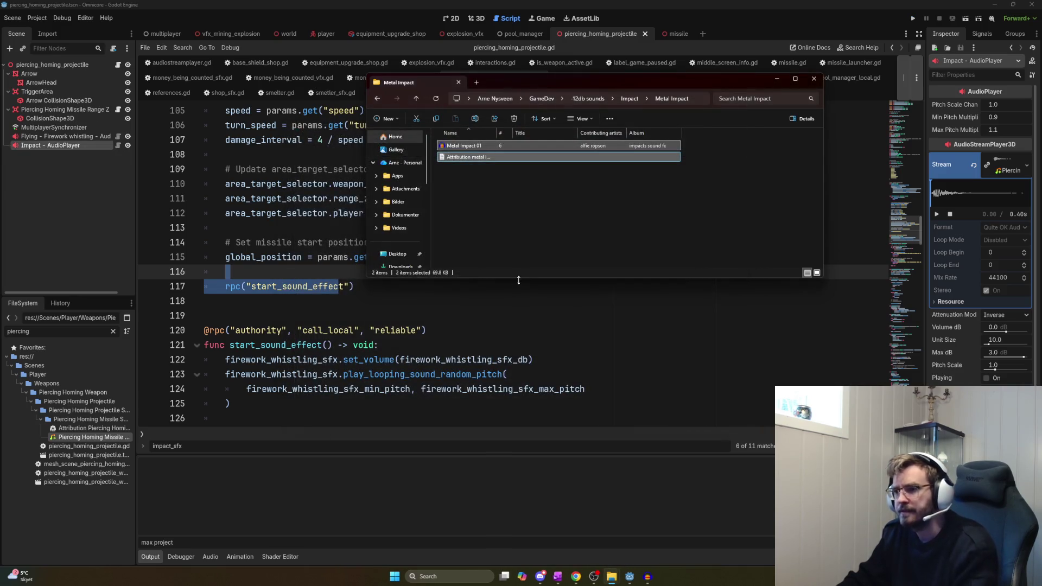
Find 'fly_', lower fly_straight_time on line 44 from 1.0, and run the game
click(434, 300)
key(Up)
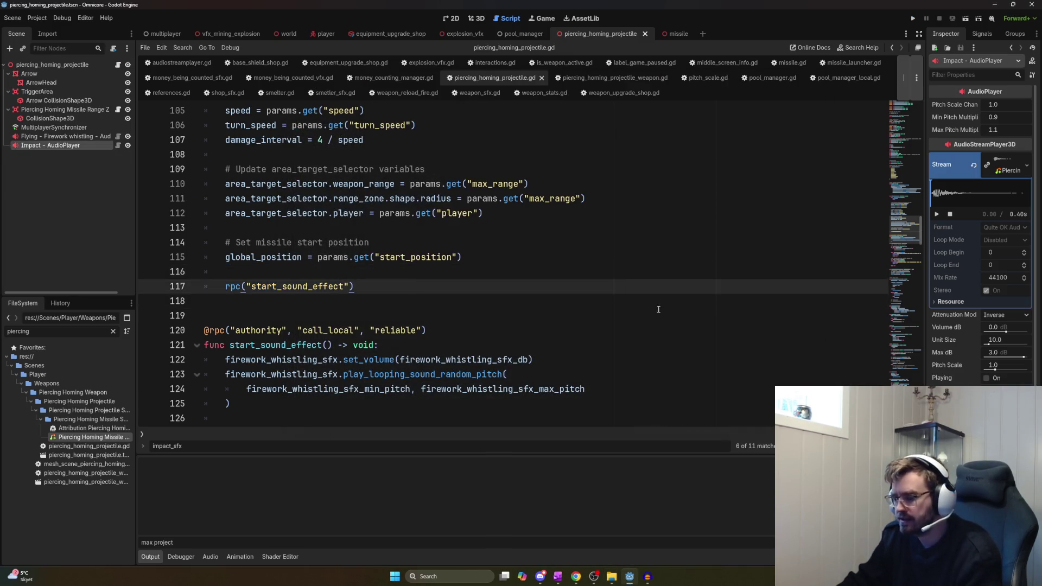
key(ctrl+Home)
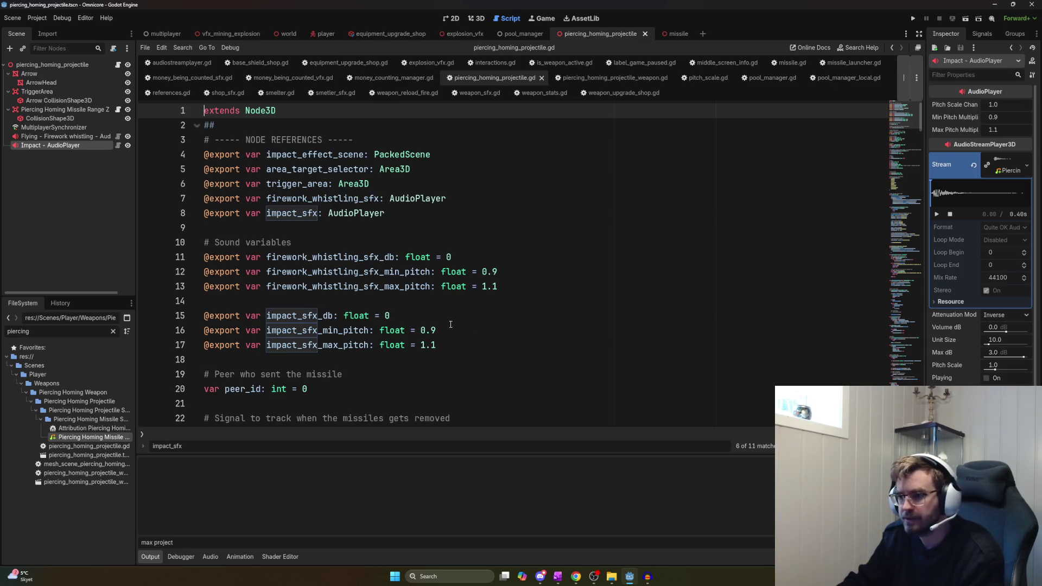
scroll(422, 271, down, 2)
click(423, 298)
scroll(466, 317, down, 3)
key(ctrl+f)
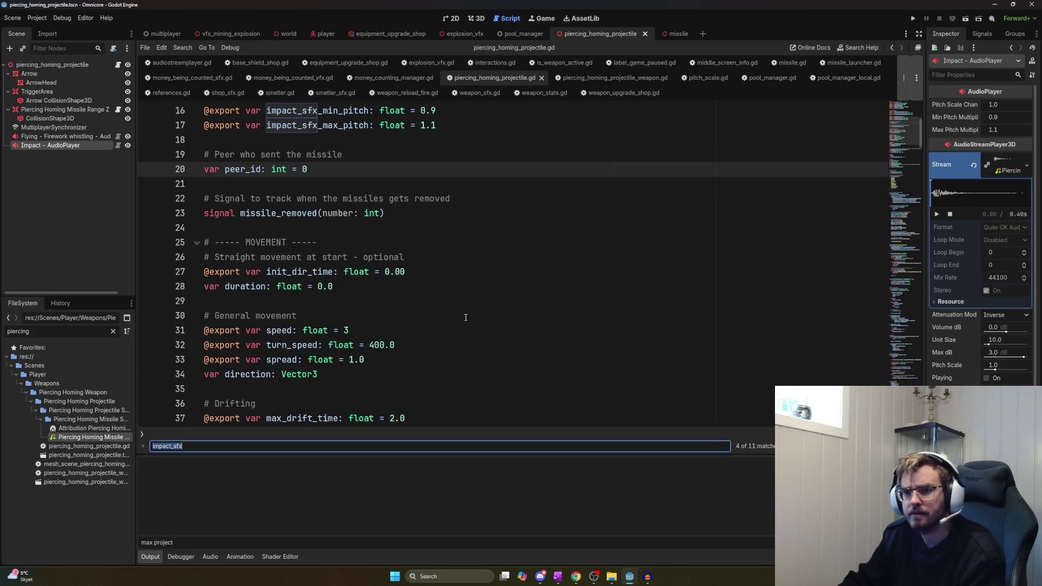
text(fly_strai)
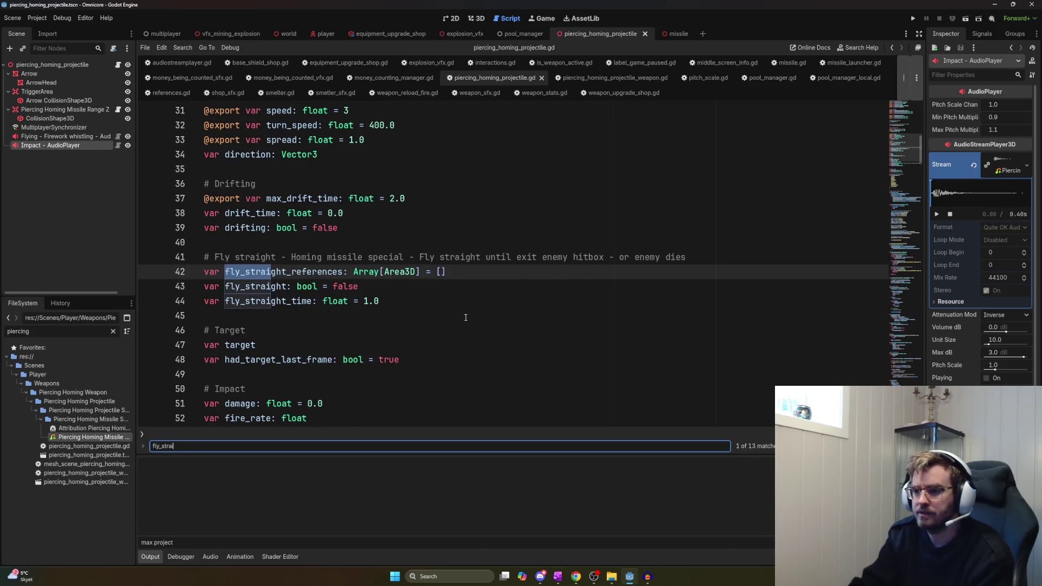
double_click(371, 300)
key(BackSpace)
text(0)
key(F5)
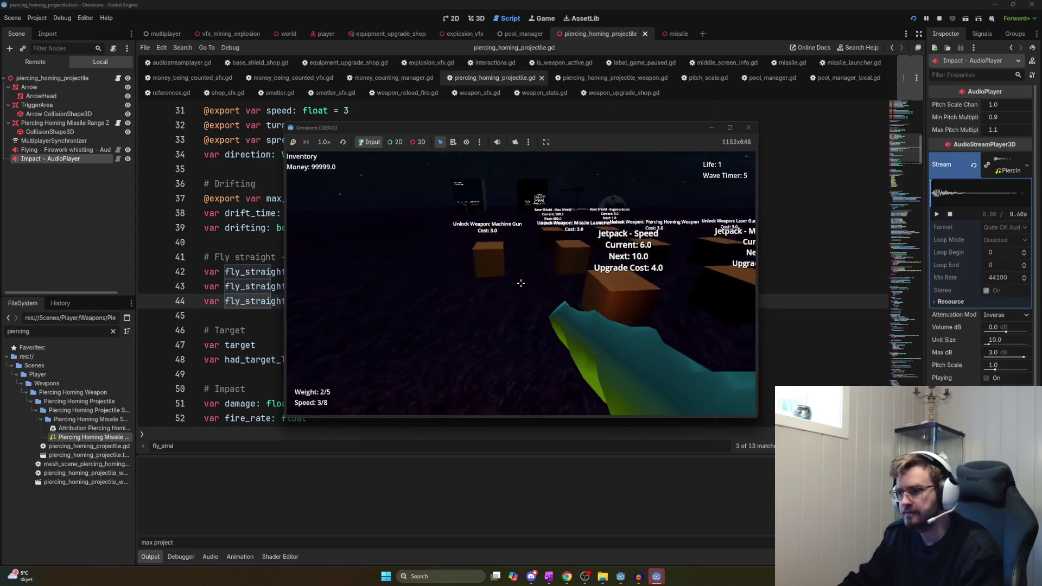
Walk past the shop, fight the spider wave with homing arrows, and stop the game
key(w)
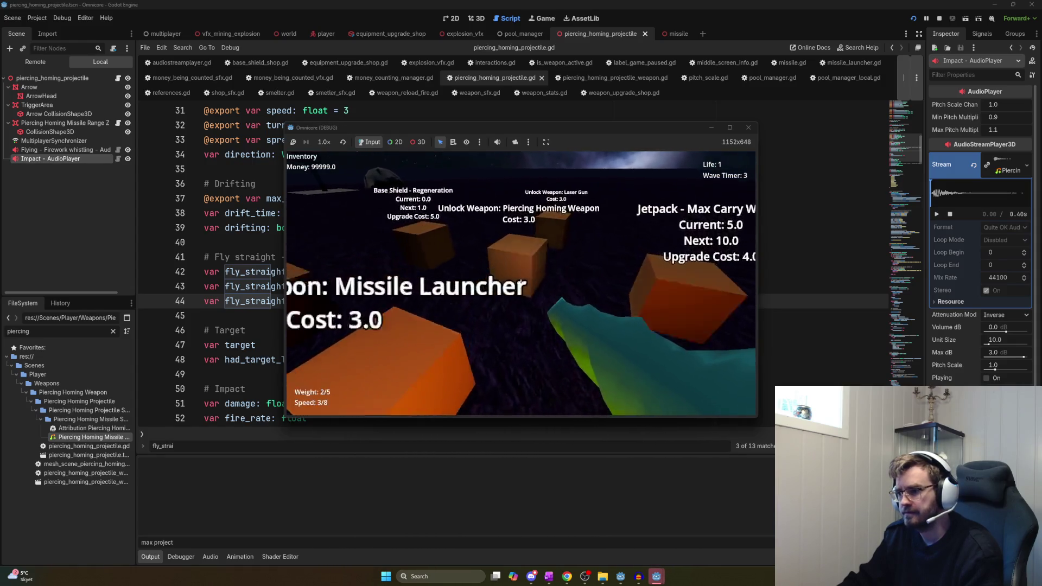
key(s)
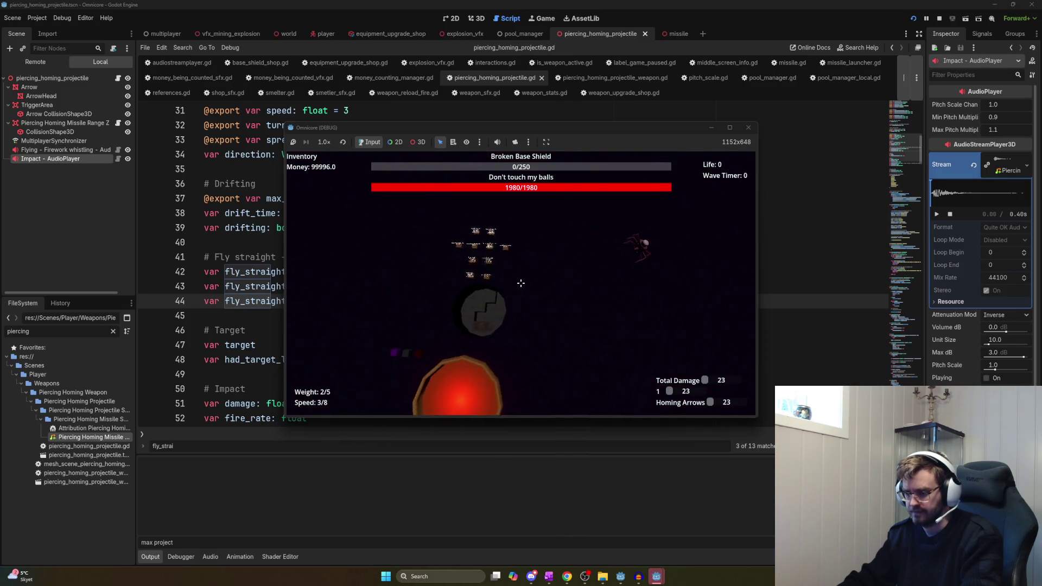
key(F8)
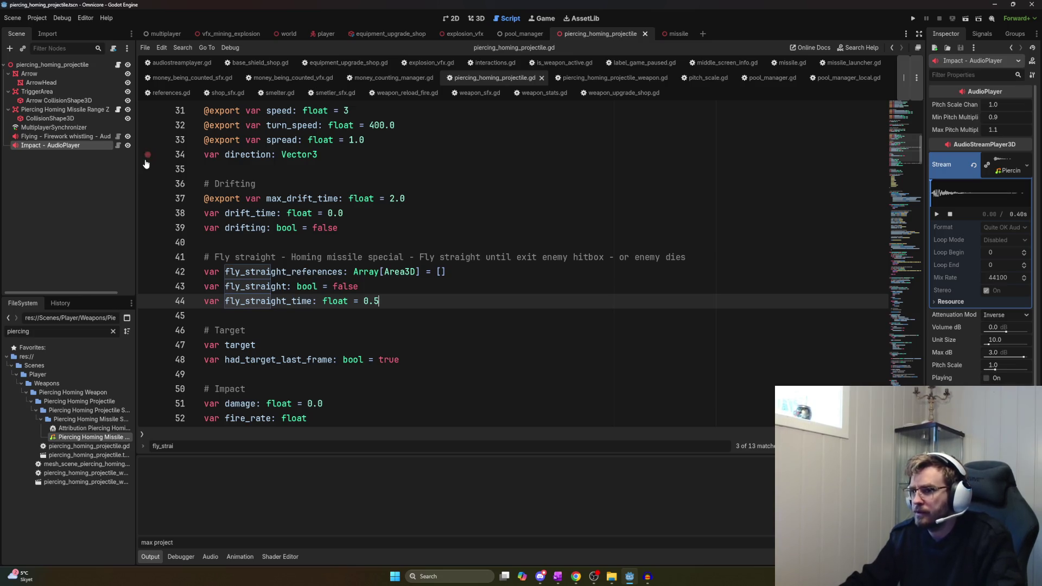
Tick 'Piercing Sound? - On damage' with its Sound made and Sound implemented items
mouse_move(298, 31)
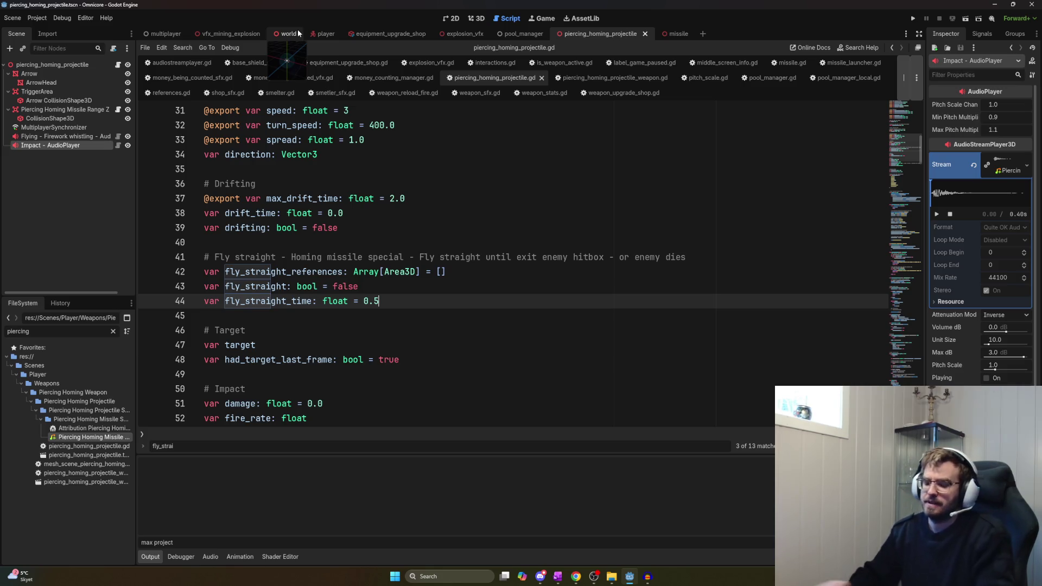
key(alt+Tab)
key(Tab)
key(Tab)
key(Tab)
key(Tab)
key(shift+Up)
key(shift+Up)
key(ctrl+1)
click(482, 392)
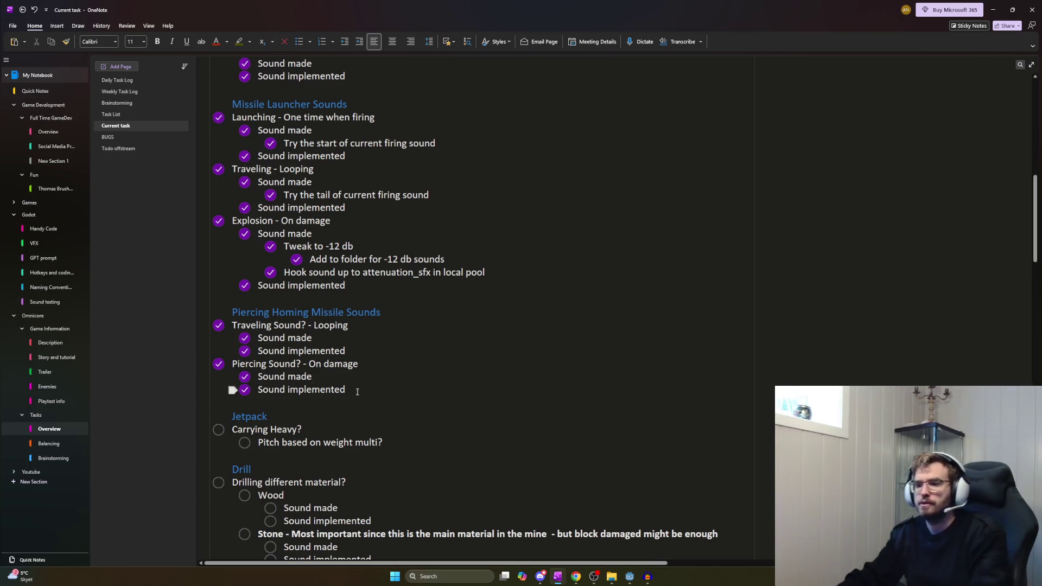
Deselect the finished tasks and switch back to the Godot editor window
click(327, 422)
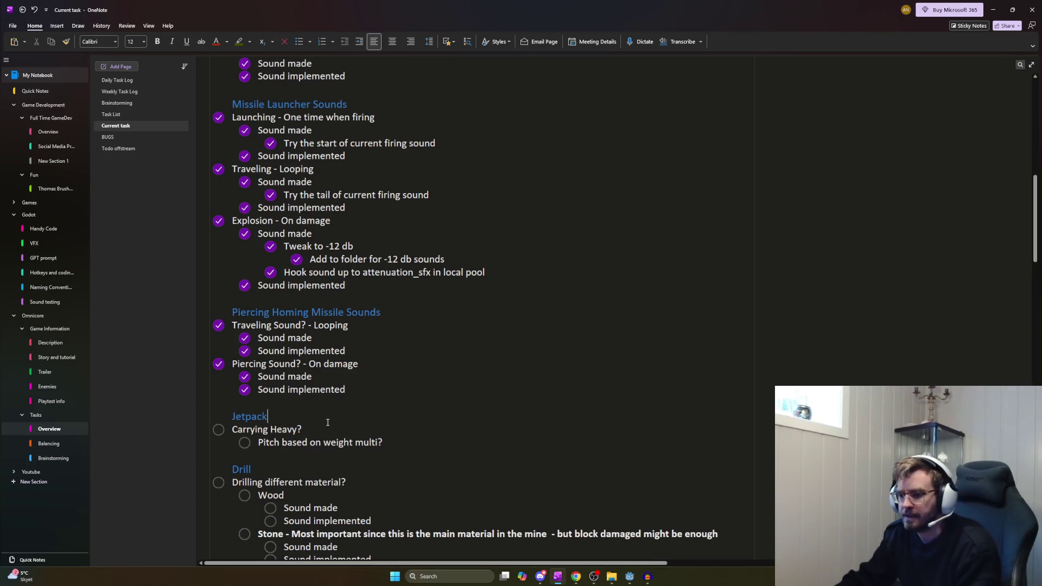
key(alt+Tab)
key(alt+Tab)
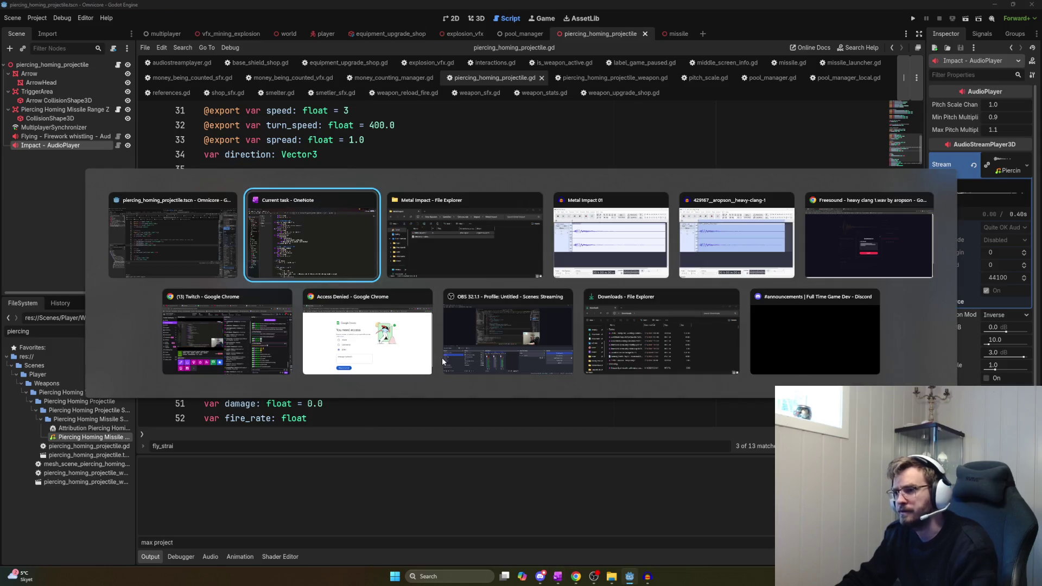
key(alt+Tab)
key(alt+Tab)
key(alt+shift+Tab)
key(alt+shift+Tab)
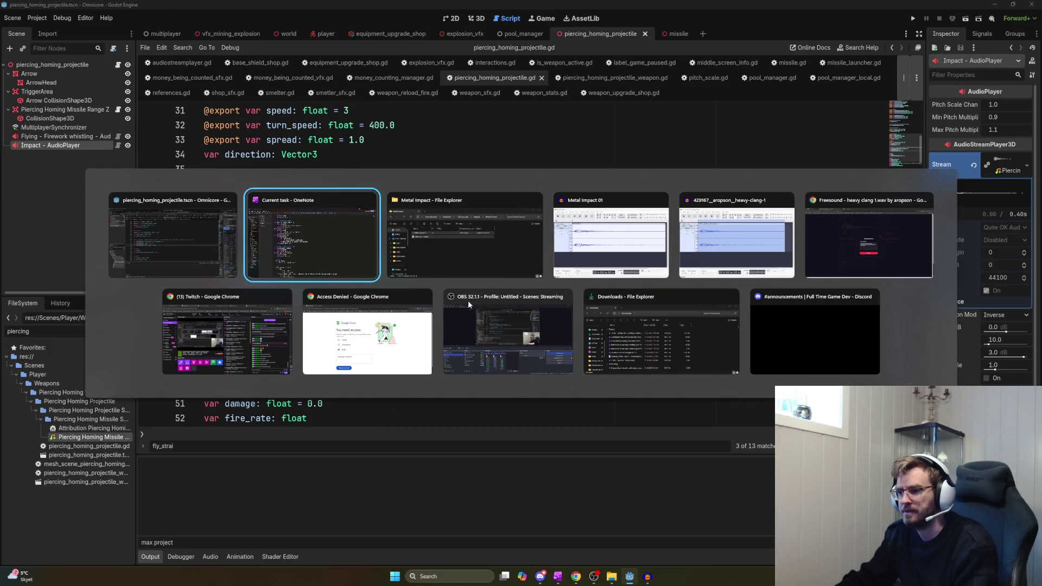
key(alt+shift+Tab)
Launch the game and shoot piercing homing projectiles into a stone block
key(F5)
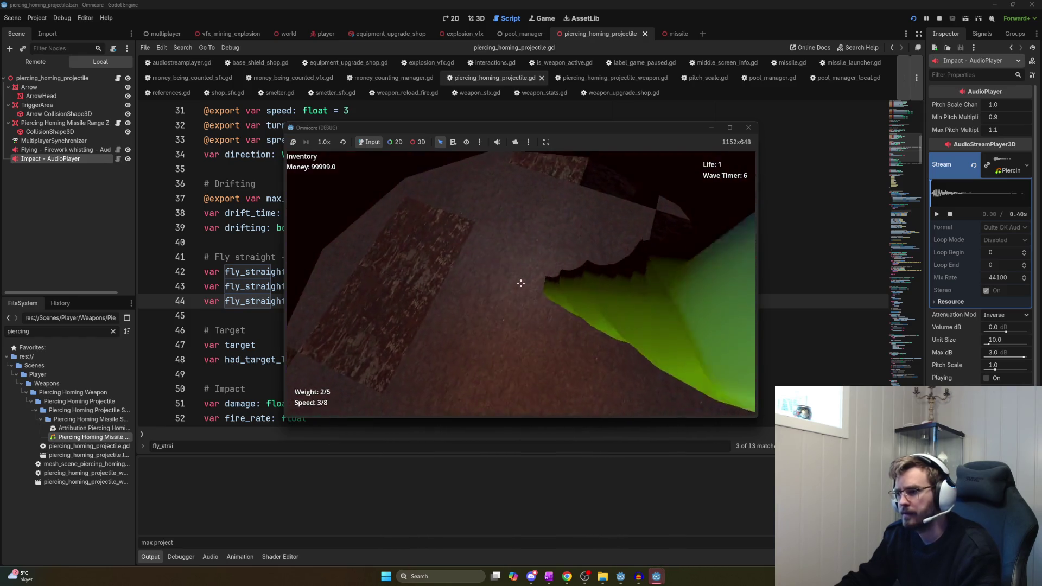
click(520, 283)
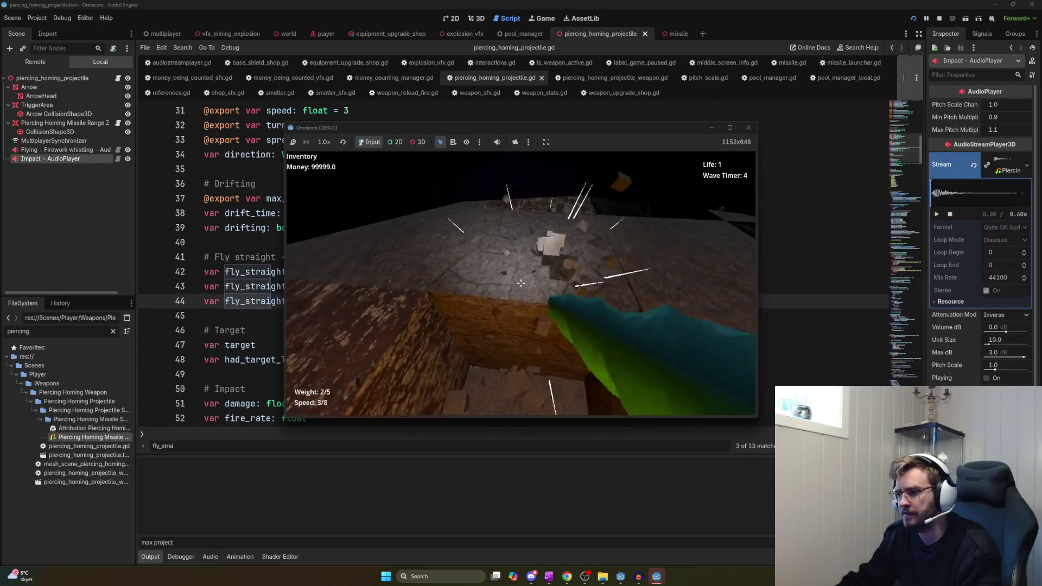